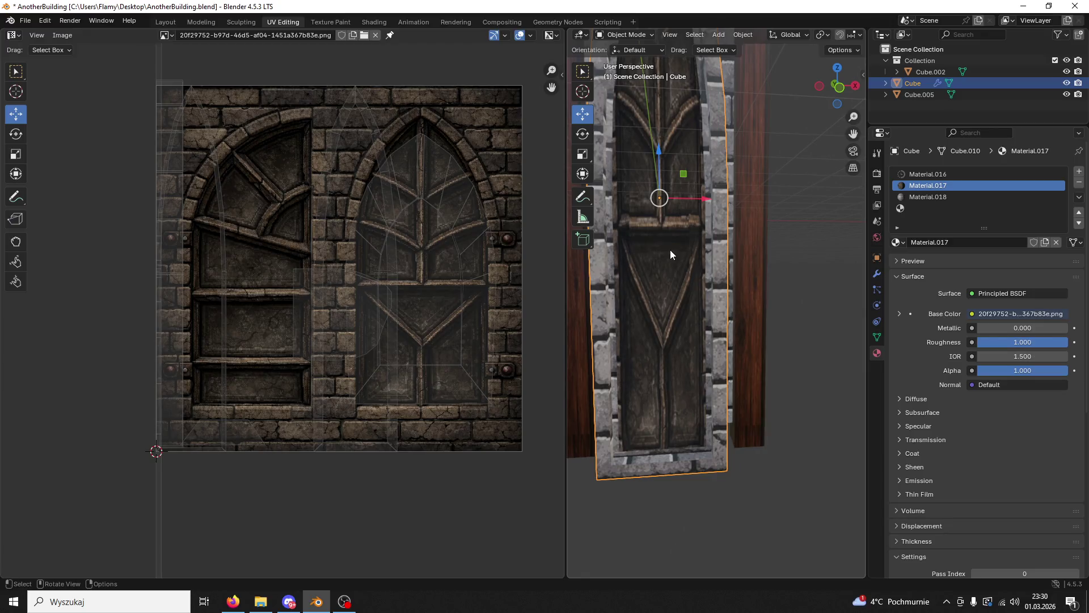
Step: In Edit Mode, select the window piece's connected faces to show their UVs
left_click(622, 34)
left_click(625, 55)
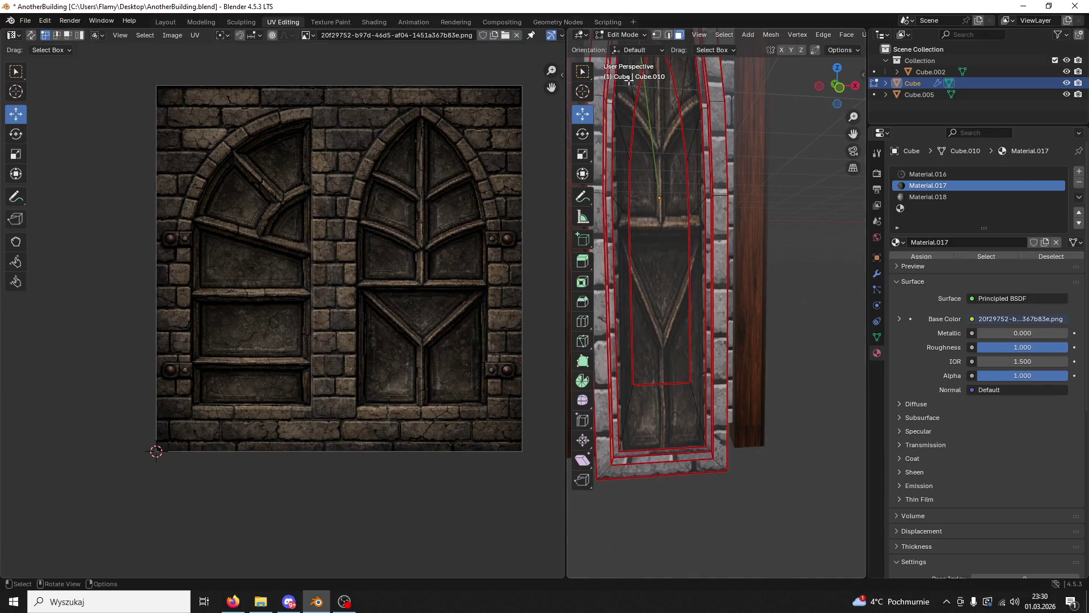
left_click(678, 281)
left_click(695, 275)
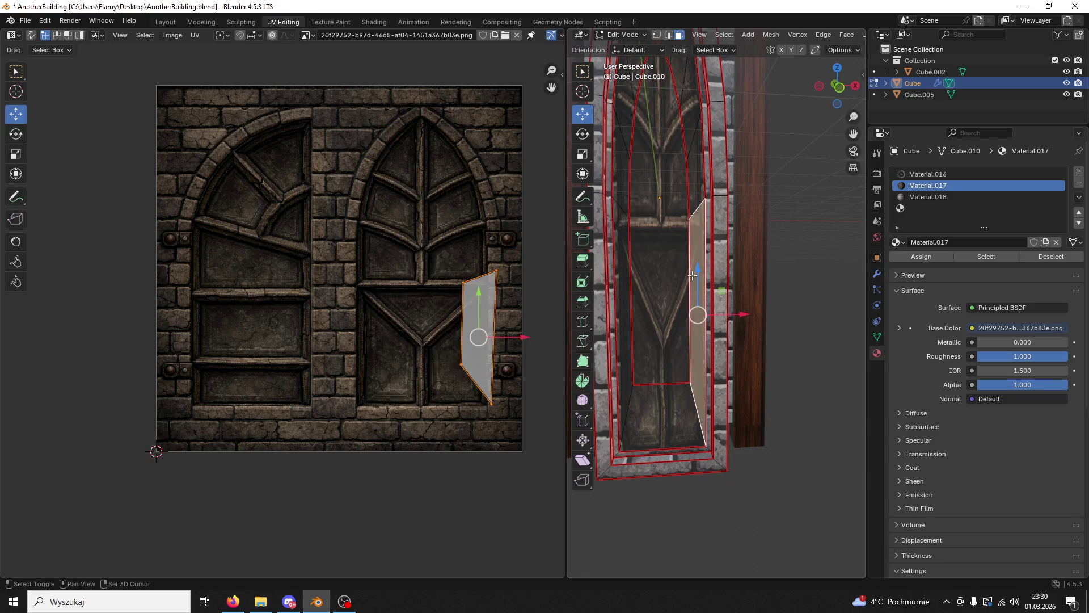
key("l")
key("l")
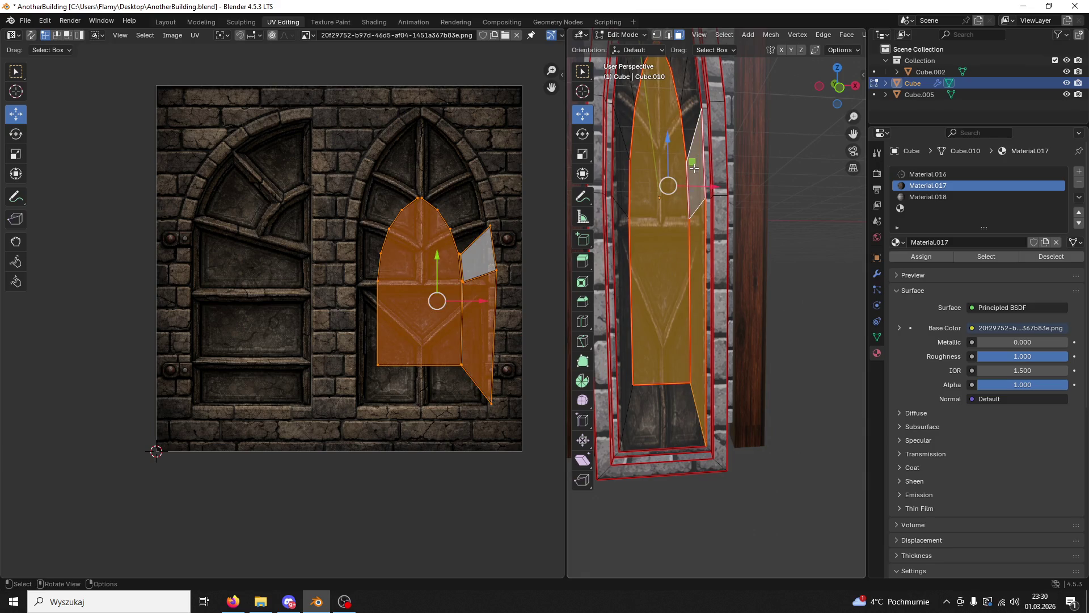
Step: Scale the window's UV island wider along X and taller along Y over the arch
key("s")
key("x")
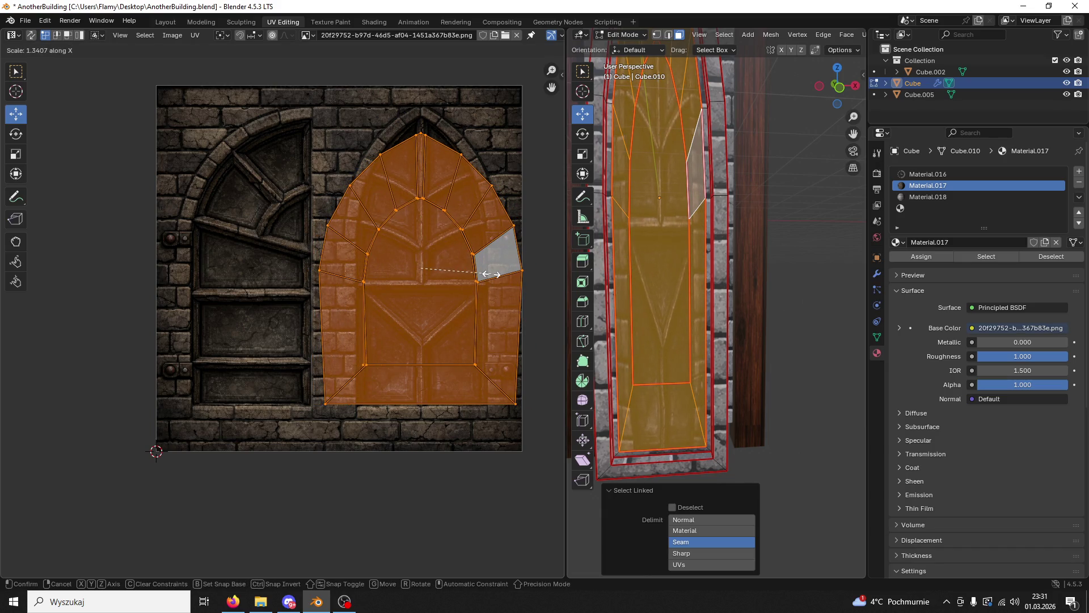
left_click(502, 275)
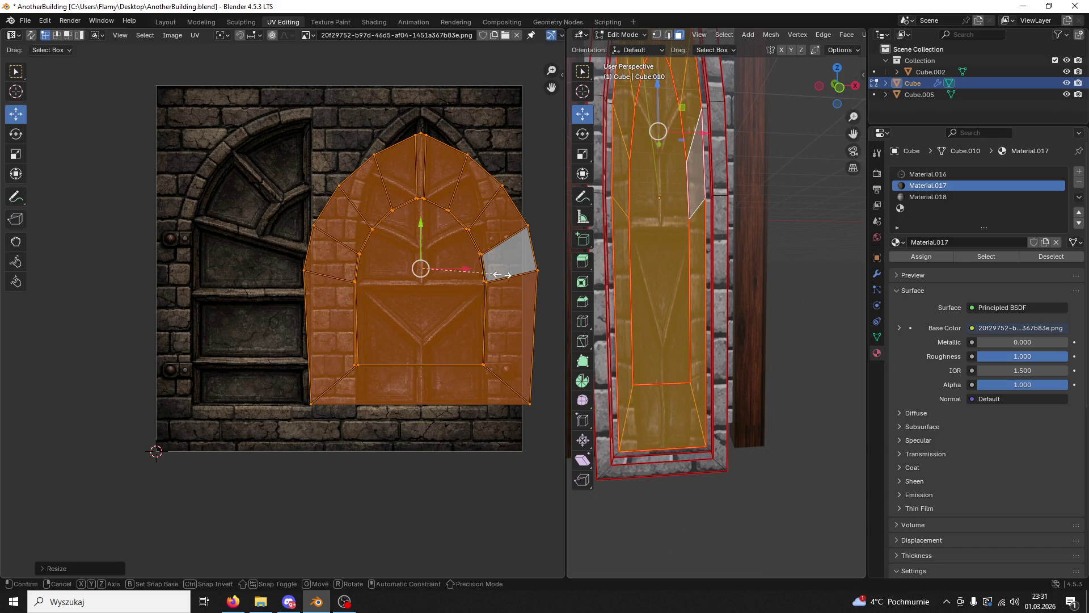
key("s")
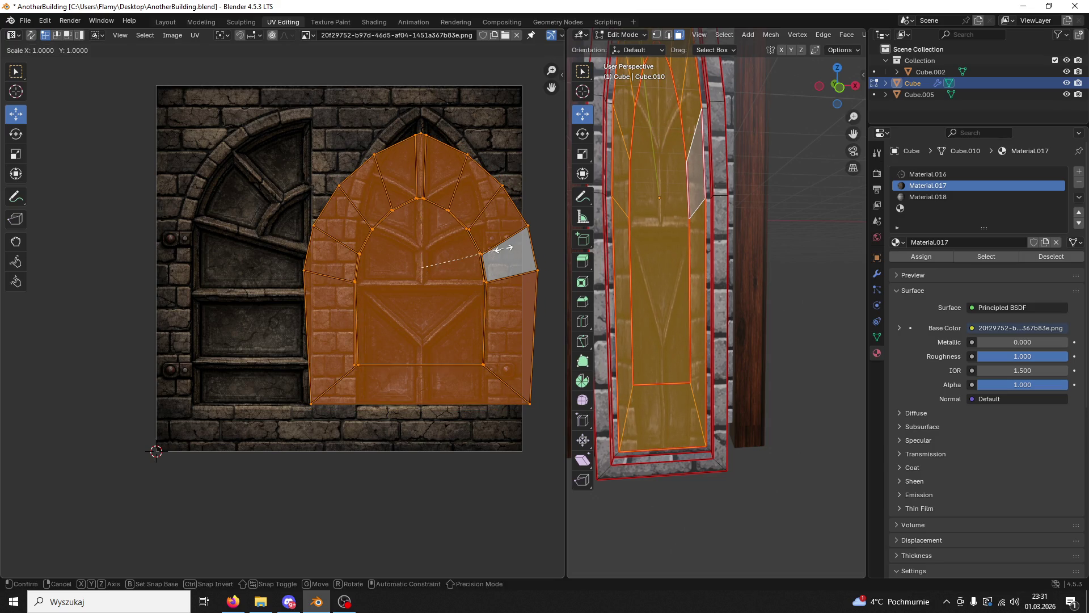
key("y")
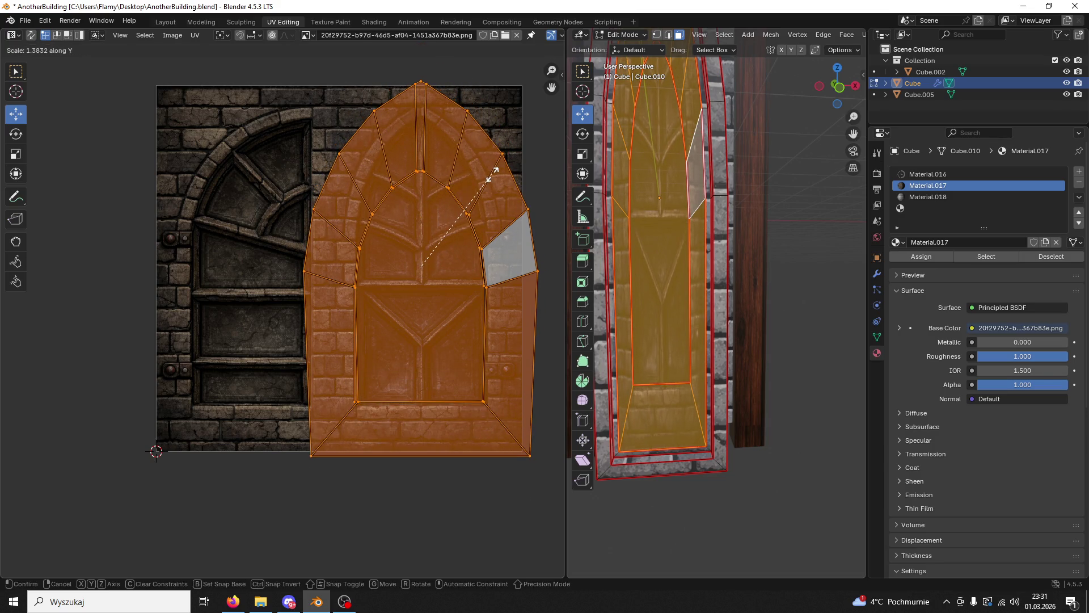
left_click(492, 177)
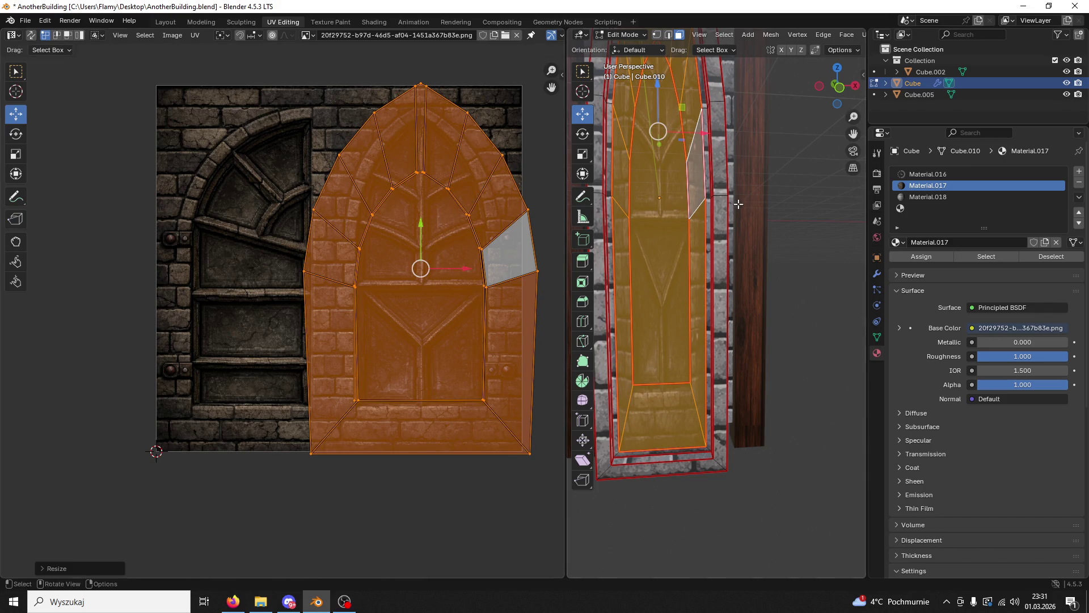
Step: Deselect the faces, return to Object Mode and inspect the retextured window
key("alt+a")
left_click_drag(785, 199, 771, 241)
left_click(622, 35)
left_click(630, 46)
left_click_drag(628, 165, 573, 180)
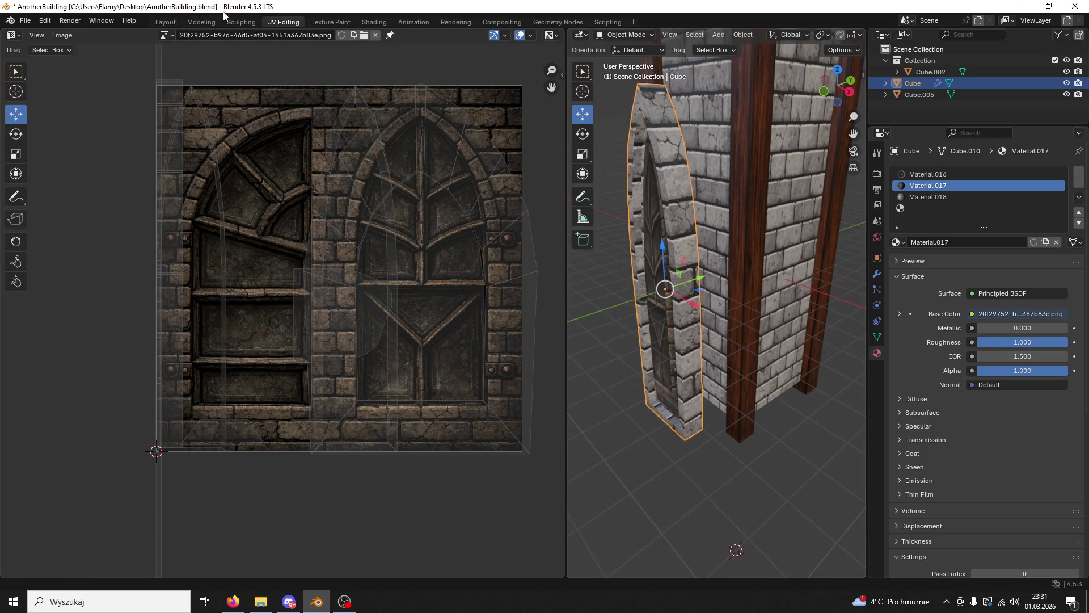
Step: Switch back to the UV Editing workspace with the window in Object Mode
left_click(241, 22)
left_click(201, 22)
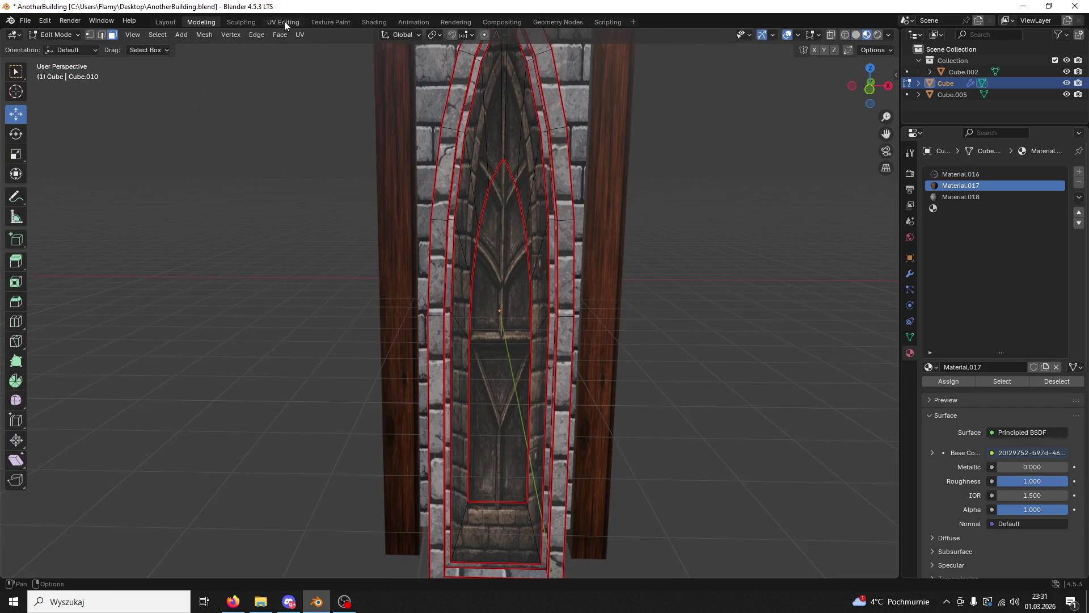
left_click(284, 21)
left_click_drag(669, 148, 605, 137)
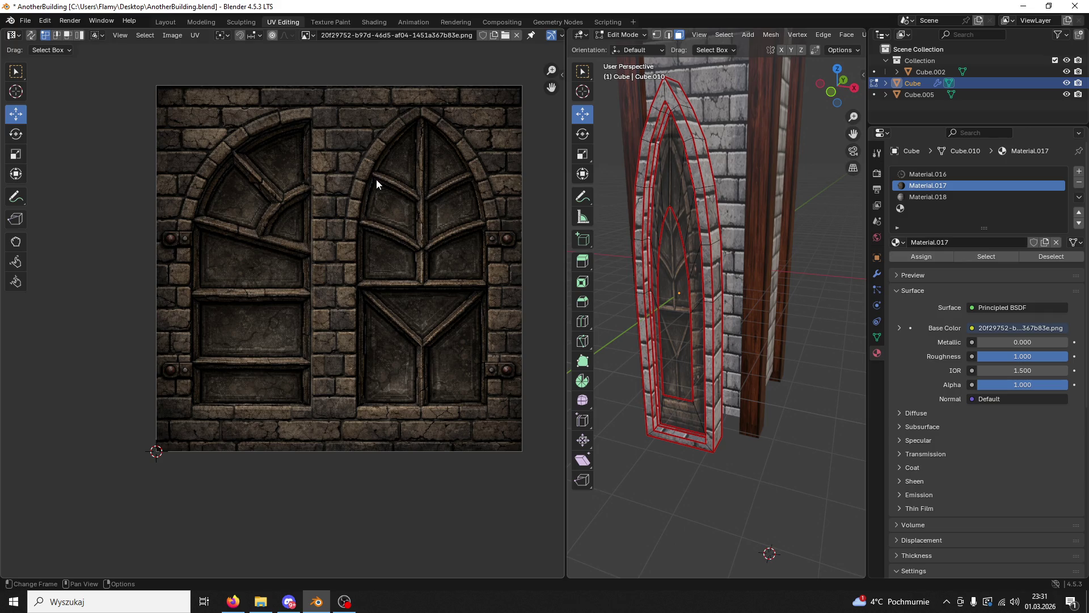
left_click(623, 34)
left_click(618, 35)
left_click(624, 50)
Step: Move the window object Cube 1.7253 m along Y into the brick pillar
left_click(642, 196)
left_click_drag(642, 196, 782, 196)
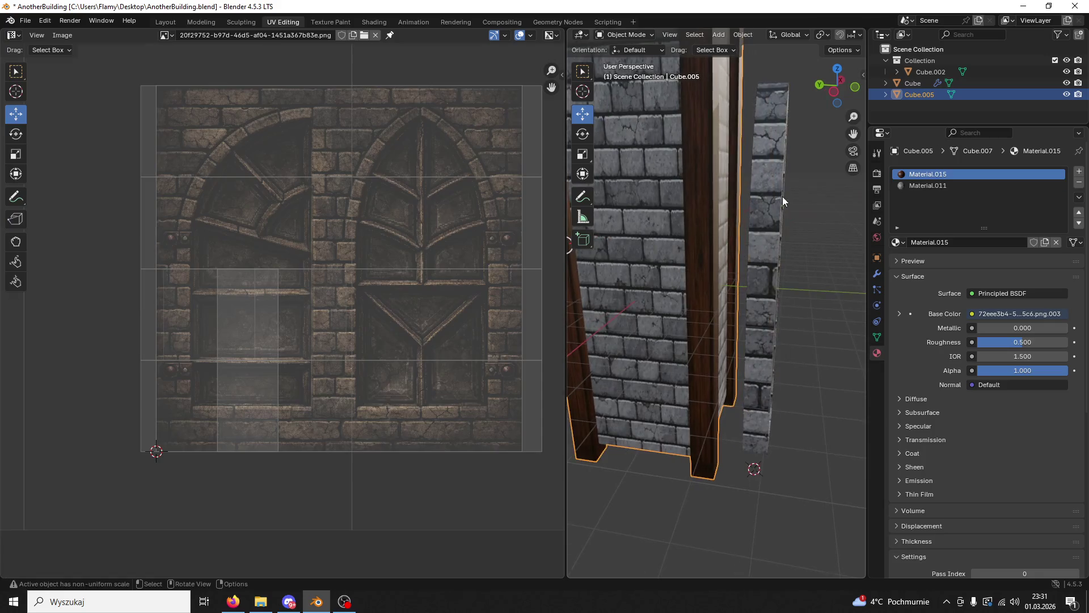
left_click(744, 220)
left_click_drag(714, 296, 669, 289)
left_click_drag(670, 289, 761, 240)
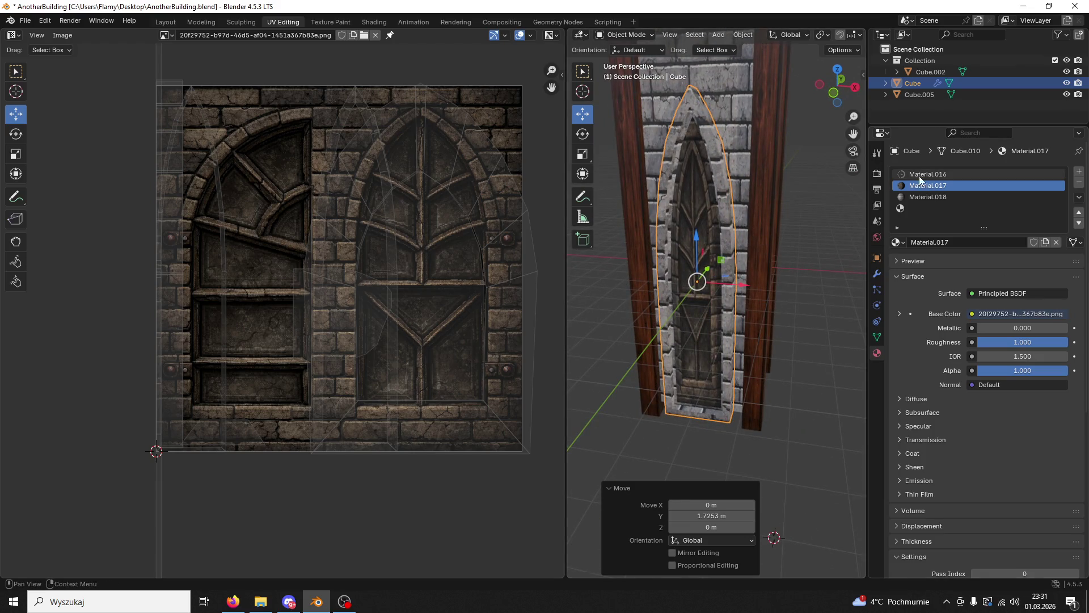
Step: Delete the window piece's empty fourth material slot and view it in the Modeling workspace
left_click(921, 209)
left_click(1078, 183)
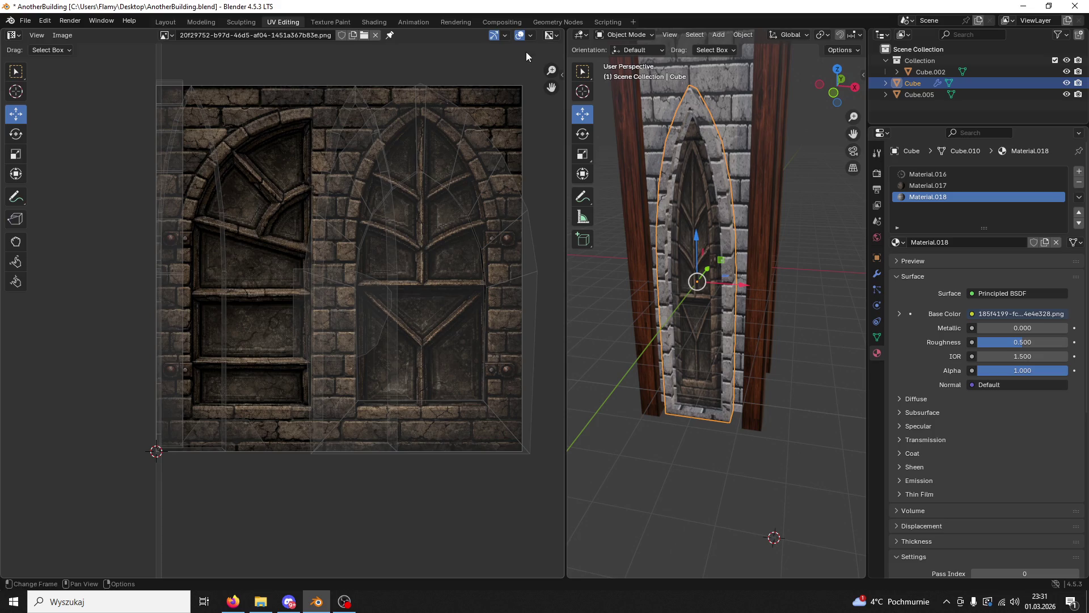
left_click(201, 23)
left_click_drag(408, 147, 644, 219)
scroll("down", 3)
Step: Select pillar Cube.005 and window Cube, then join them with Ctrl+J
left_click(540, 214)
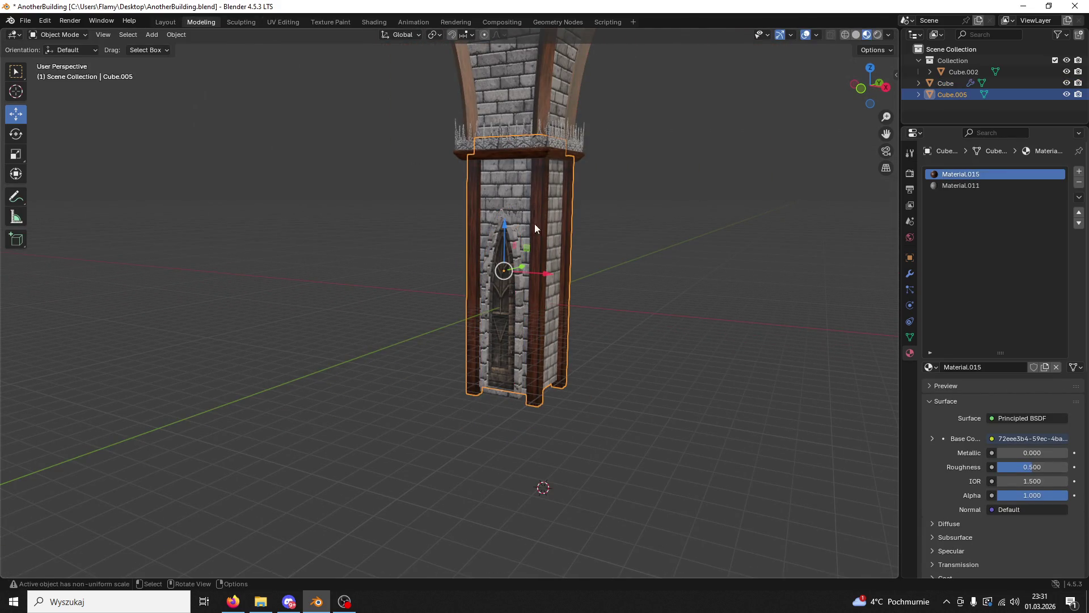
left_click(509, 271)
scroll("up", 3)
left_click_drag(624, 318, 608, 287)
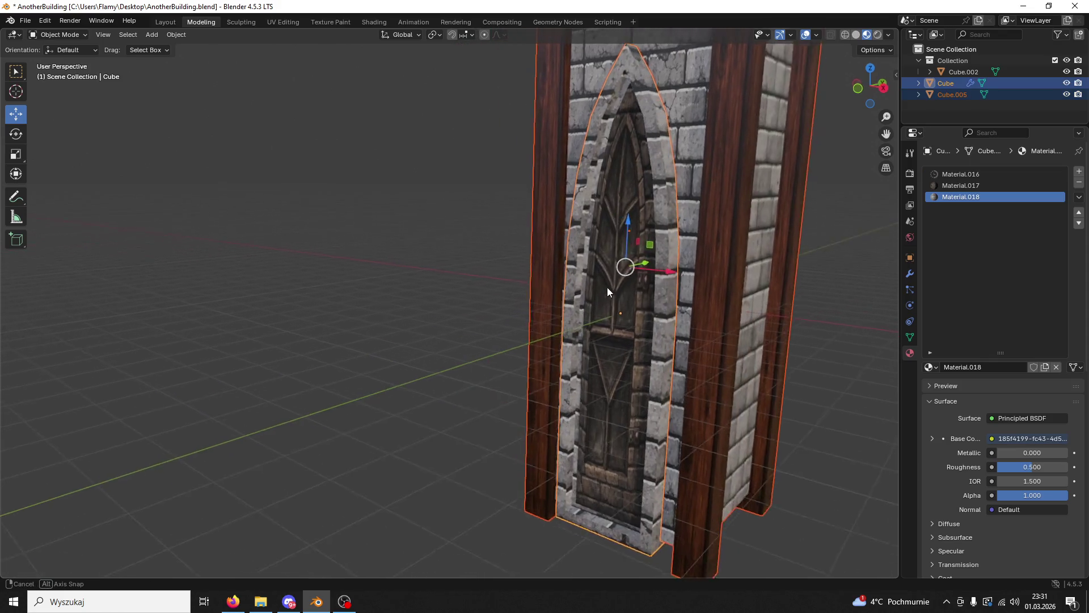
scroll("down", 3)
left_click_drag(452, 287, 534, 281)
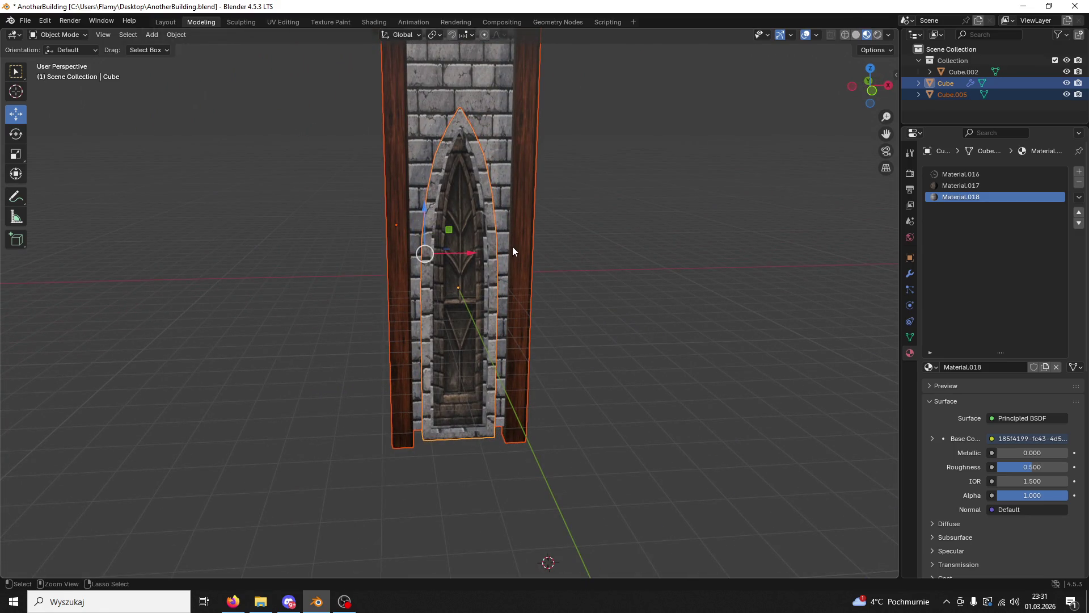
key("ctrl+j")
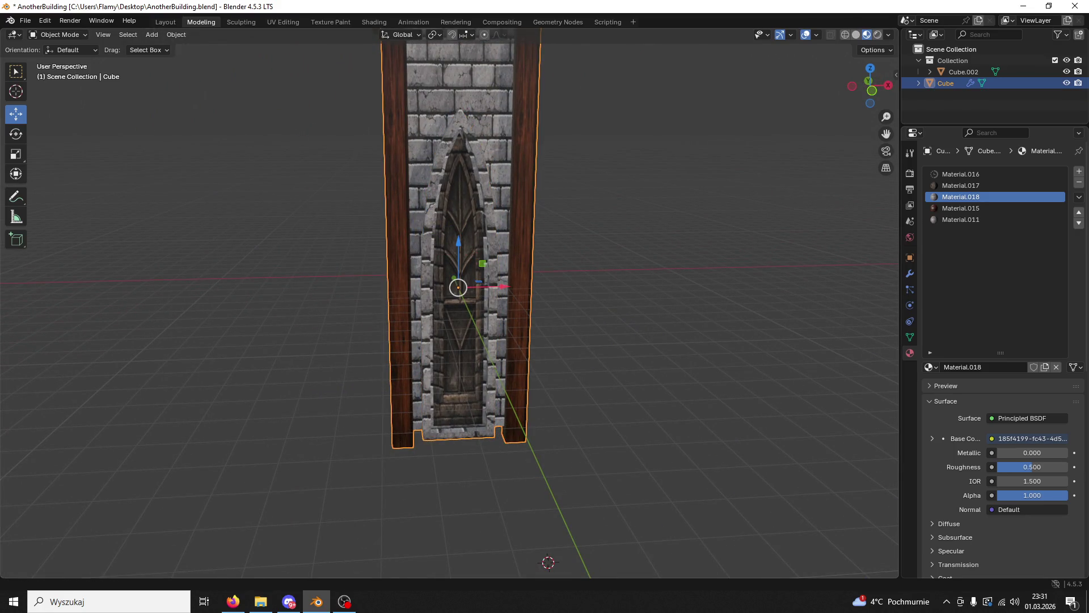
left_click_drag(731, 266, 686, 236)
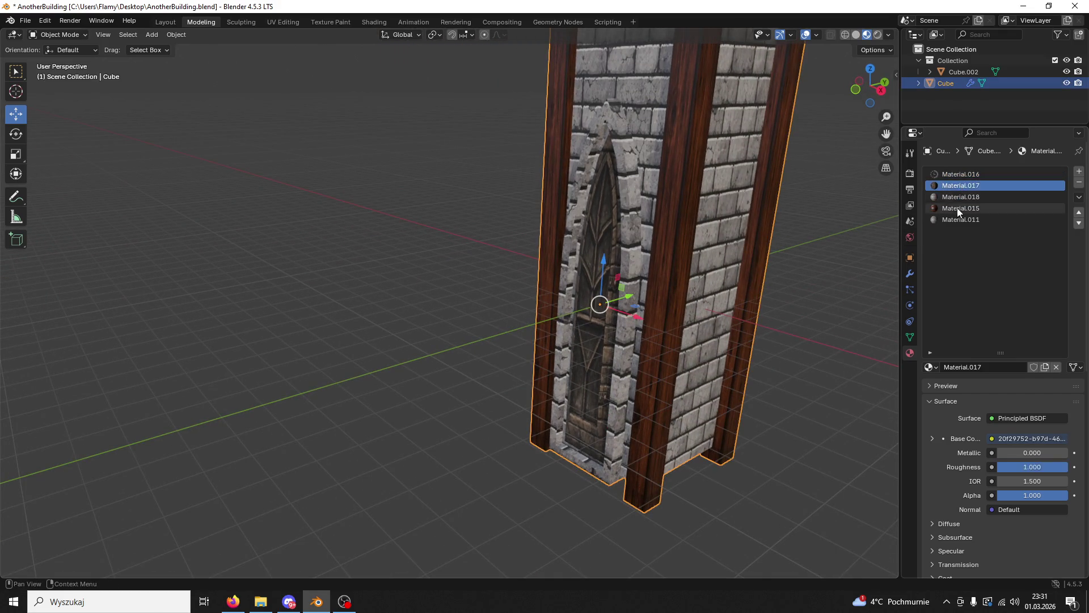
Step: Make Material.011 the active slot and save AnotherBuilding.blend
left_click(947, 219)
left_click_drag(693, 254, 734, 227)
key("ctrl+s")
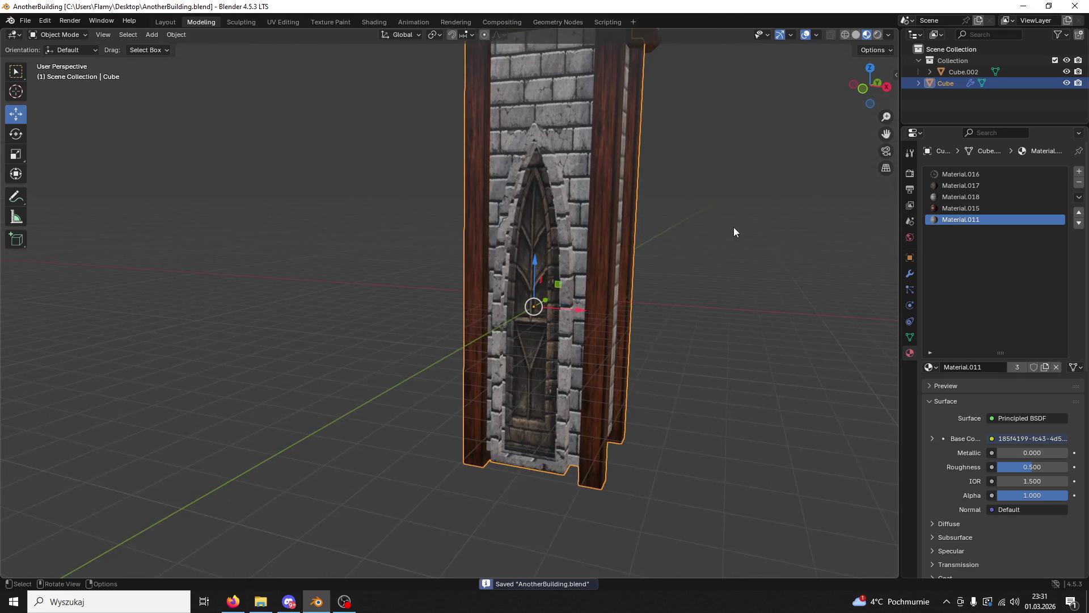
scroll("down", 3)
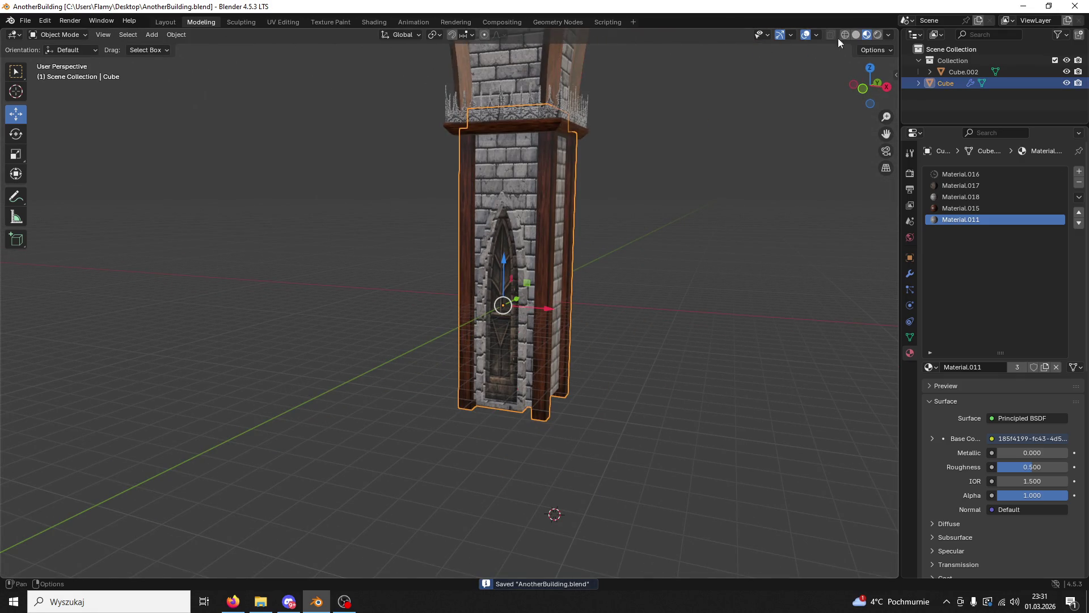
Step: Check the viewport overlay settings and select the joined tower Cube
left_click(817, 35)
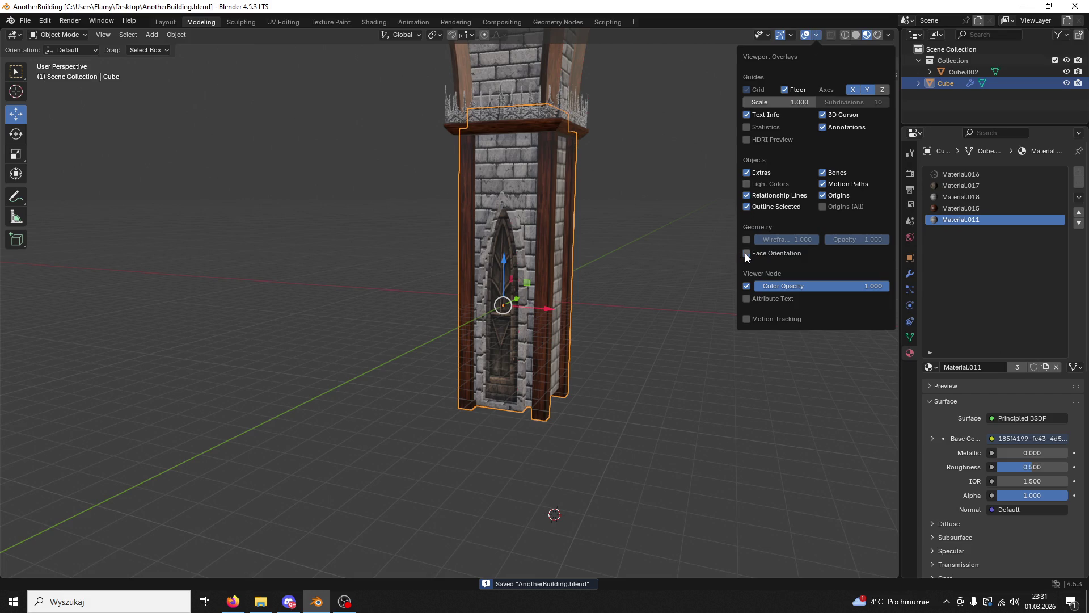
left_click(601, 280)
left_click(520, 252)
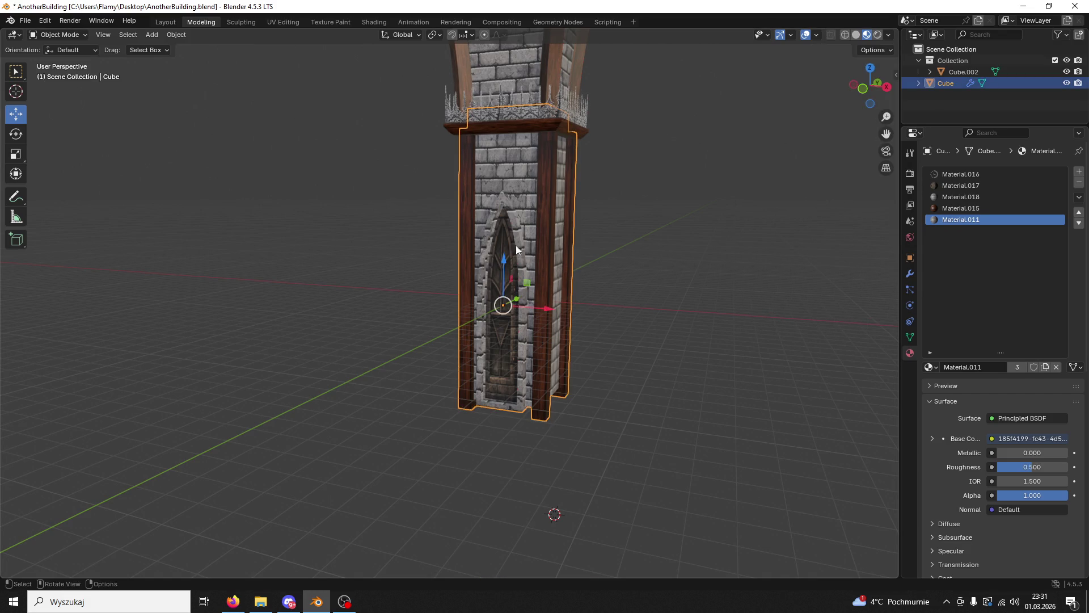
left_click(25, 20)
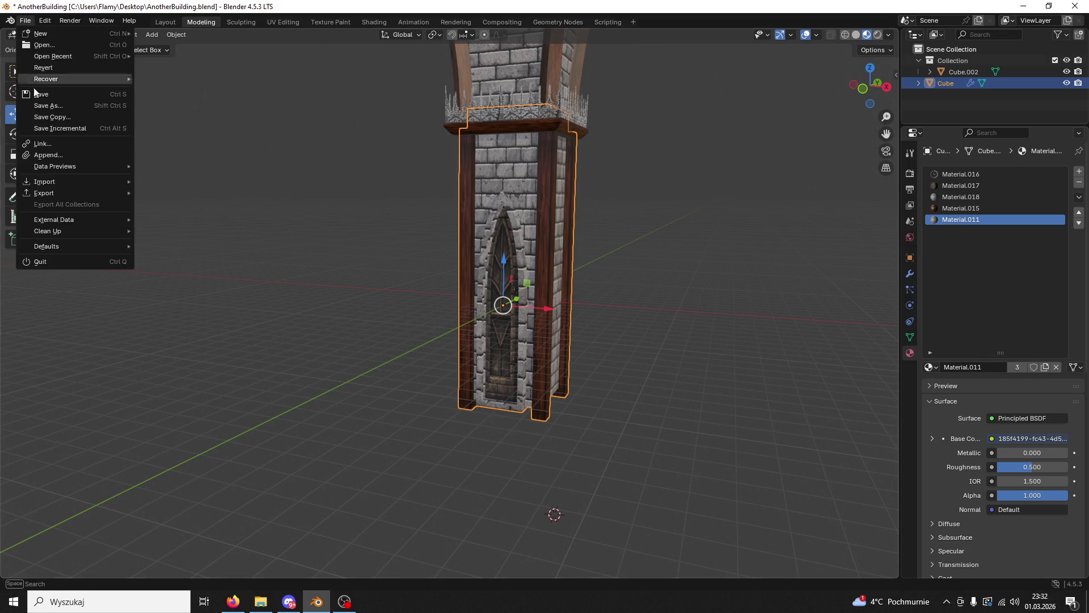
Step: Export the tower to the Desktop as Building08.fbx, then minimise Blender
mouse_move(56, 192)
left_click(183, 291)
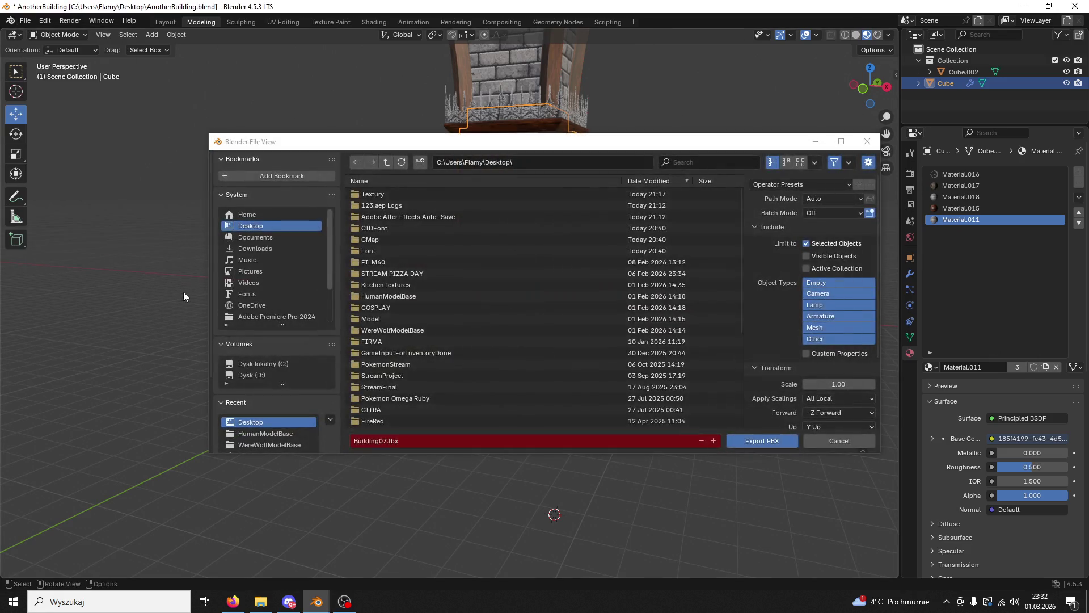
left_click(426, 441)
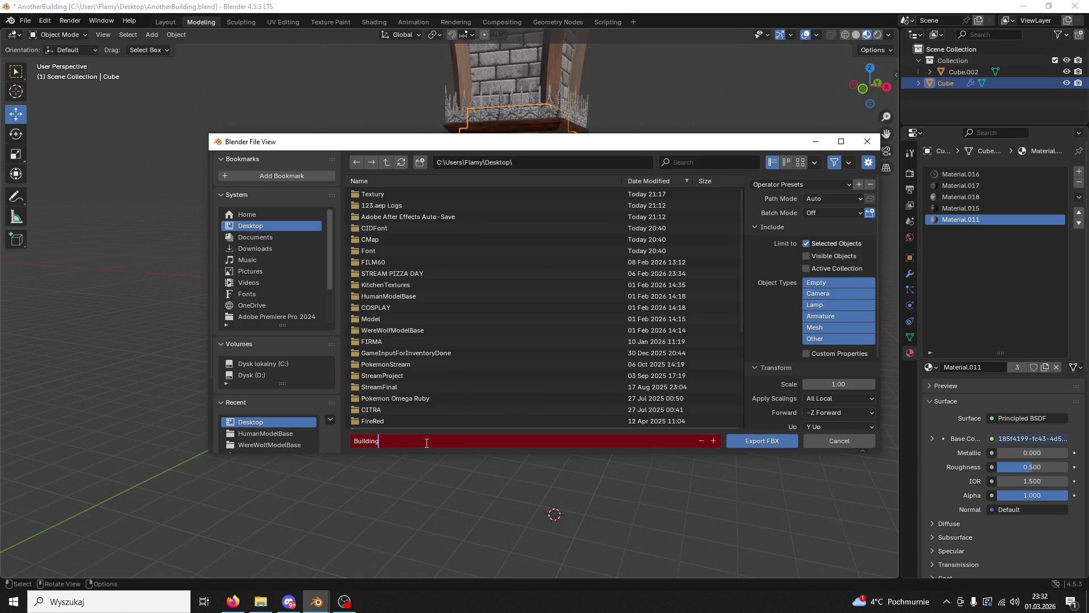
type("08")
left_click(760, 440)
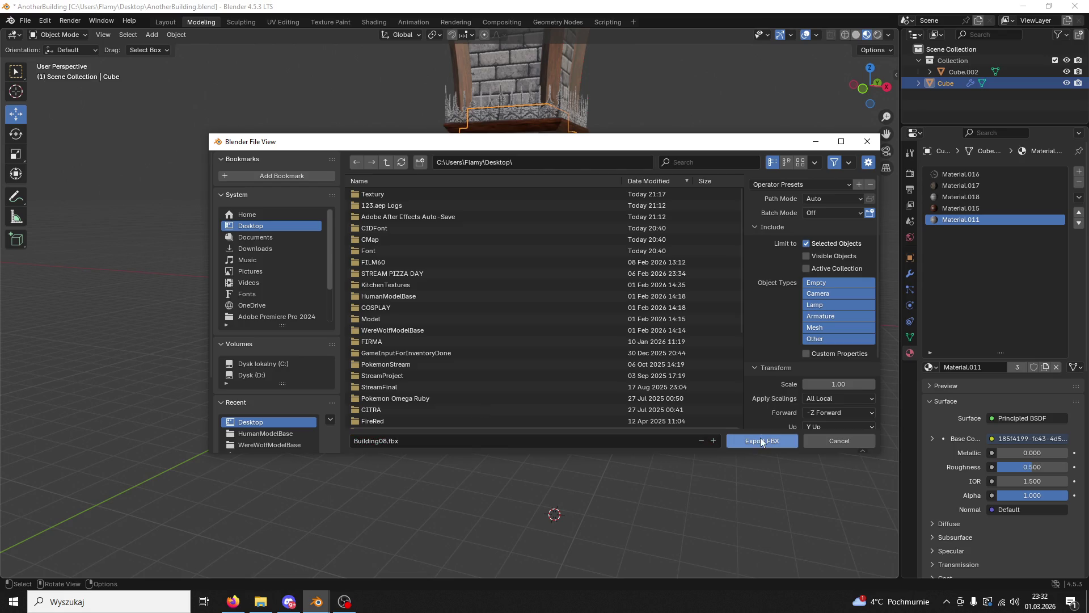
left_click(760, 440)
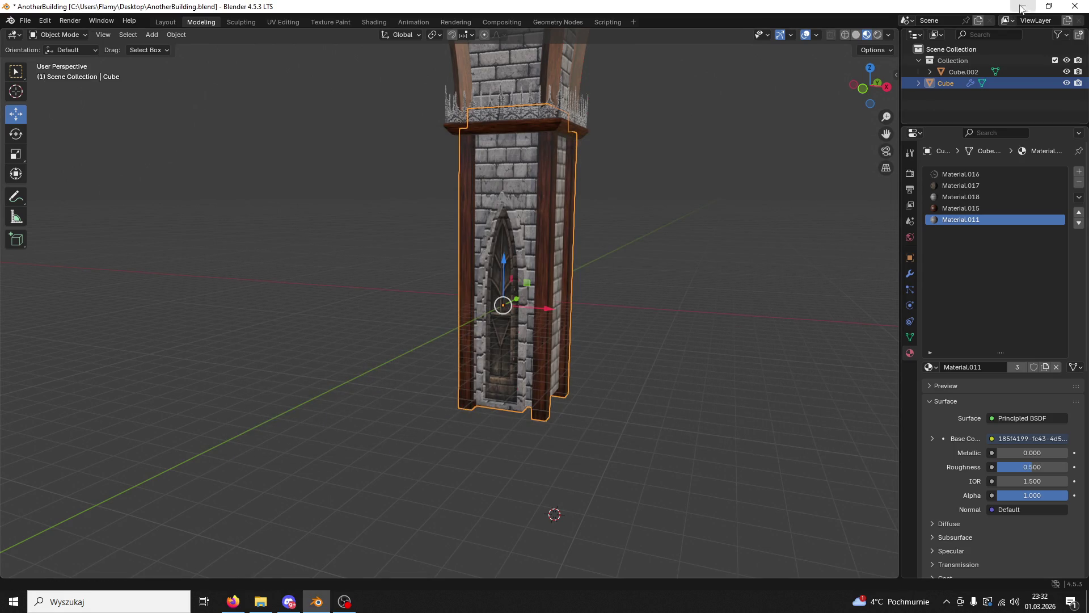
left_click(1023, 6)
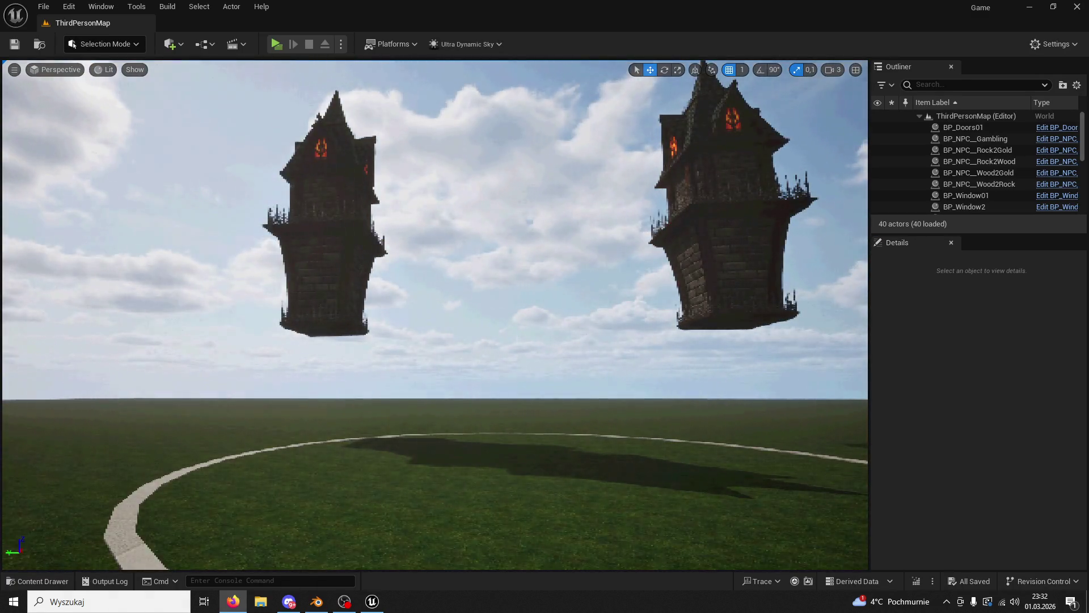
Step: Drag Building08.fbx from the desktop into the ModularV3 content folder
left_click(45, 586)
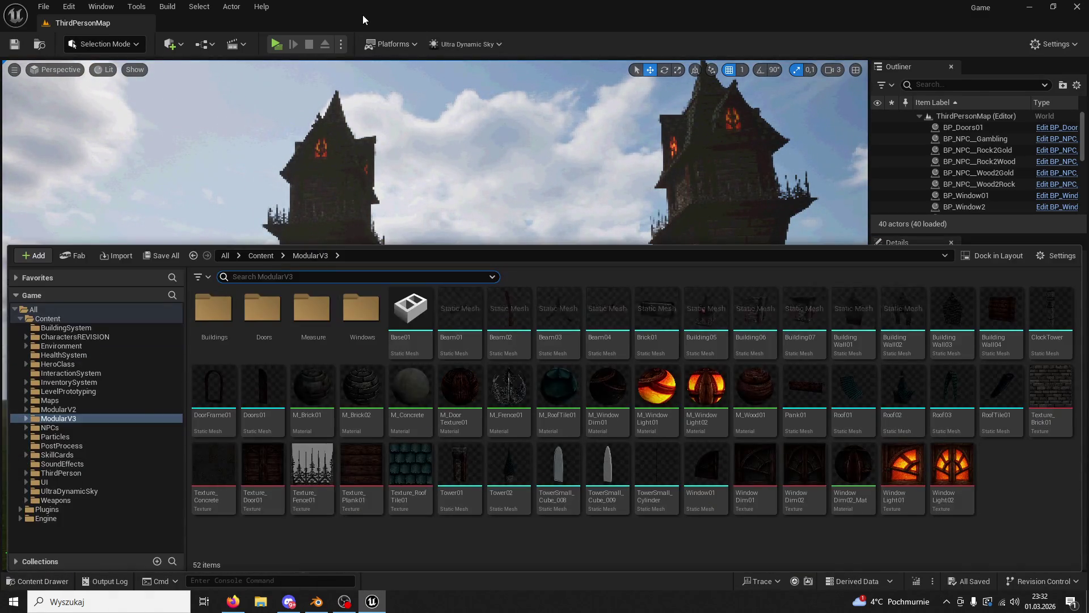
left_click(1052, 7)
left_click_drag(286, 545, 570, 386)
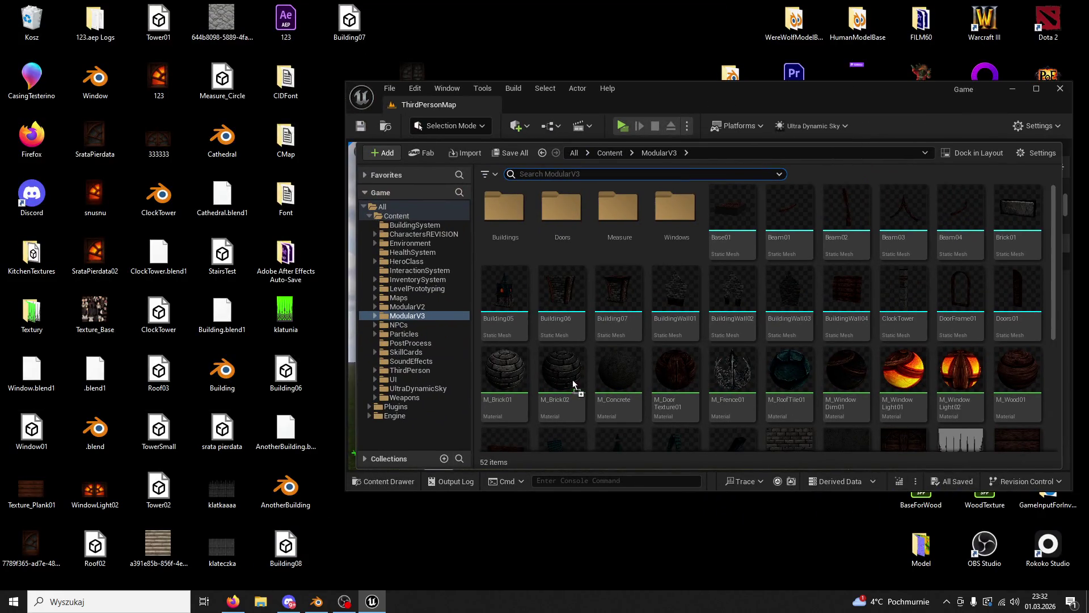
left_click_drag(599, 298, 592, 297)
scroll("down", 3)
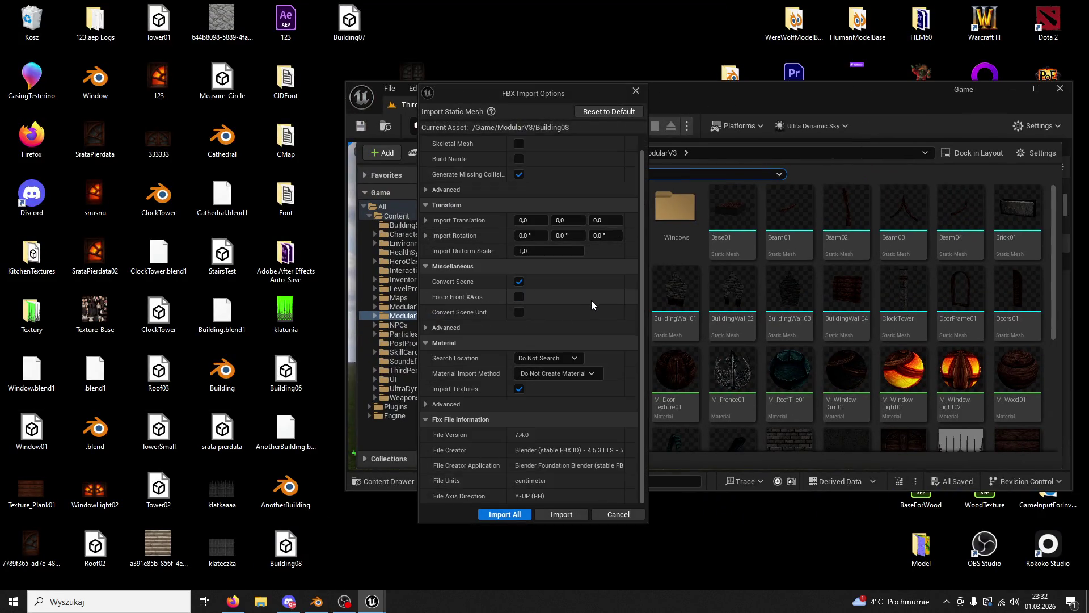
Step: Import Building08 with Import Textures unchecked, close the message log and maximise the editor
left_click(519, 389)
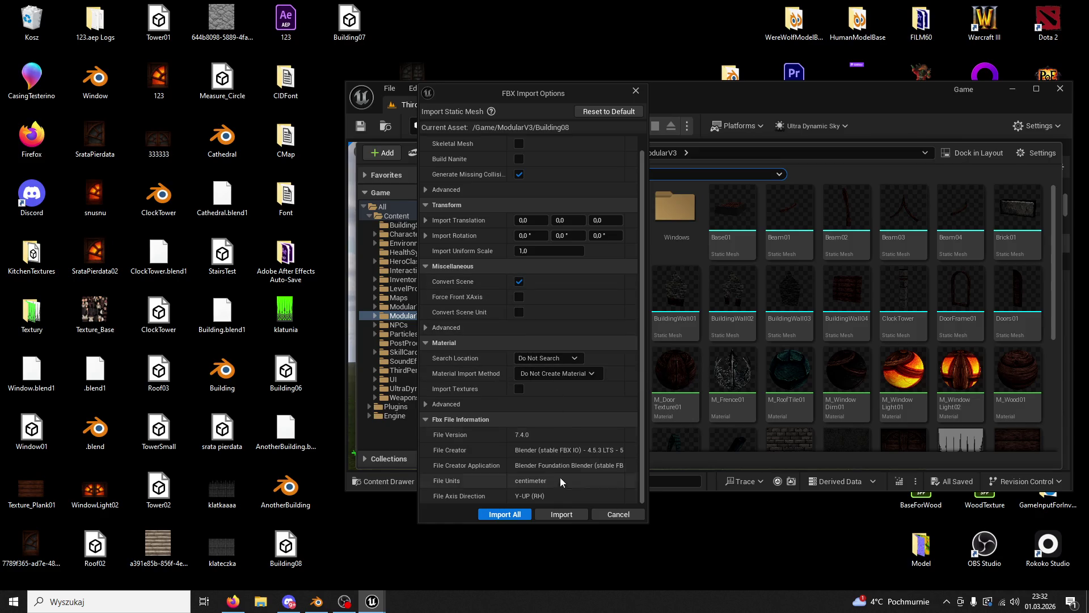
left_click(561, 515)
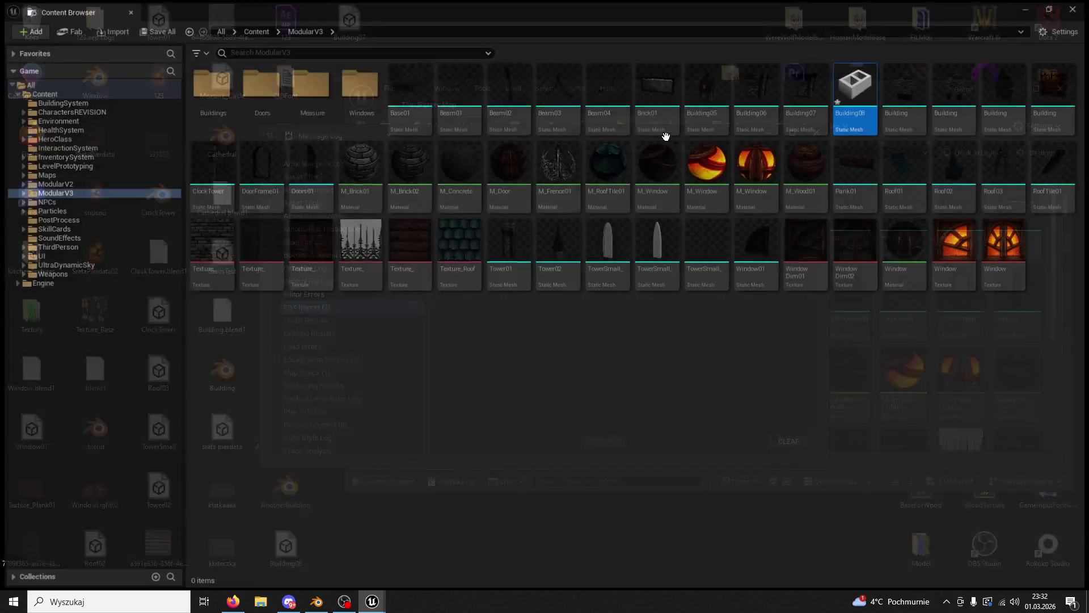
left_click(128, 10)
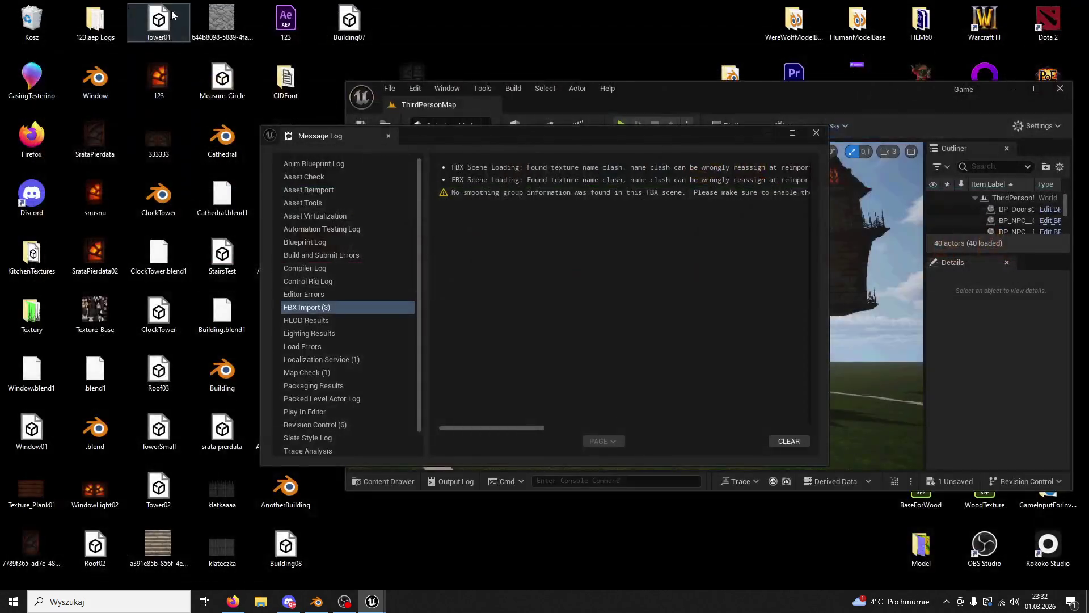
left_click(816, 136)
double_click(775, 93)
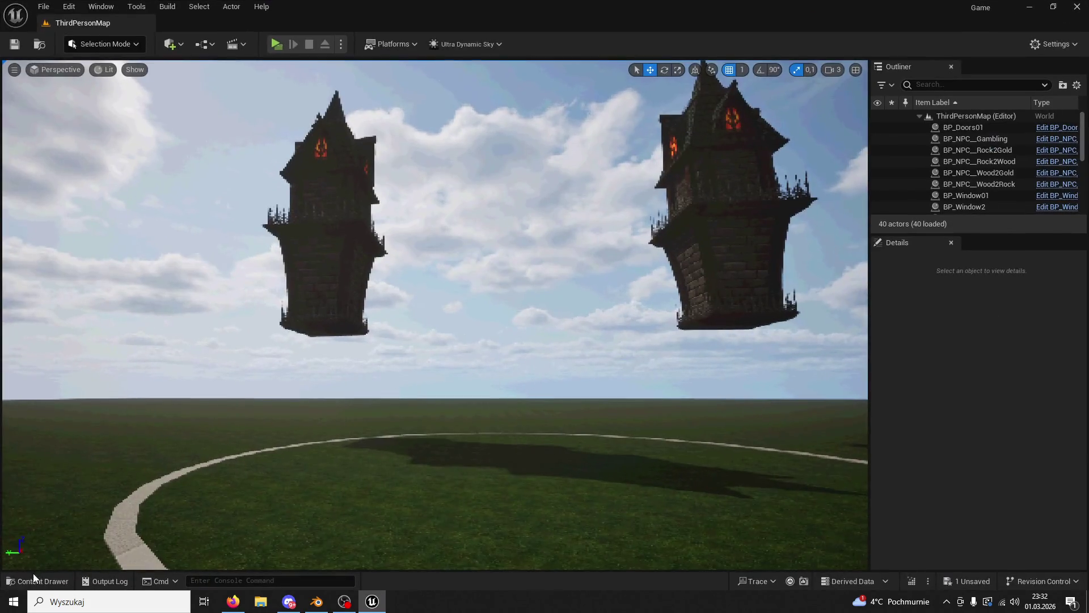
Step: Place Building08 into the level inside the circle and bring it into close view
left_click(37, 581)
left_click_drag(883, 333, 313, 313)
left_click_drag(418, 341, 418, 284)
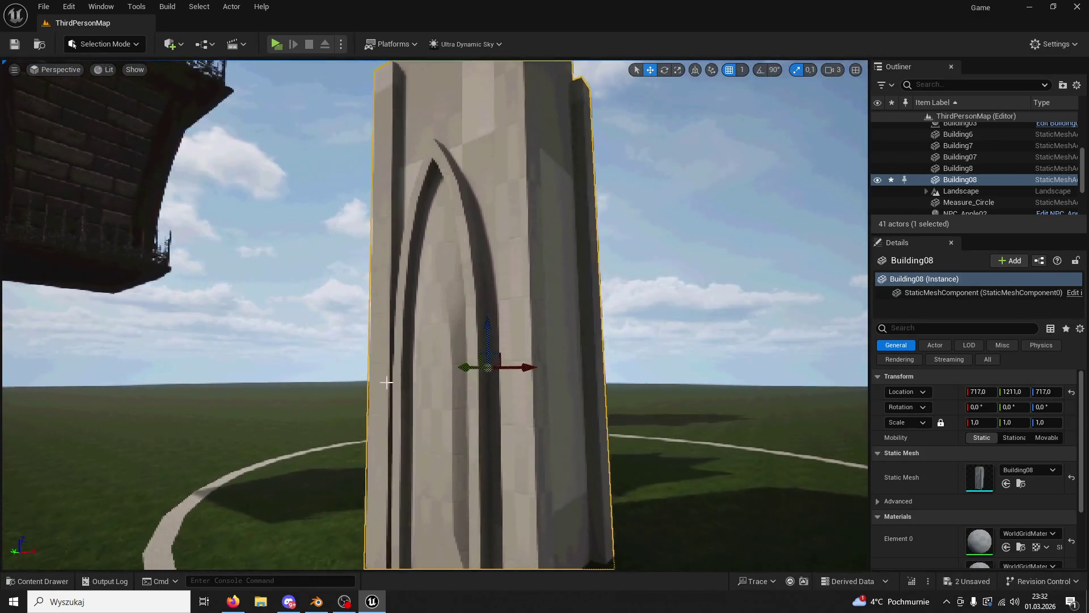
Step: Try M_DoorTexture01 and then M_Brick01 on the arch, undoing both attempts
left_click(57, 579)
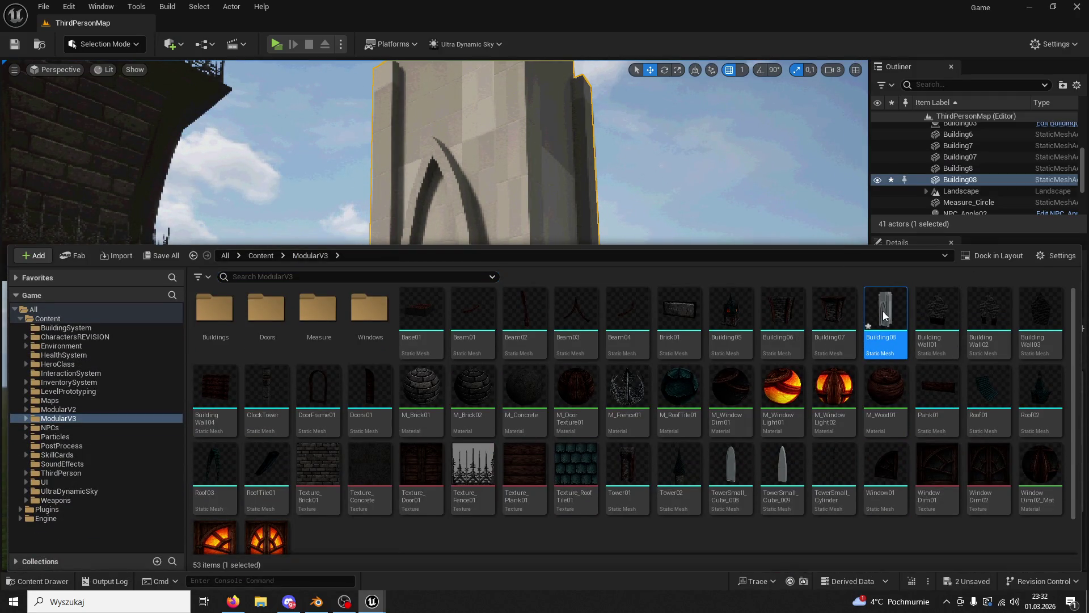
key("ctrl+space")
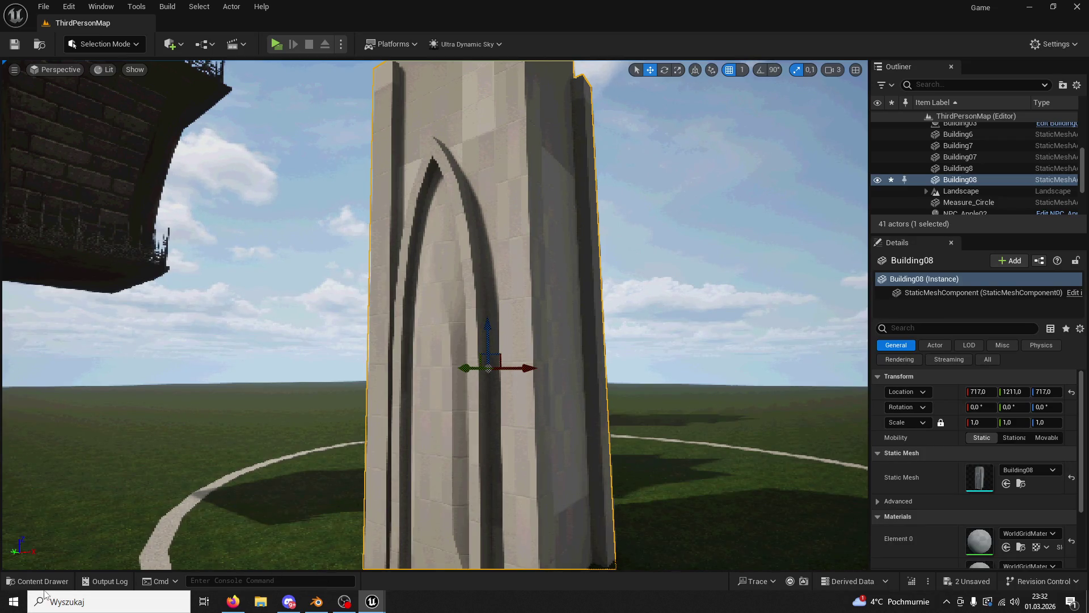
key("ctrl+space")
left_click(575, 397)
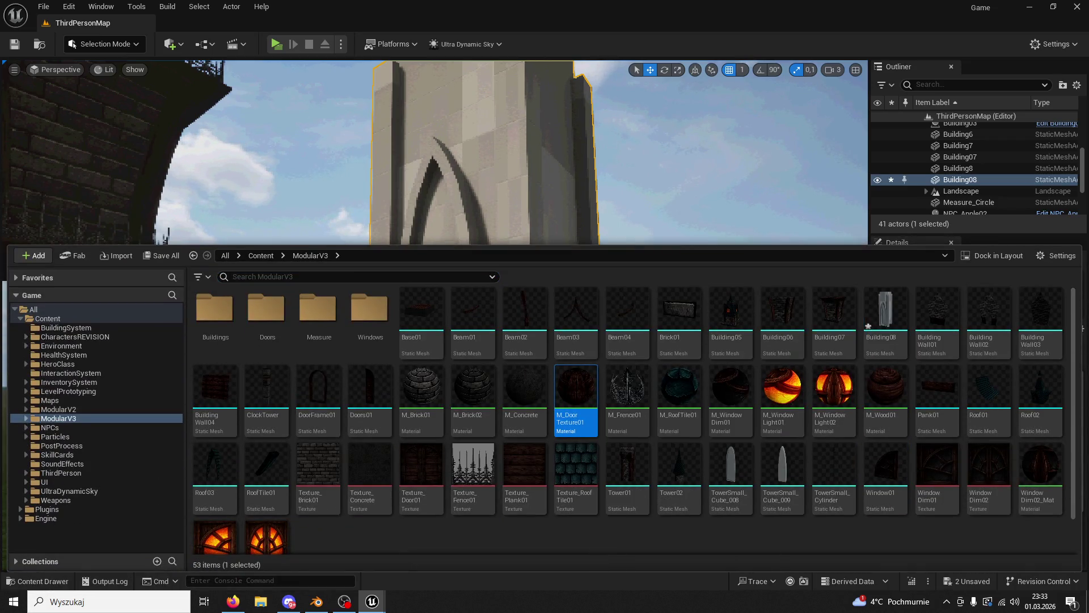
key("ctrl+space")
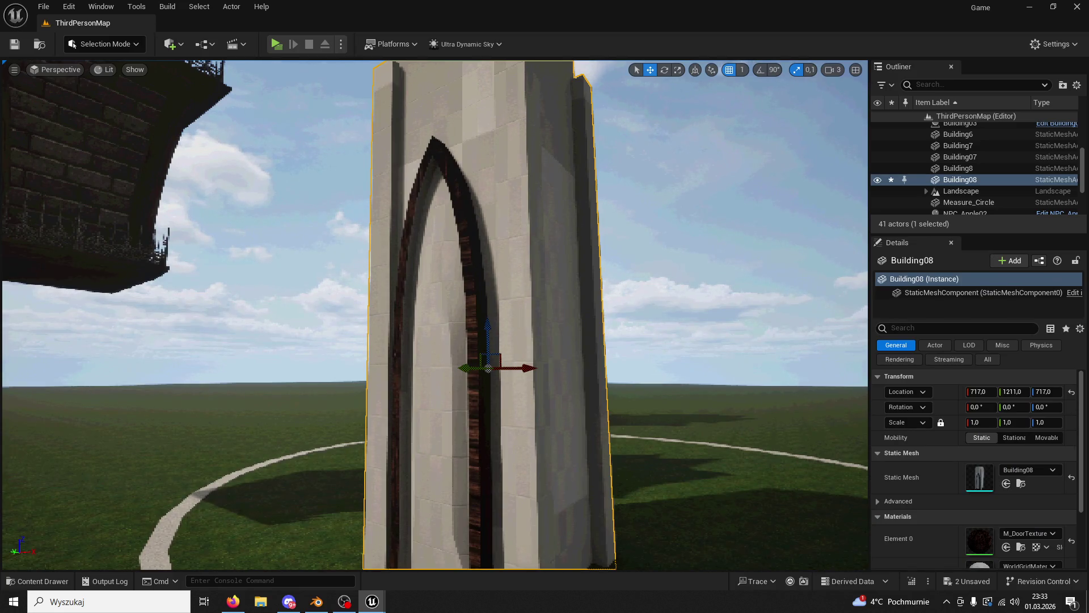
key("ctrl+z")
left_click(41, 585)
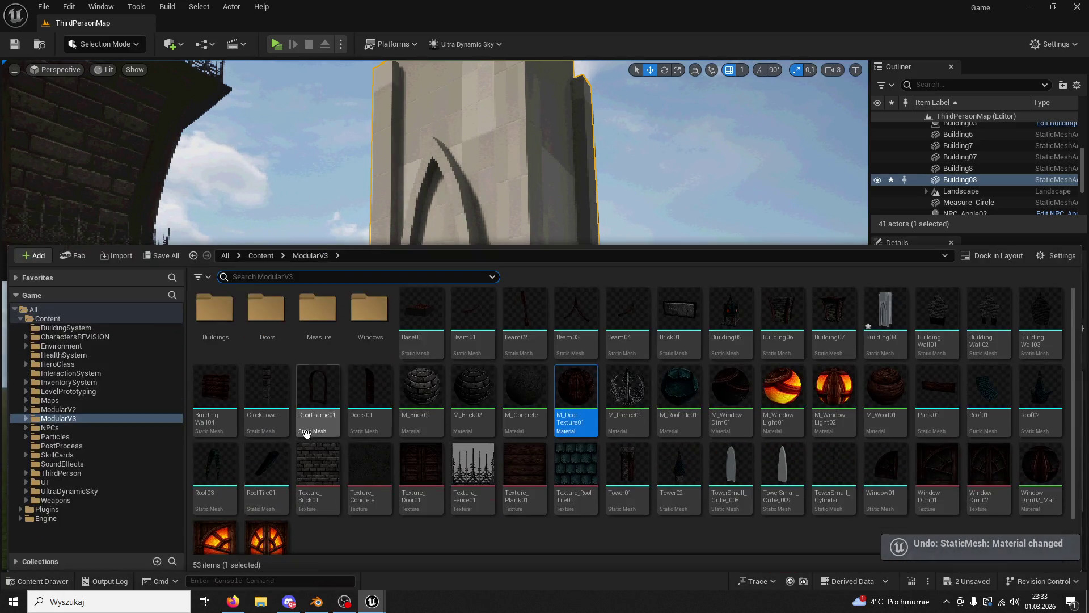
left_click(422, 391)
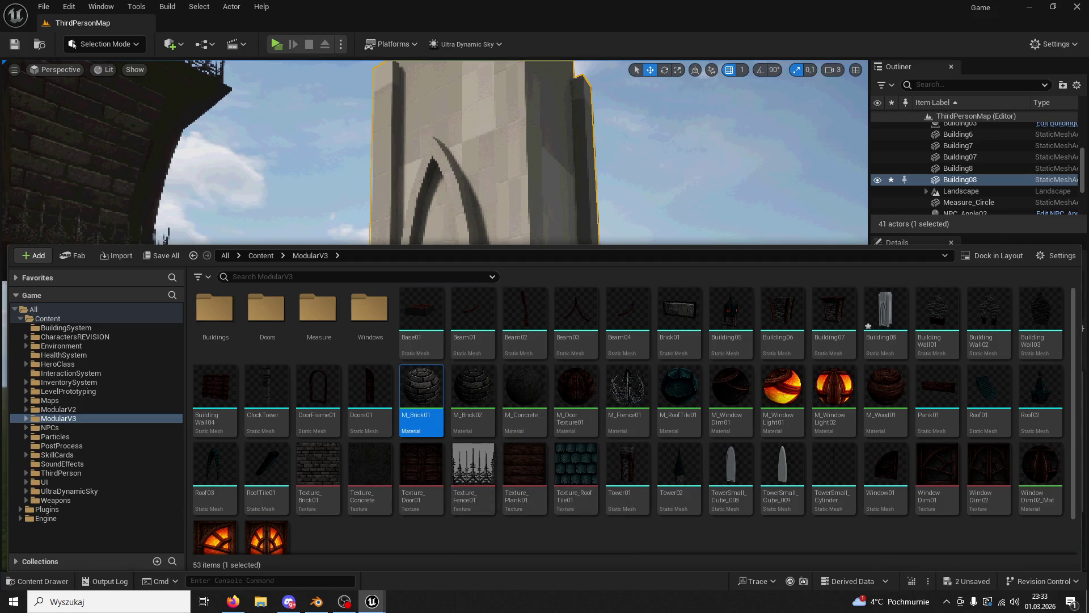
key("ctrl+space")
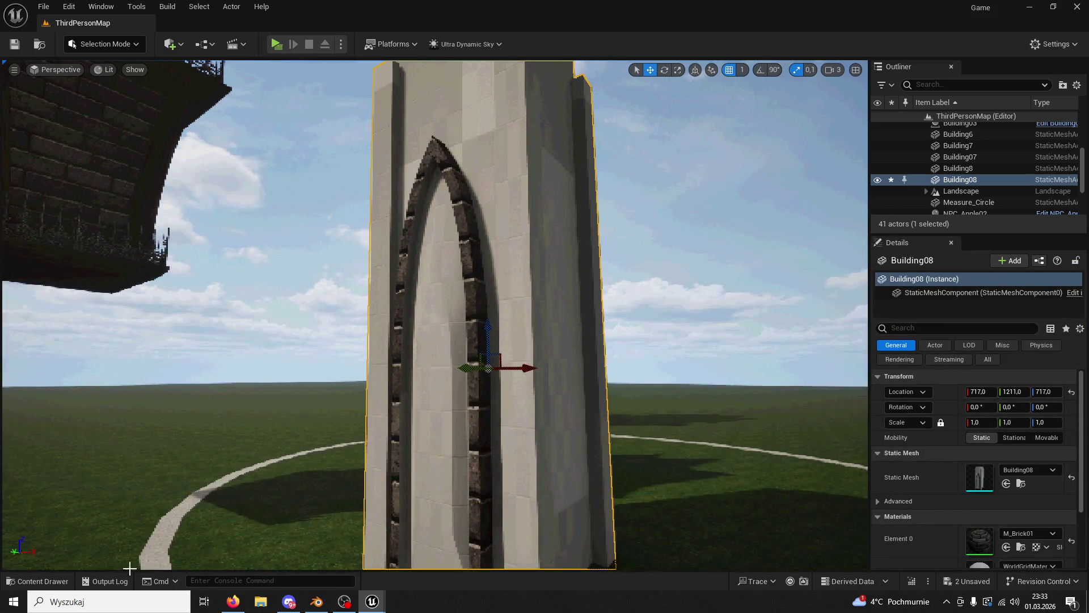
left_click(39, 581)
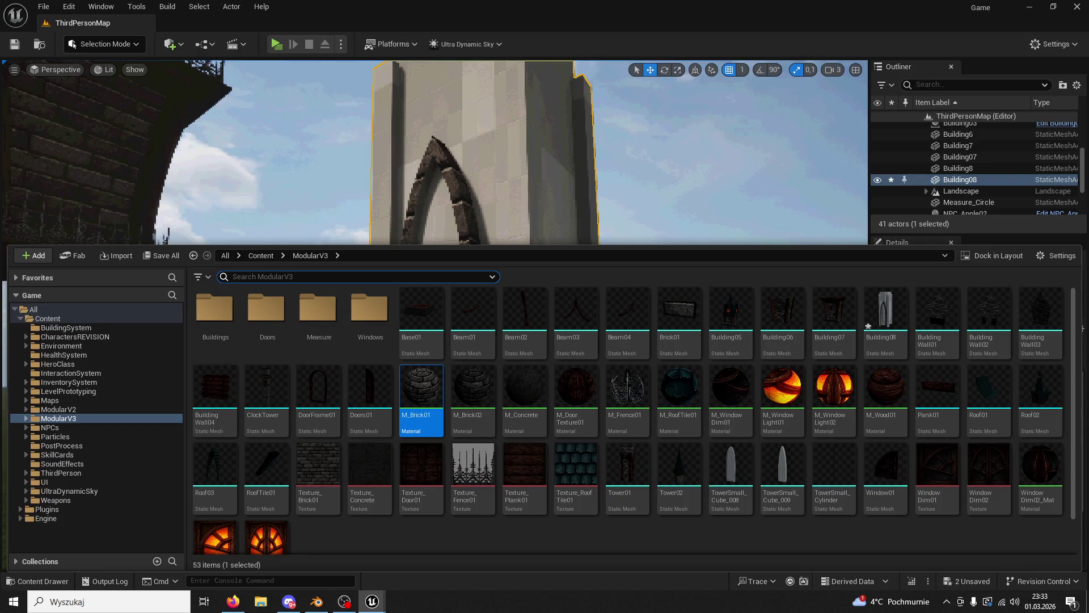
key("ctrl+space")
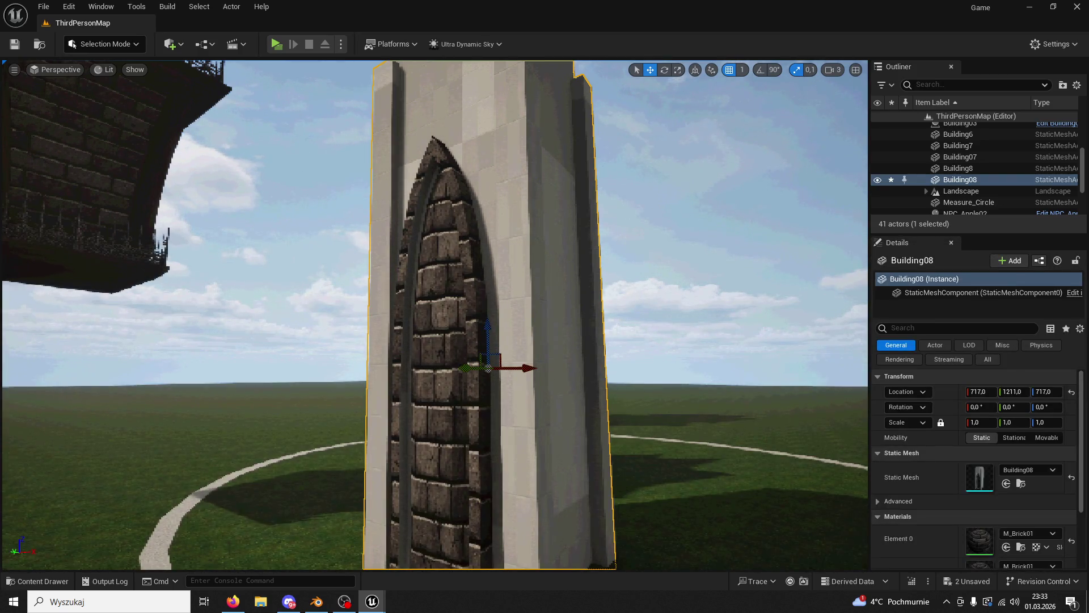
key("ctrl+z")
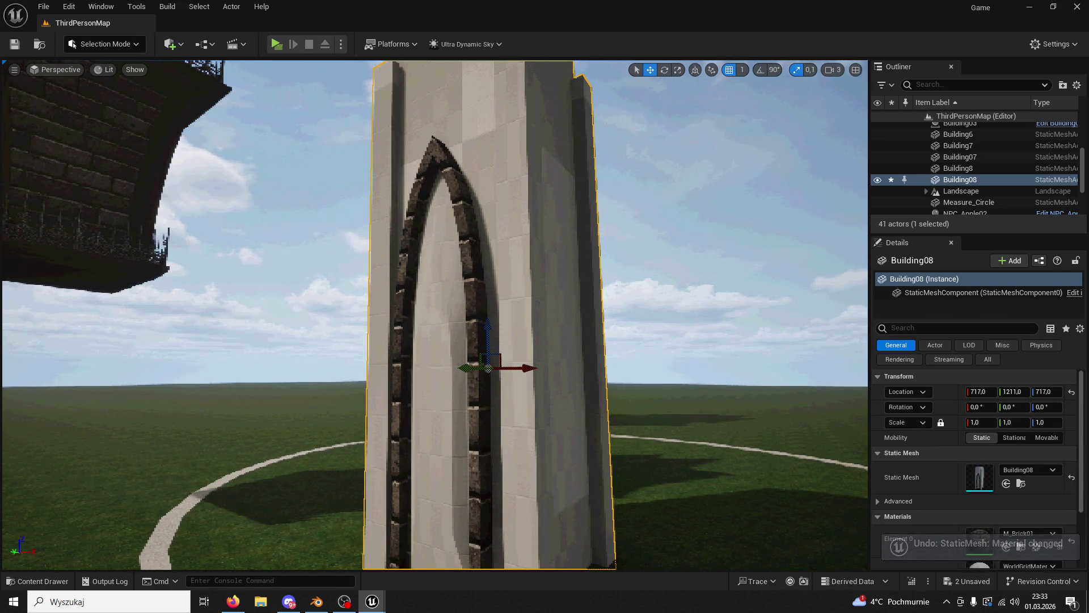
Step: Compare M_Concrete and M_Brick02, apply M_Brick01 to the arch, then undo it
left_click(53, 581)
left_click(525, 391)
left_click(473, 392)
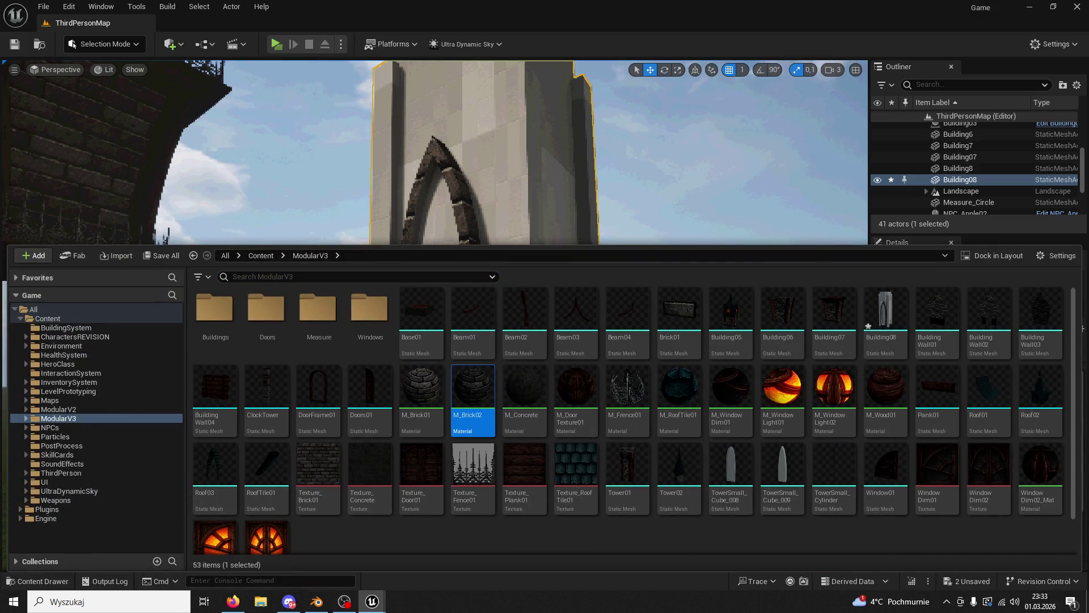
key("ctrl+space")
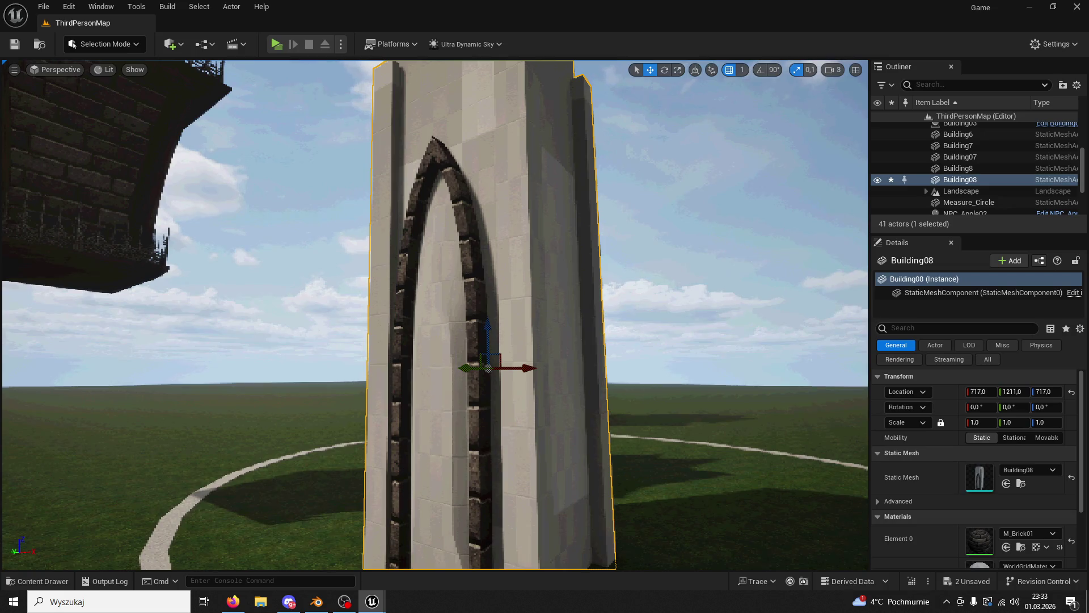
left_click(56, 580)
left_click(420, 391)
left_click_drag(421, 391, 389, 493)
key("ctrl+z")
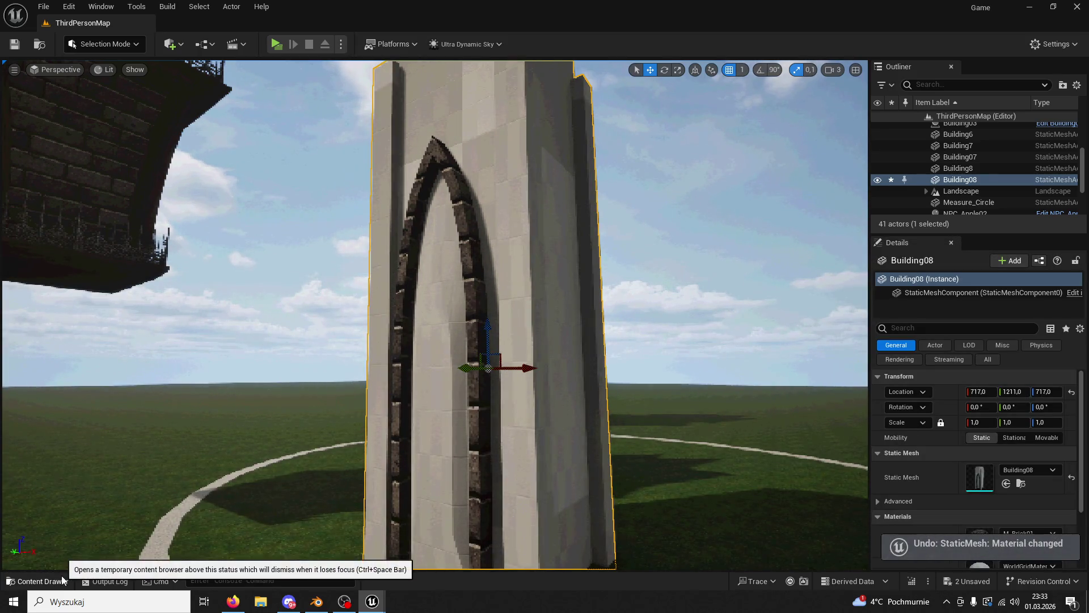
Step: Give the building's pillars the dark wood M_Door Texture01 material
left_click(40, 581)
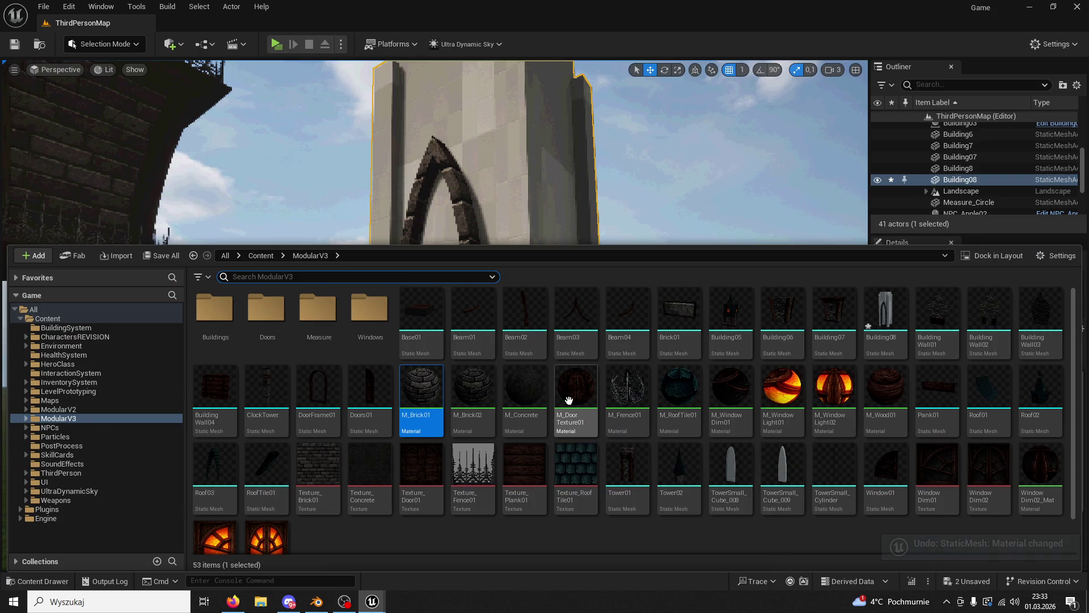
left_click(576, 400)
left_click_drag(576, 400, 524, 255)
left_click_drag(525, 255, 492, 260)
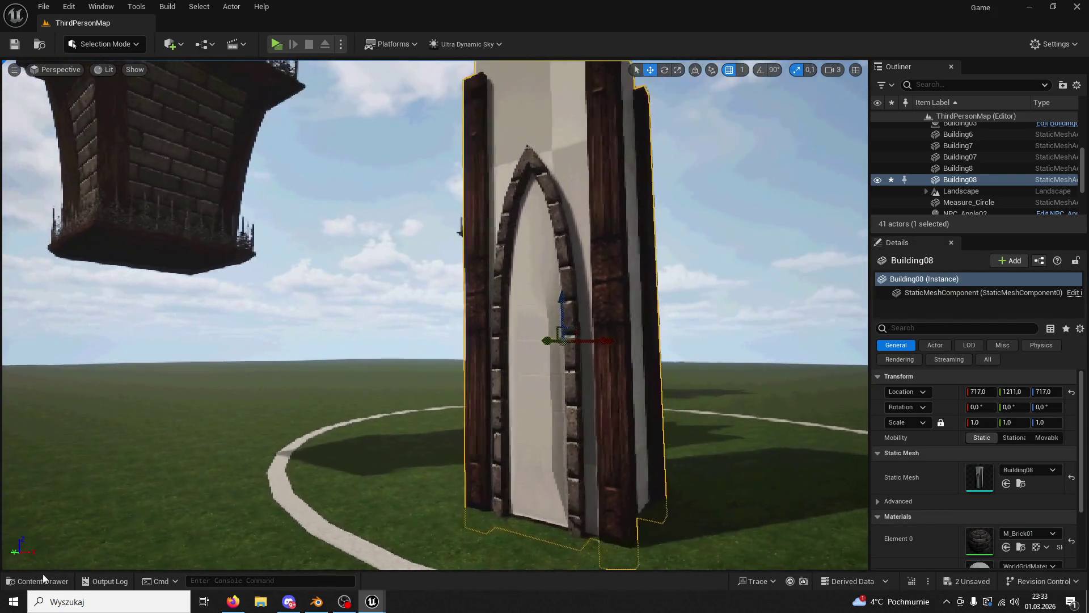
Step: Cover the building's outer walls with the M_Brick01 material
left_click(40, 581)
left_click(885, 386)
key("ctrl+space")
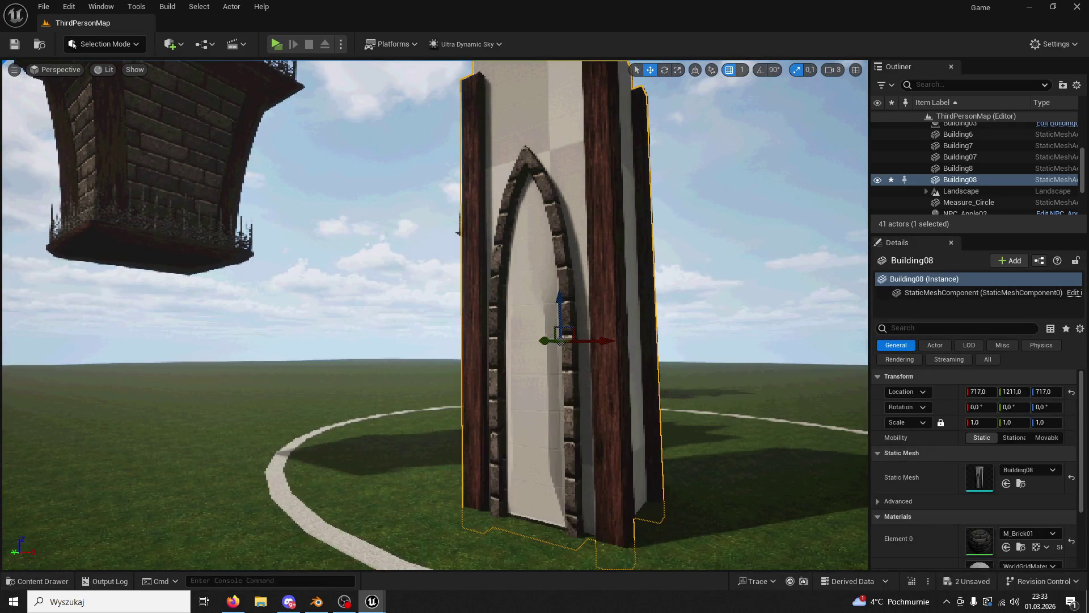
left_click(40, 581)
left_click(421, 397)
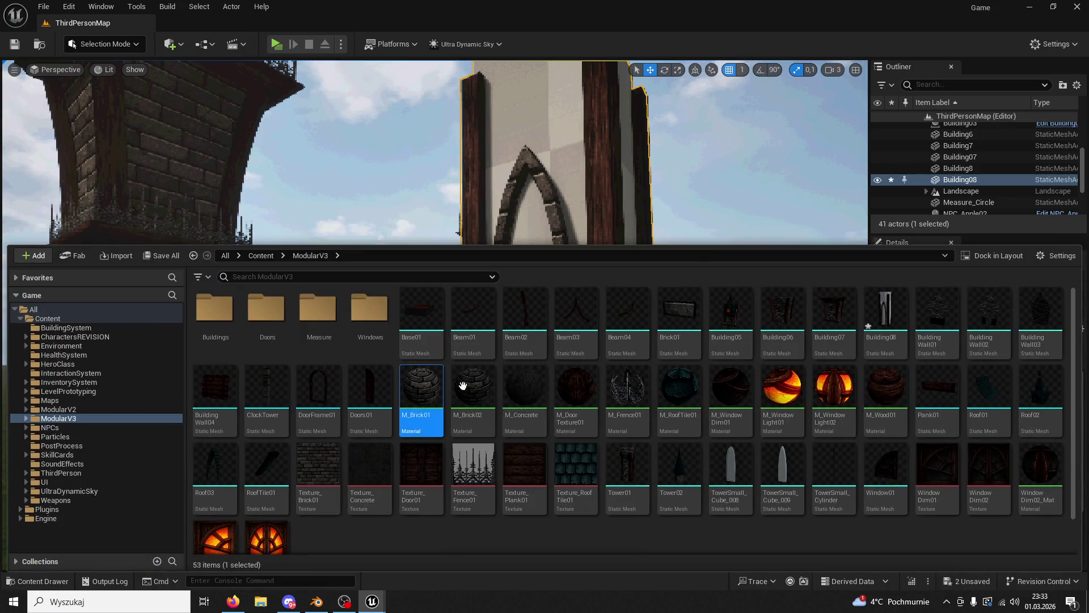
left_click_drag(634, 171, 467, 150)
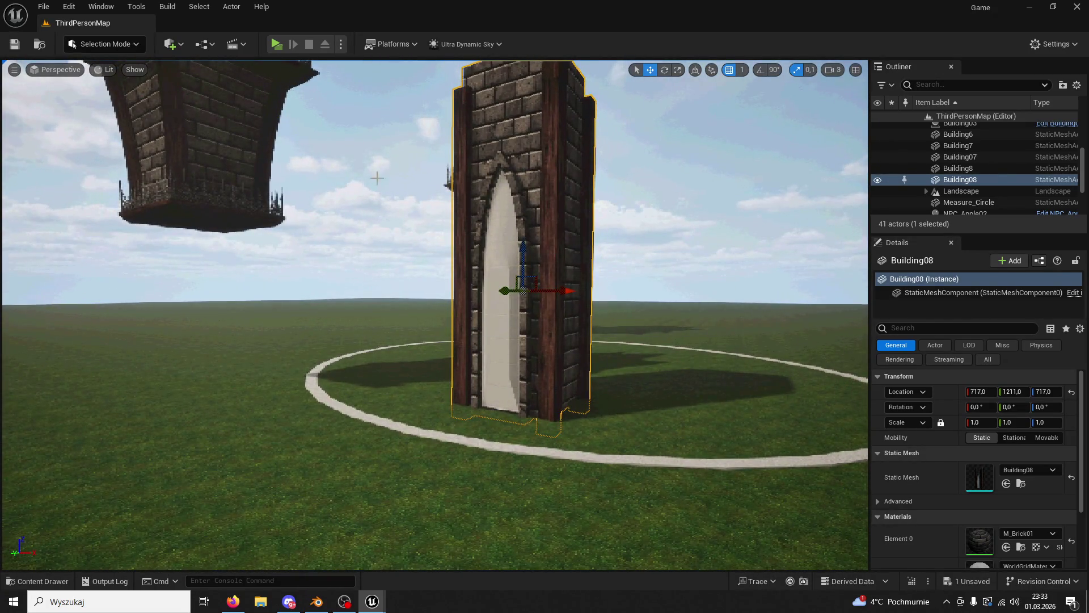
left_click_drag(370, 14, 787, 133)
double_click(32, 312)
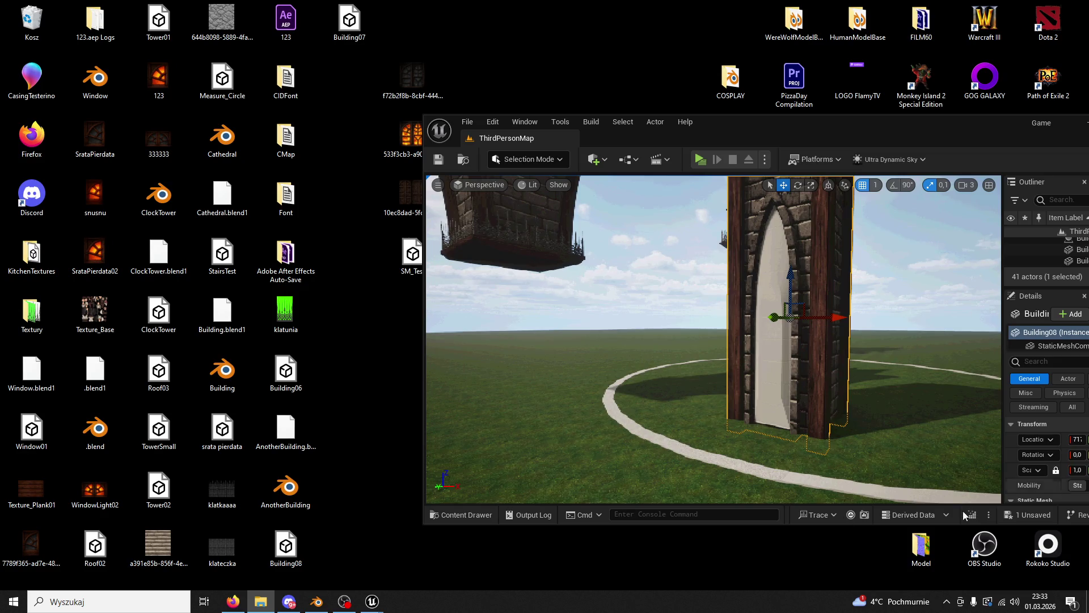
Step: Drag the arched window image from the desktop folder into ModularV3 and maximise the editor
left_click(446, 520)
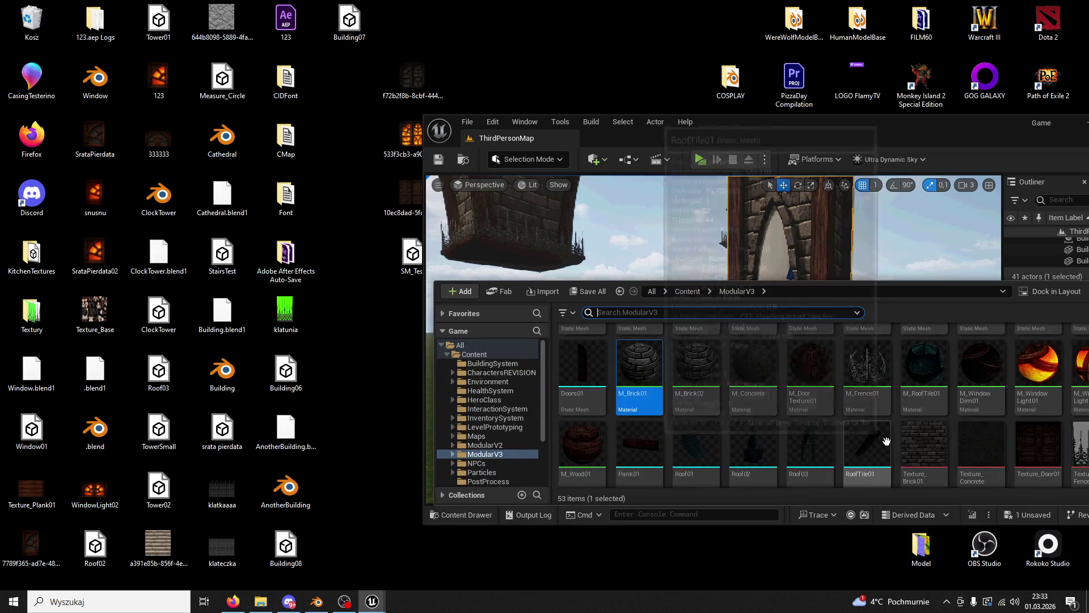
key("ctrl+space")
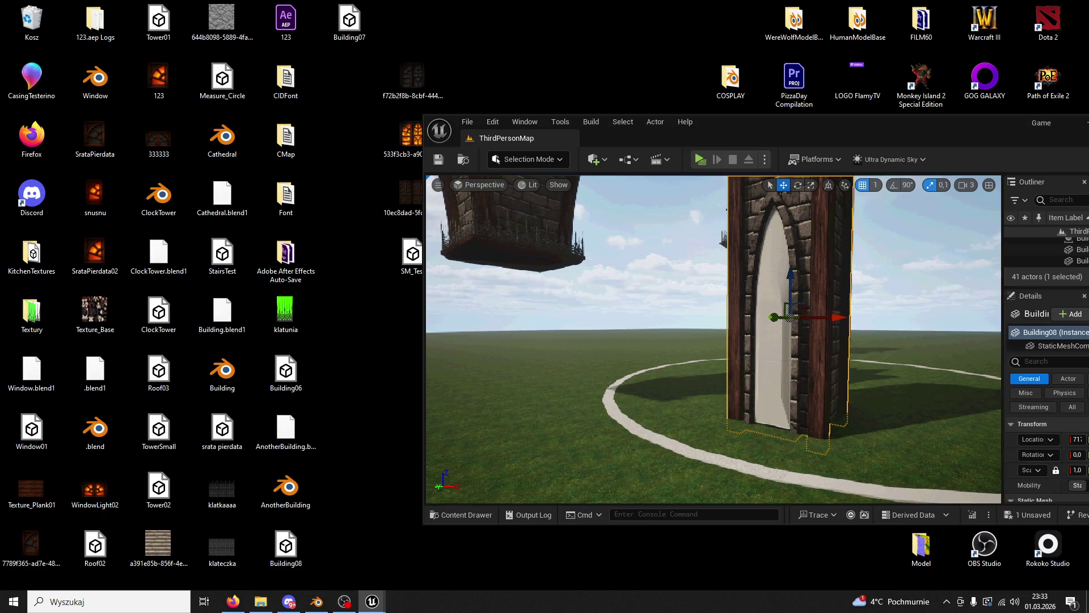
left_click(261, 601)
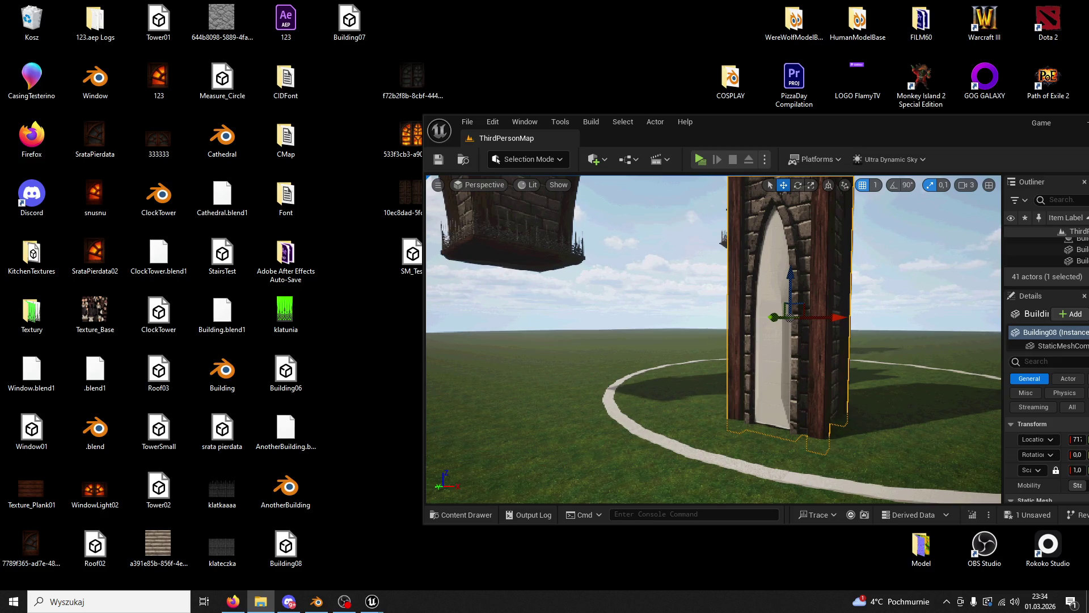
left_click_drag(461, 515, 810, 358)
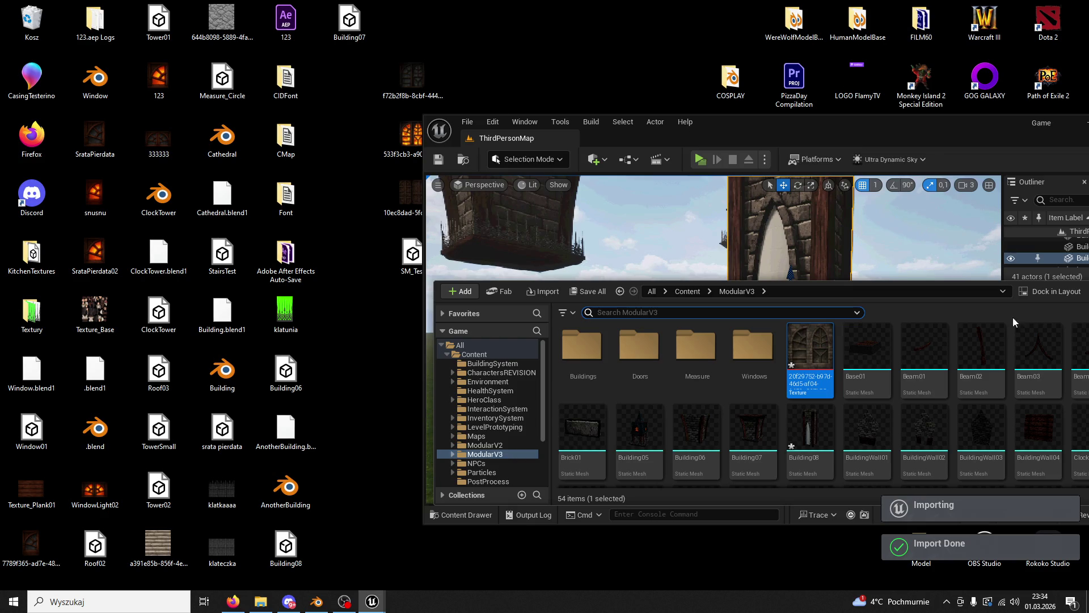
double_click(776, 125)
scroll("down", 3)
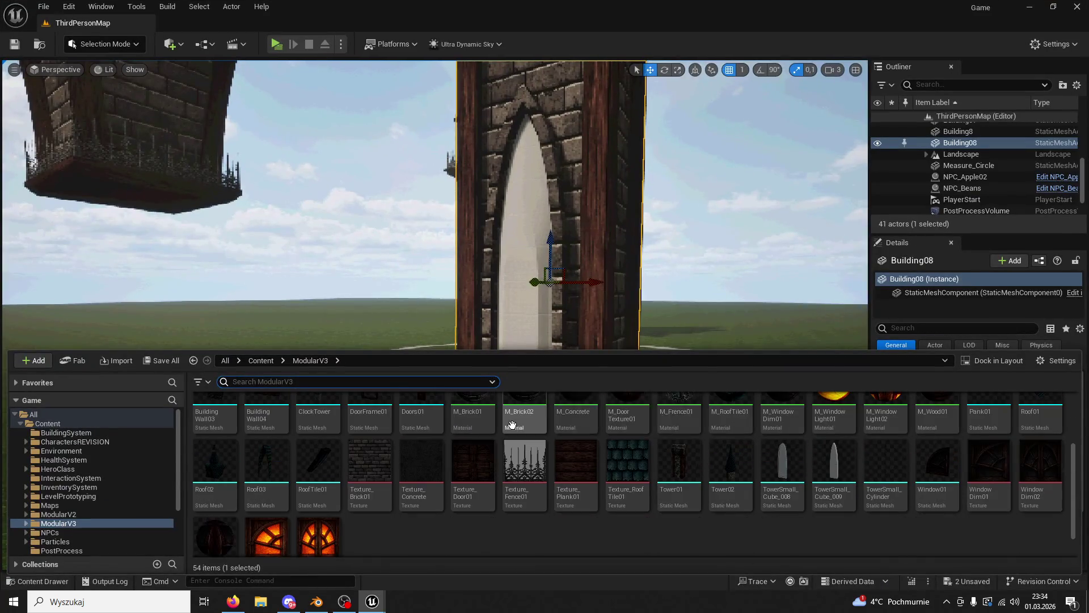
Step: Locate the new brick-arch texture tile in ModularV3 and rename it WidnowDim03
scroll("down", 3)
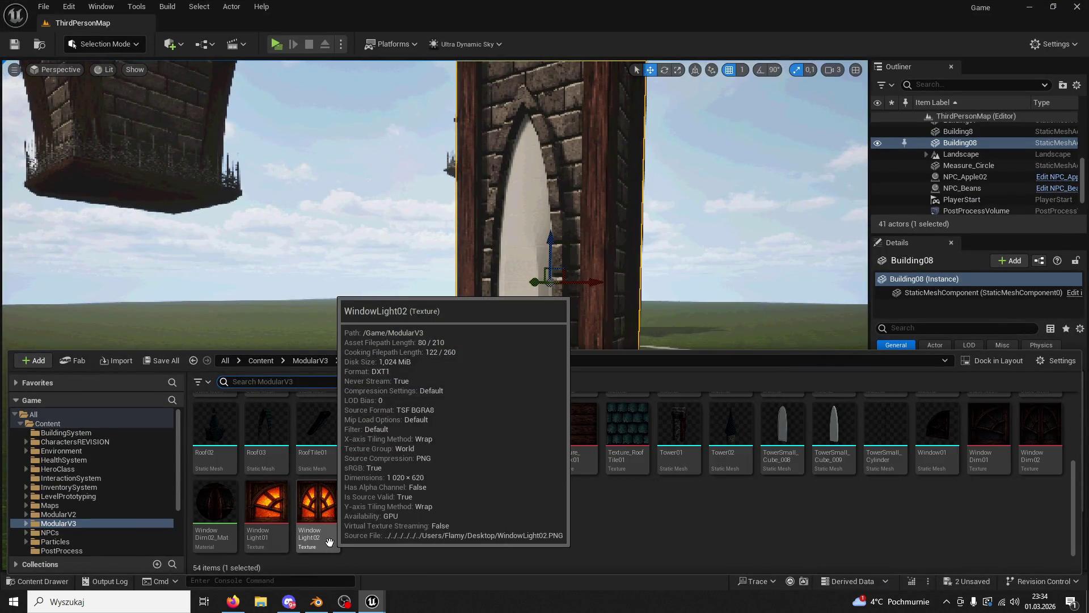
mouse_move(413, 415)
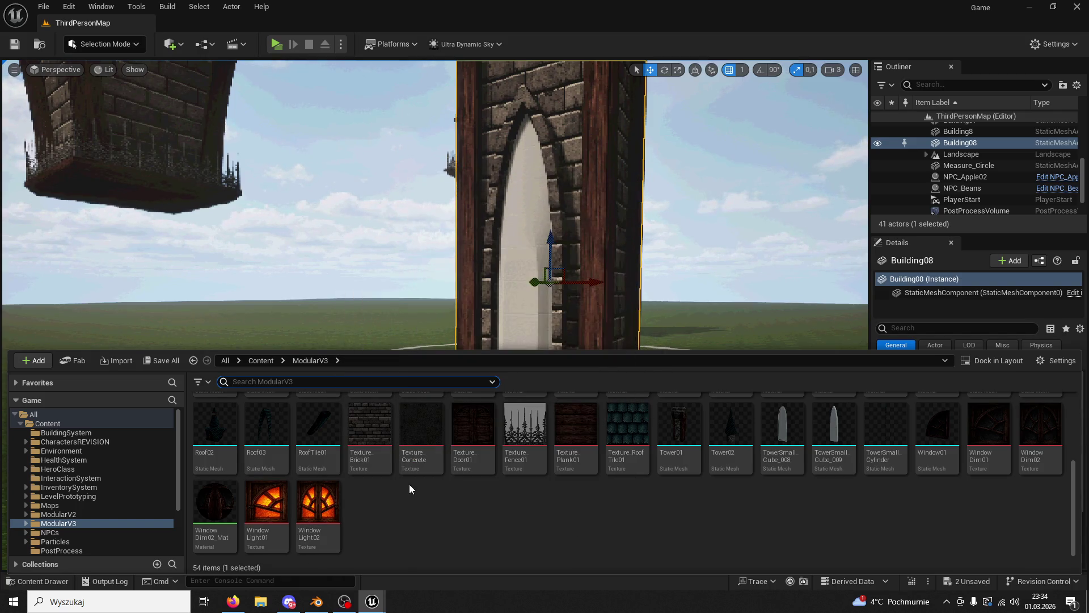
scroll("up", 3)
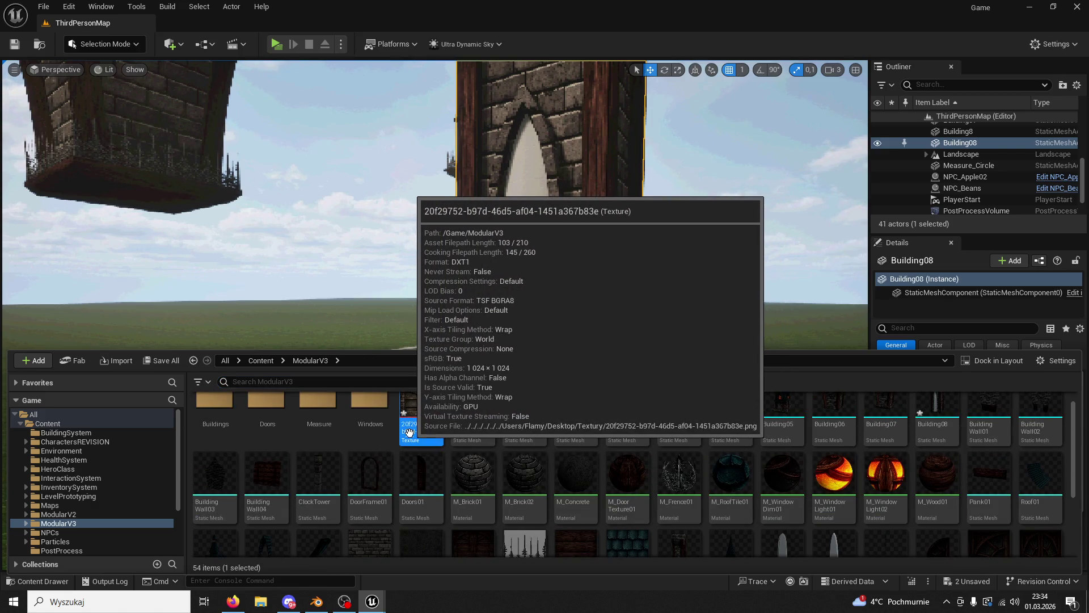
scroll("down", 3)
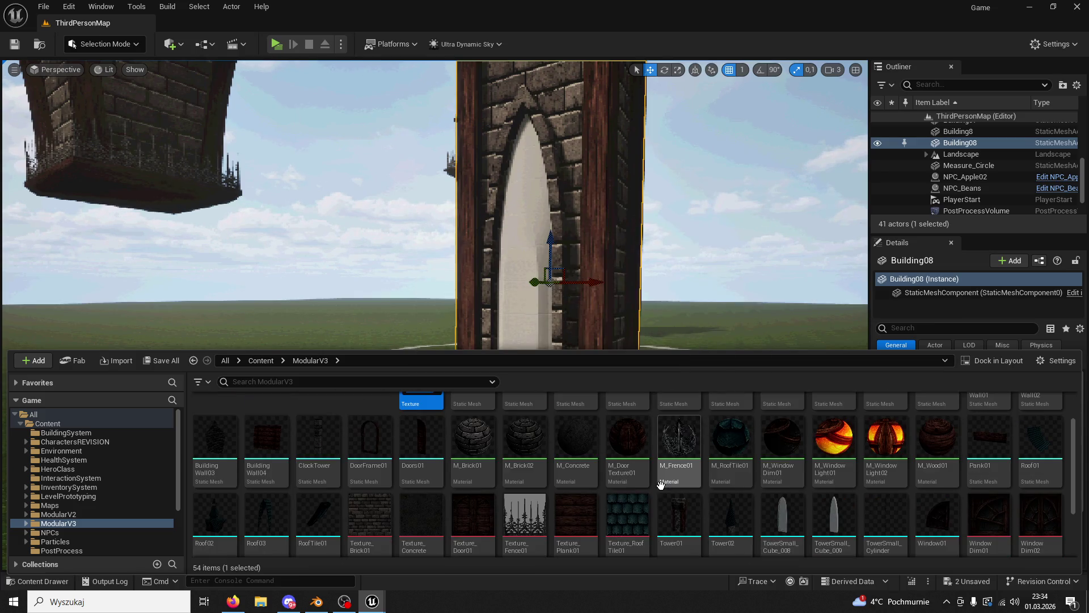
type("Widnwo")
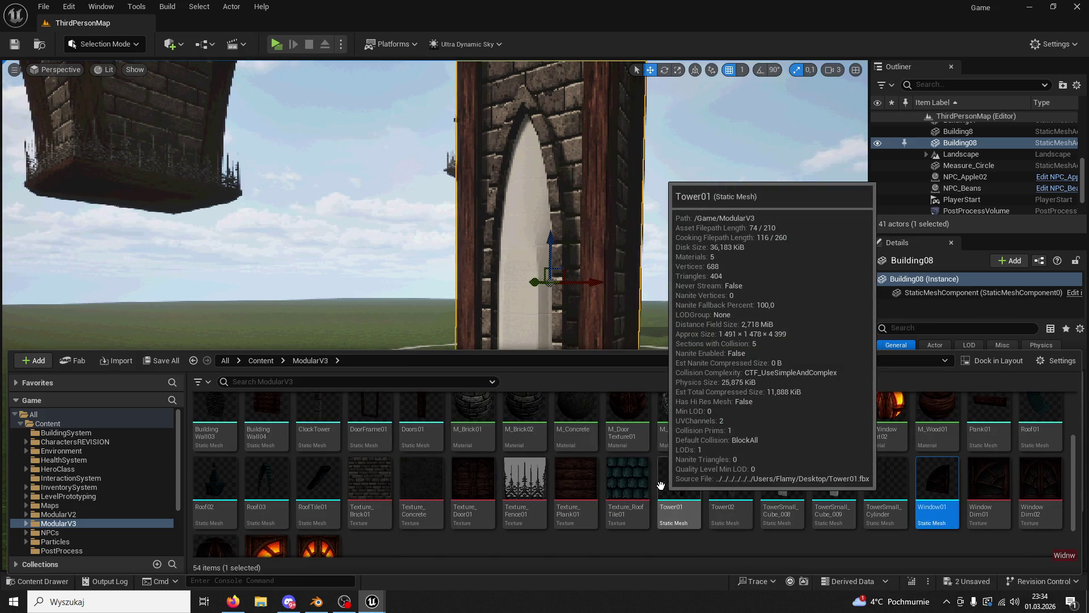
scroll("up", 3)
left_click(411, 447)
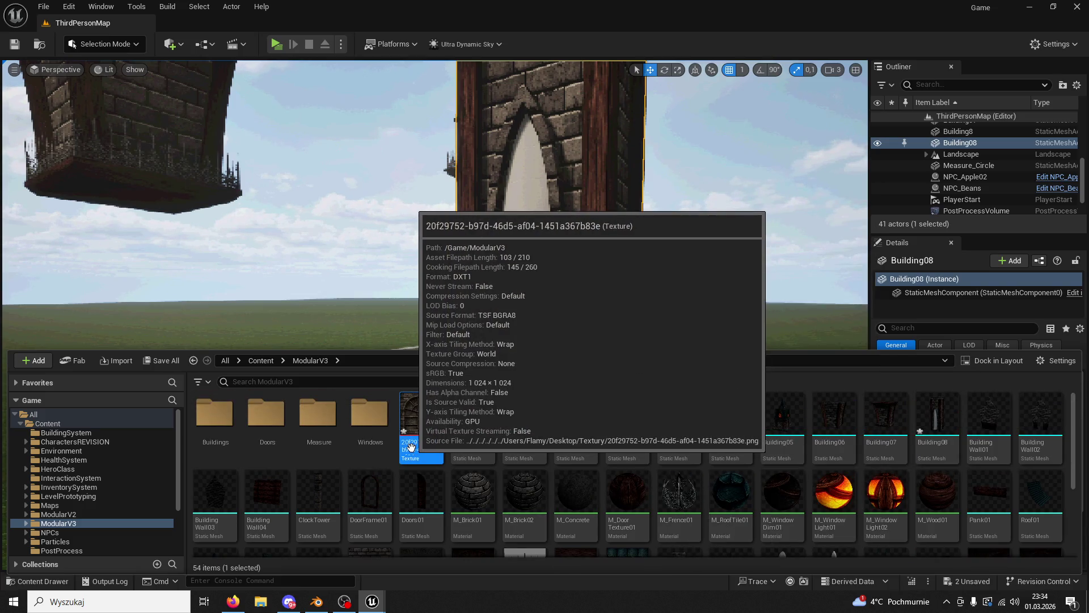
left_click(411, 447)
type("WidnowDim0")
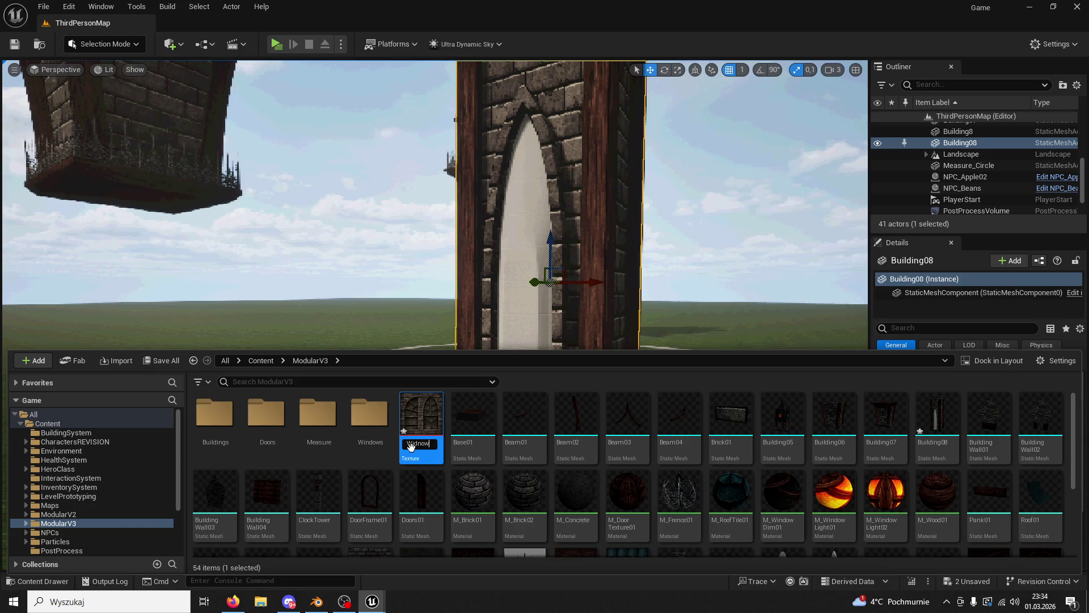
key("Return")
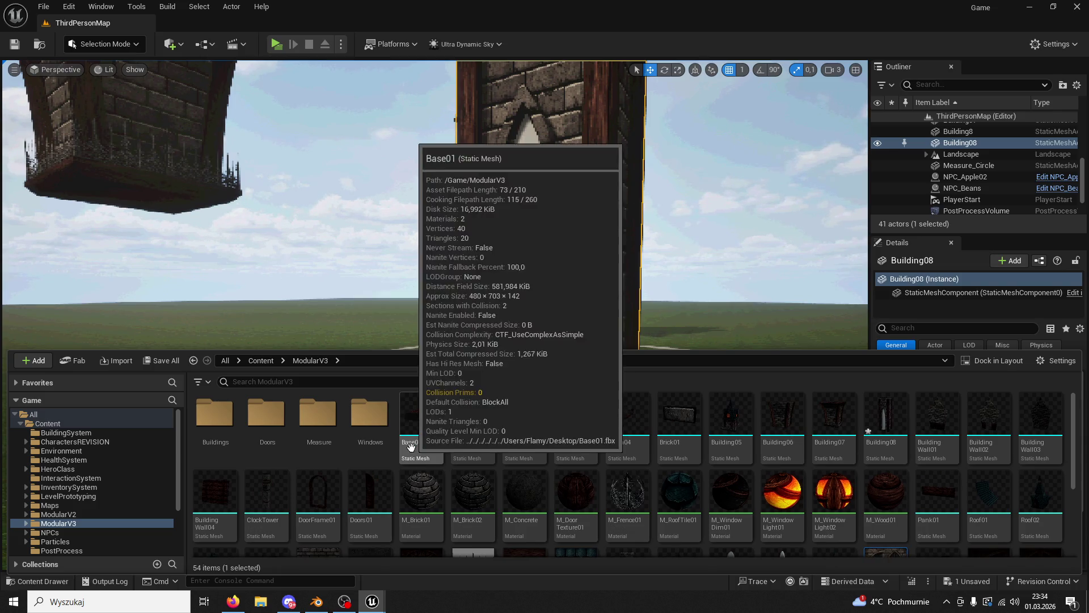
scroll("down", 3)
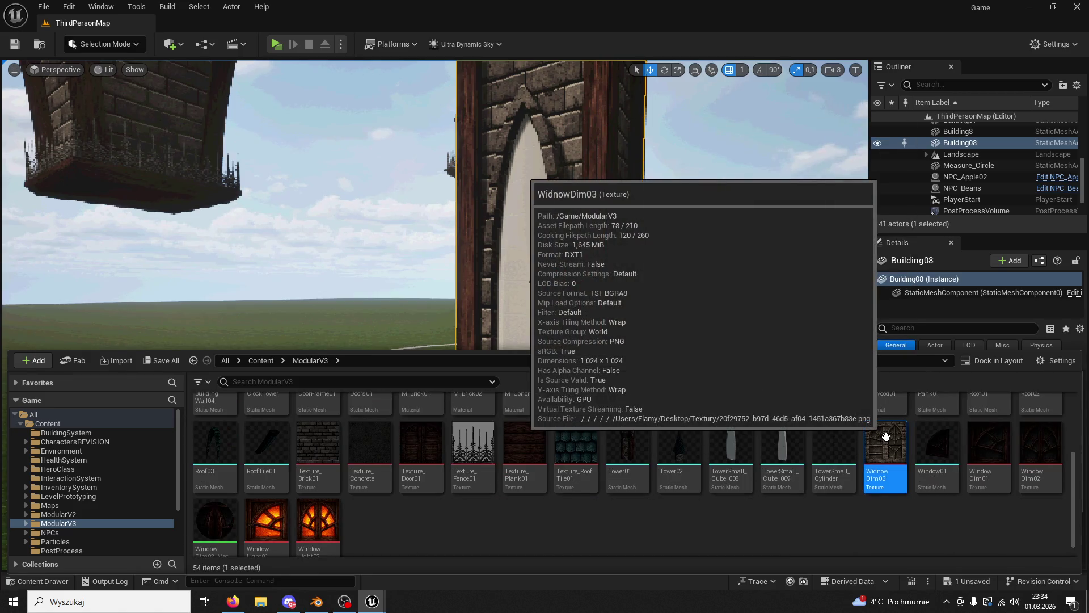
right_click(885, 436)
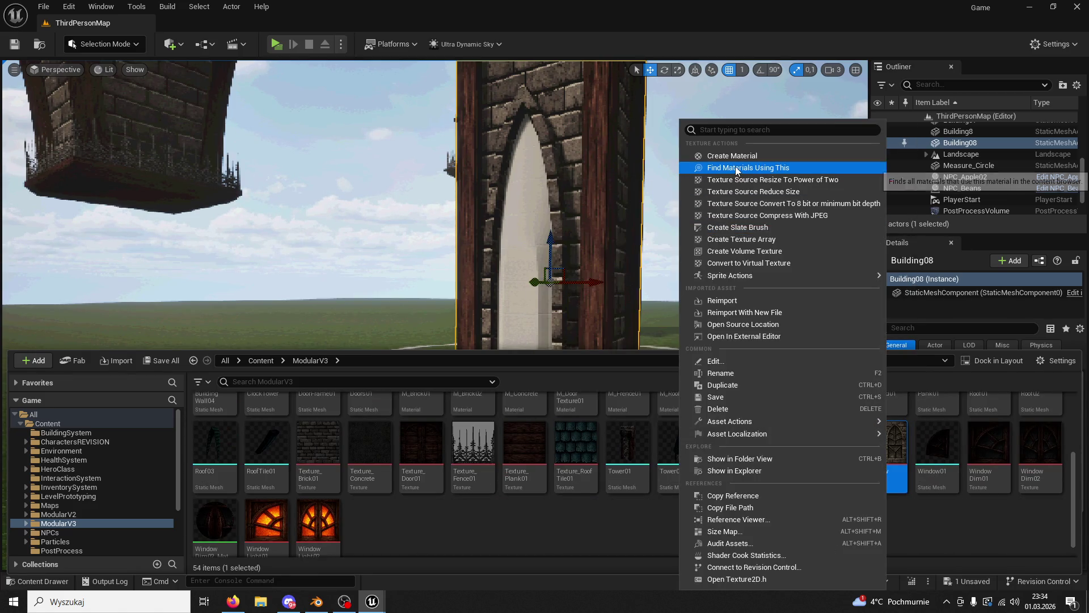
Step: Create a material WidnowDim03_Mat from the WidnowDim03 texture and save it
left_click(737, 148)
key("Return")
key("ctrl+space")
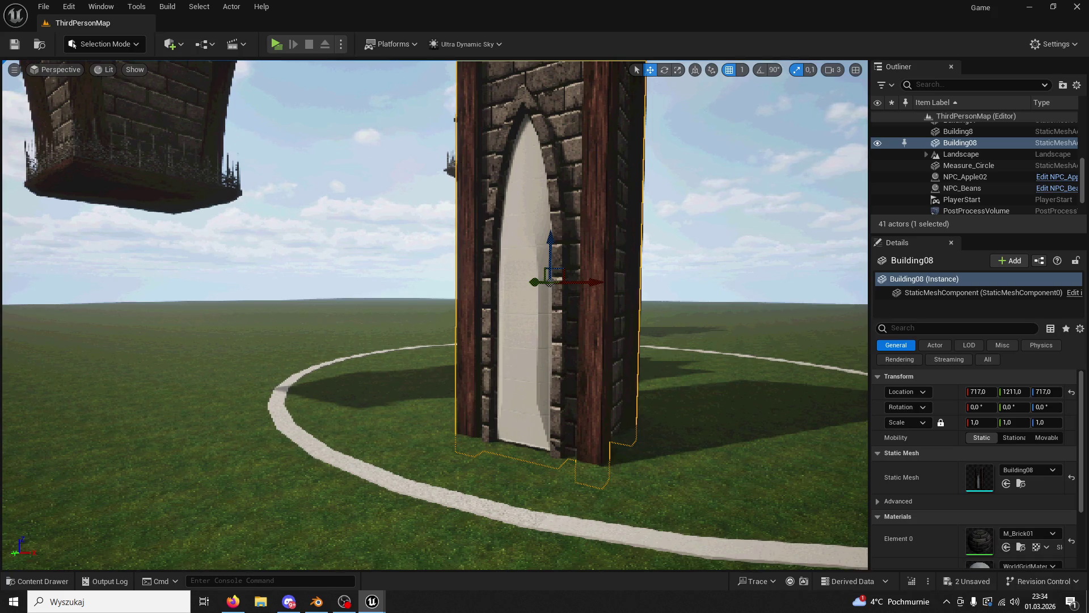
key("ctrl+s")
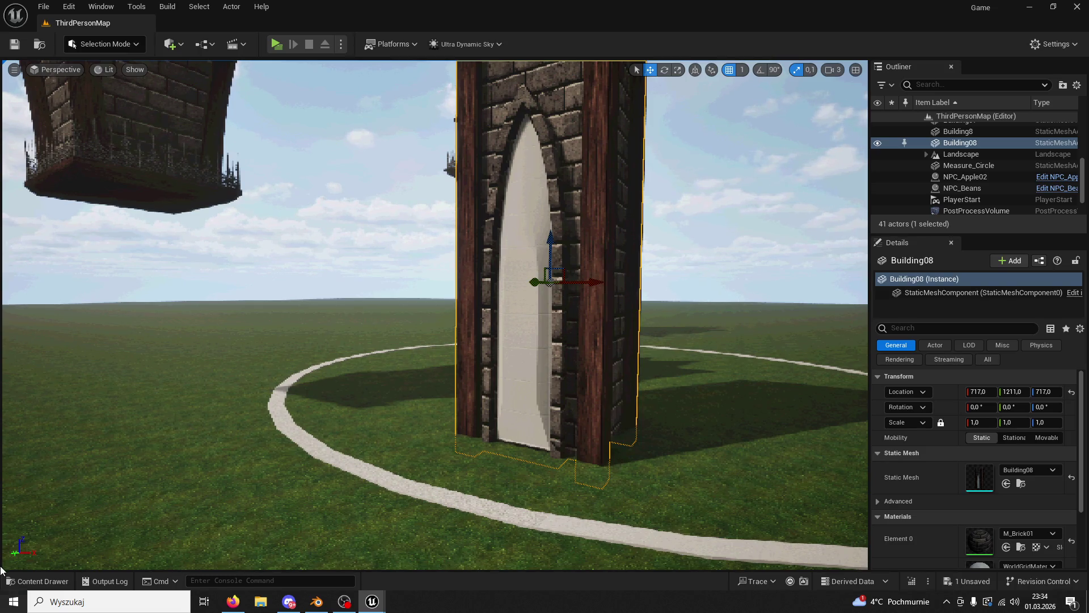
Step: Rename WidnowDim03_Mat to M_WindowDim03 and close the Content Drawer
left_click(37, 581)
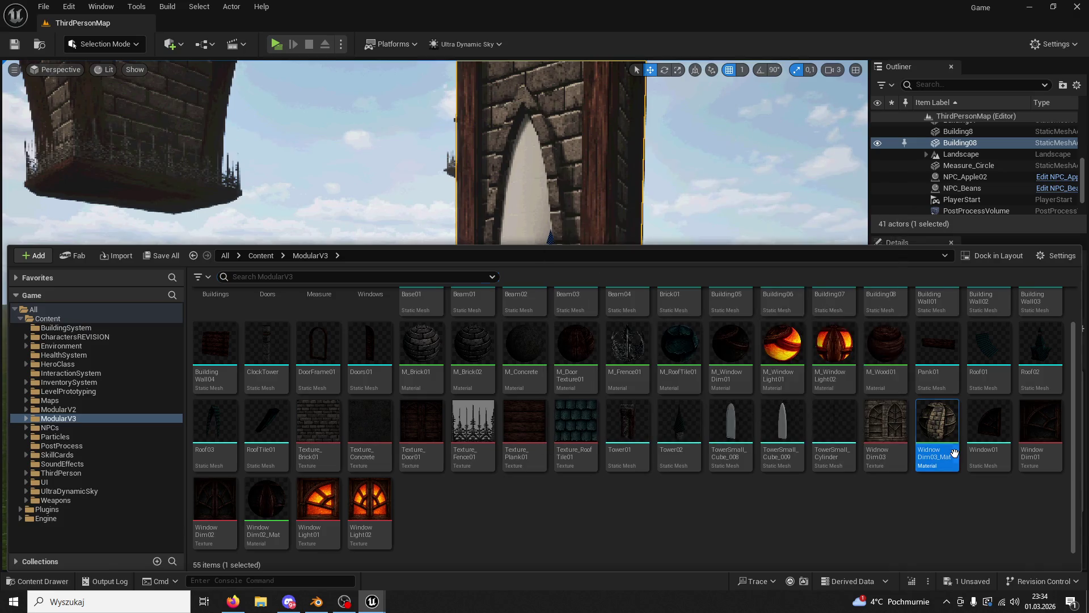
left_click(936, 457)
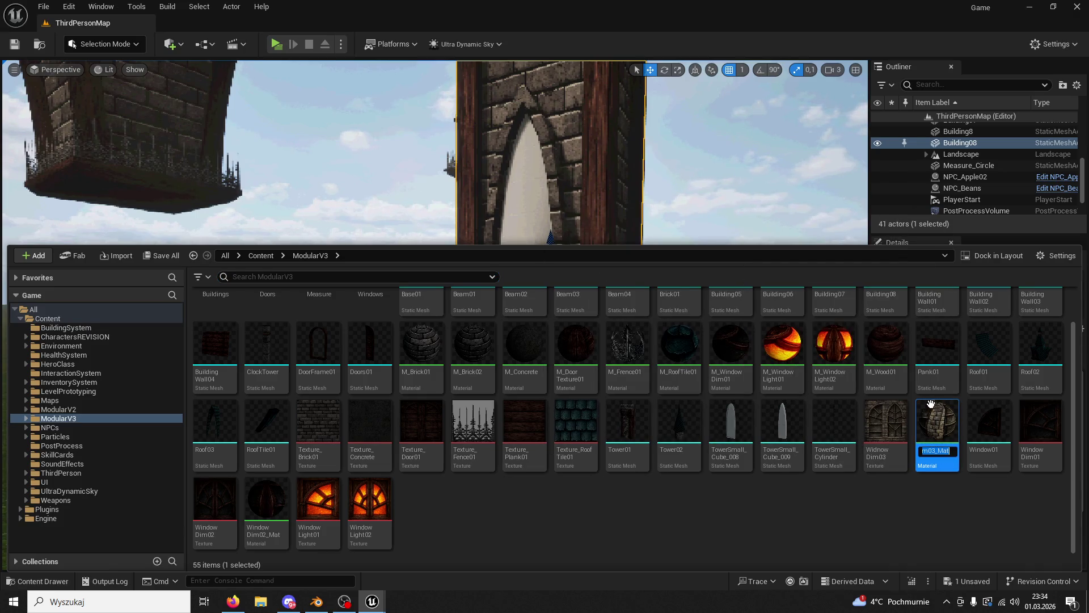
type("1_Window")
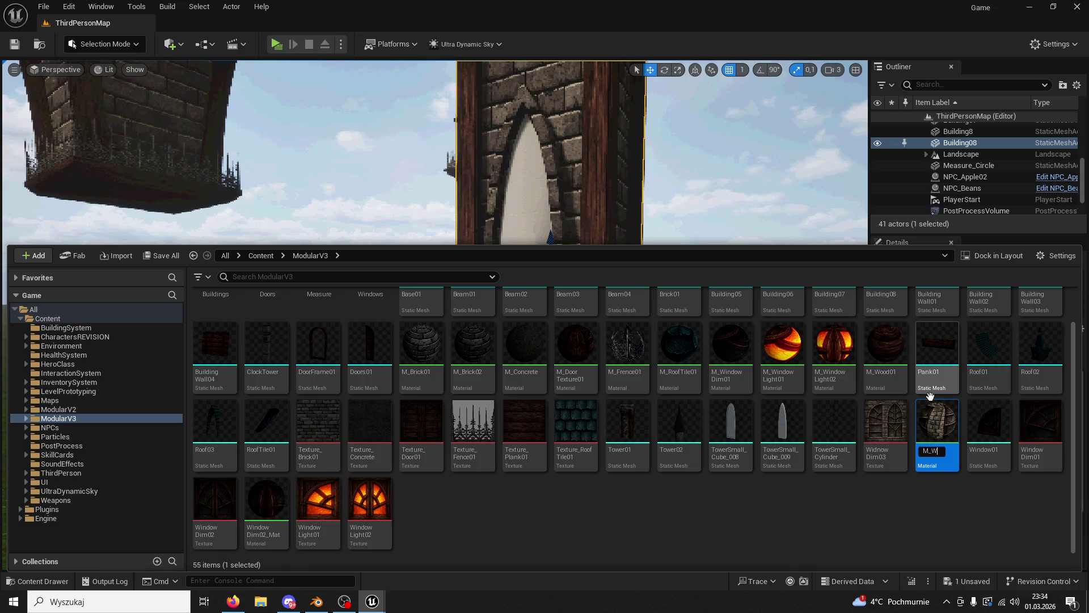
type("Dim03")
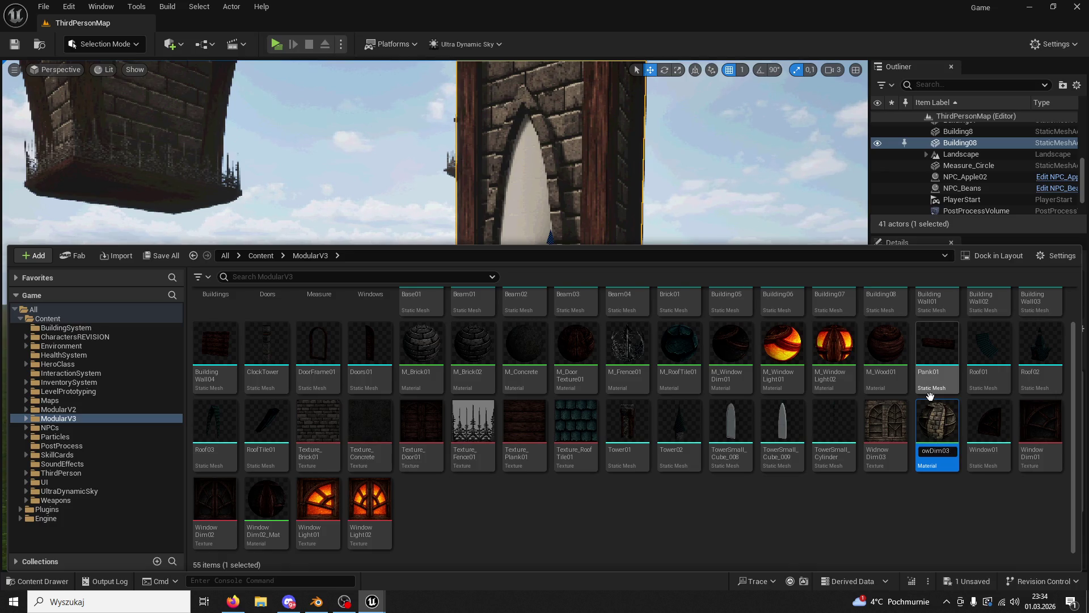
key("Return")
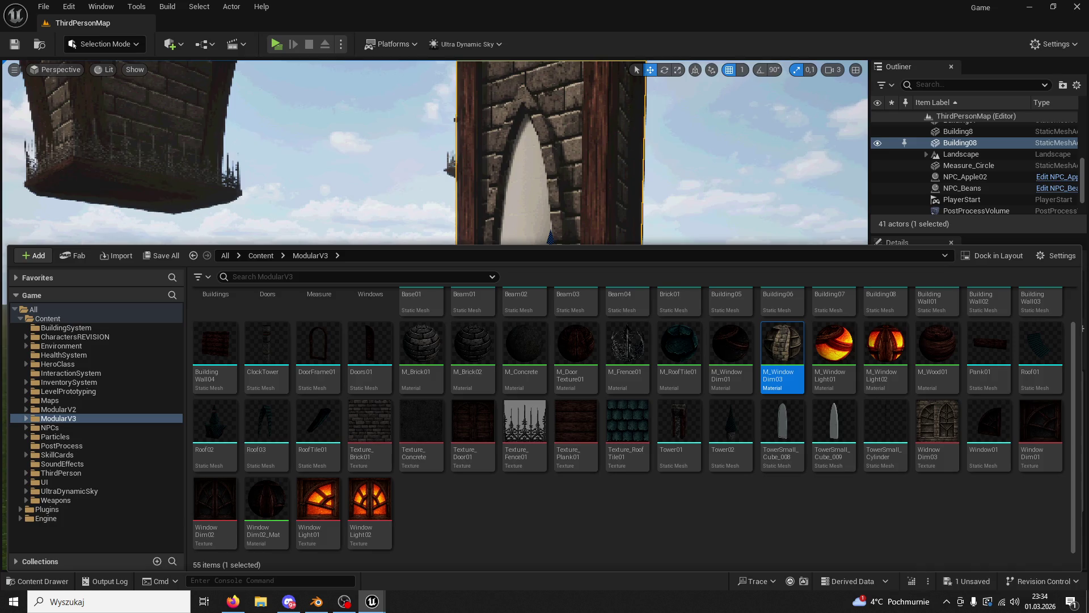
key("ctrl+space")
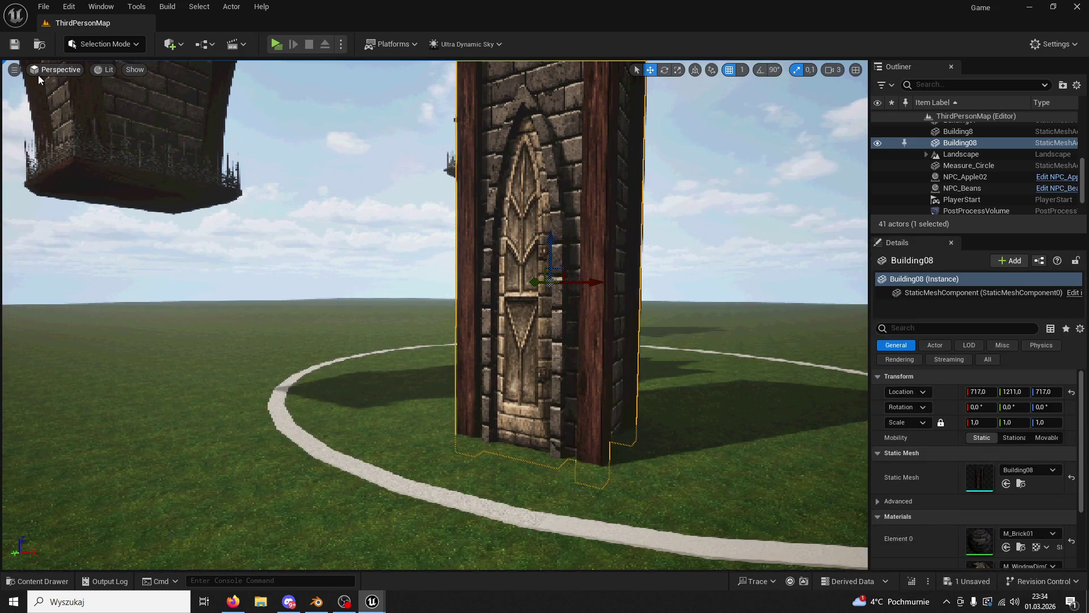
left_click_drag(39, 79, 44, 109)
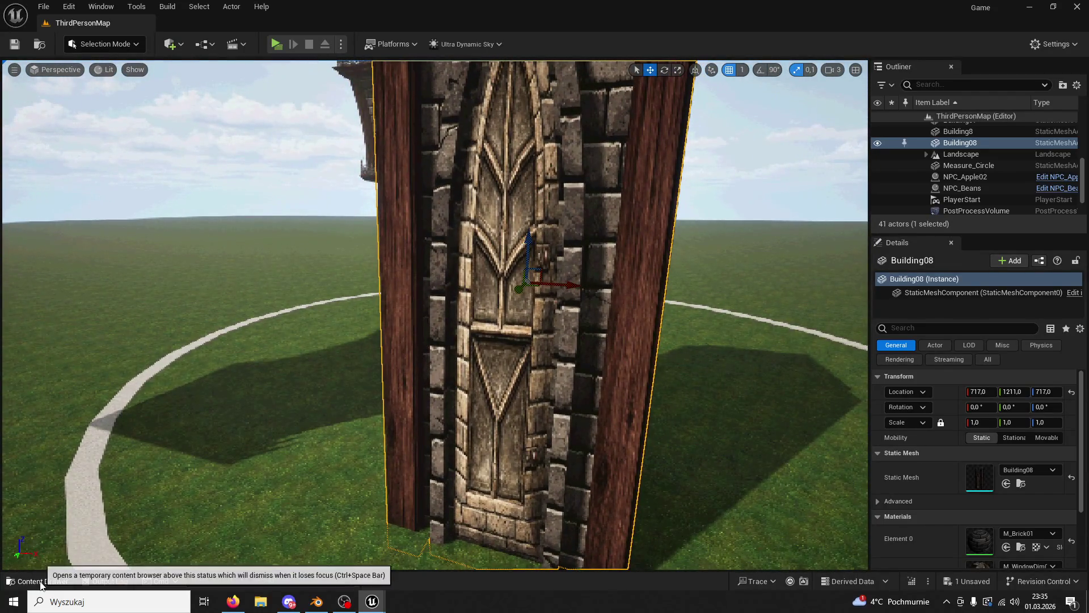
left_click(40, 584)
left_click(946, 426)
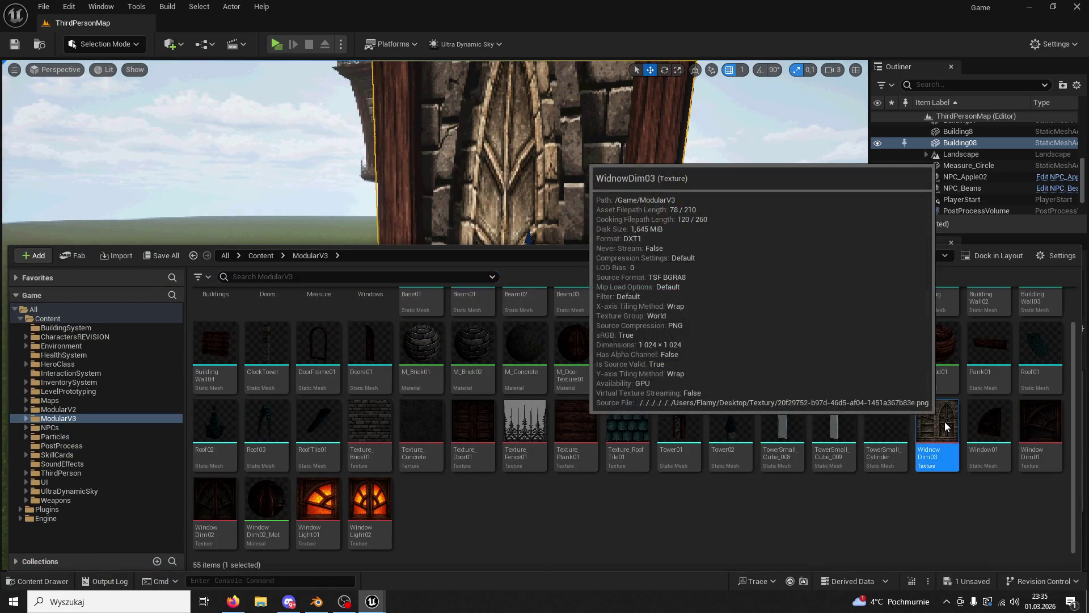
key("ctrl+space")
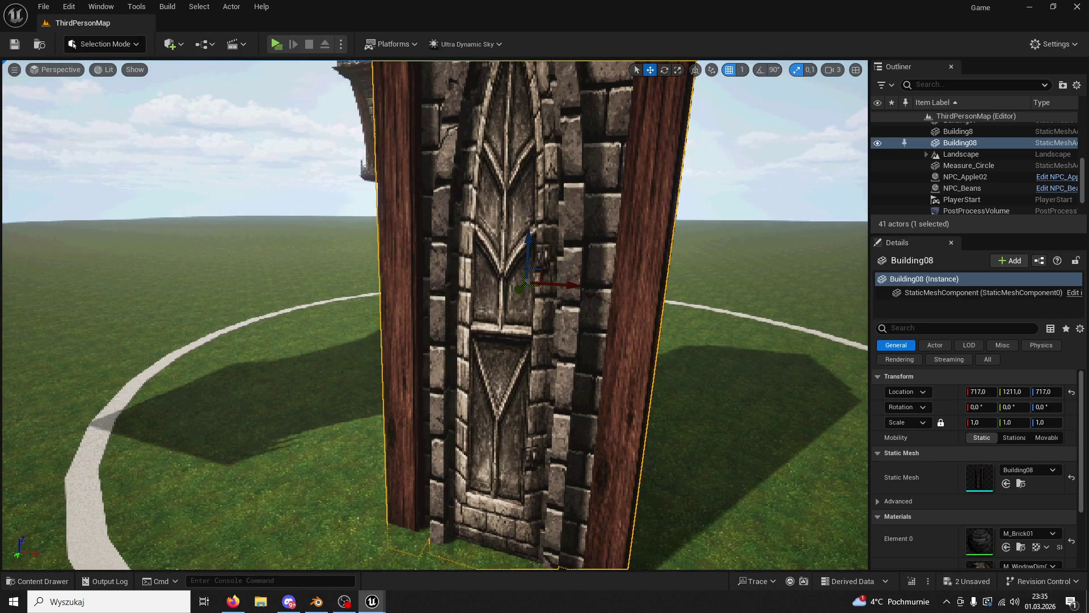
left_click_drag(545, 312, 534, 310)
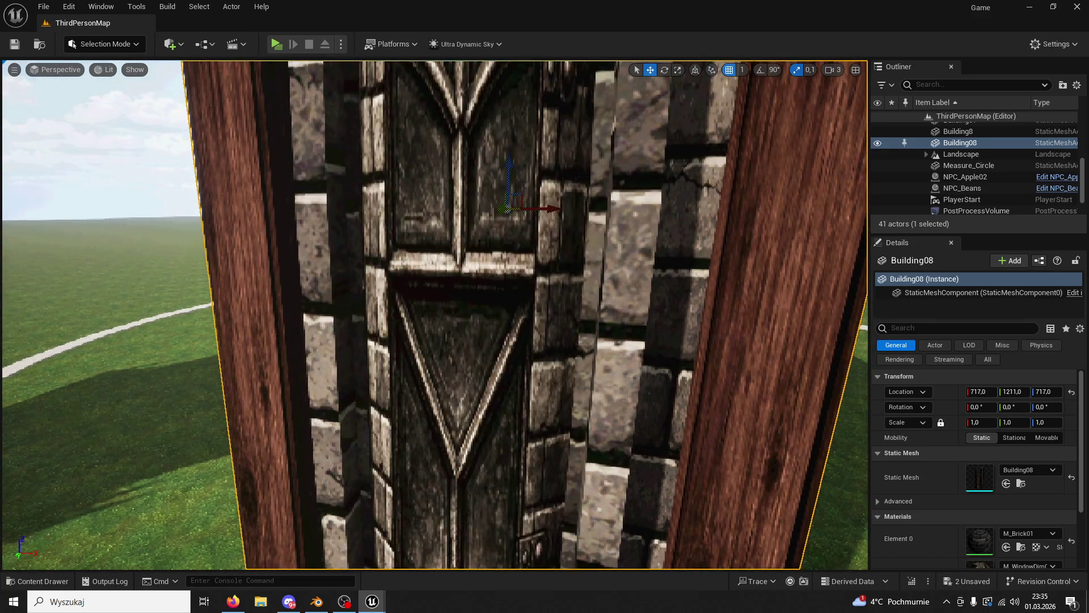
key("f")
scroll("up", 3)
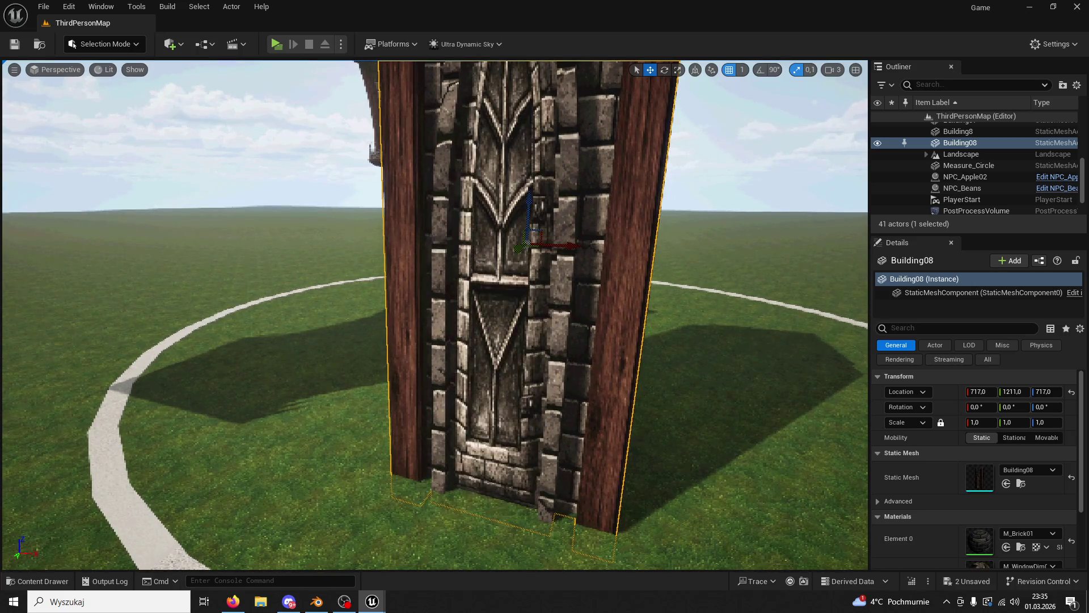
key("ctrl+z")
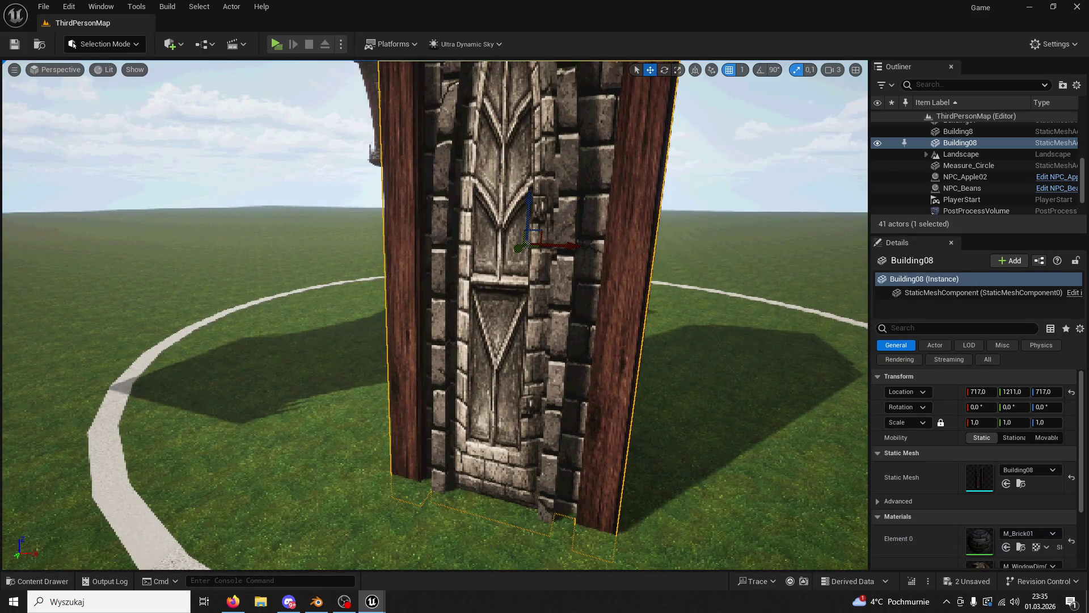
left_click_drag(680, 340, 614, 396)
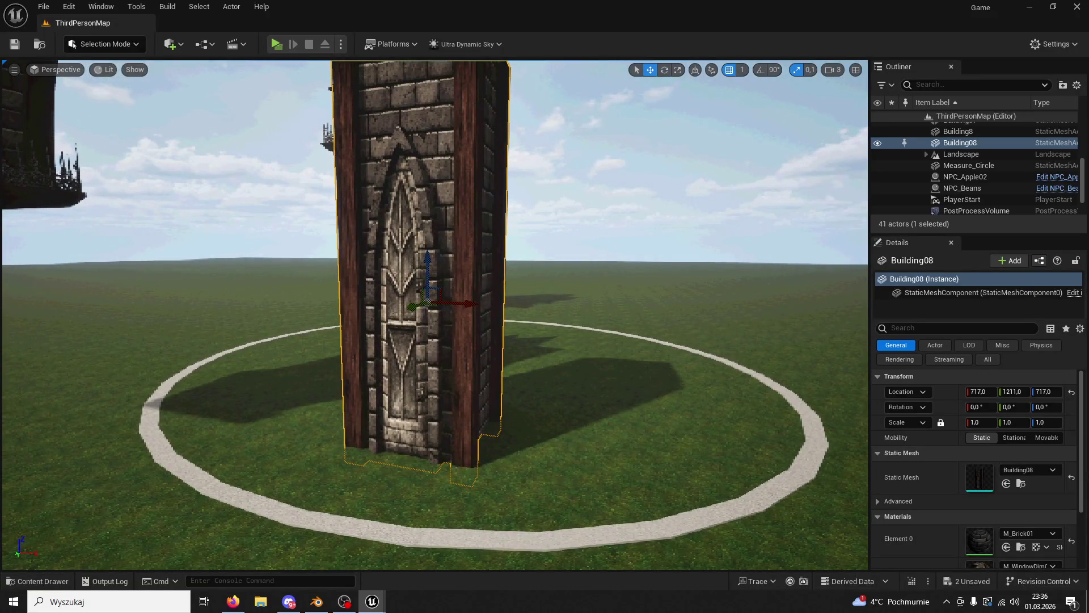
Step: Undo the brightness edits and set the Building08 pillar's Z rotation to -90°
key("ctrl+z")
key("ctrl+z")
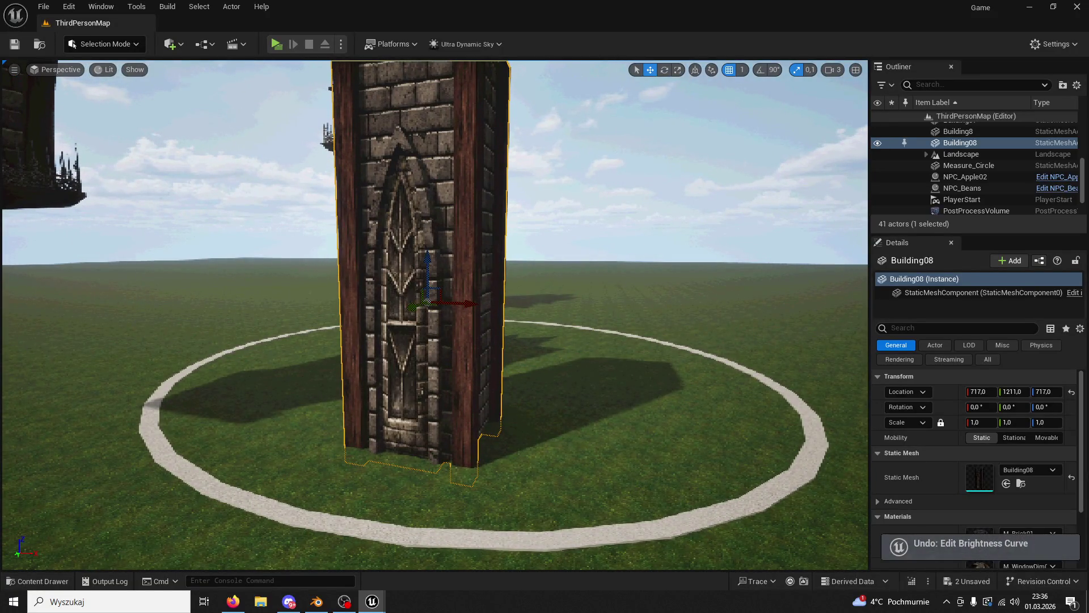
left_click_drag(691, 384, 680, 355)
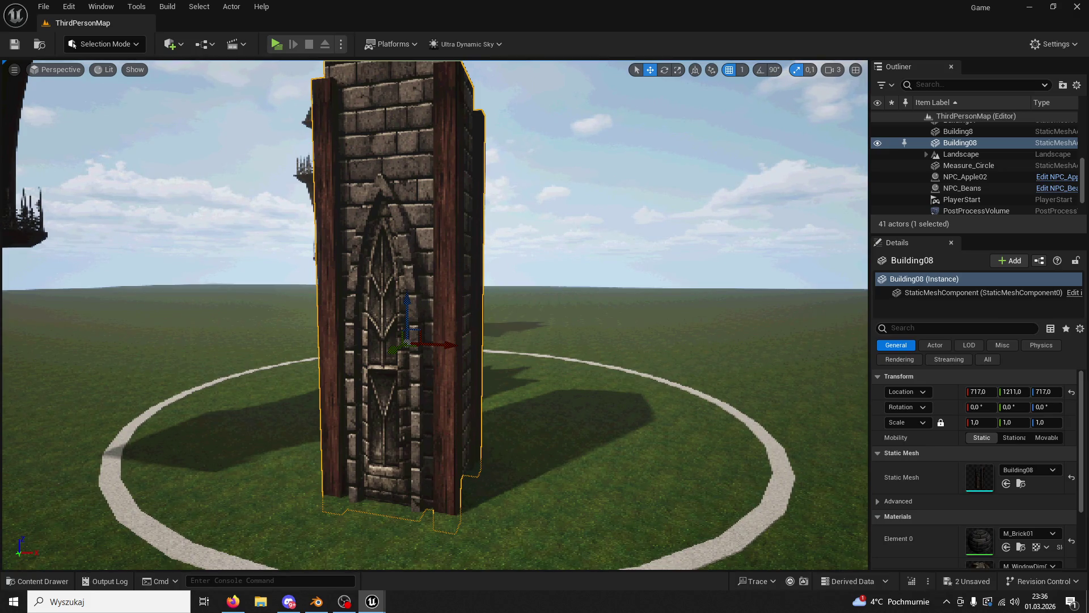
left_click_drag(461, 300, 715, 329)
left_click(1046, 407)
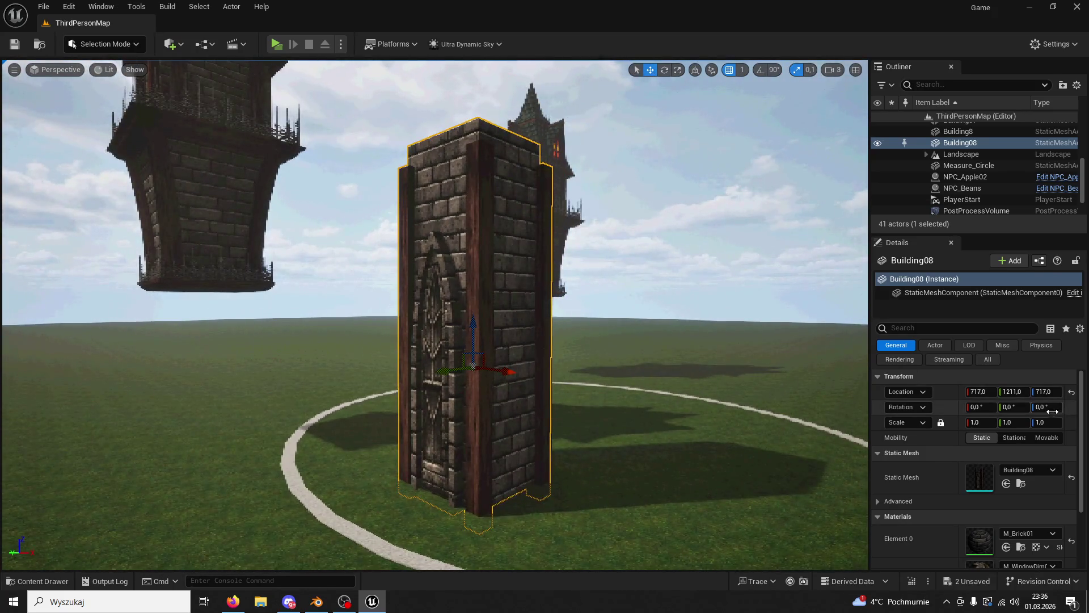
type("90")
key("Return")
left_click_drag(834, 422, 624, 442)
left_click(1047, 407)
type("-90")
key("Return")
Step: Move the floating Building6 and Building07 sections down and stack them onto the pillar
left_click_drag(661, 377, 661, 377)
left_click_drag(602, 396, 140, 185)
left_click_drag(202, 311, 250, 267)
left_click(337, 187)
left_click(358, 109)
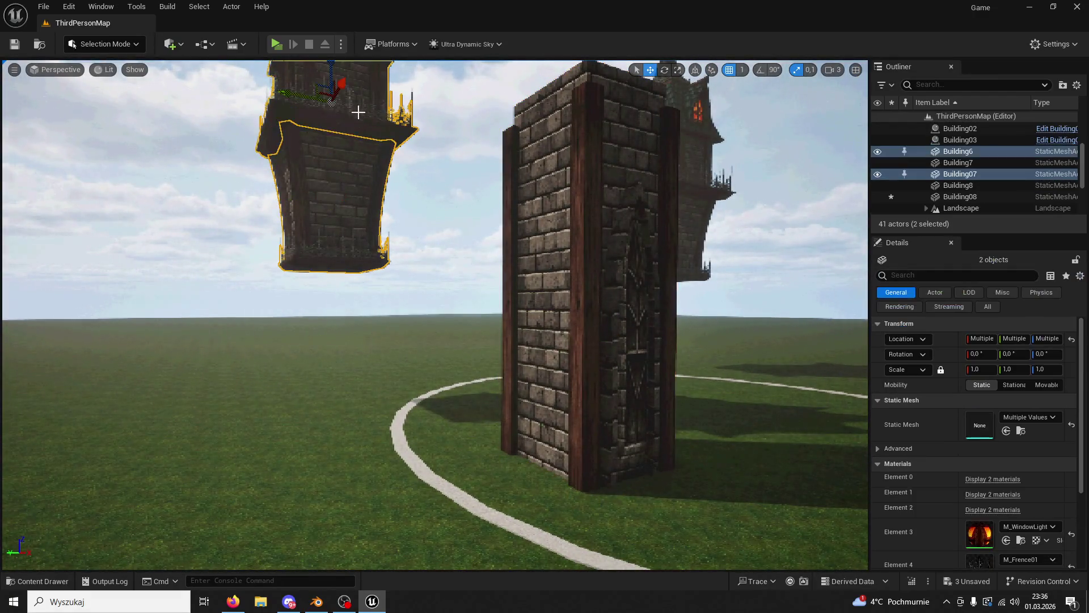
left_click_drag(317, 103, 442, 103)
key("f")
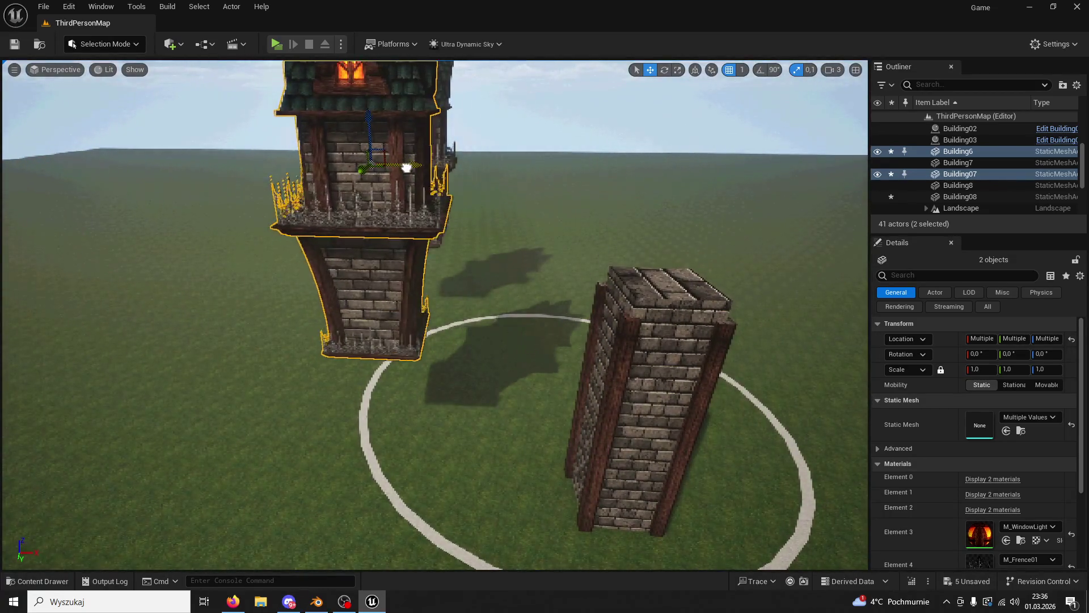
left_click_drag(391, 204, 736, 207)
key("f")
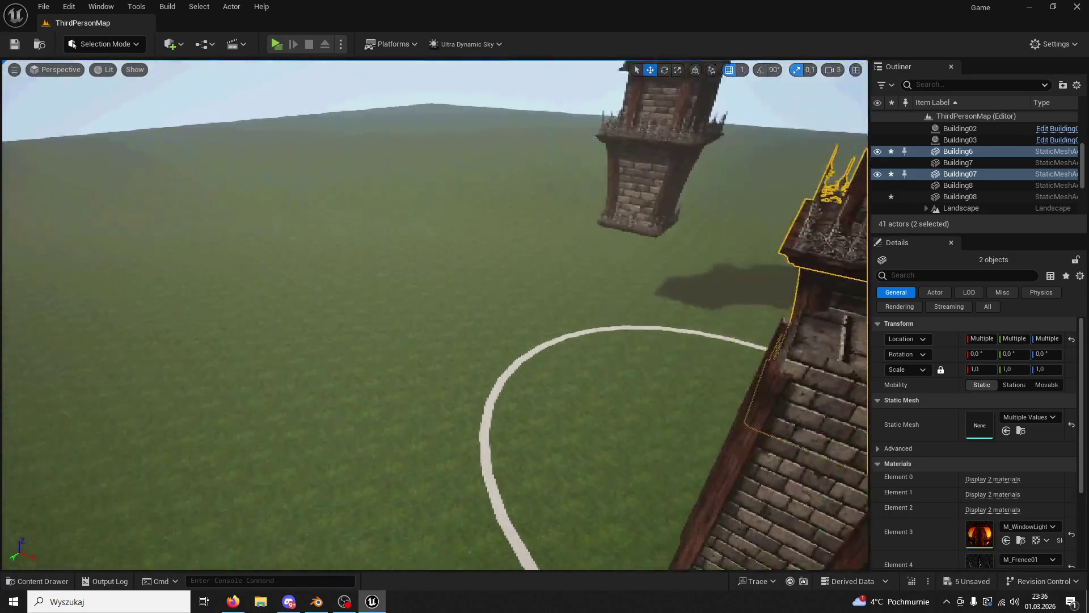
left_click_drag(632, 258, 618, 119)
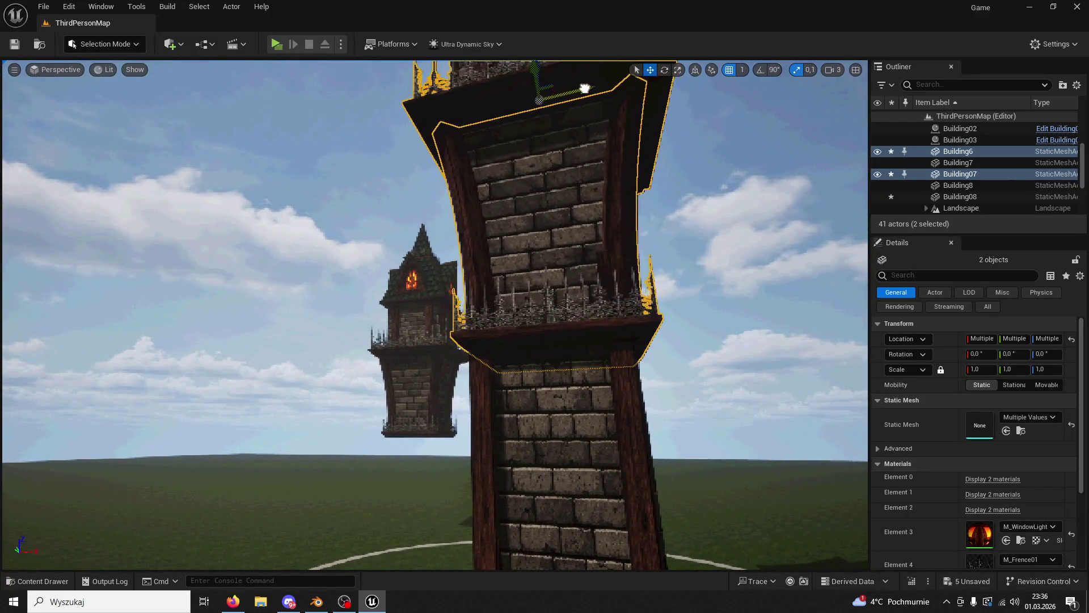
left_click_drag(582, 88, 612, 145)
key("ctrl+z")
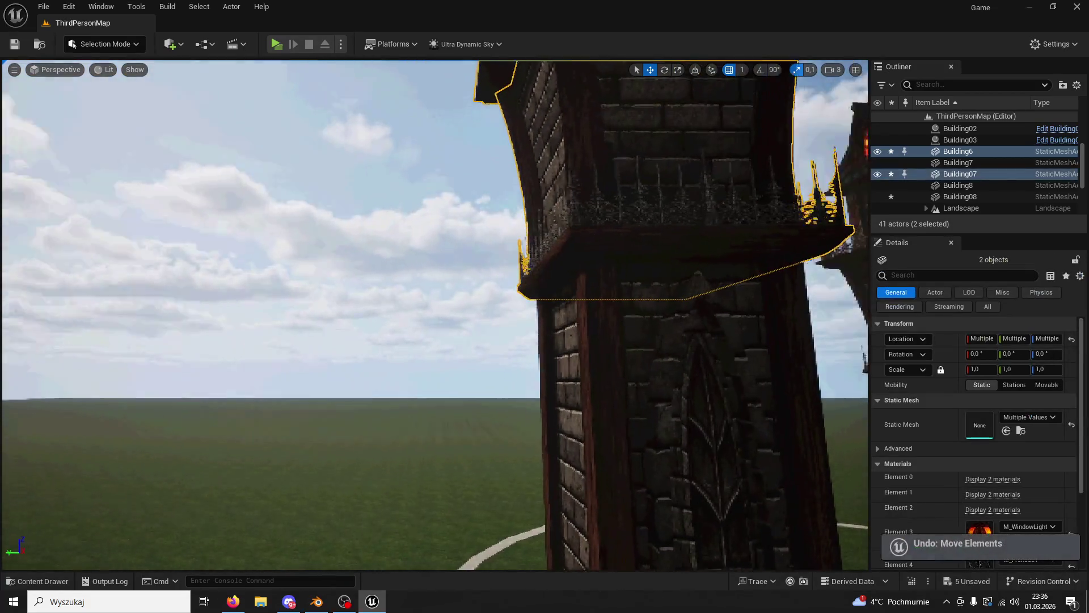
left_click_drag(521, 143, 528, 93)
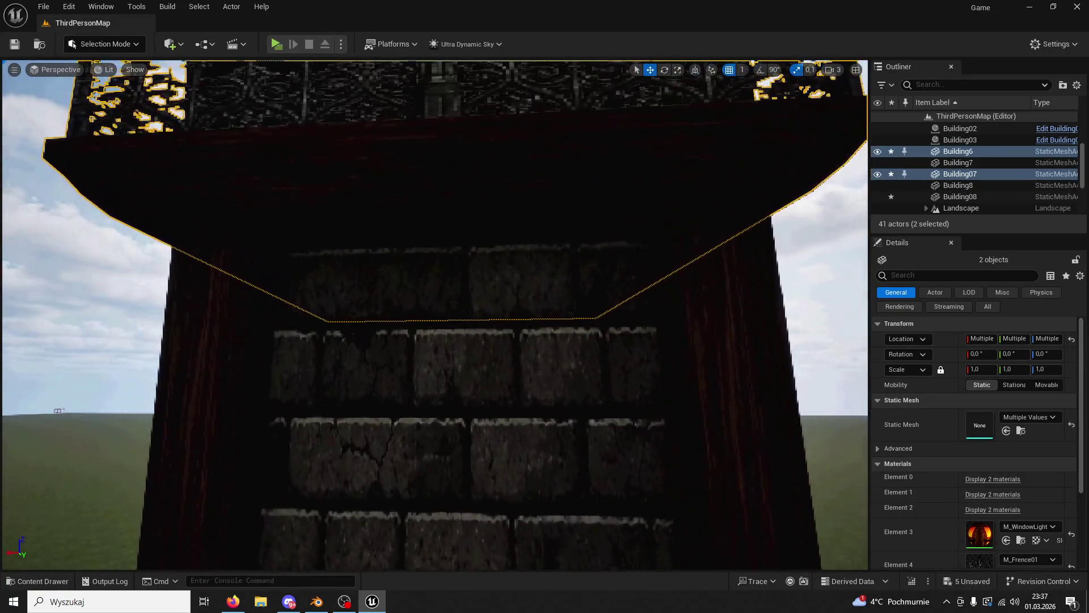
Step: Delete the spare floating tower and select the assembled tower's sections
key("f")
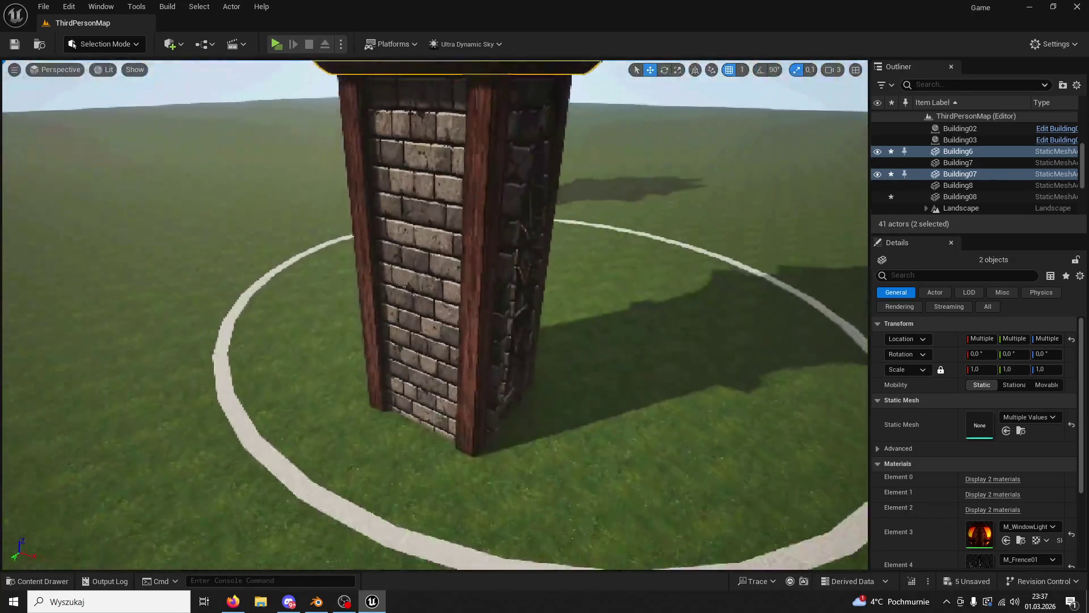
left_click_drag(658, 215, 658, 200)
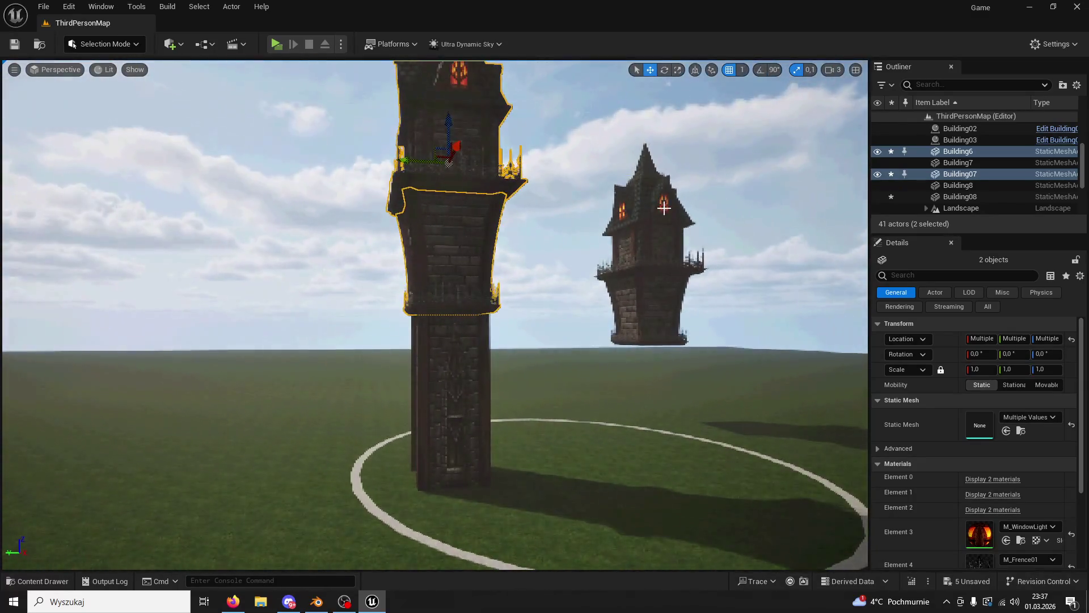
left_click(658, 201)
key("Delete")
left_click(470, 156)
left_click(476, 363)
left_click_drag(519, 363, 499, 354)
Step: Duplicate the three-part tower and drag the copy across, then delete that first copy
left_click(535, 262)
left_click(543, 160)
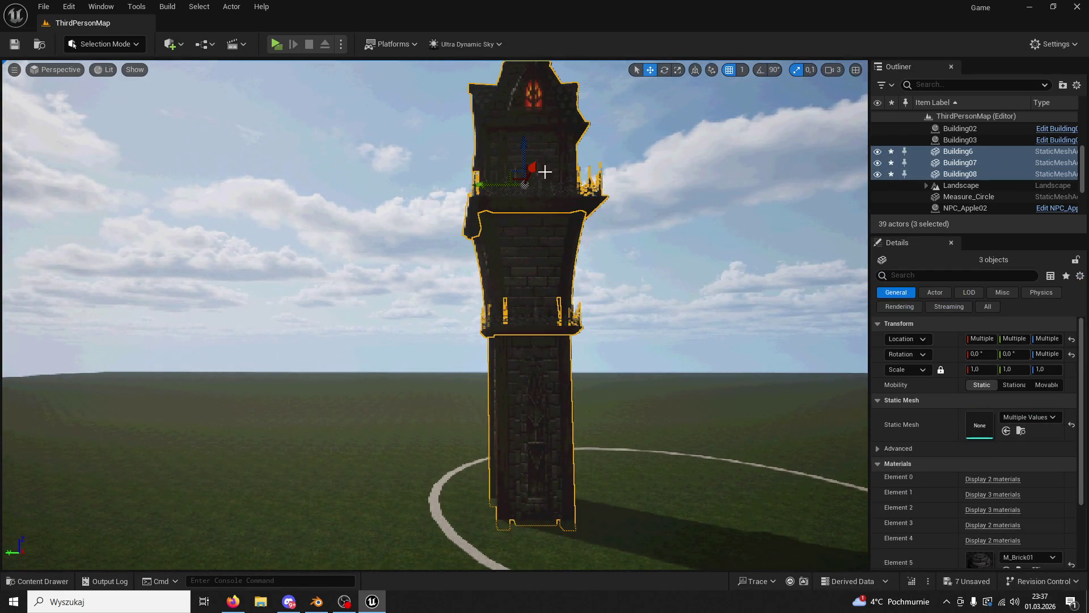
key("ctrl+d")
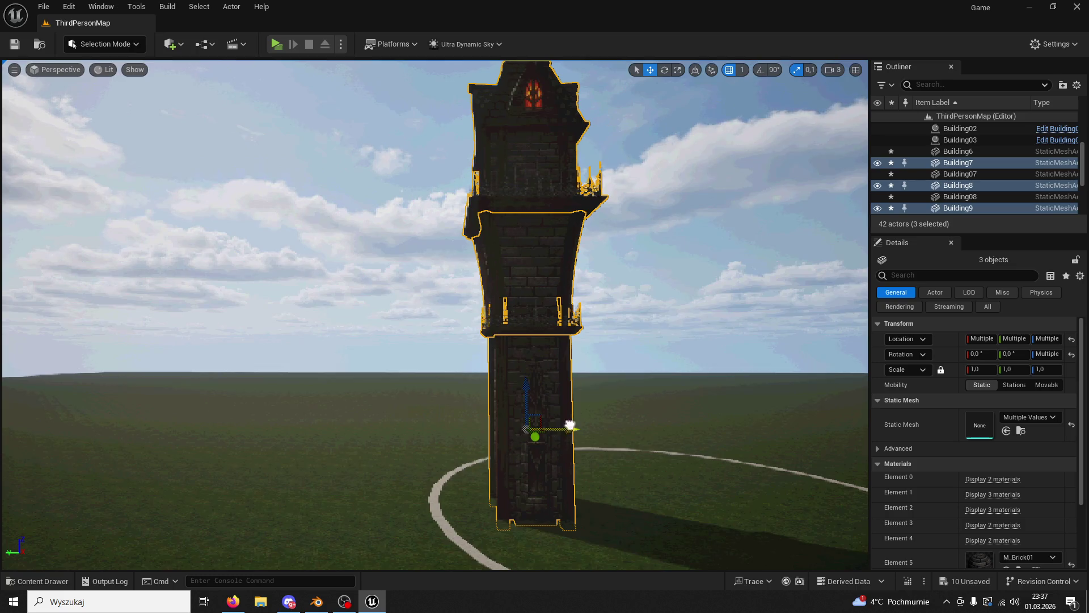
left_click_drag(569, 425, 819, 413)
scroll("up", 3)
left_click_drag(861, 418, 749, 390)
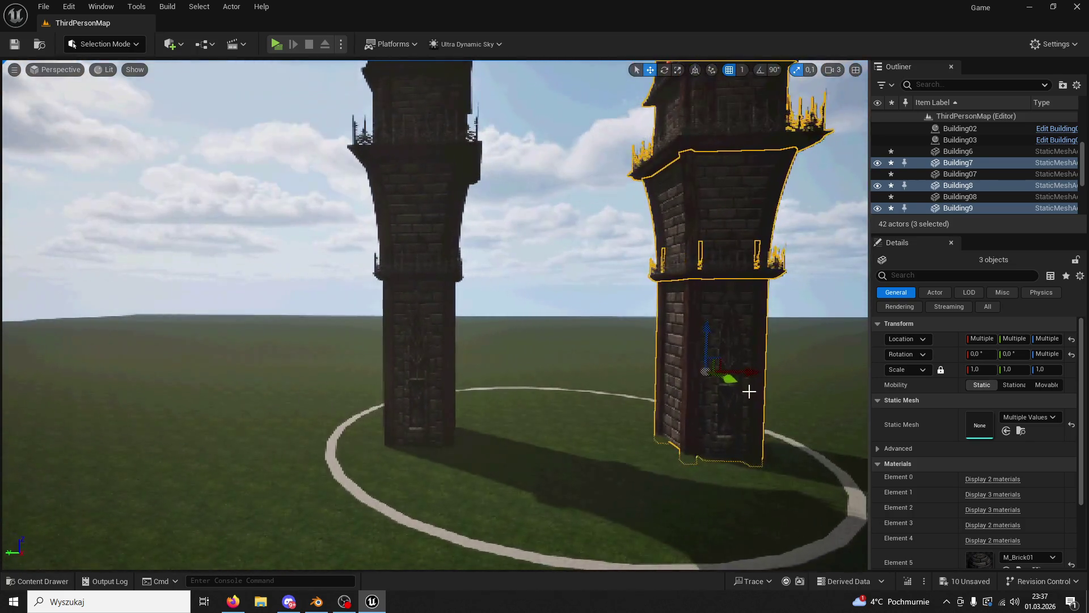
scroll("down", 3)
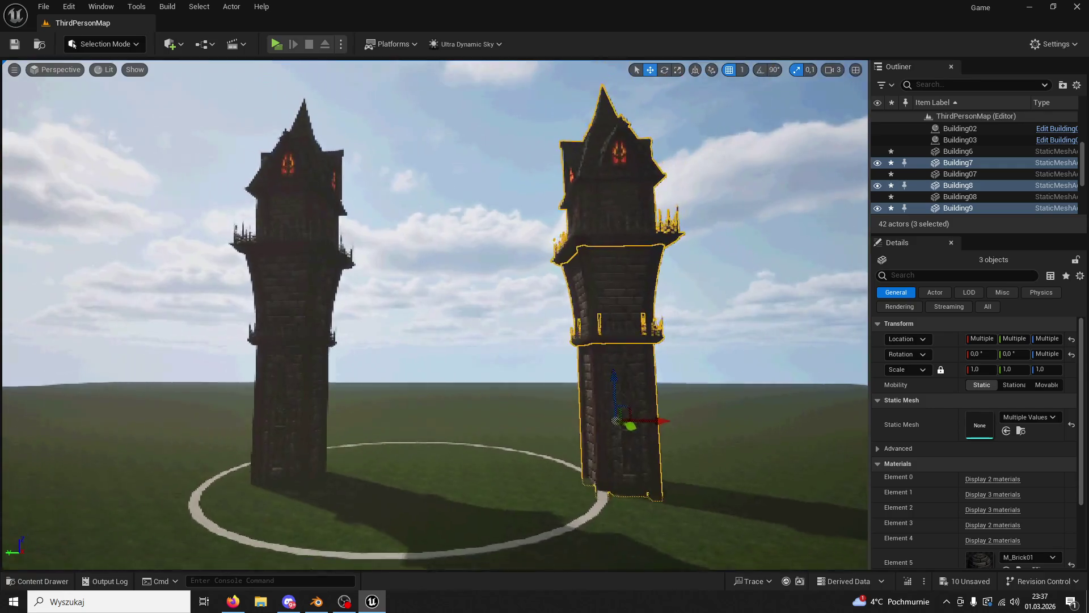
left_click_drag(743, 377, 729, 375)
key("Delete")
Step: Duplicate the tower again and move the copy to the circle's far edge
left_click_drag(657, 357, 652, 408)
left_click(440, 241)
key("f")
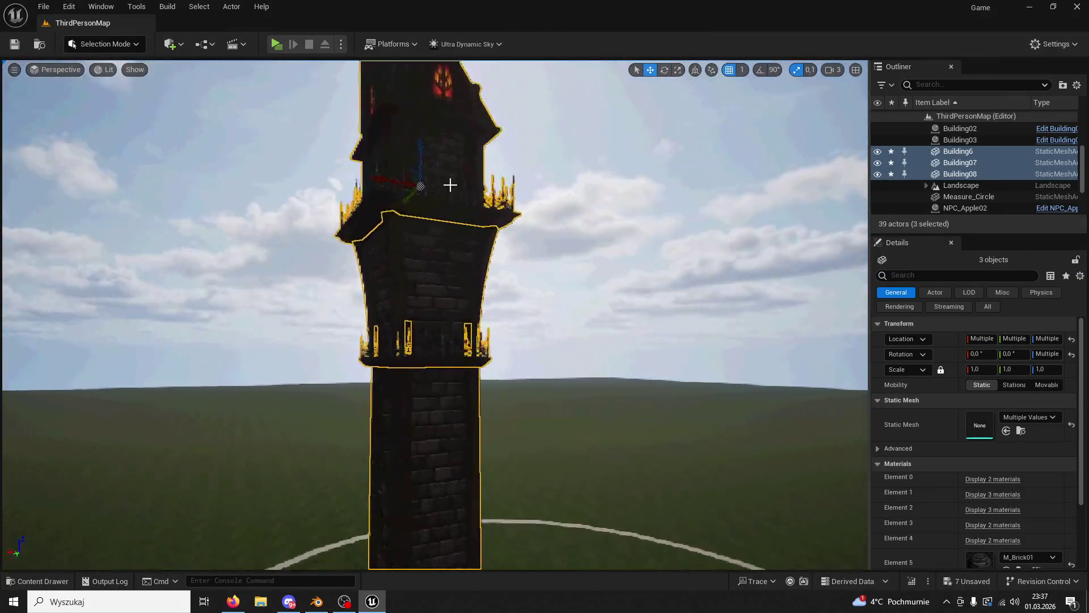
left_click_drag(583, 205, 535, 248)
key("ctrl+d")
left_click_drag(459, 206, 493, 193)
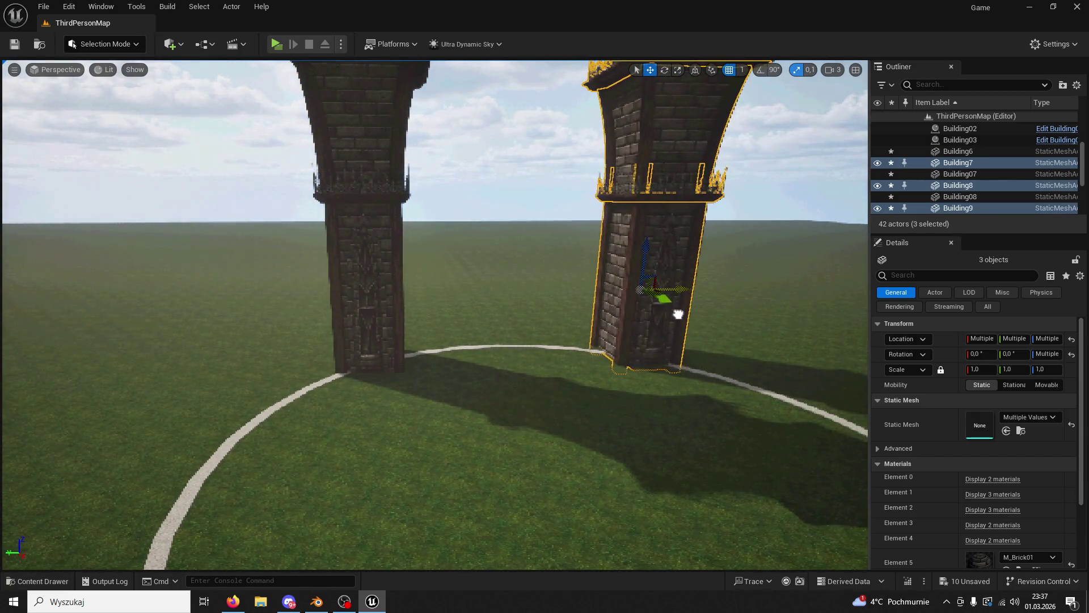
left_click_drag(676, 314, 650, 316)
left_click_drag(603, 256, 657, 269)
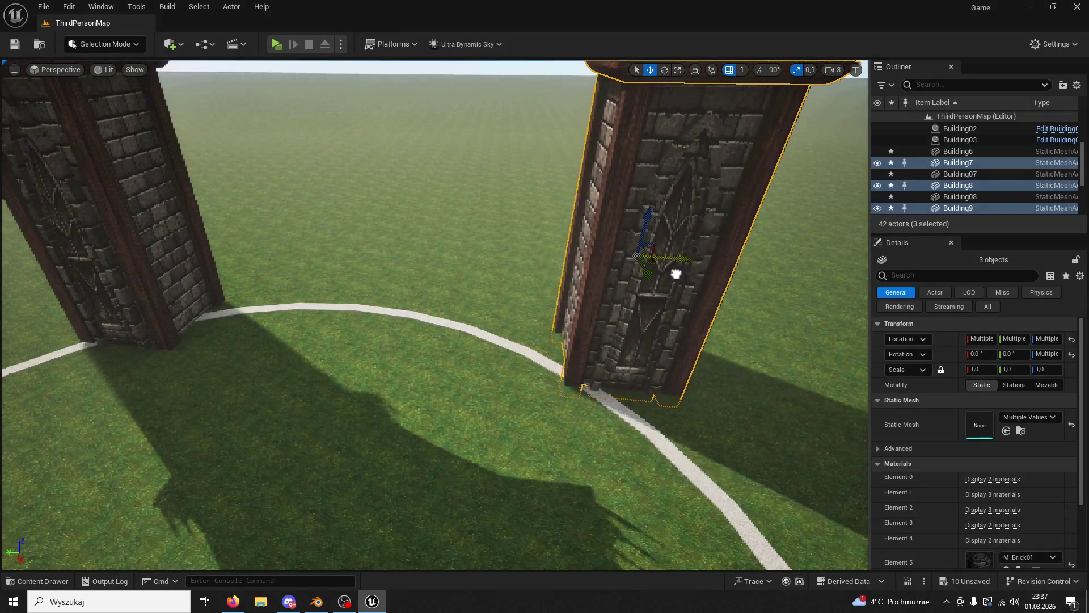
Step: Select the left tower's pillar and upper sections
left_click(195, 259)
key("f")
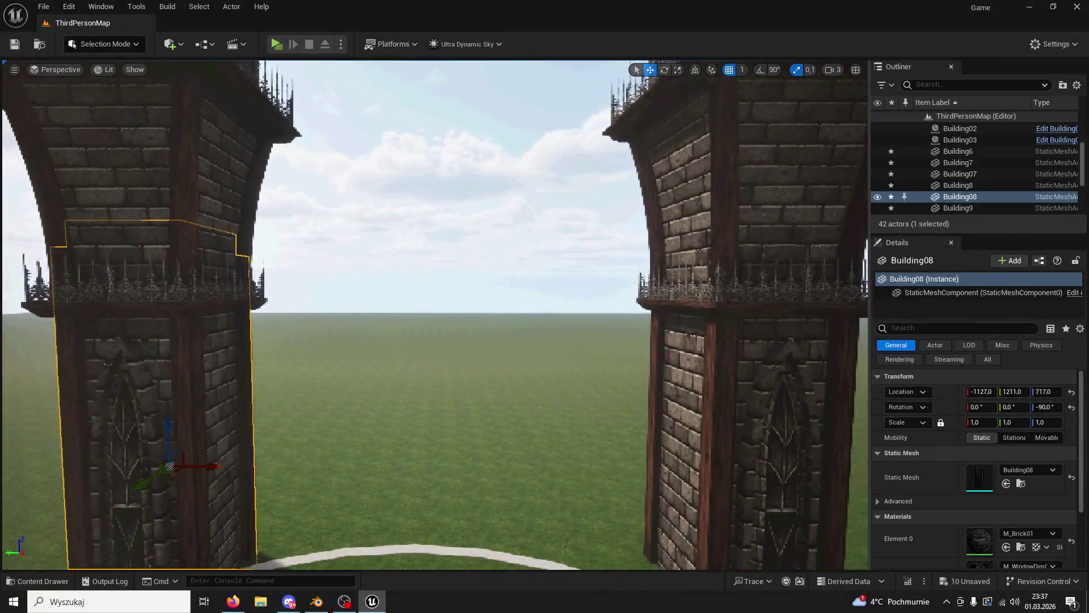
left_click(316, 221)
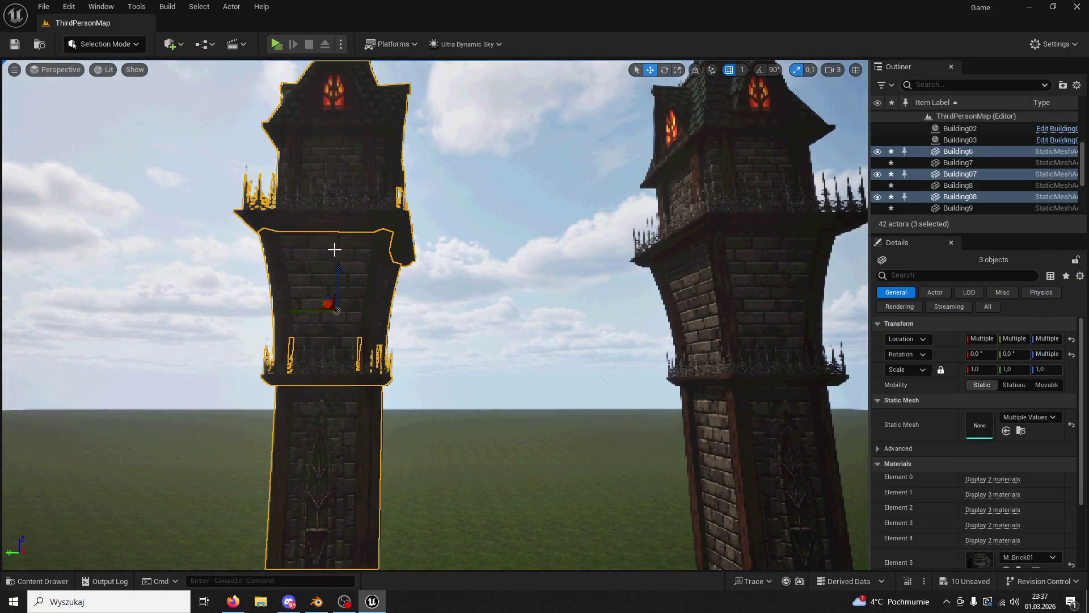
left_click_drag(318, 312, 414, 217)
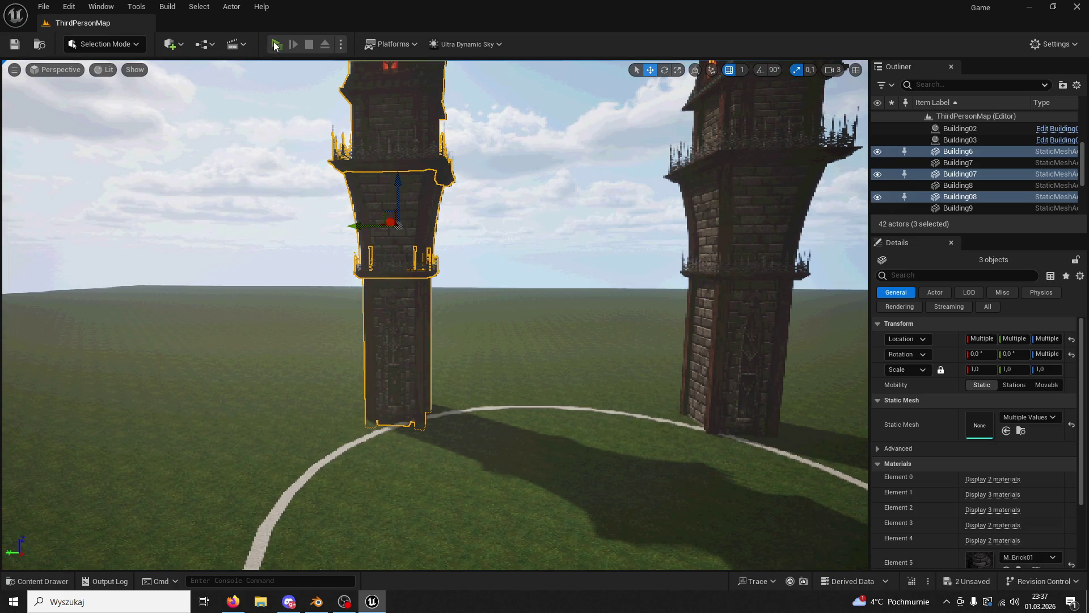
left_click(276, 44)
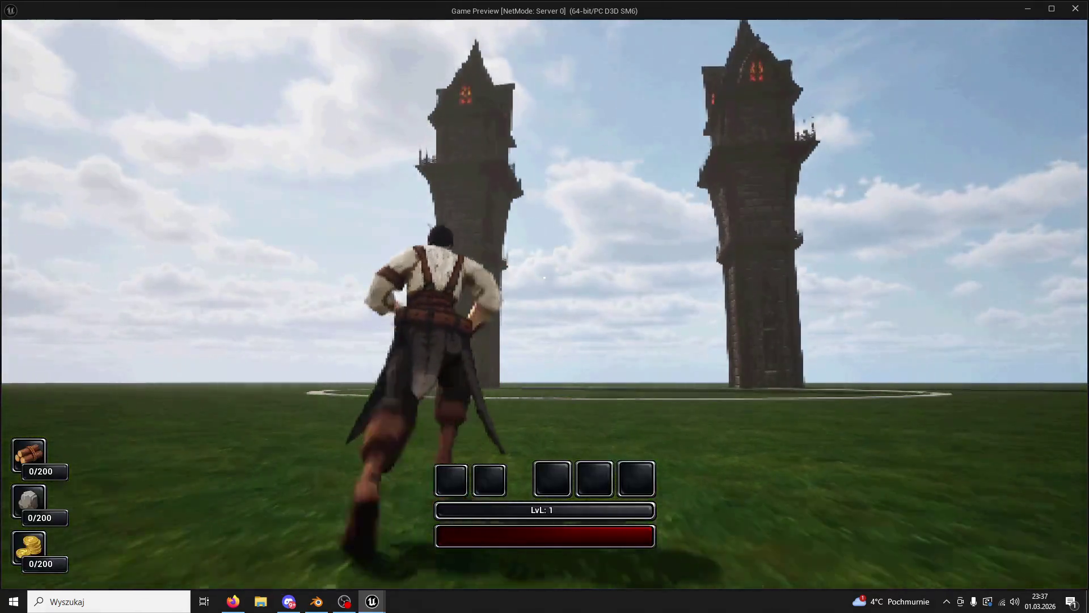
key("w")
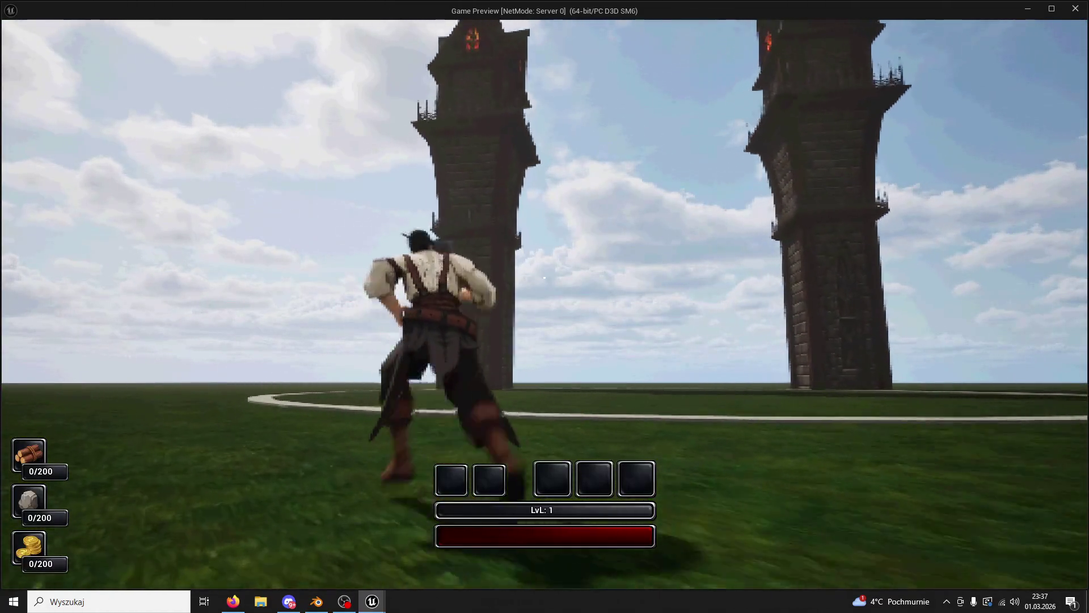
key("w")
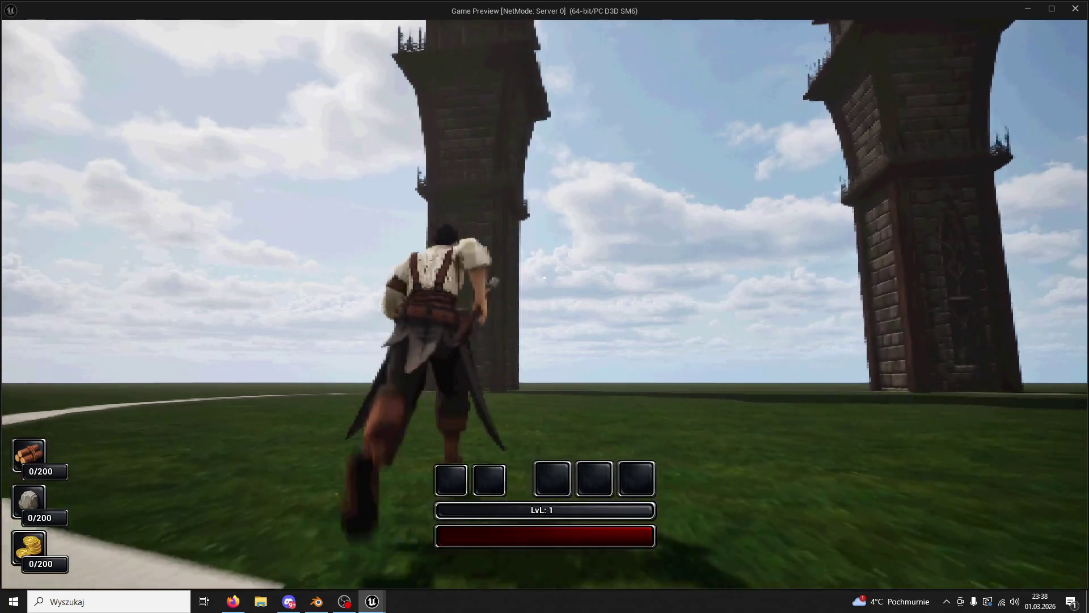
key("Escape")
scroll("up", 3)
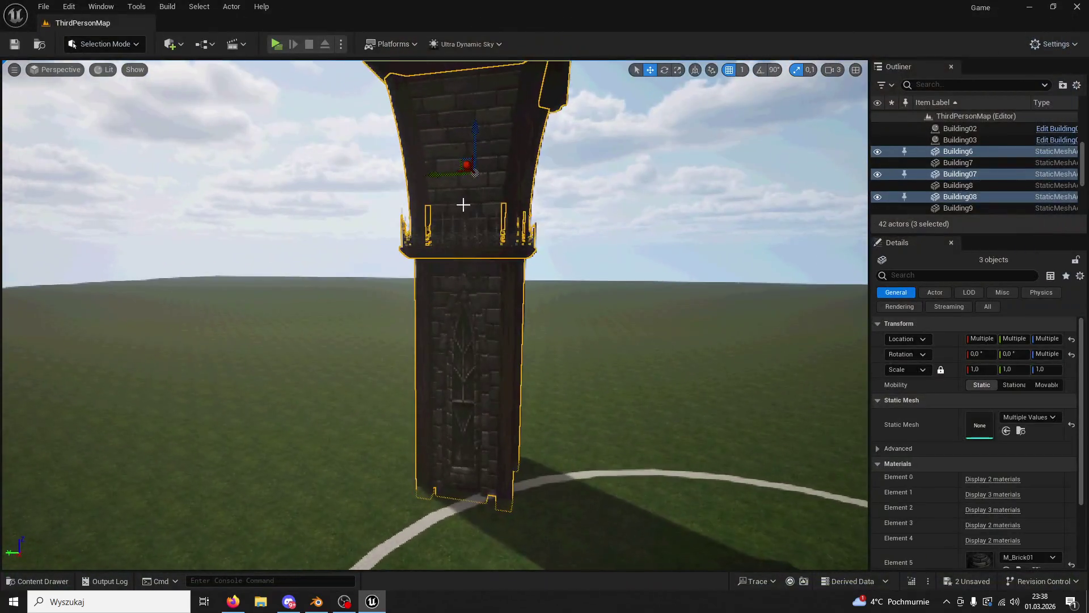
Step: Move the left tower further left and Building7/8/9 further right, then save the level
left_click_drag(443, 177, 393, 184)
left_click_drag(393, 185, 471, 227)
double_click(958, 184)
left_click(958, 207)
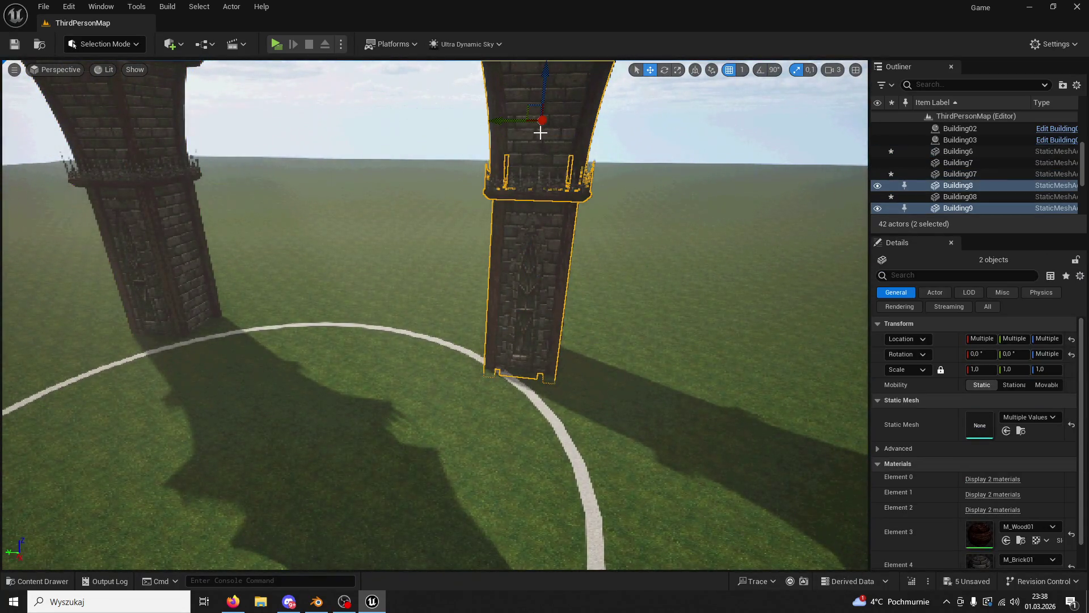
left_click(533, 146)
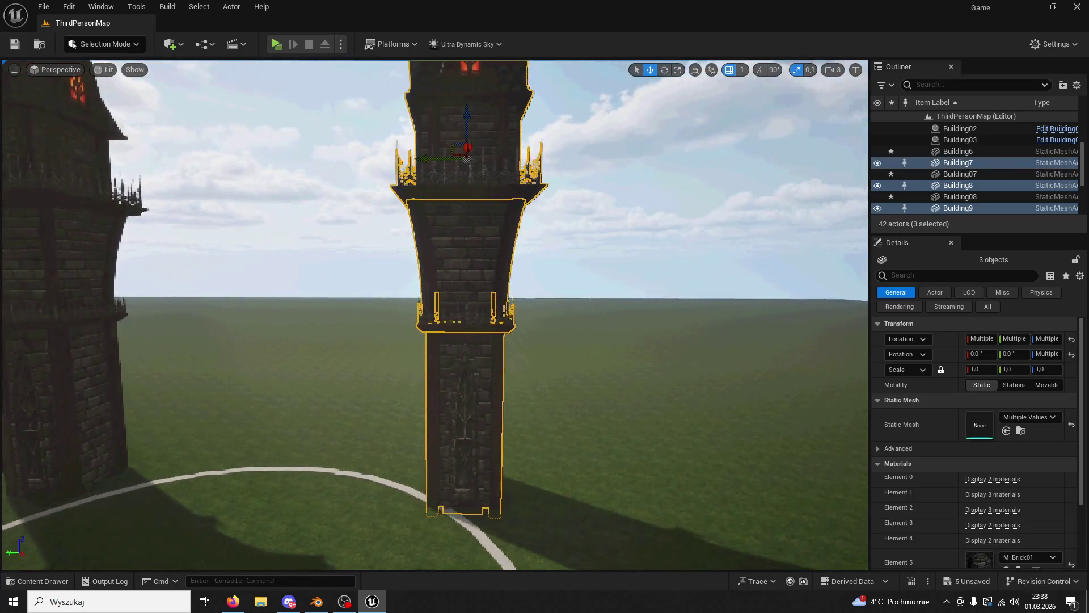
left_click_drag(498, 157, 539, 164)
scroll("down", 3)
left_click(293, 112)
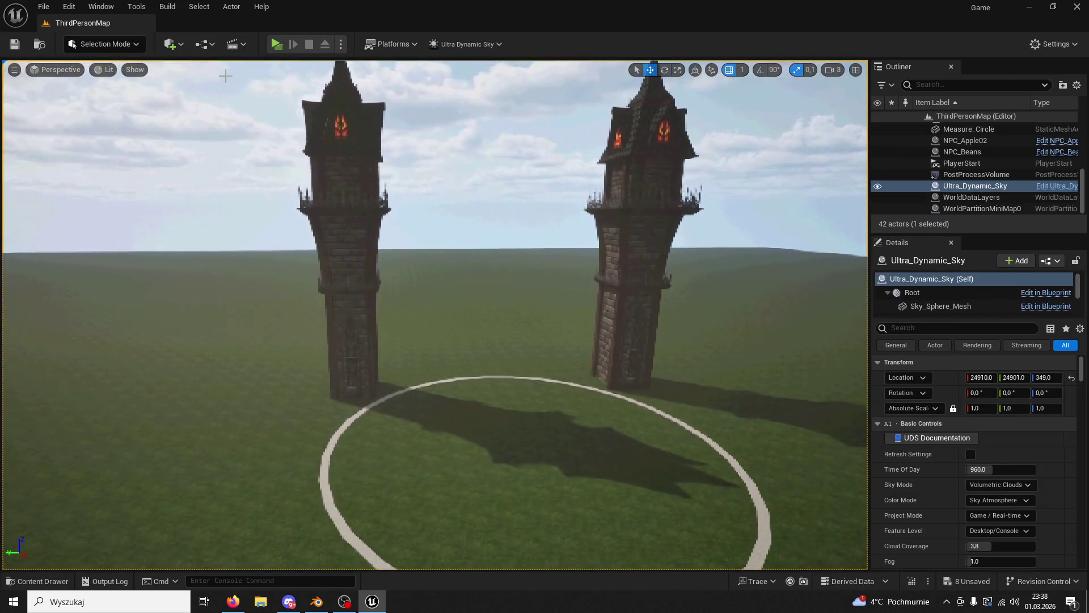
left_click(15, 44)
Step: In Play In Editor, run the character across the field, around and between both towers, then stop
left_click(275, 44)
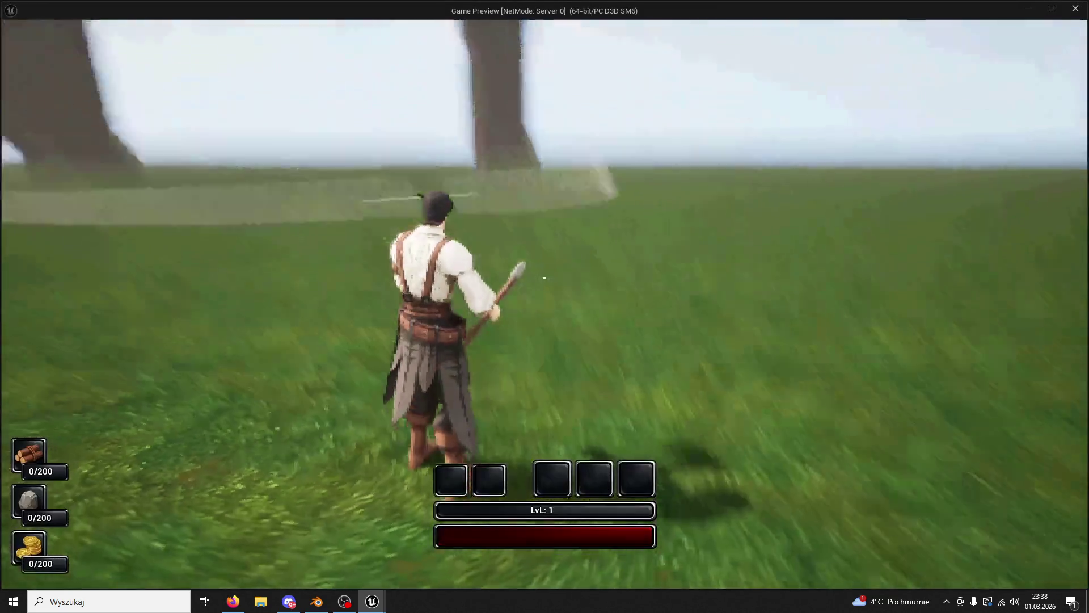
key("w")
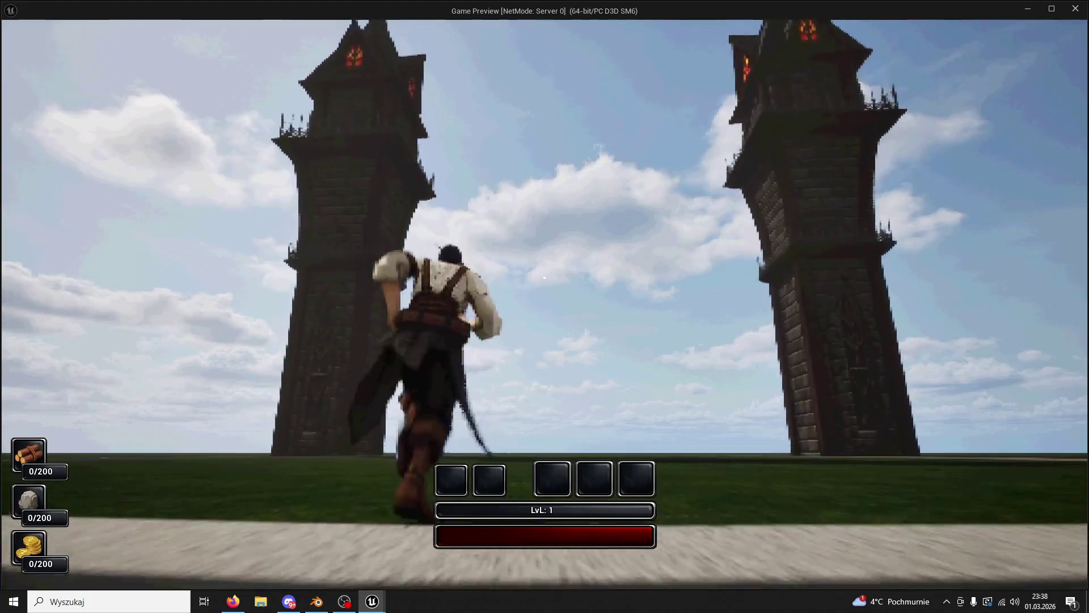
mouse_move(544, 278)
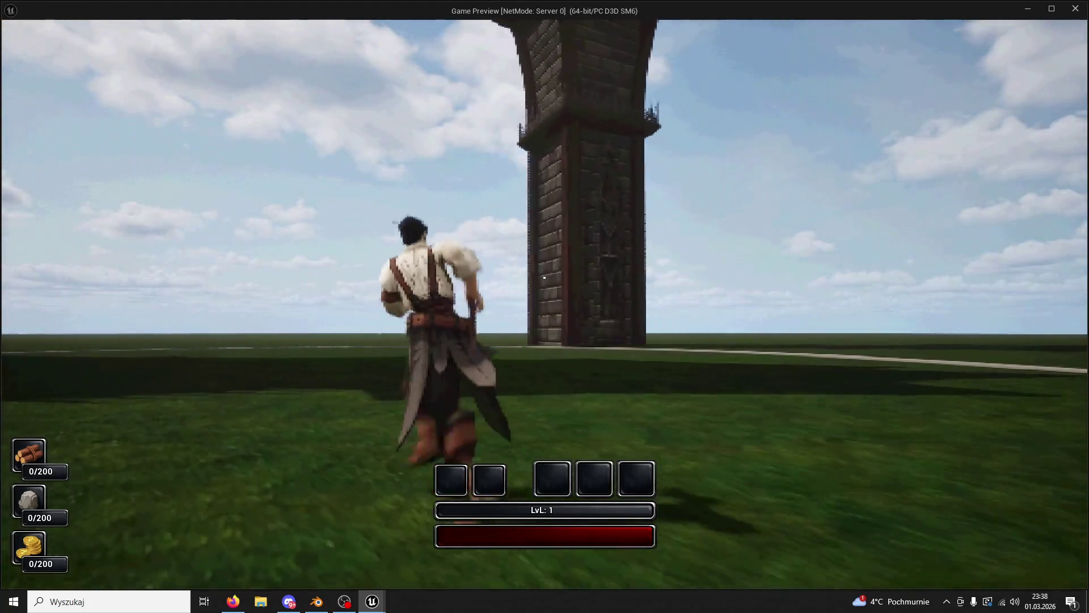
key("w")
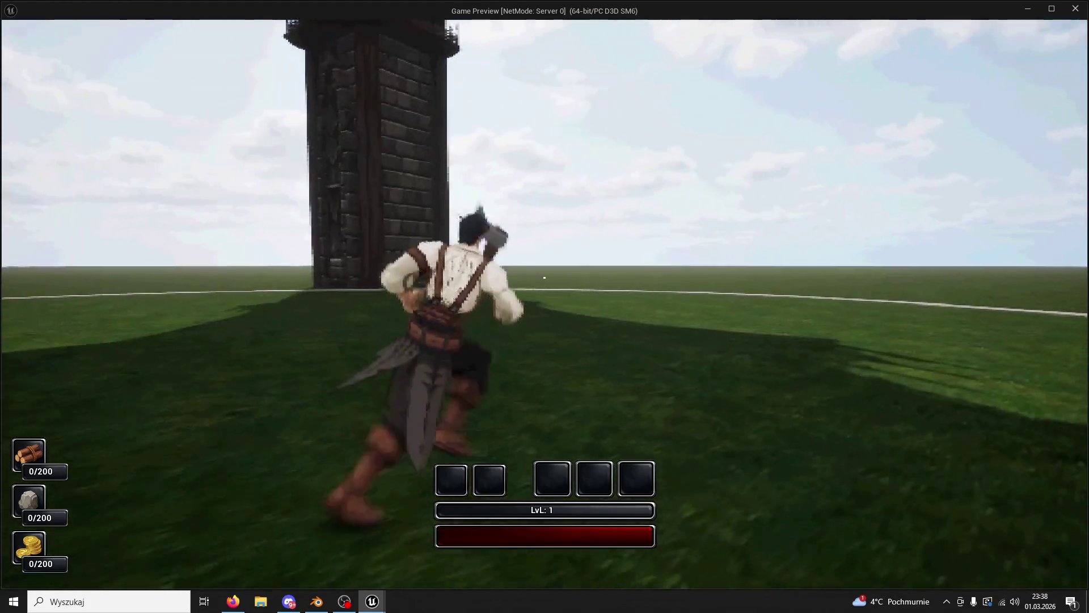
key("w")
key("w")
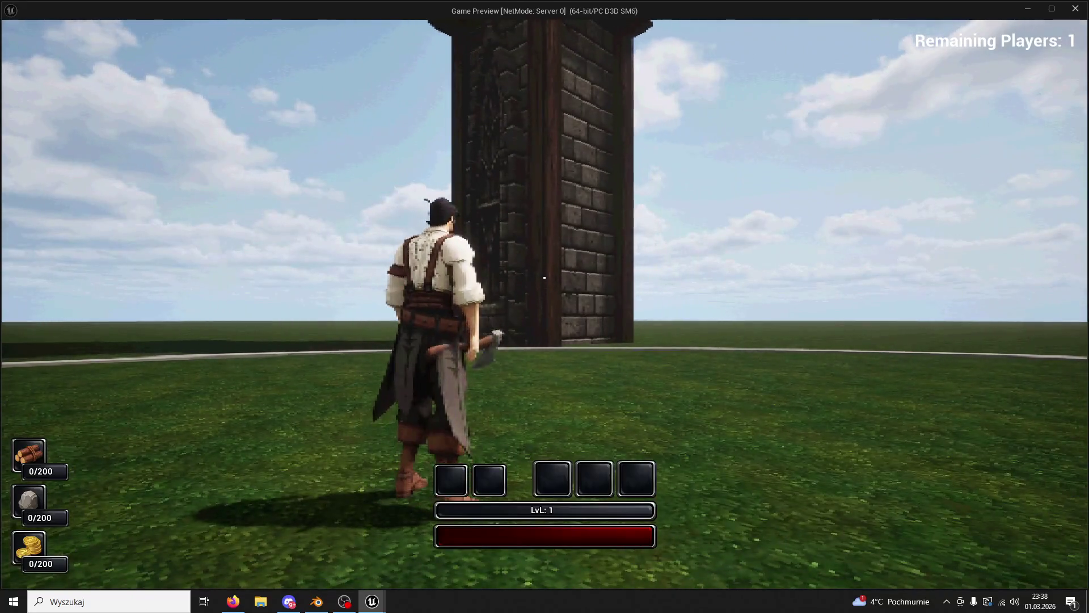
key("w")
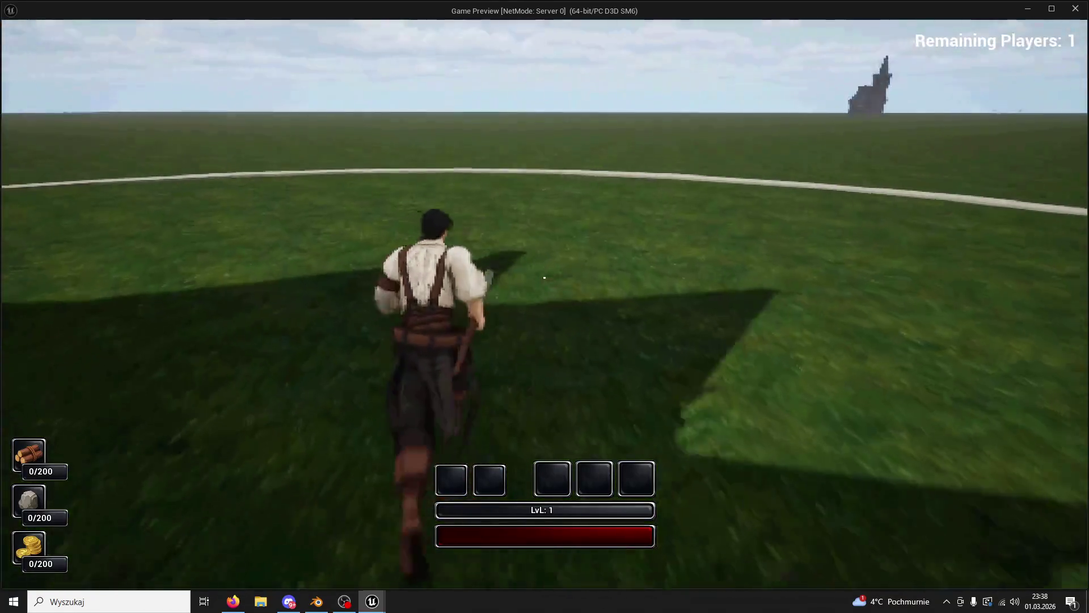
key("w")
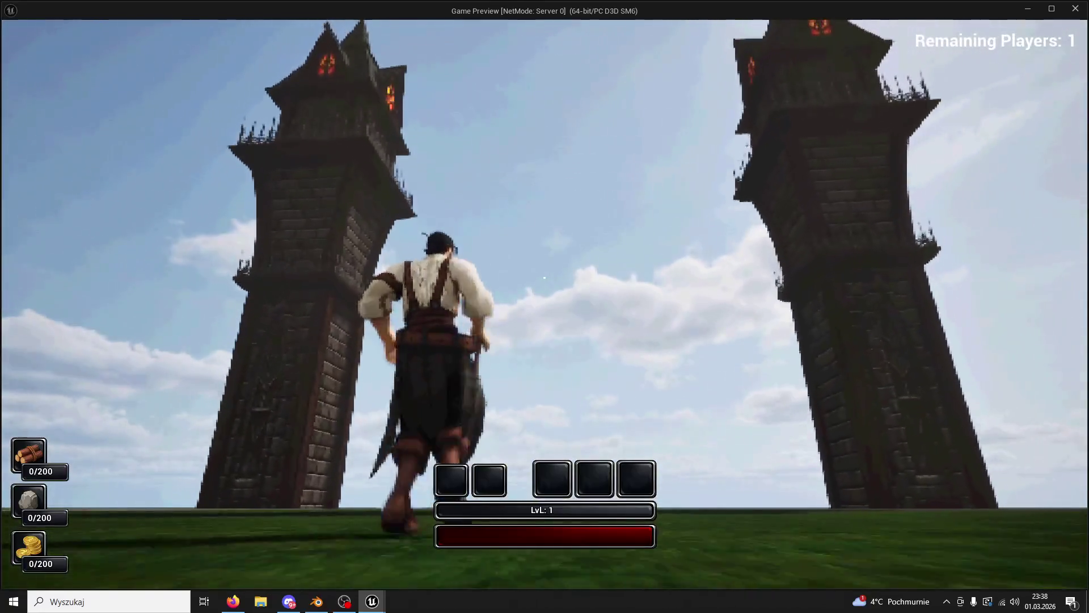
key("w")
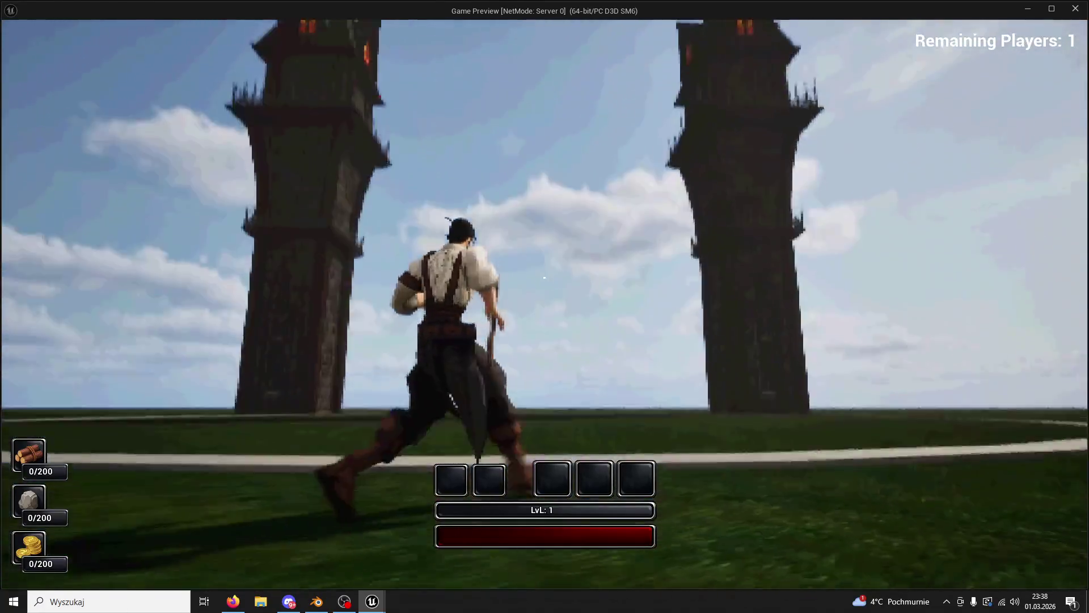
key("w")
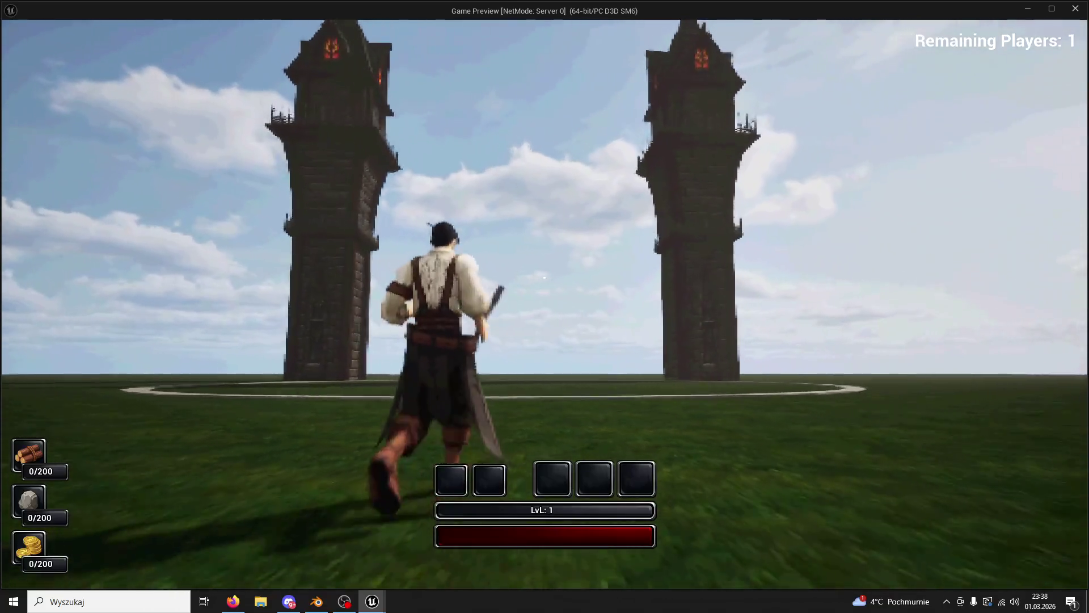
key("w")
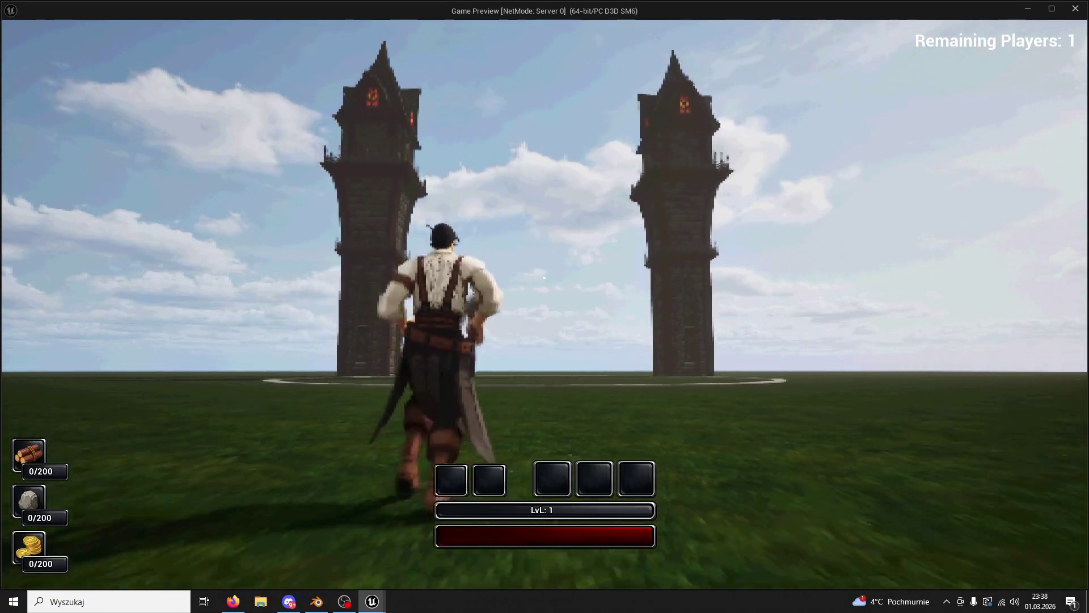
key("w")
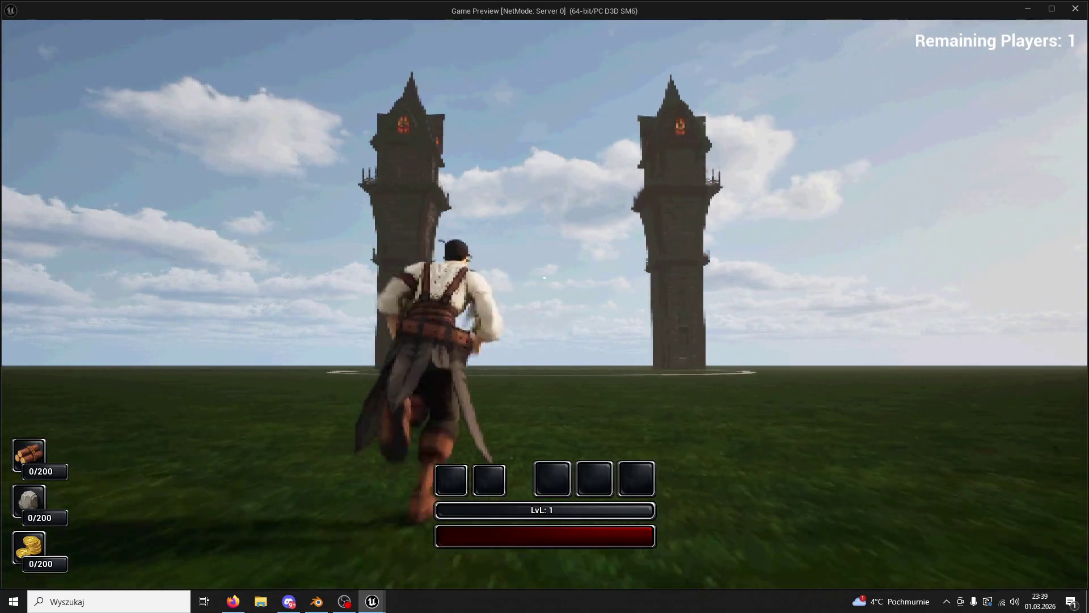
key("Escape")
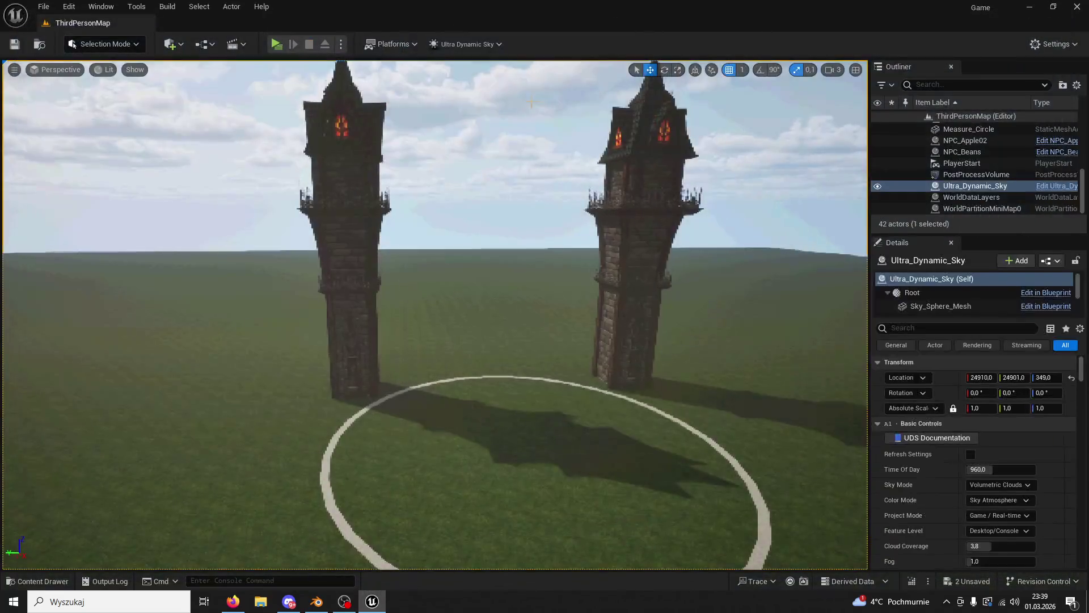
Step: Place Tower01 from the Content Drawer between the towers, raise it, and save
left_click(42, 581)
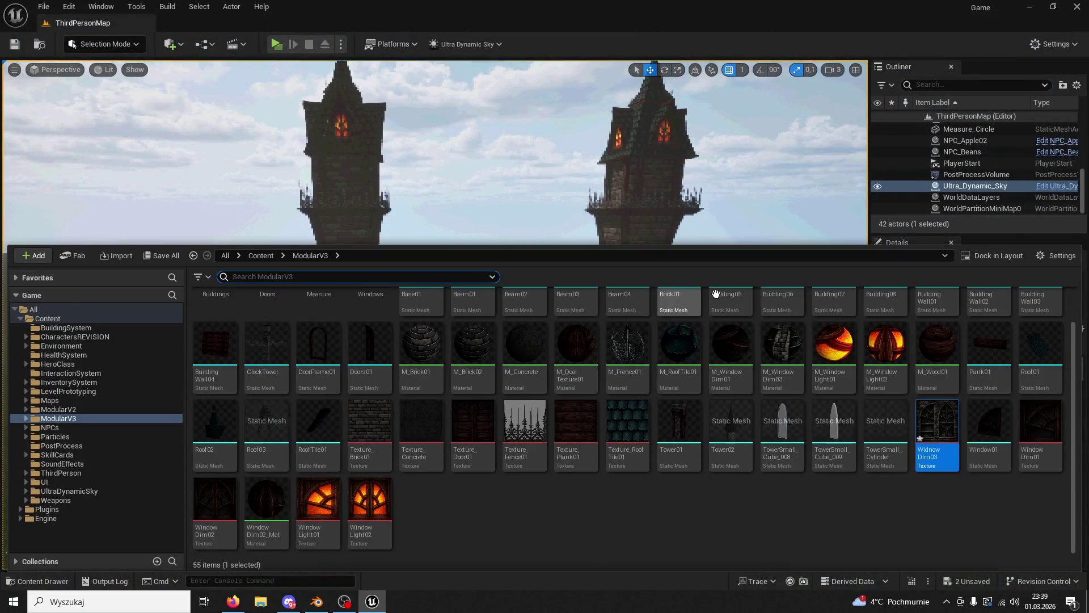
left_click_drag(694, 425, 487, 374)
left_click_drag(488, 333, 472, 193)
left_click(14, 43)
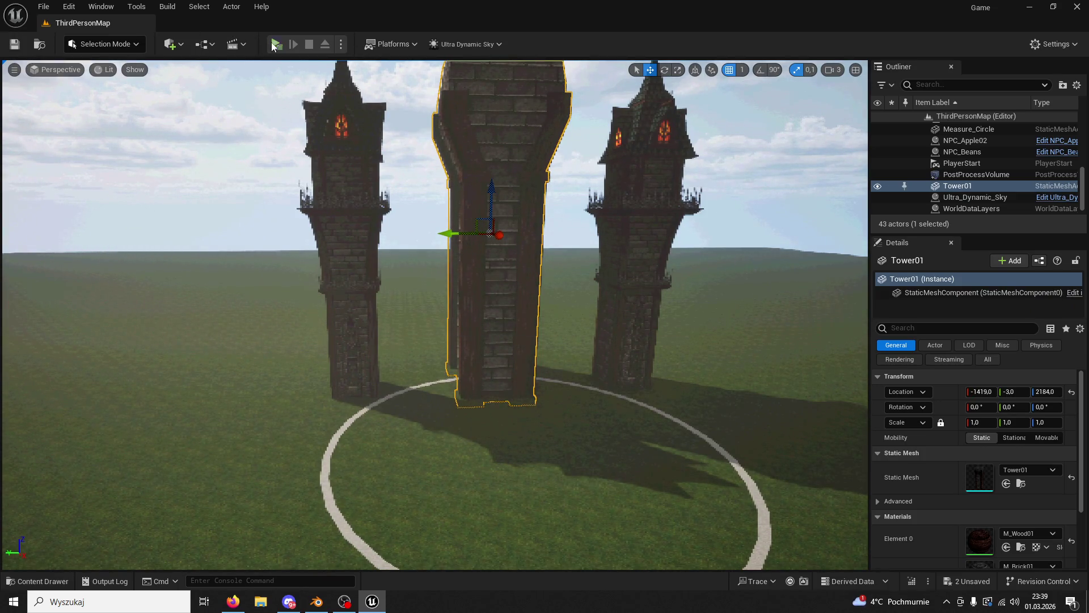
Step: Play-test the level with Tower01, then delete Tower01
left_click(276, 43)
key("w")
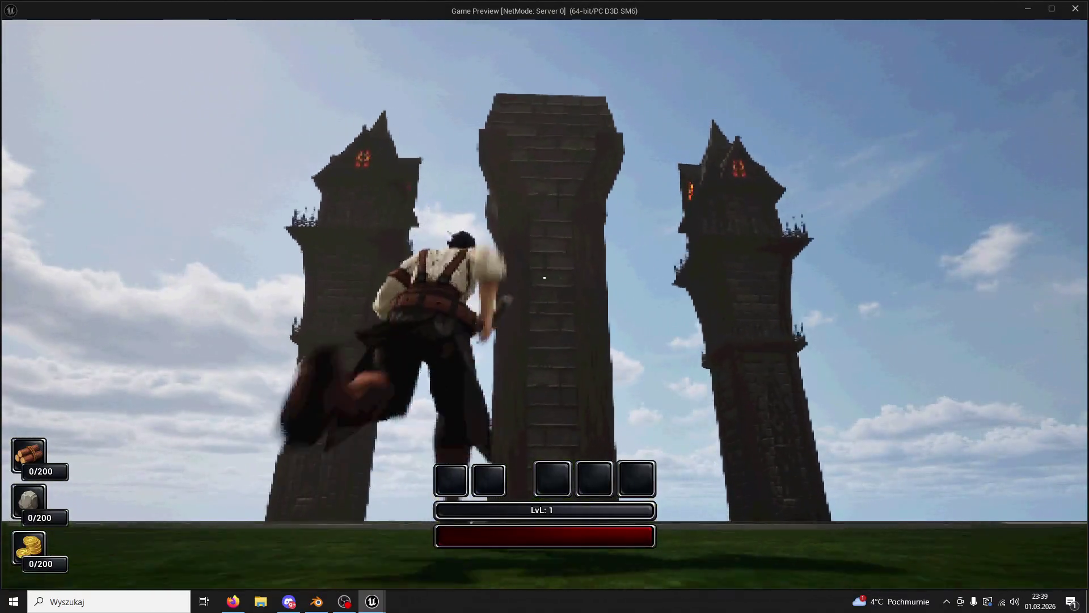
key("Escape")
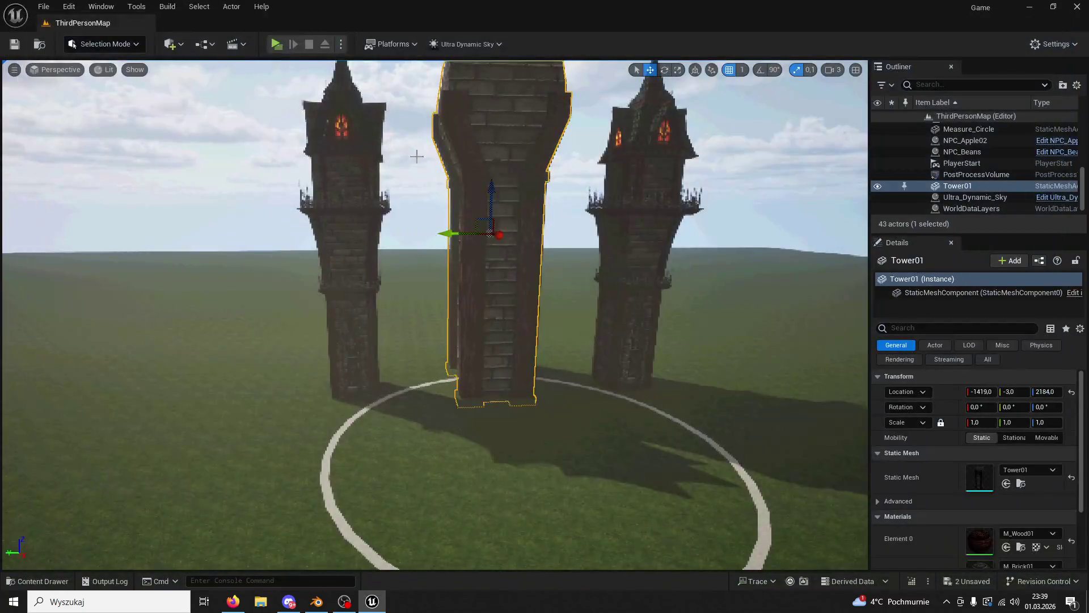
key("Delete")
Step: Duplicate the right tower's three sections and move the copy to the centre, raised up
left_click(632, 295)
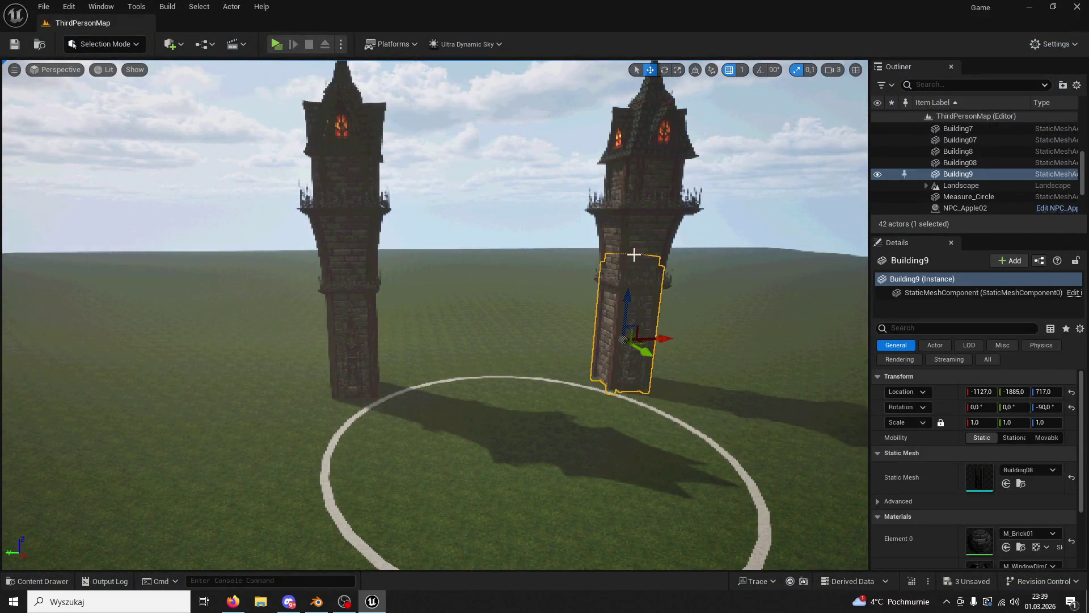
left_click(634, 233)
left_click(650, 192)
key("ctrl+d")
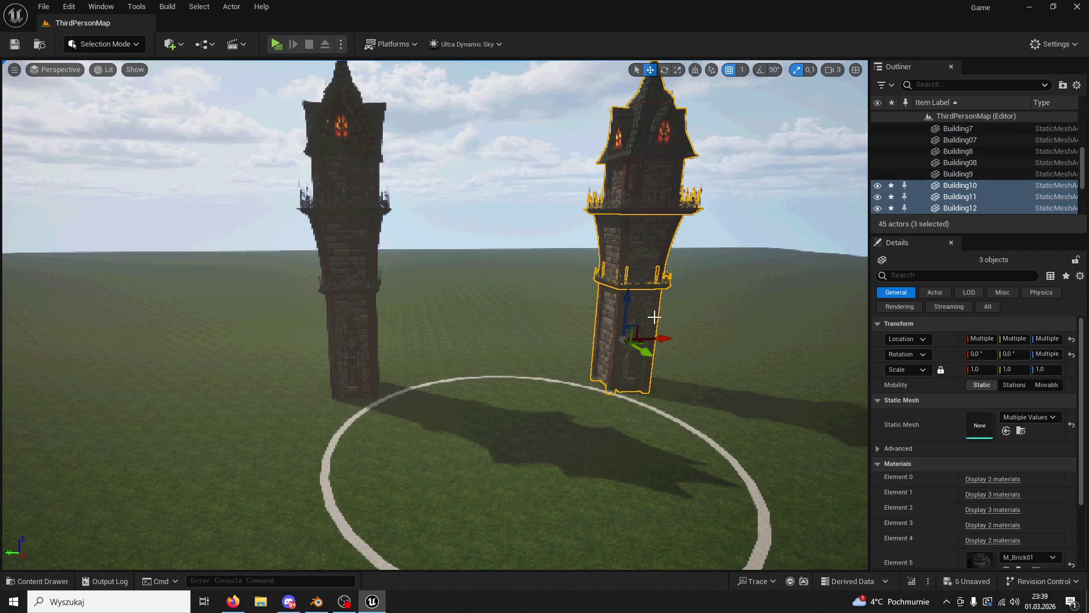
left_click_drag(663, 338, 451, 162)
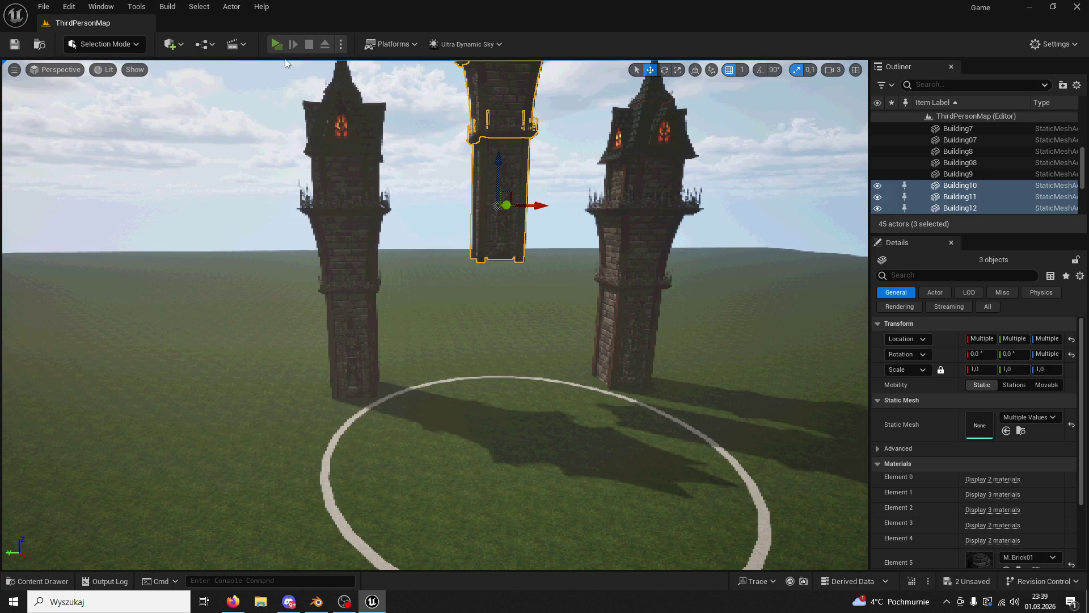
left_click(277, 47)
Step: Run the character toward the floating middle copy to inspect it, then stop playing
key("w")
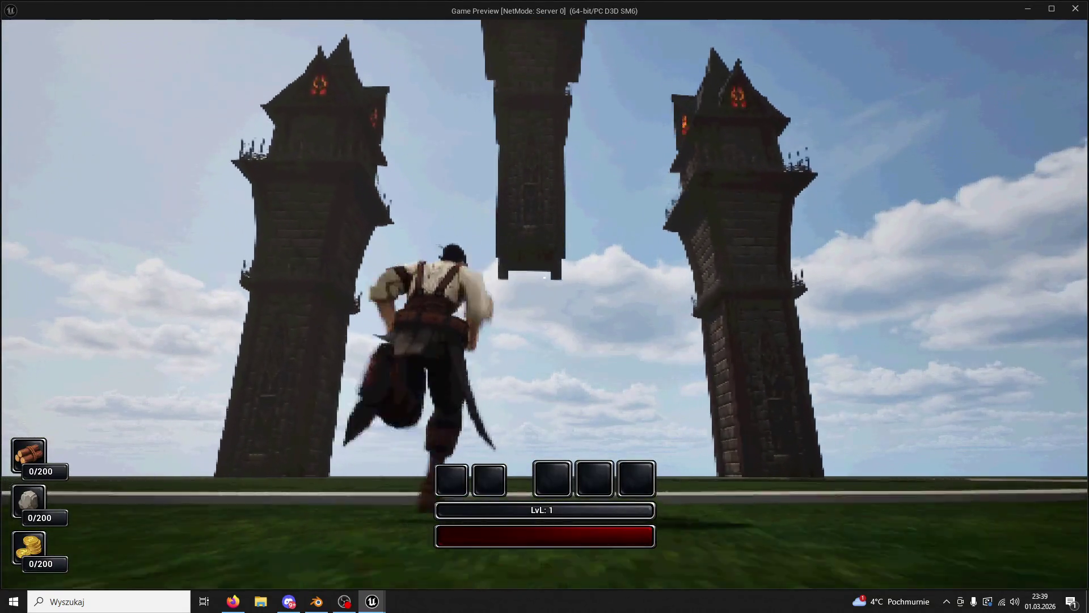
key("w")
key("w")
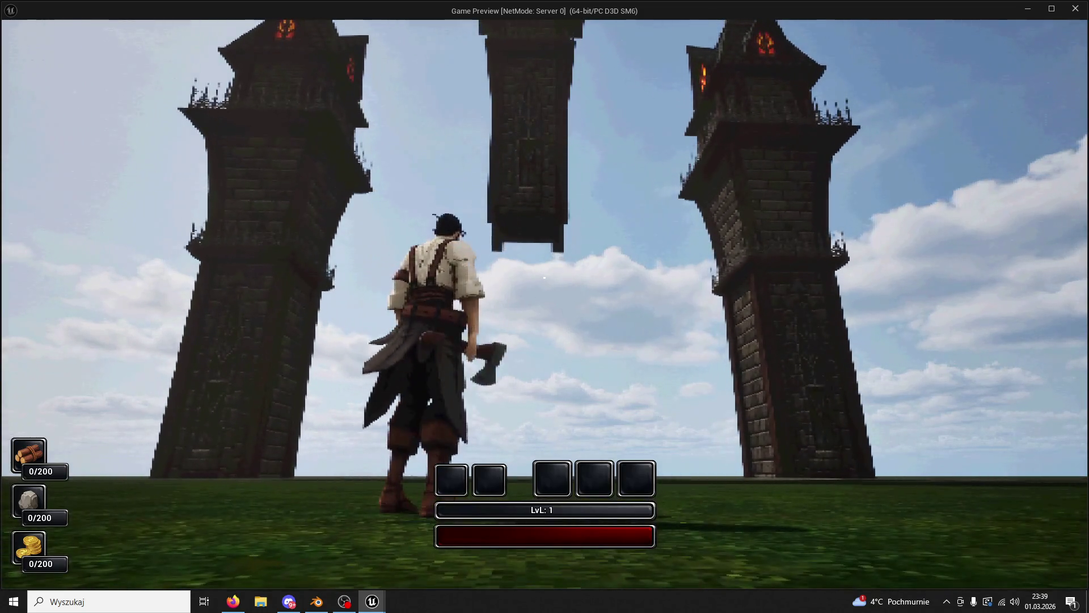
key("Escape")
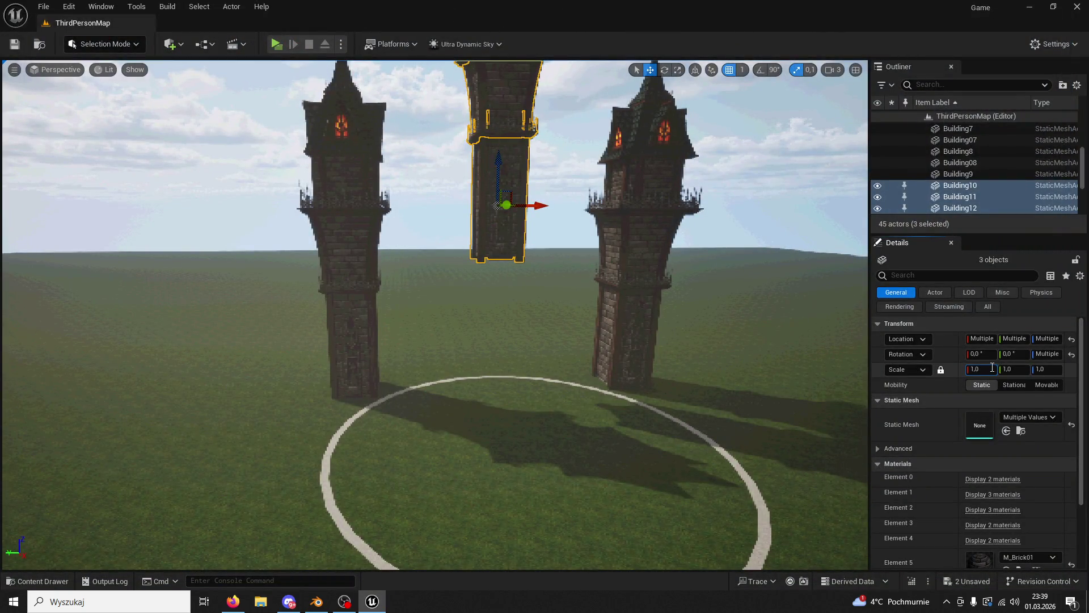
Step: Scale the centre tower to 2 (after trying 5) and lower it to the ground
type("5")
key("Return")
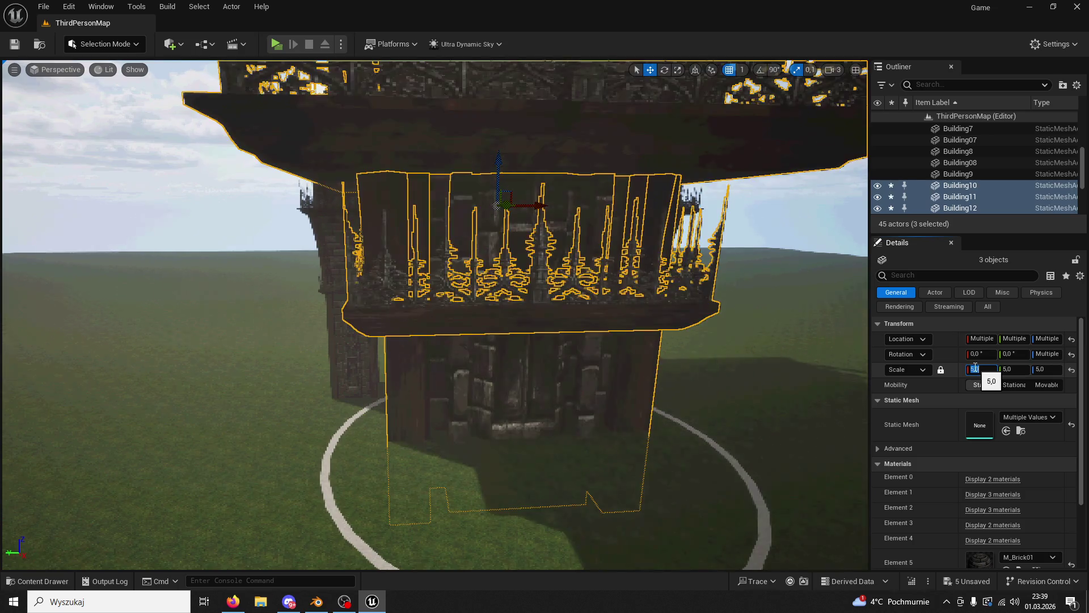
type("2")
key("Return")
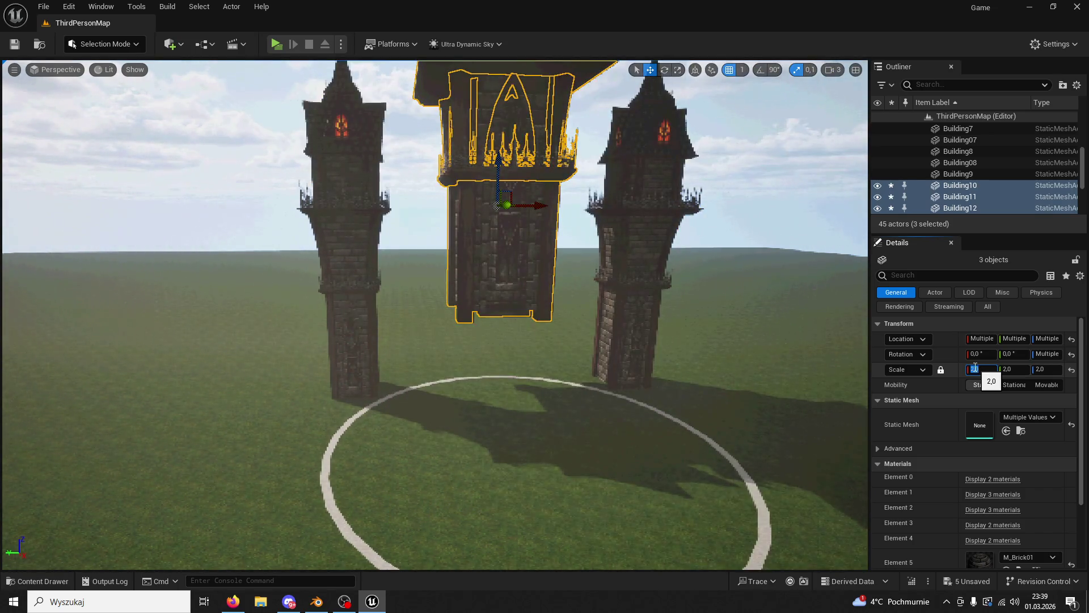
left_click_drag(502, 176, 236, 250)
Step: Play-test by running to the big tower, then delete its lower pillar section
left_click(269, 45)
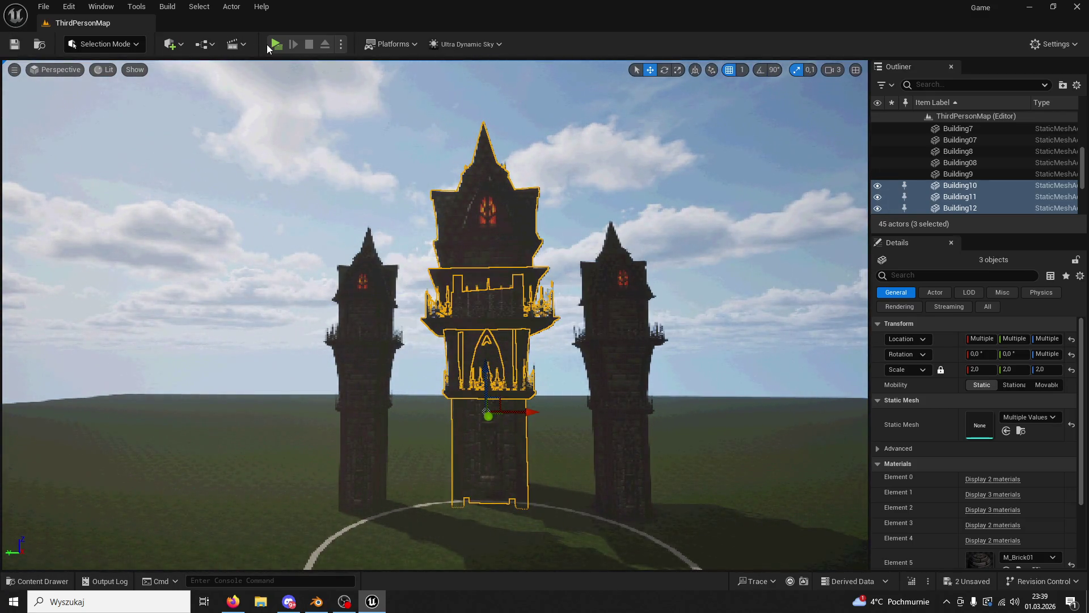
key("w")
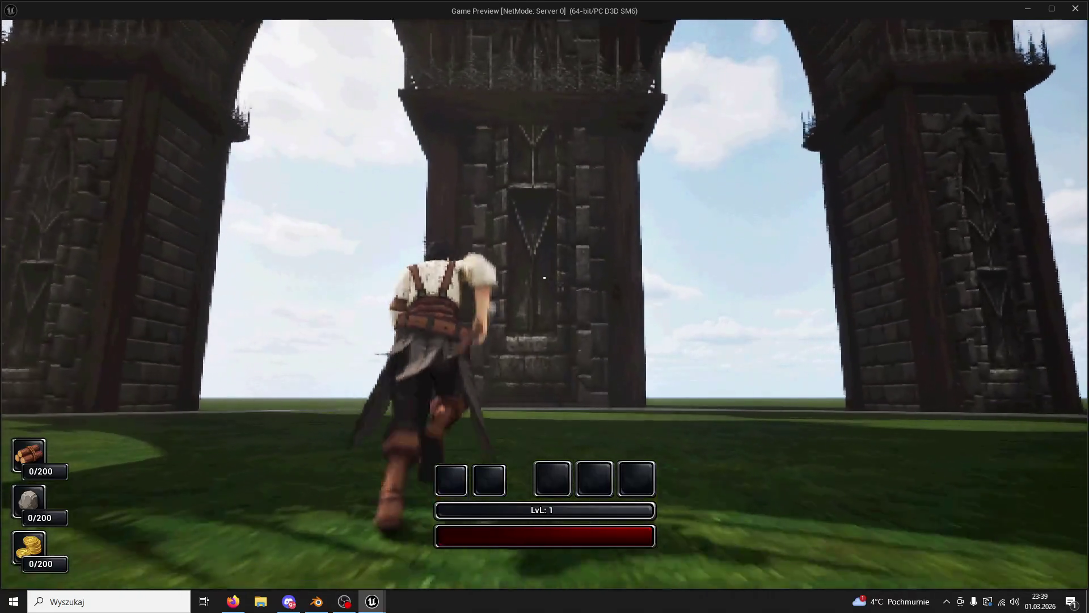
key("d")
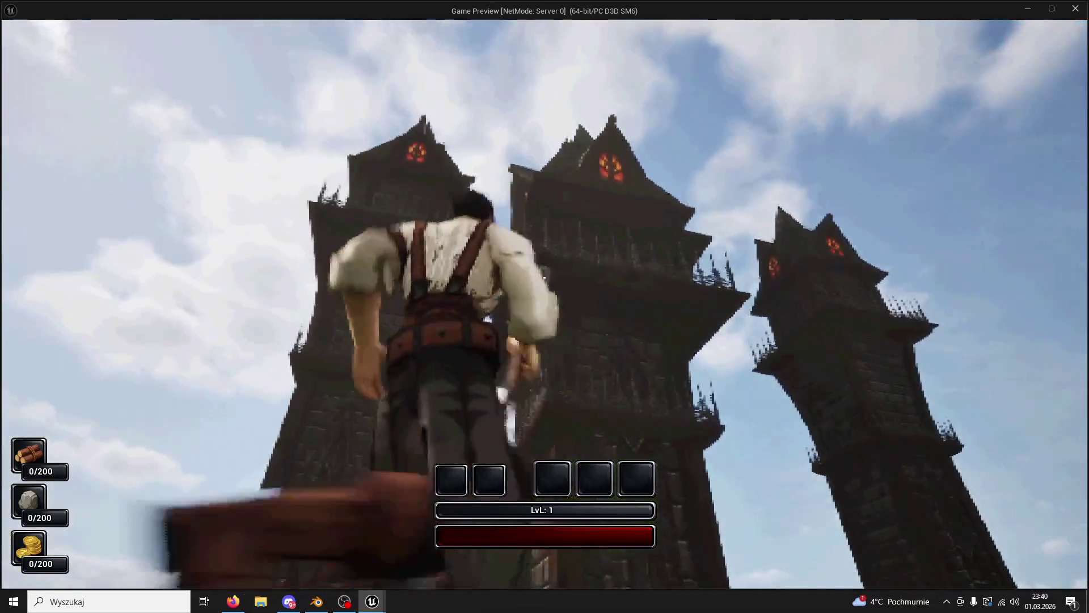
key("Escape")
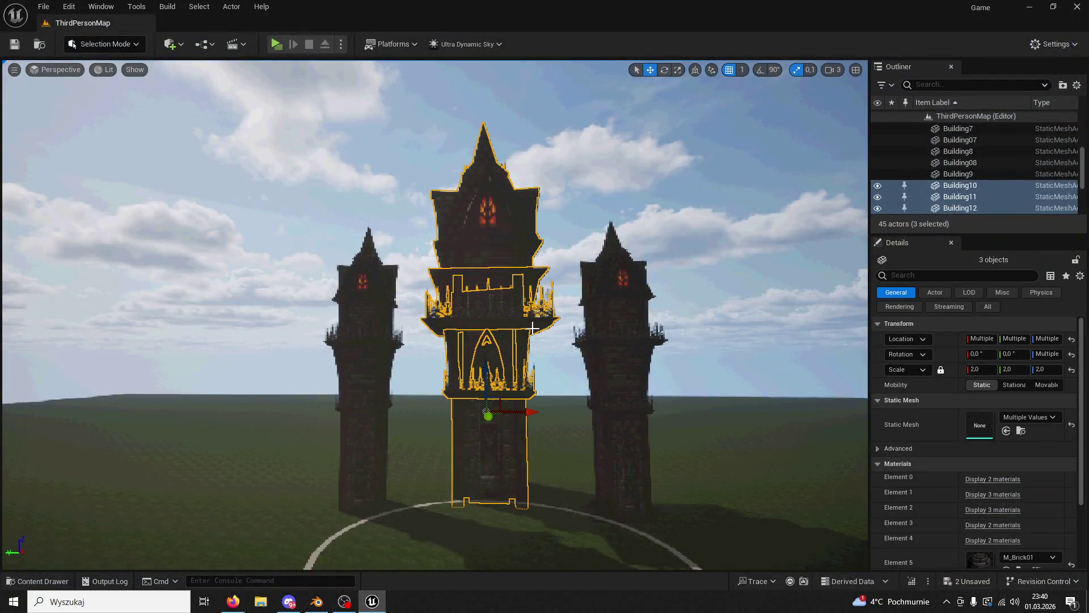
left_click(486, 408)
key("Delete")
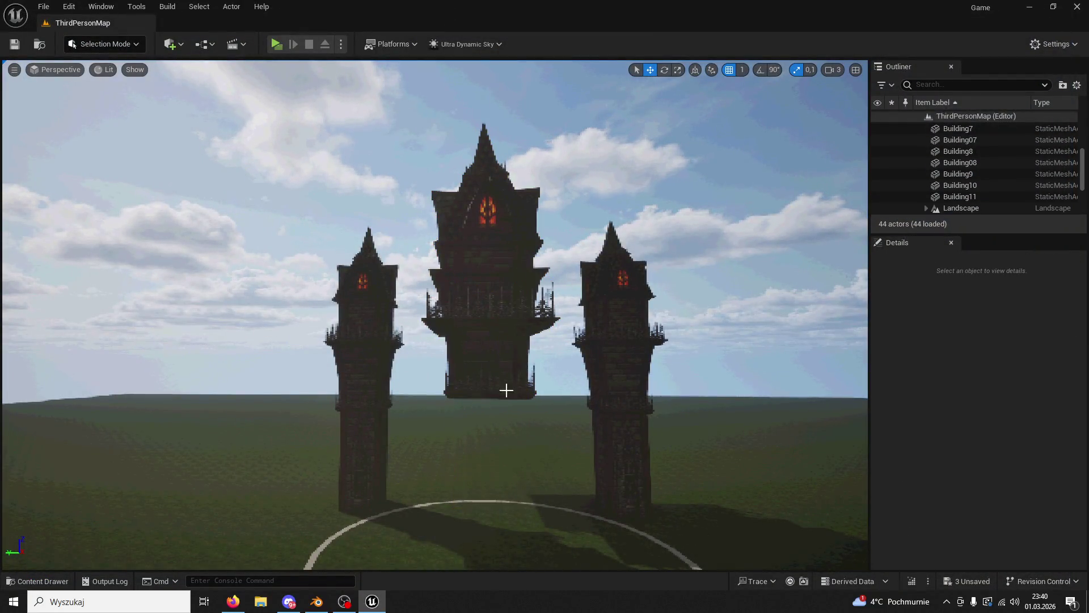
Step: Delete the centre tower's next section and its floating top section Building11
left_click(511, 360)
key("Delete")
left_click(493, 291)
key("Delete")
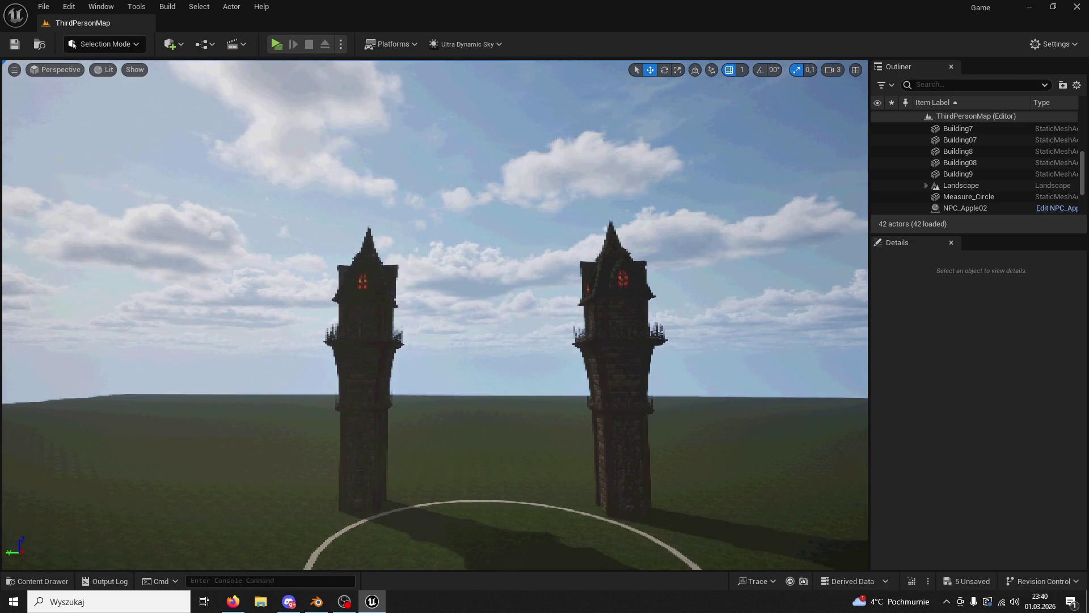
Step: Run two short play tests toward the towers, ending with the error log shown
left_click(277, 44)
key("w")
key("Escape")
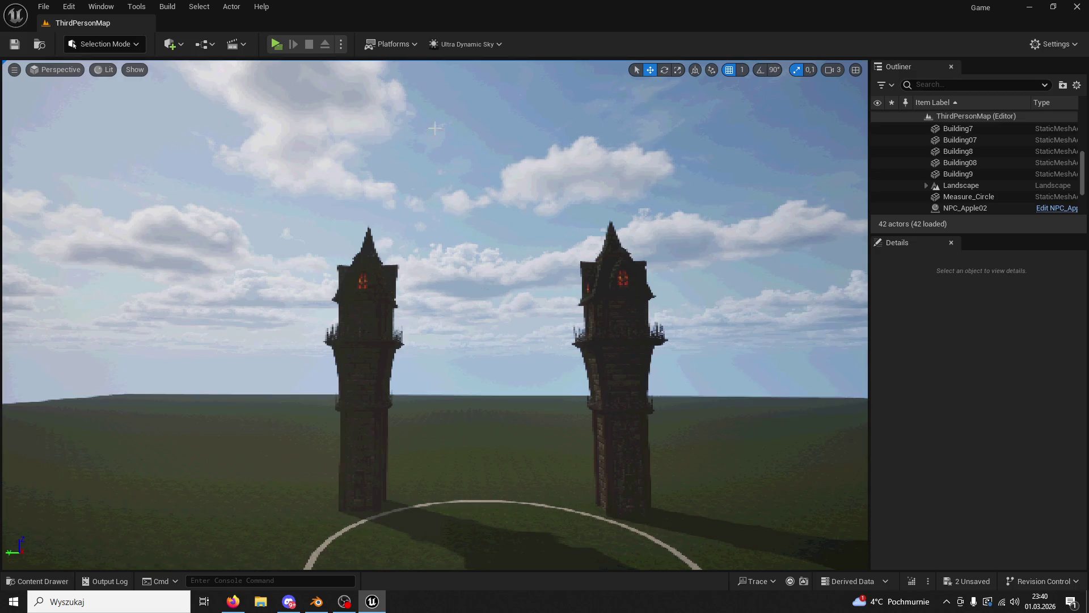
left_click(276, 45)
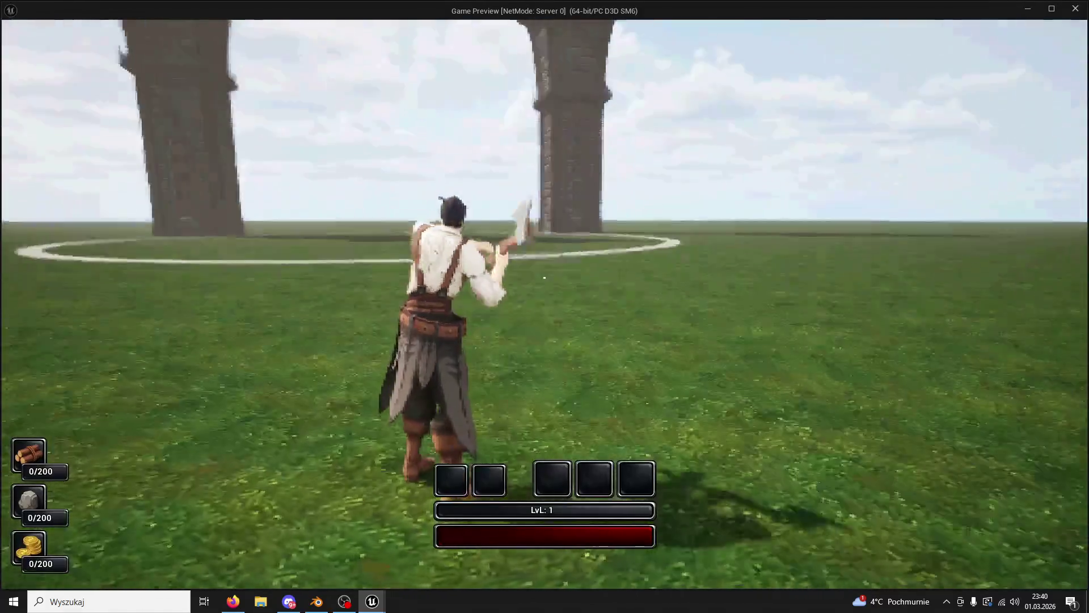
key("w")
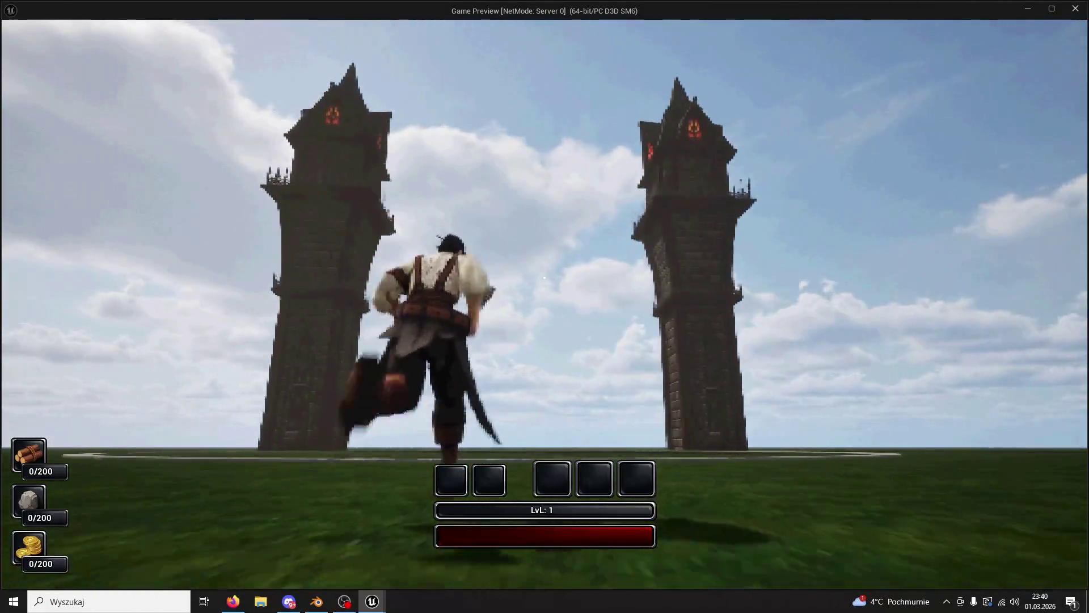
key("Escape")
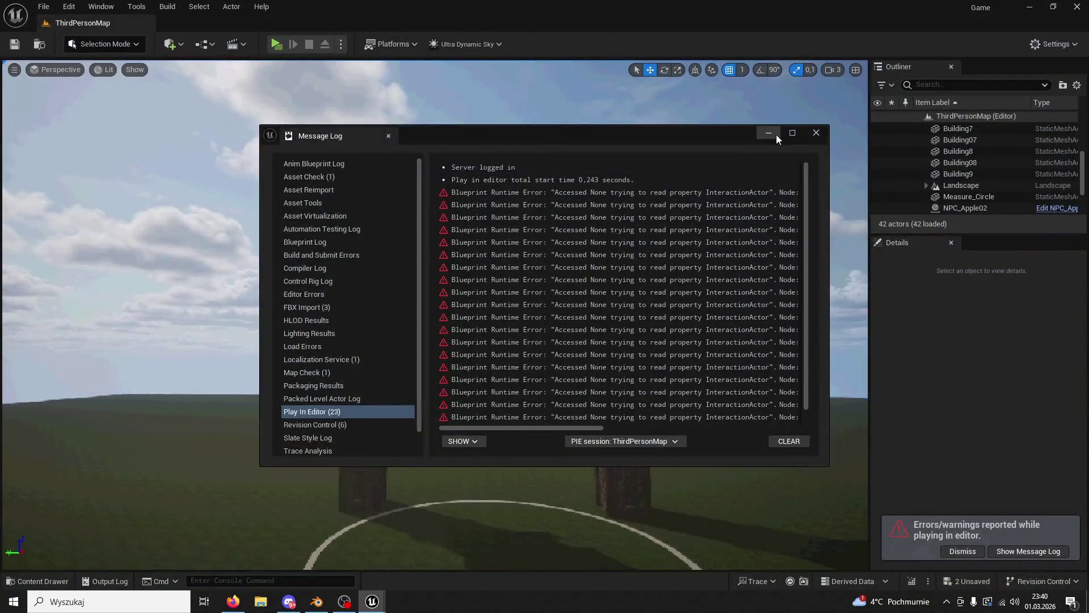
Step: Close the Message Log and select the right tower's three pieces
left_click(816, 134)
left_click_drag(619, 352, 567, 358)
left_click(547, 357)
left_click(545, 278)
left_click(545, 277)
left_click_drag(545, 277, 545, 277)
Step: Convert the selected pieces into a Blueprint class, Building9_Blueprint, harvesting their components
left_click(206, 47)
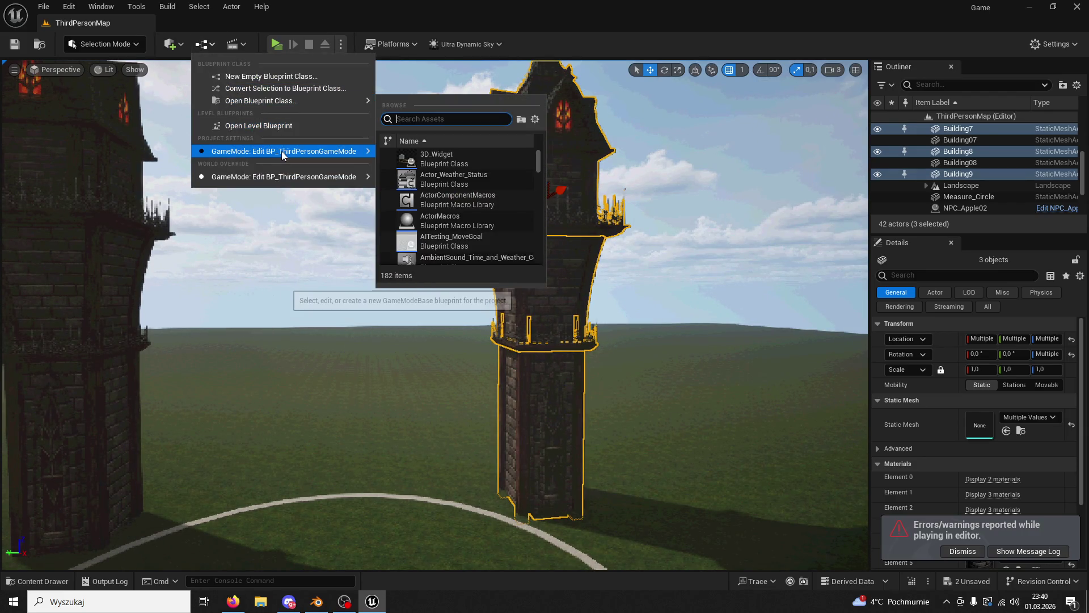
left_click(263, 89)
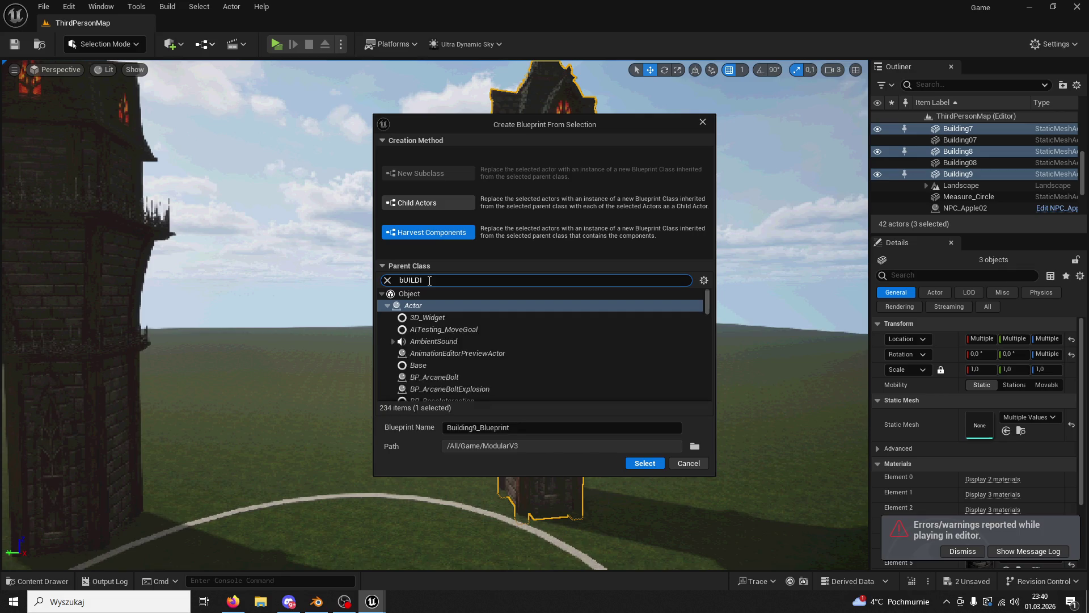
double_click(430, 280)
type("Building05")
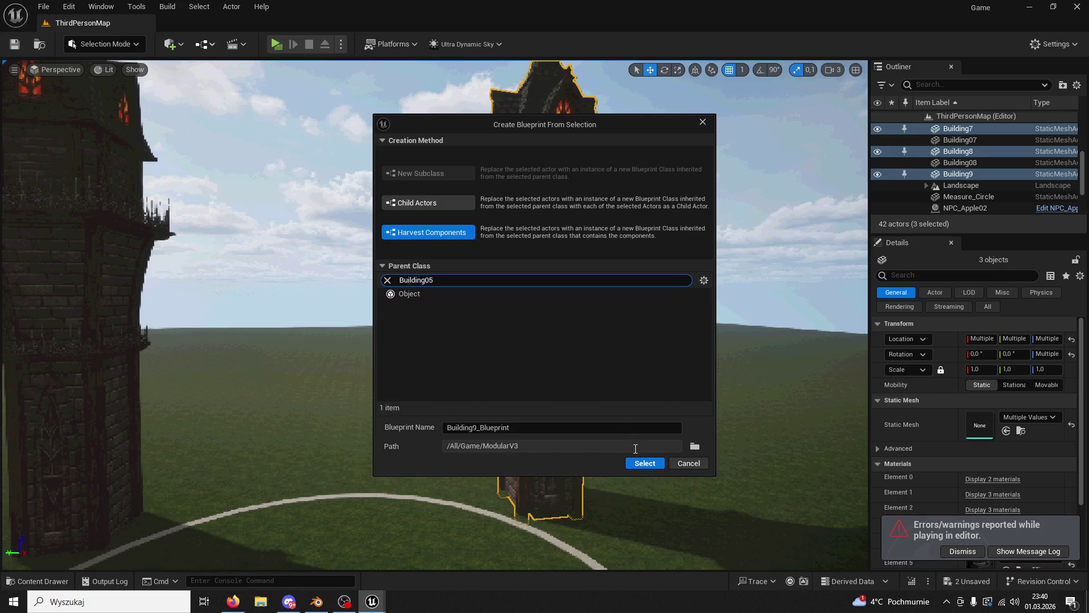
left_click(645, 465)
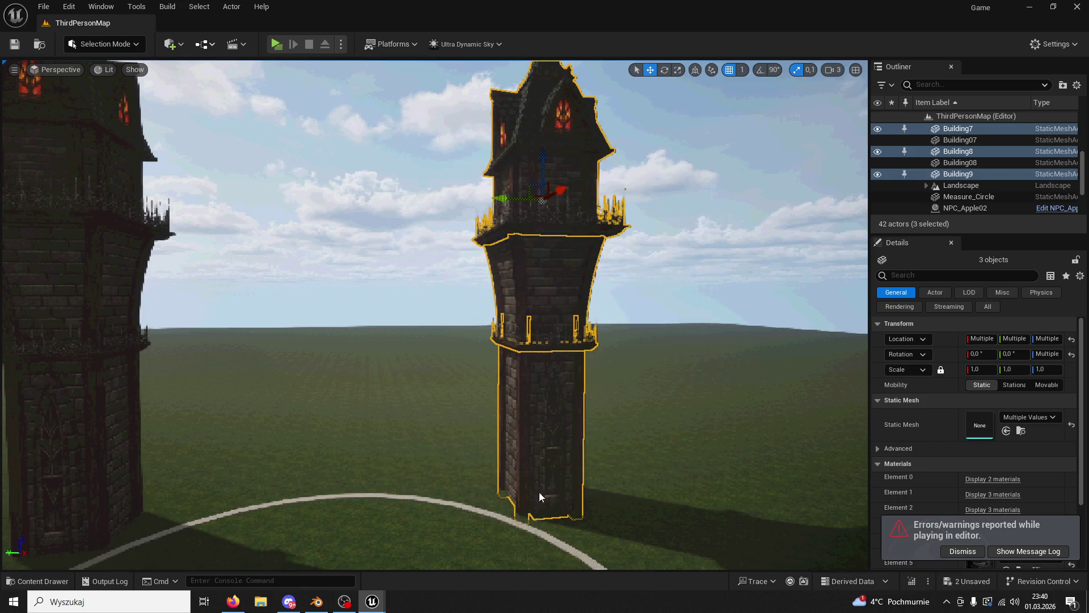
left_click(34, 581)
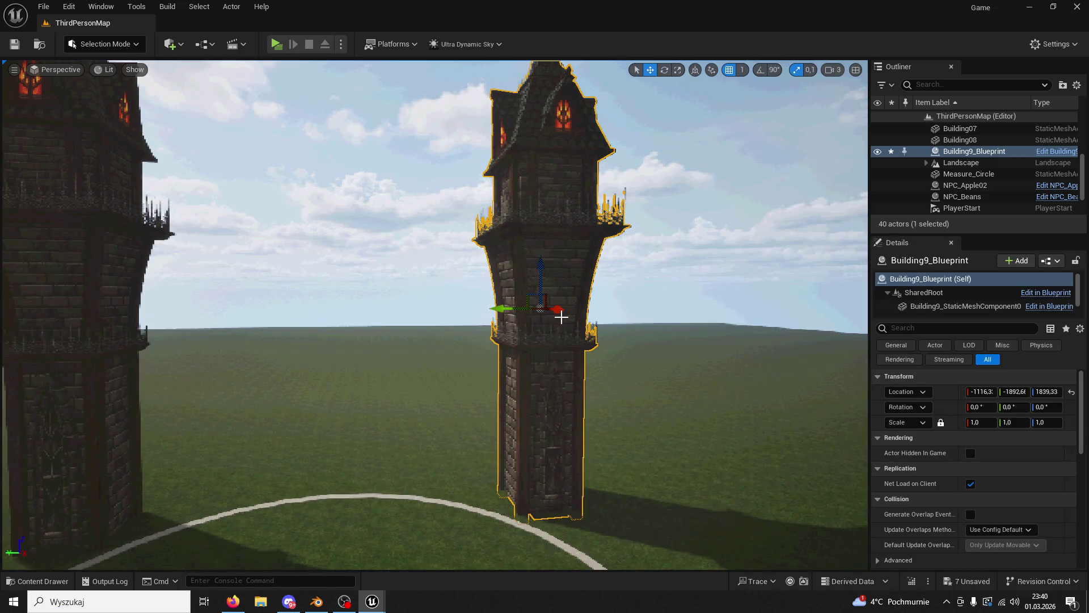
Step: Delete the left tower's three loose pieces and select Building9_Blueprint in the Content Drawer
left_click(69, 355)
key("Delete")
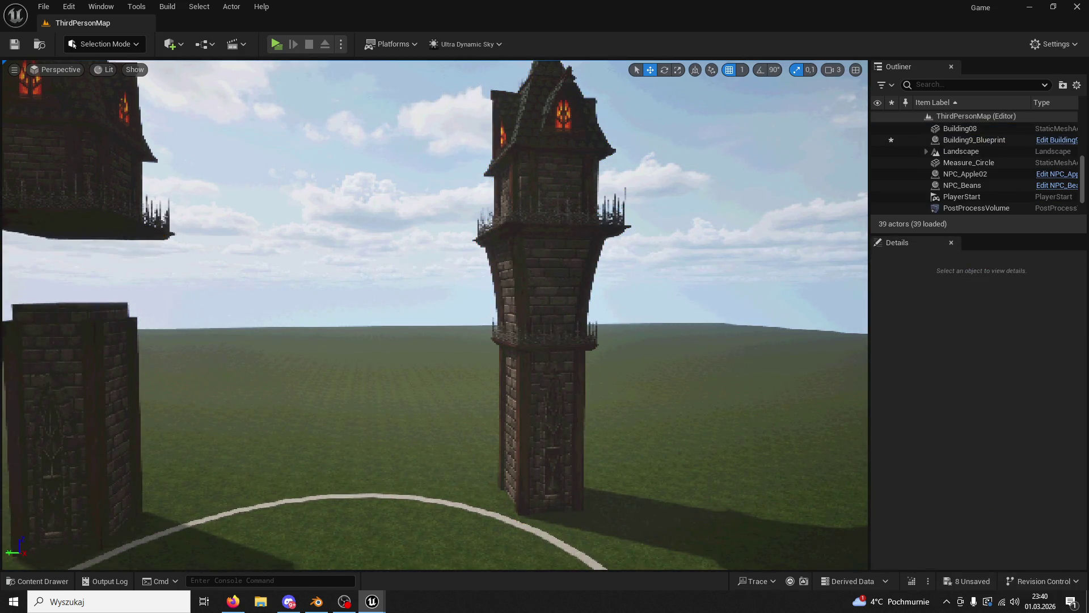
left_click(113, 220)
key("Delete")
left_click(100, 372)
key("Delete")
left_click(37, 580)
left_click(941, 321)
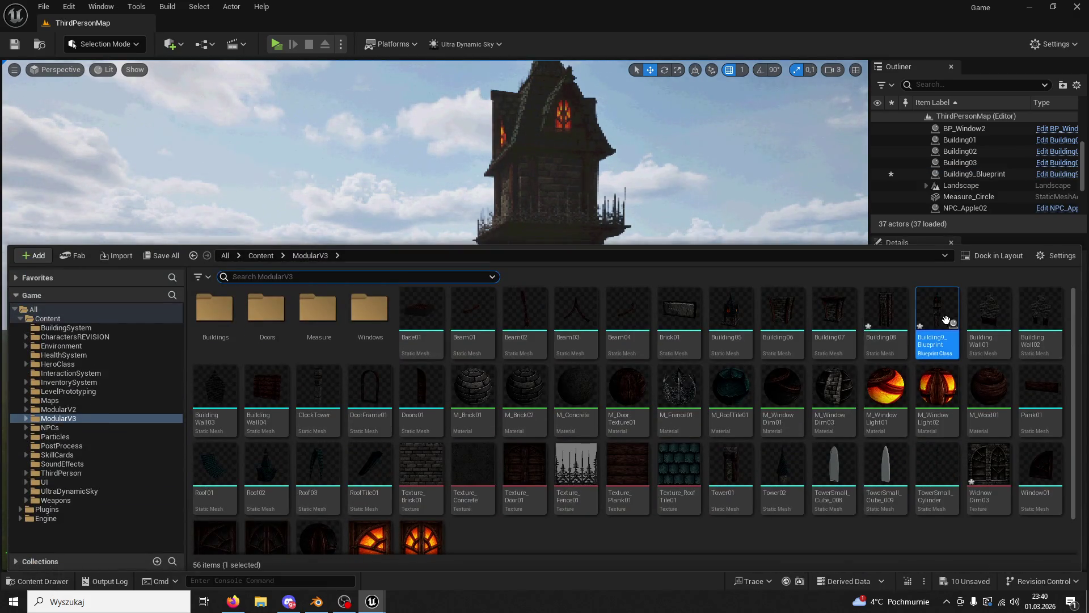
Step: Move the blueprint into ModularV3/Buildings, rename it Building05, and place it inside the circle
left_click_drag(941, 321, 226, 335)
left_click(242, 343)
double_click(214, 308)
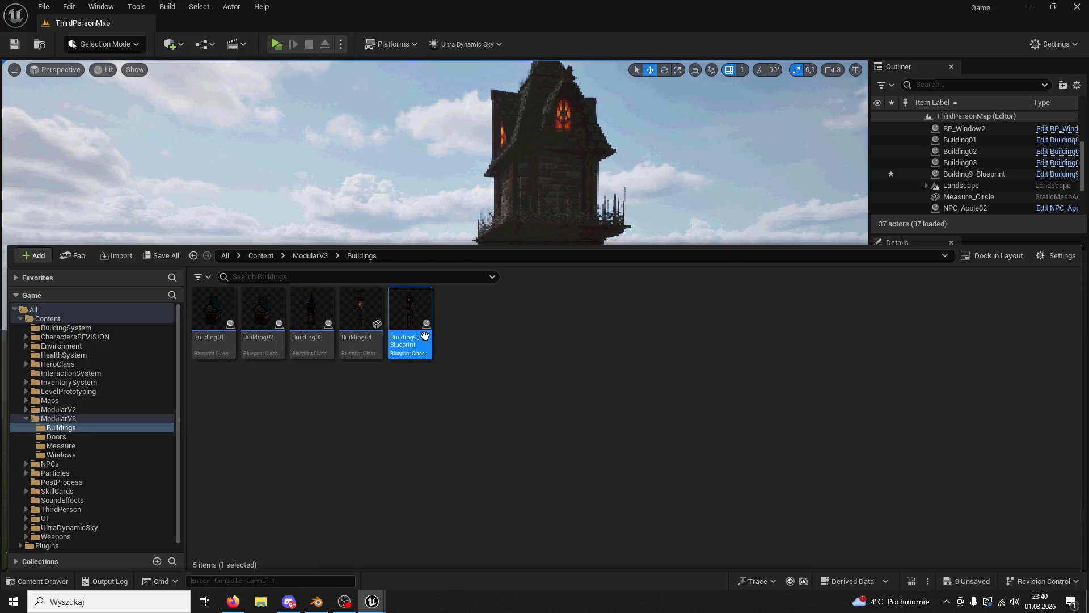
left_click(413, 339)
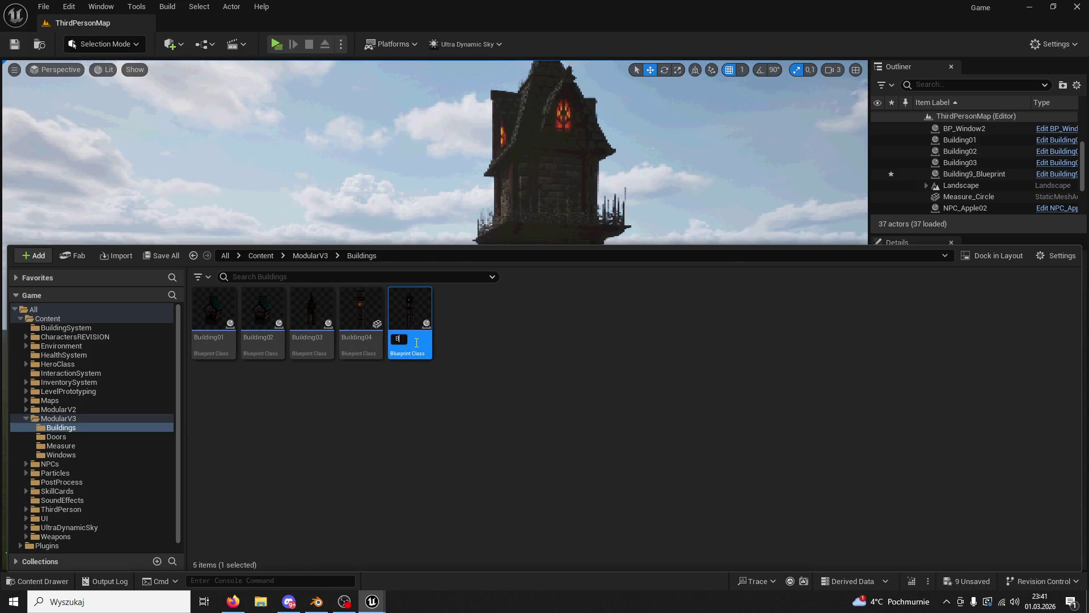
type("uilding05")
key("Return")
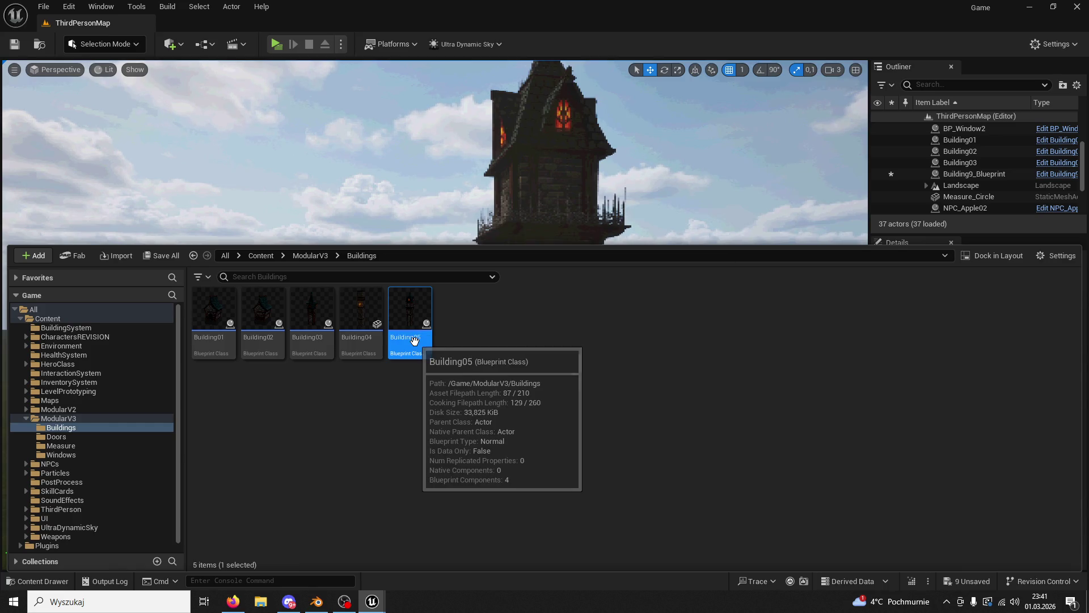
left_click_drag(369, 215, 225, 330)
key("f")
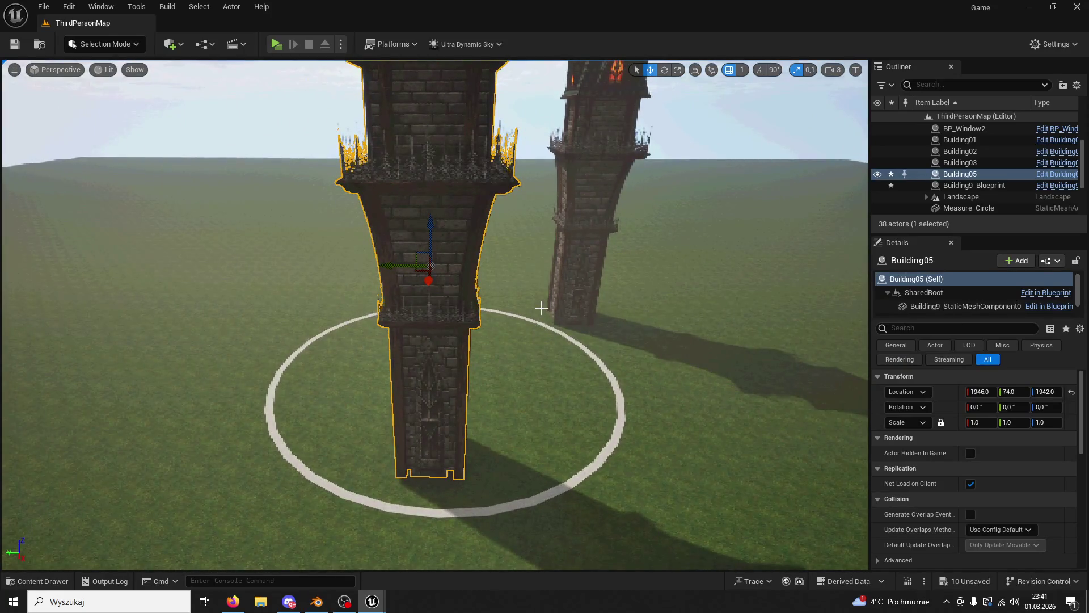
Step: Slide Building05 across the circle, delete the old tower, and Alt-drag a copy as Building6
left_click_drag(428, 280, 392, 198)
left_click(563, 268)
key("Delete")
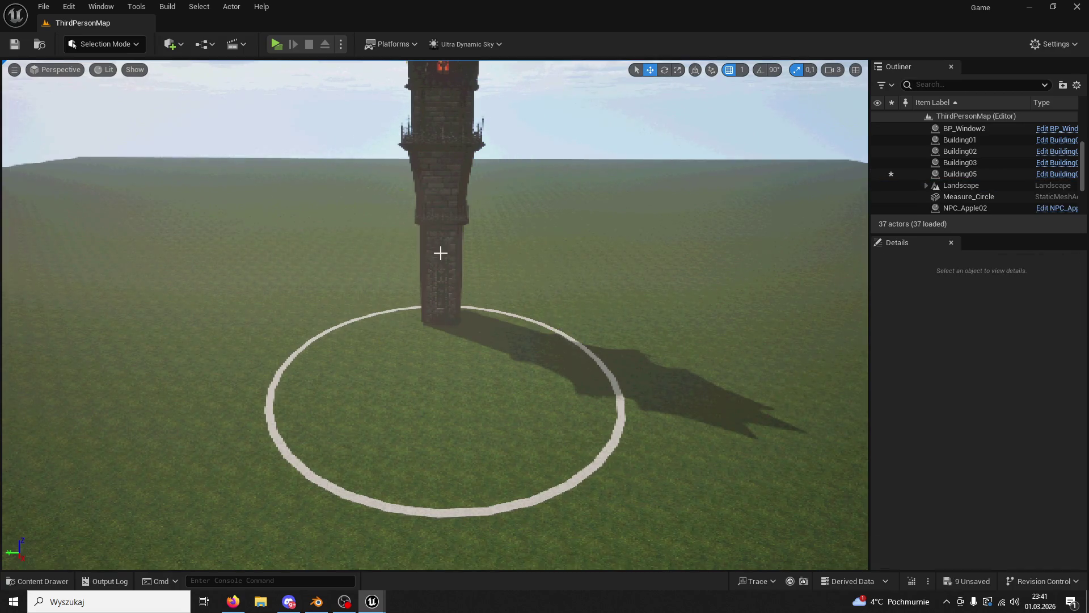
left_click(435, 255)
key("f")
left_click_drag(492, 209, 267, 235)
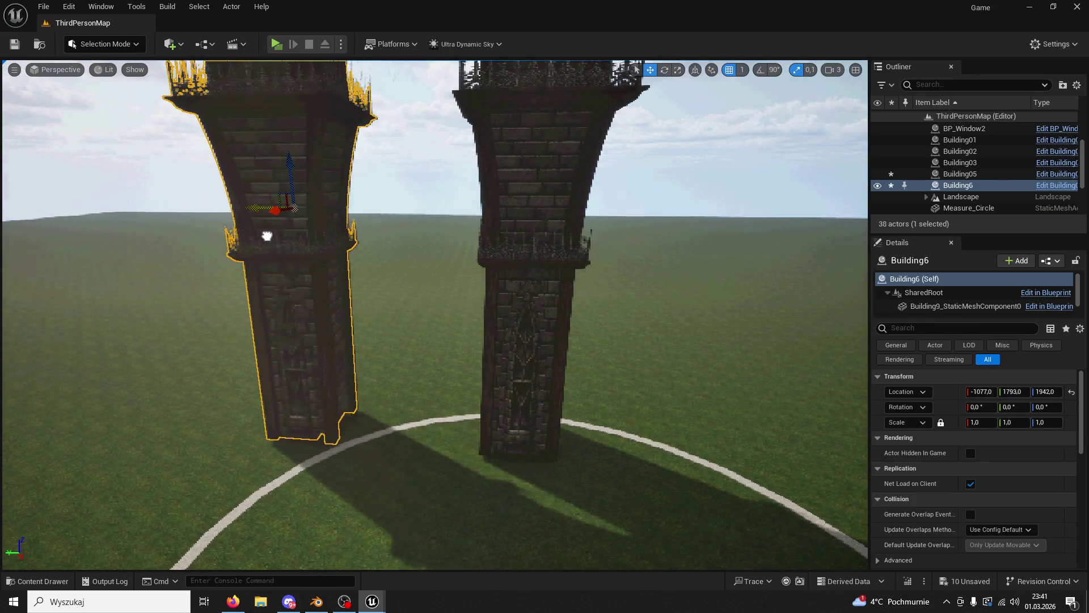
Step: Align Building05 along Y on the circle
left_click(551, 304)
key("f")
left_click_drag(551, 303, 652, 241)
left_click_drag(651, 241, 663, 241)
Step: Save the level and briefly play-test, running toward the towers
left_click(13, 48)
left_click(277, 45)
key("w")
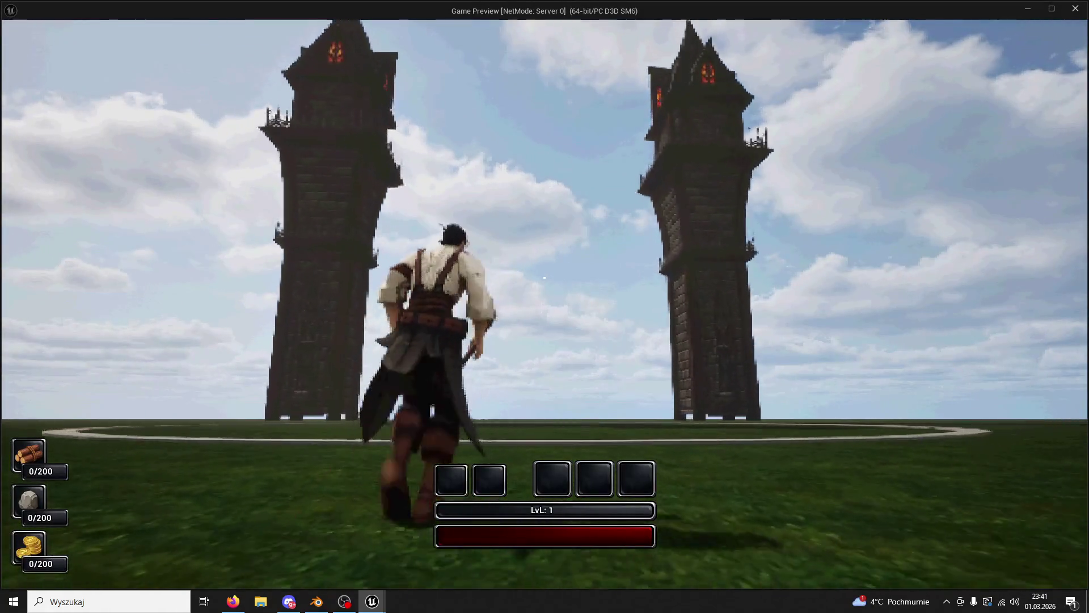
key("Escape")
Step: Select Building6 and drag Building02 from the Content Drawer into the level beside it
left_click(265, 263)
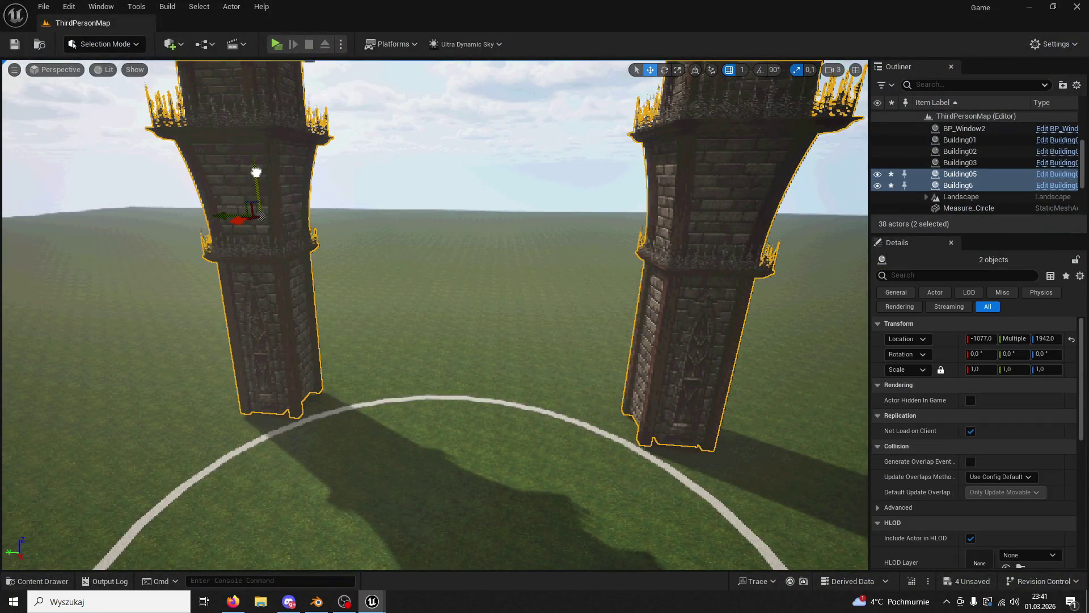
left_click(250, 184)
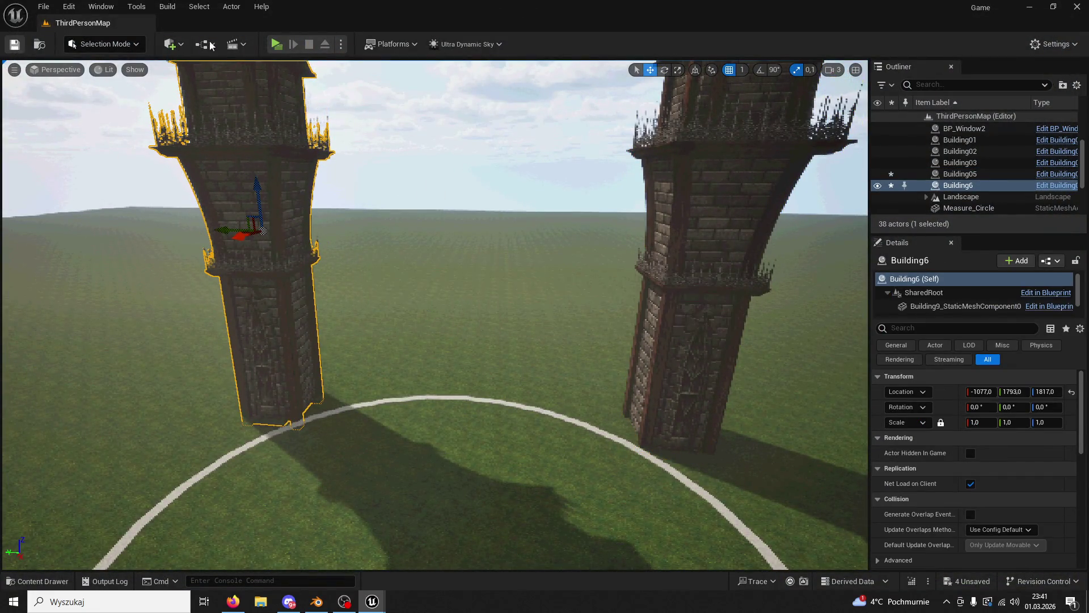
left_click(37, 580)
left_click_drag(221, 317, 326, 351)
Step: Rotate Building2 about 83 degrees around Z and set it on the ground against the tower
key("f")
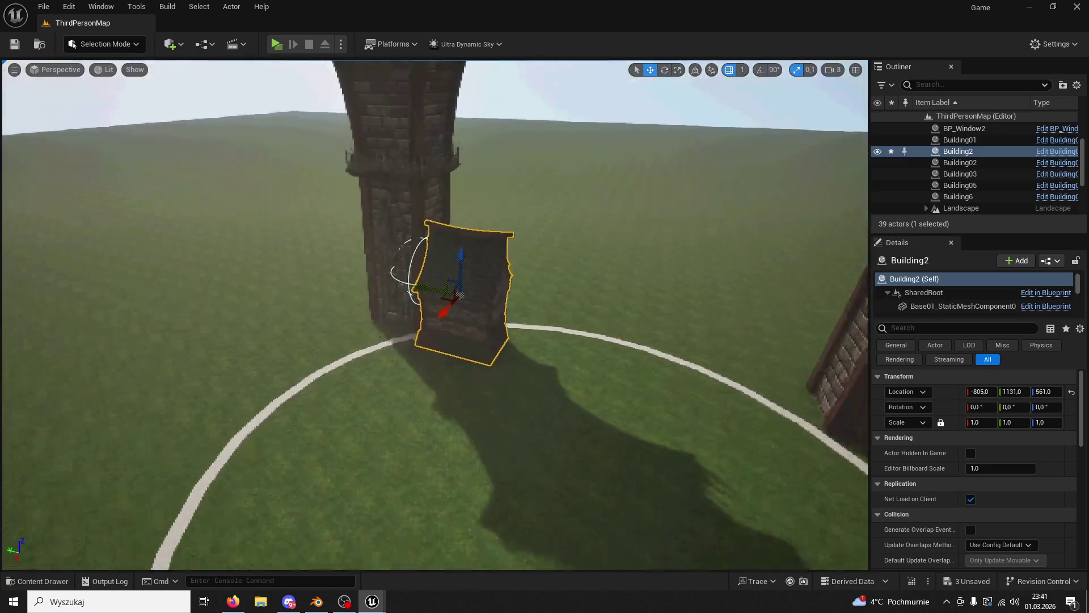
left_click_drag(466, 286, 466, 286)
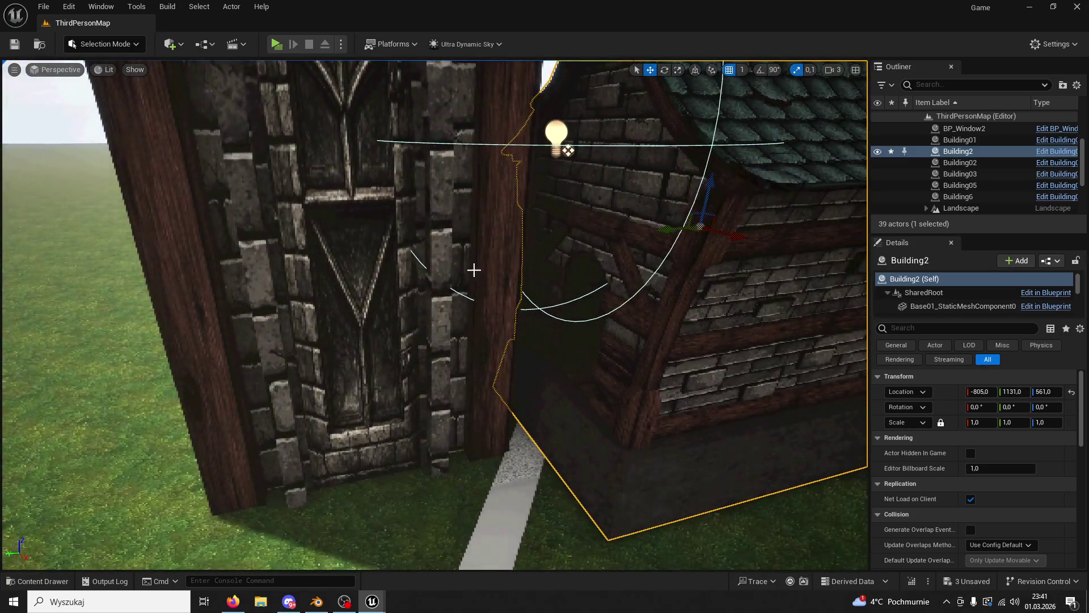
left_click(665, 69)
left_click_drag(709, 233, 771, 229)
key("f")
key("w")
left_click_drag(487, 212, 68, 216)
left_click_drag(590, 194, 584, 239)
Step: Duplicate the building piece as Building4 and move it farther to the right
scroll("down", 3)
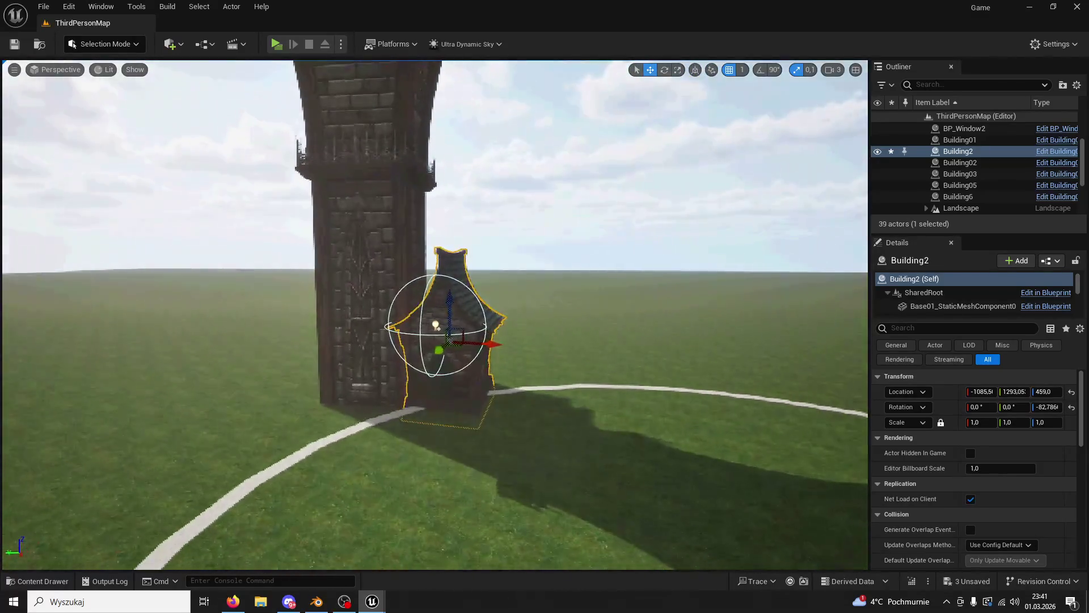
key("ctrl+space")
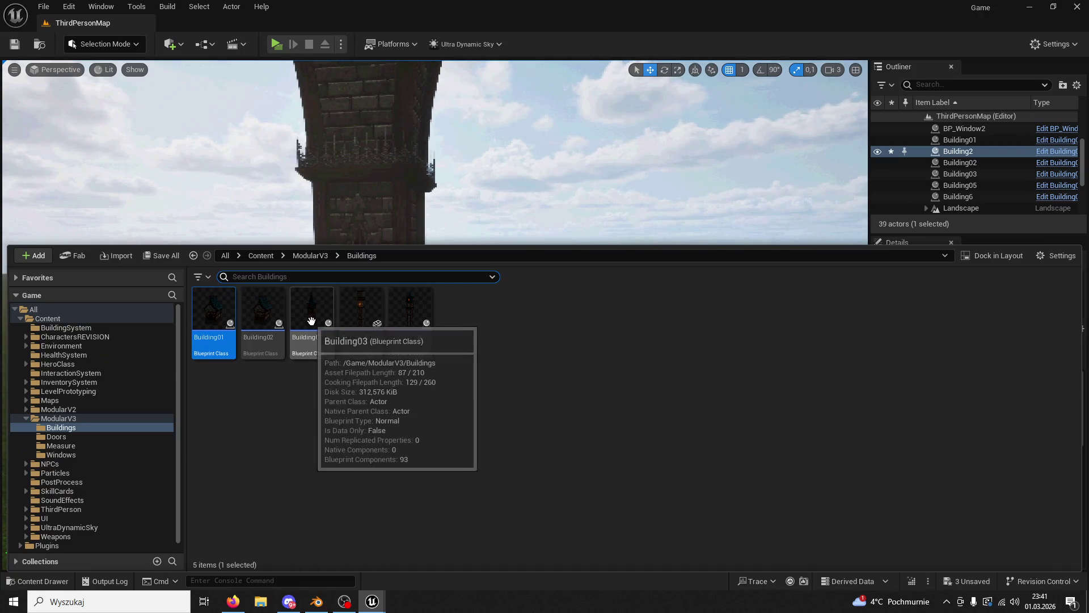
key("ctrl+space")
scroll("up", 3)
key("ctrl+v")
key("f")
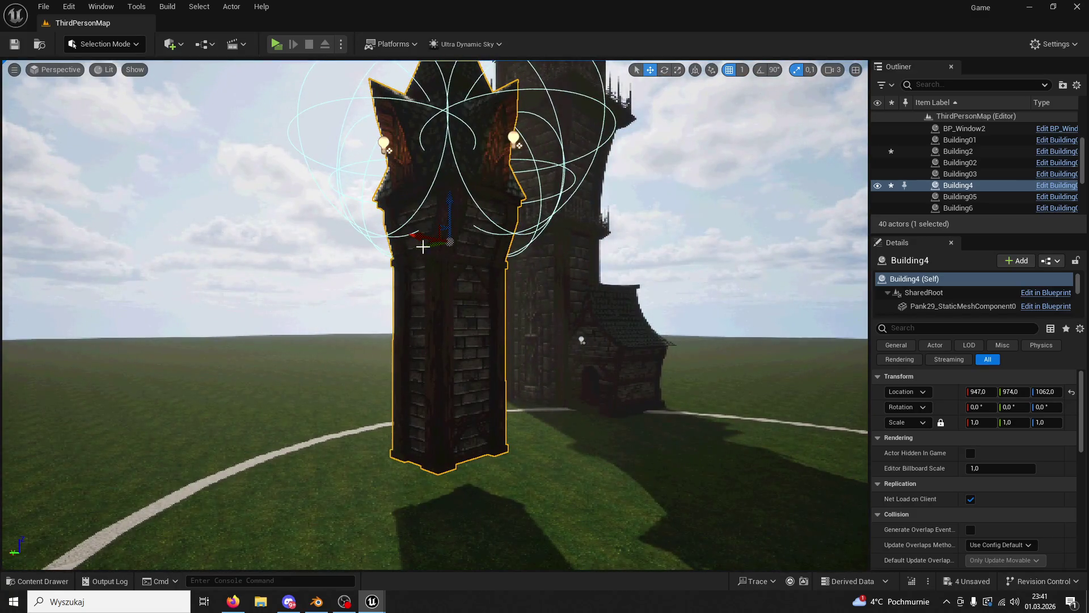
left_click_drag(417, 241, 663, 252)
left_click_drag(587, 337, 587, 337)
Step: Duplicate a house as Building3 beside the tower, then rotate Building5 and shift it left
left_click_drag(564, 330, 763, 324)
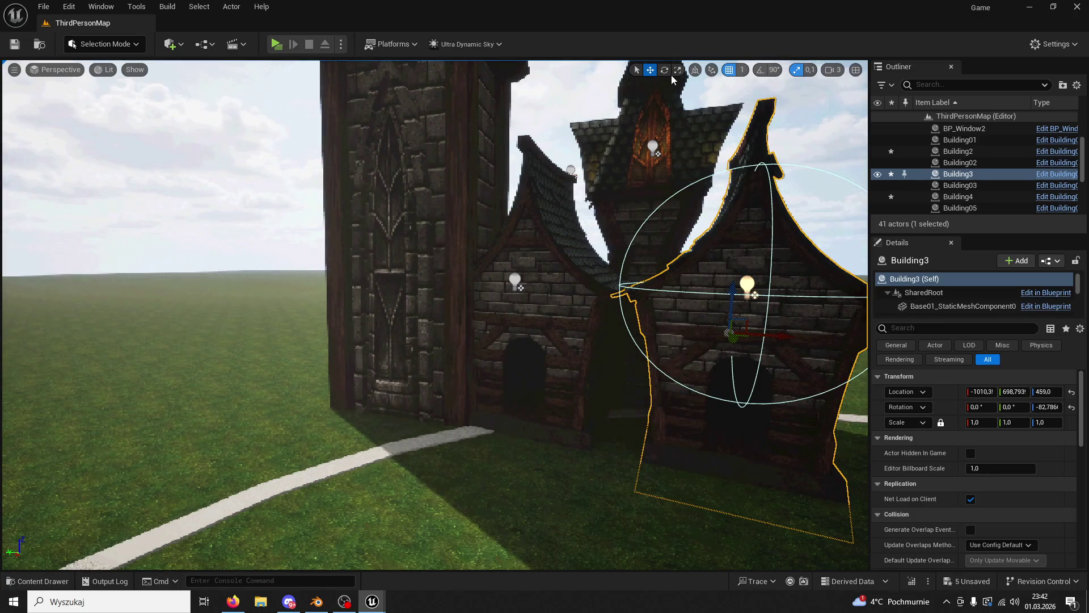
left_click_drag(701, 342, 753, 234)
left_click_drag(726, 331, 683, 170)
left_click(665, 72)
left_click_drag(629, 86, 629, 87)
key("w")
left_click_drag(692, 311, 645, 309)
Step: Duplicate the small tower piece as Building7 and position it among the houses
left_click_drag(349, 323, 349, 323)
key("ctrl+v")
left_click_drag(350, 323, 653, 304)
left_click_drag(654, 304, 685, 203)
left_click_drag(654, 201, 628, 201)
left_click_drag(679, 203, 676, 139)
left_click_drag(678, 118, 698, 119)
left_click_drag(698, 120, 698, 119)
Step: Save the level and start a play-test, running toward the towers
left_click(14, 43)
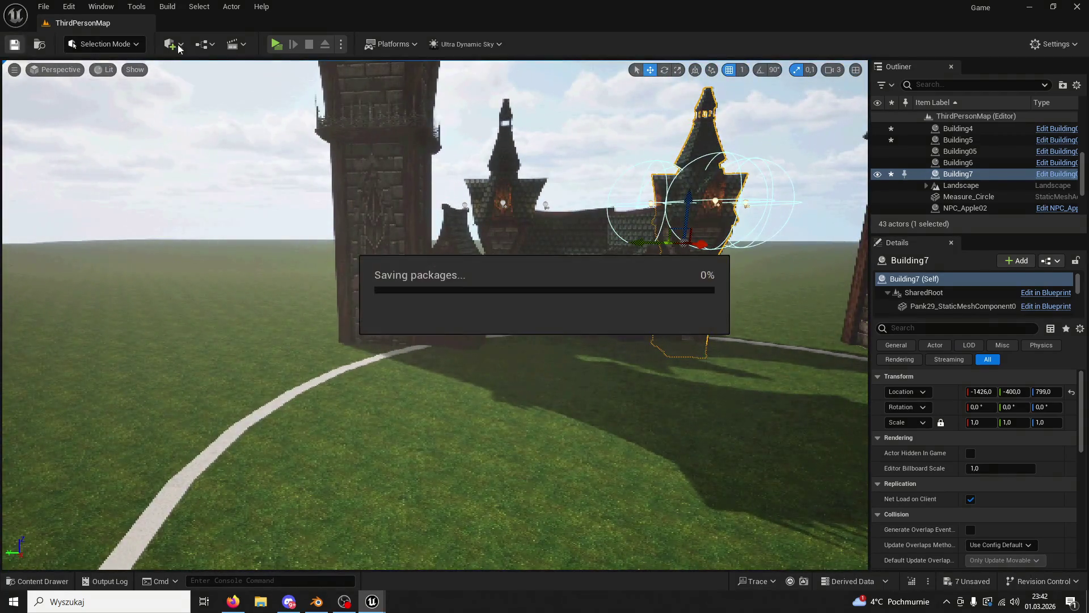
left_click(275, 44)
key("w")
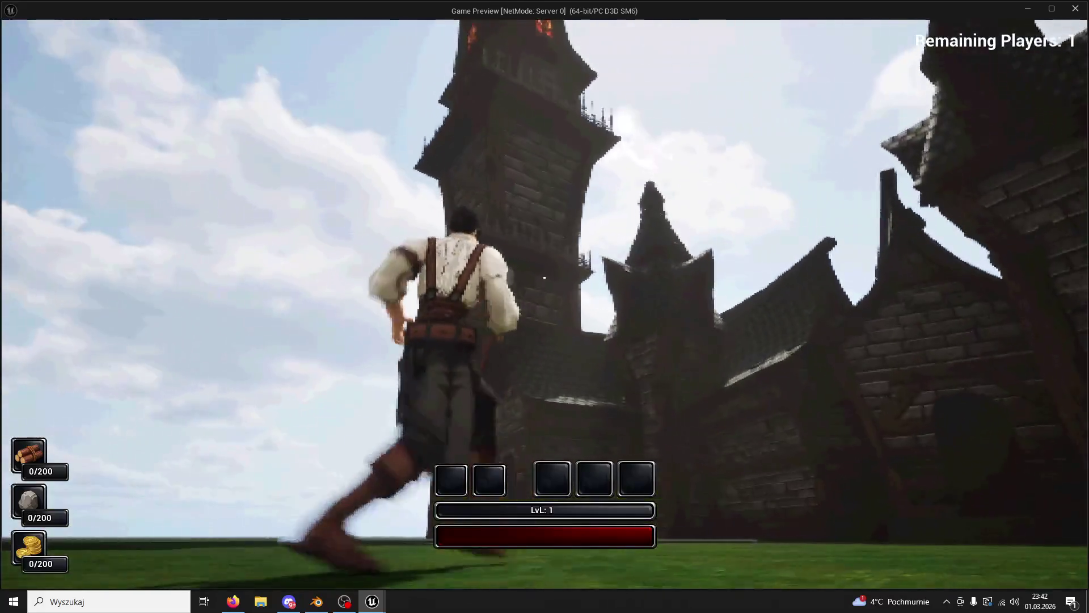
Step: Stop the play-test and delete Building7 and the other added houses
key("Escape")
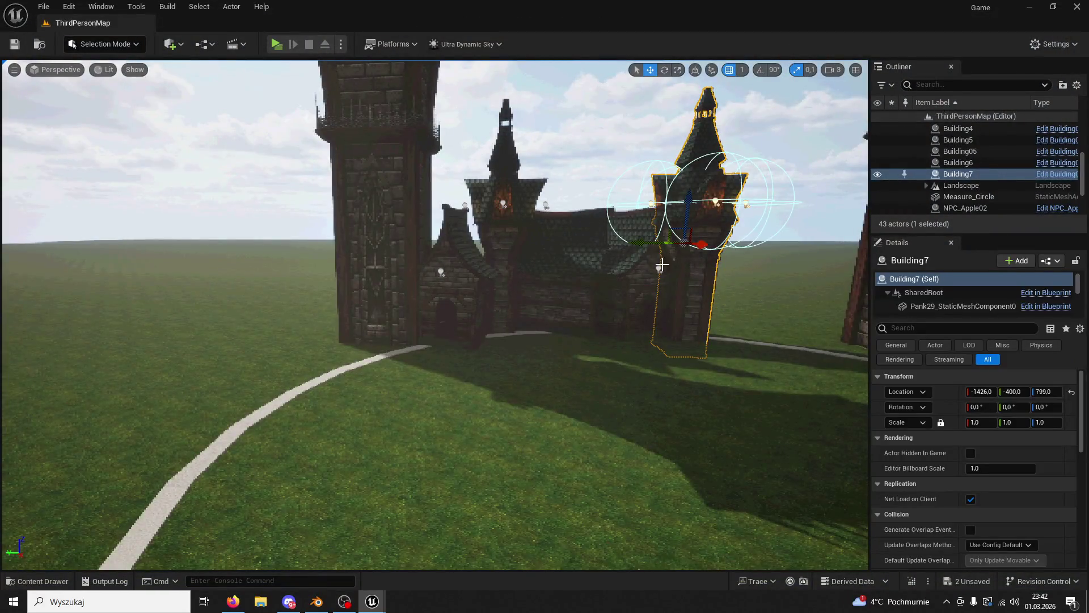
key("Delete")
left_click(608, 263)
key("Delete")
left_click(493, 250)
key("Delete")
left_click(469, 262)
key("Delete")
left_click_drag(494, 266, 494, 266)
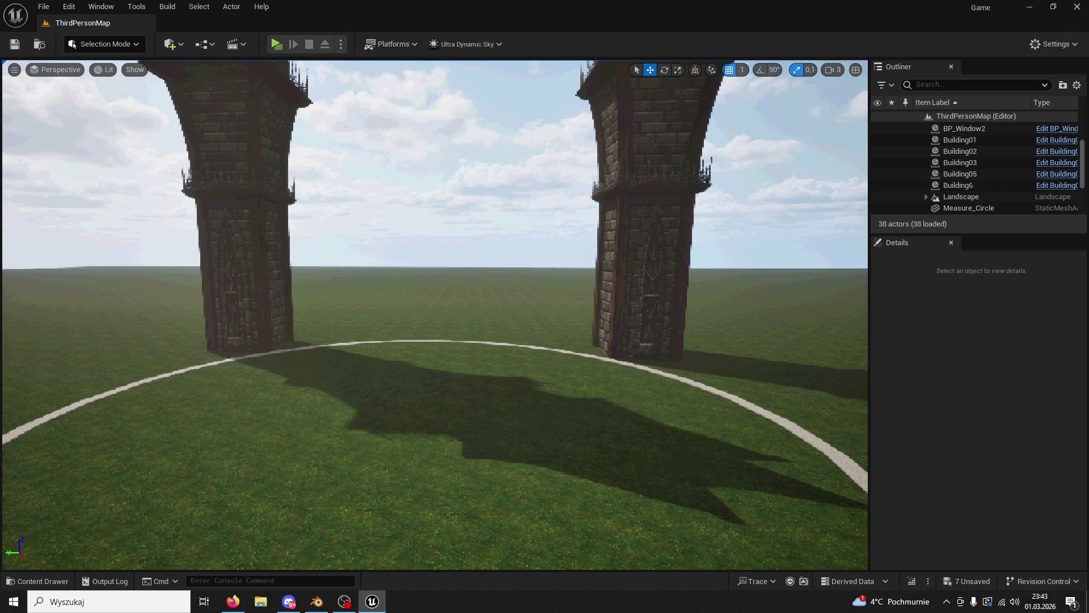
Step: In Blender, join the tower's top section into the tower body with Ctrl+J
key("alt+Tab")
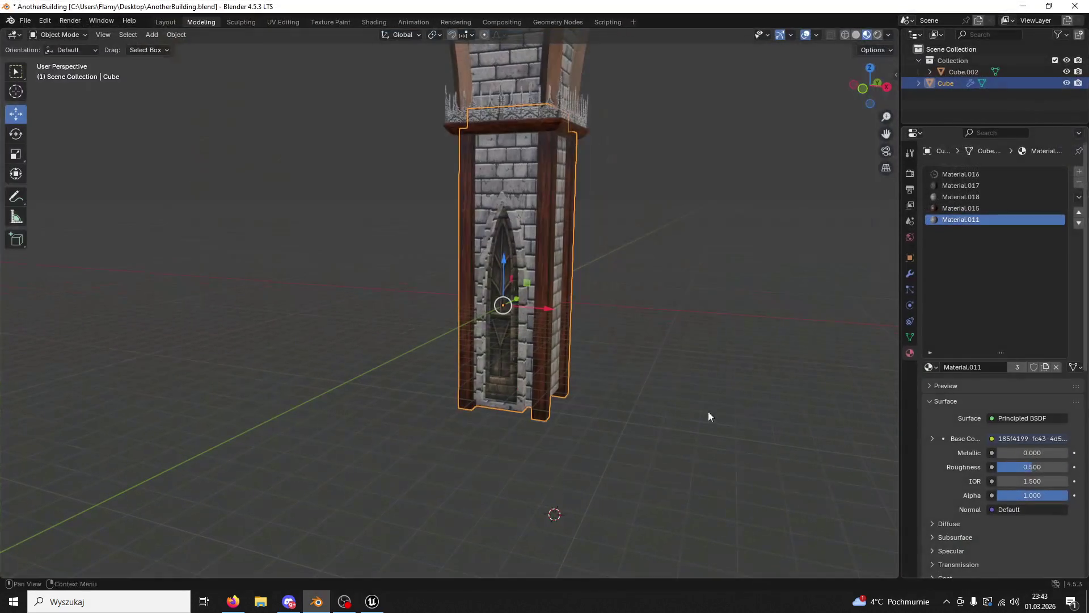
left_click_drag(536, 317, 533, 130)
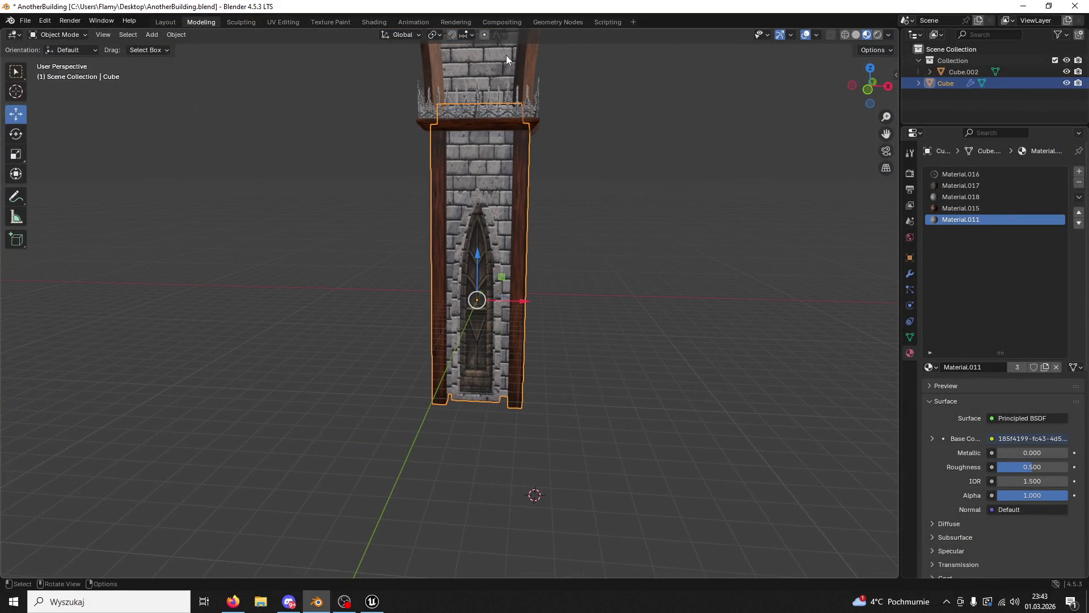
left_click(506, 56)
left_click_drag(579, 94, 536, 331)
left_click(550, 315)
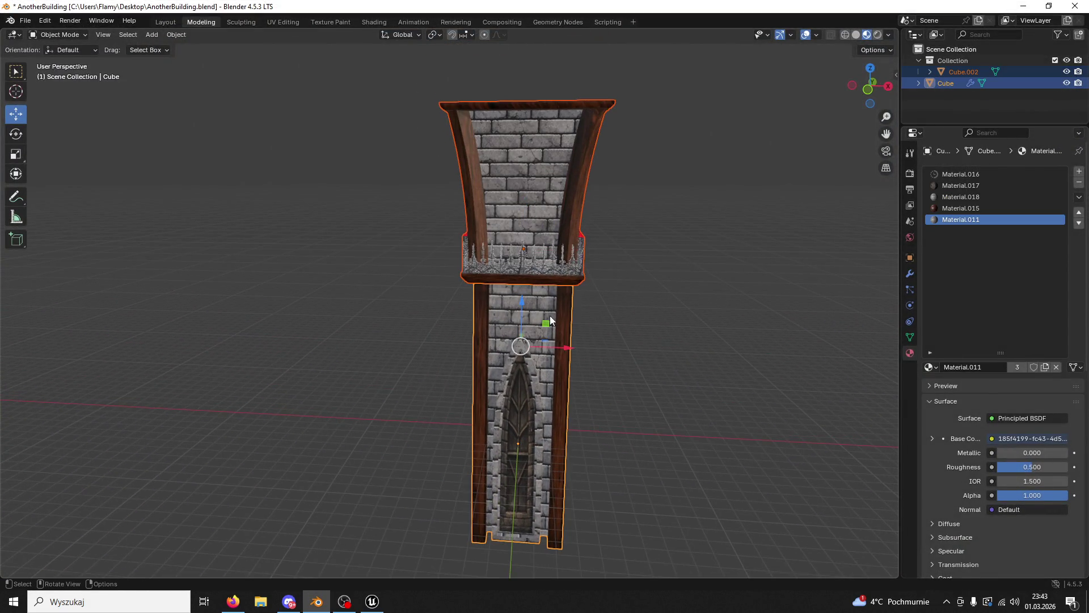
key("ctrl+j")
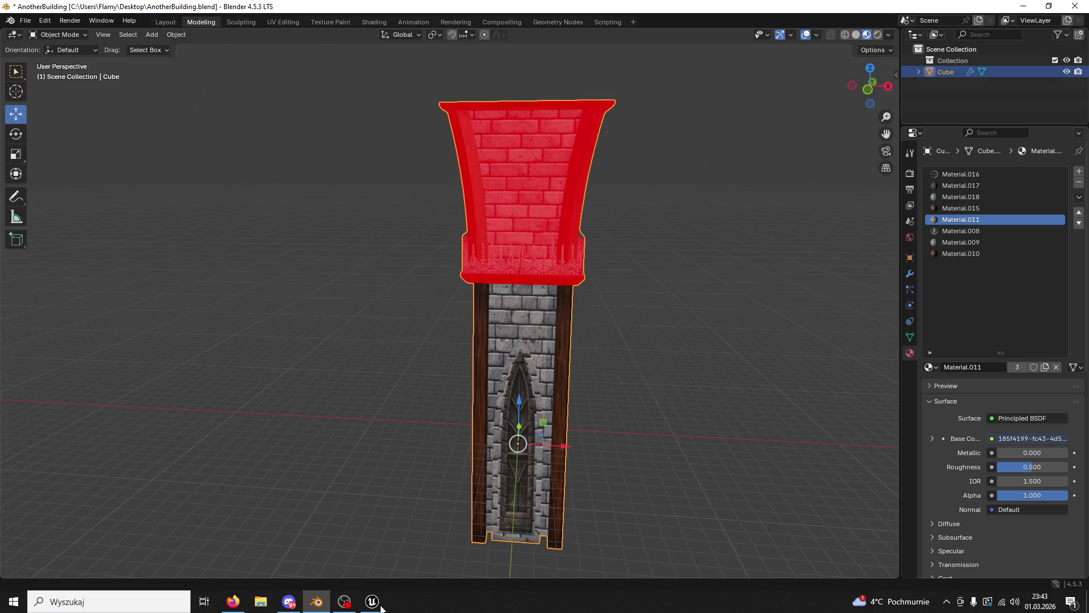
Step: Close the Unreal editor, choosing Save Selected for the changed content
left_click(373, 602)
left_click(1075, 8)
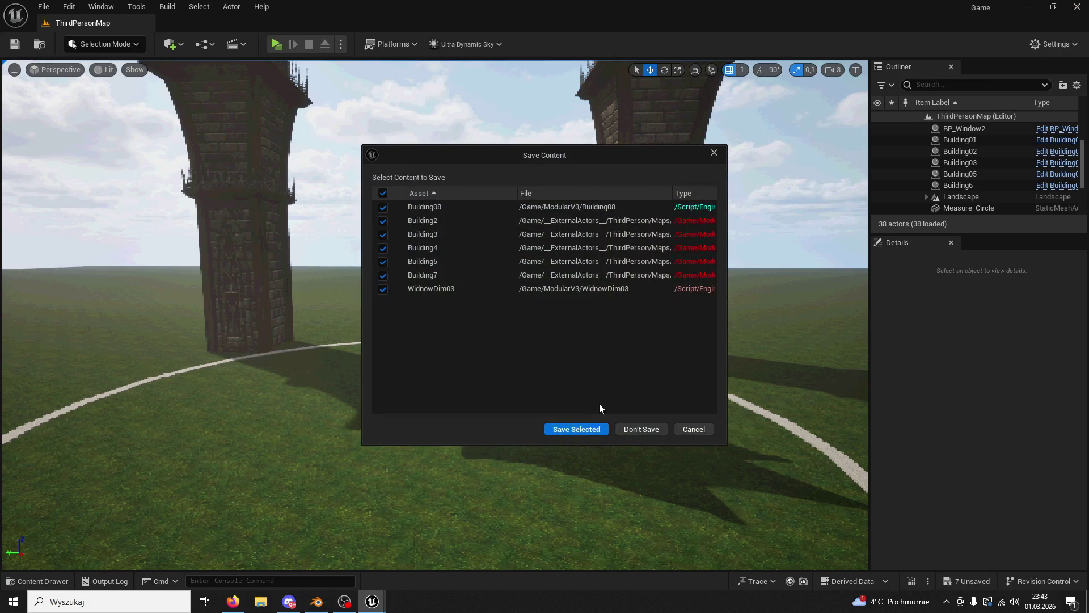
left_click(585, 429)
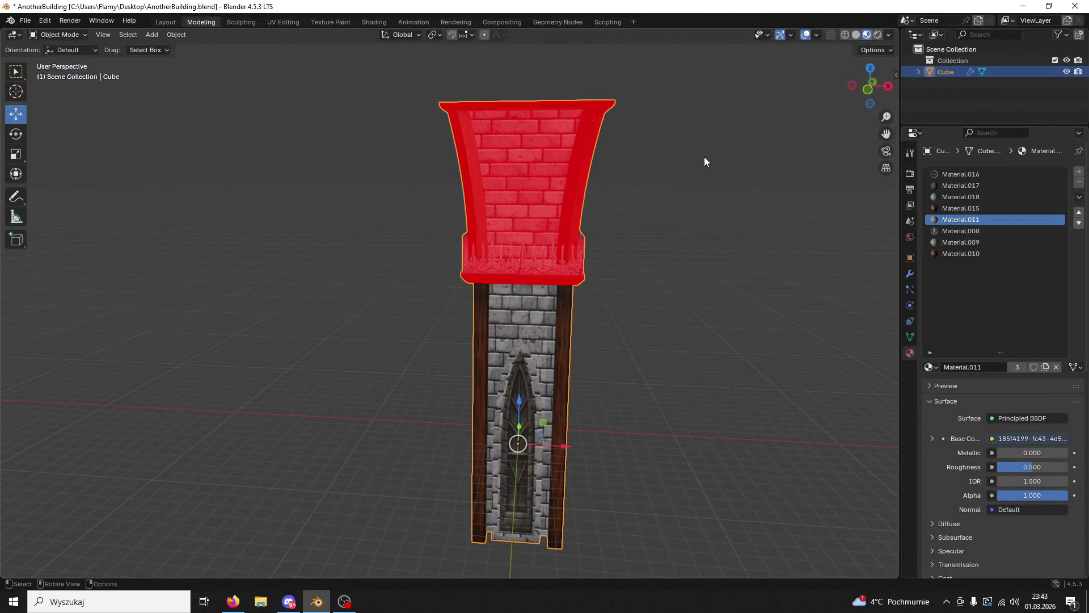
Step: Turn off the Face Orientation overlay and move the tower left along X
left_click(695, 158)
left_click(816, 35)
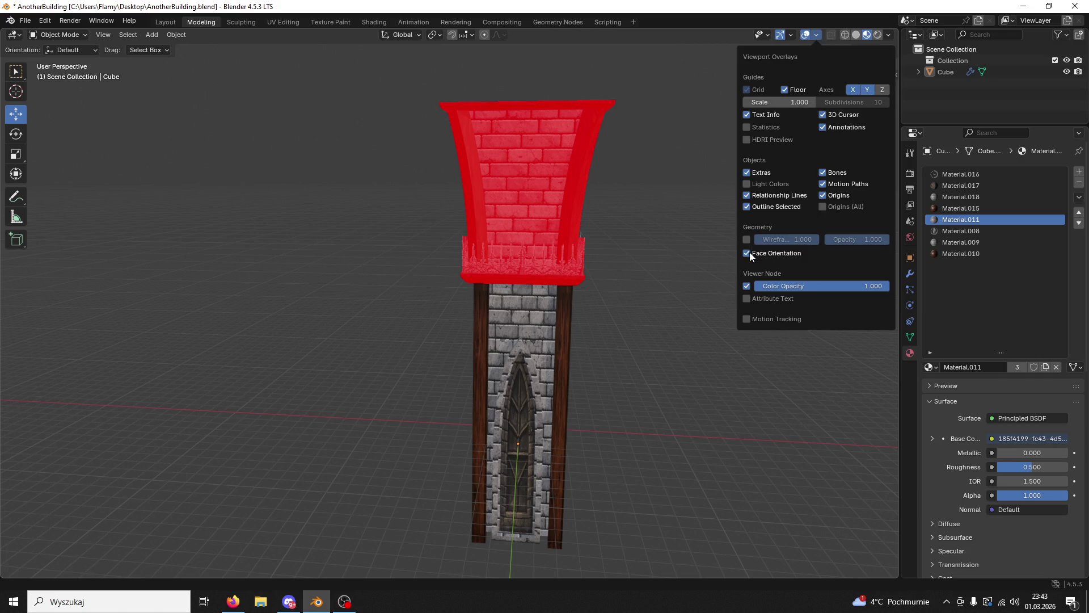
left_click(747, 253)
scroll("down", 3)
left_click(502, 363)
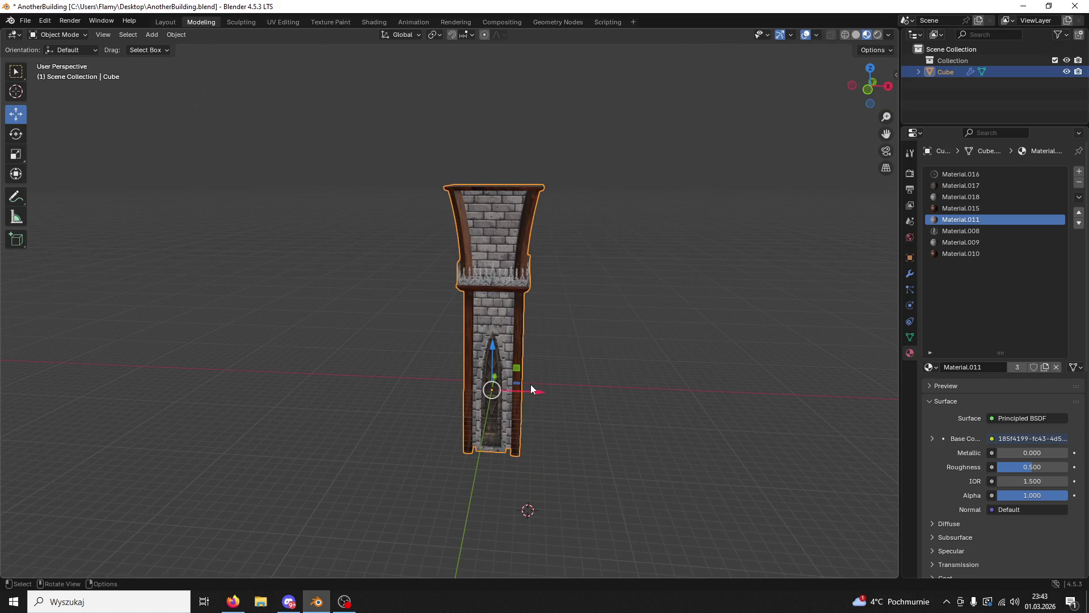
left_click_drag(535, 395, 376, 385)
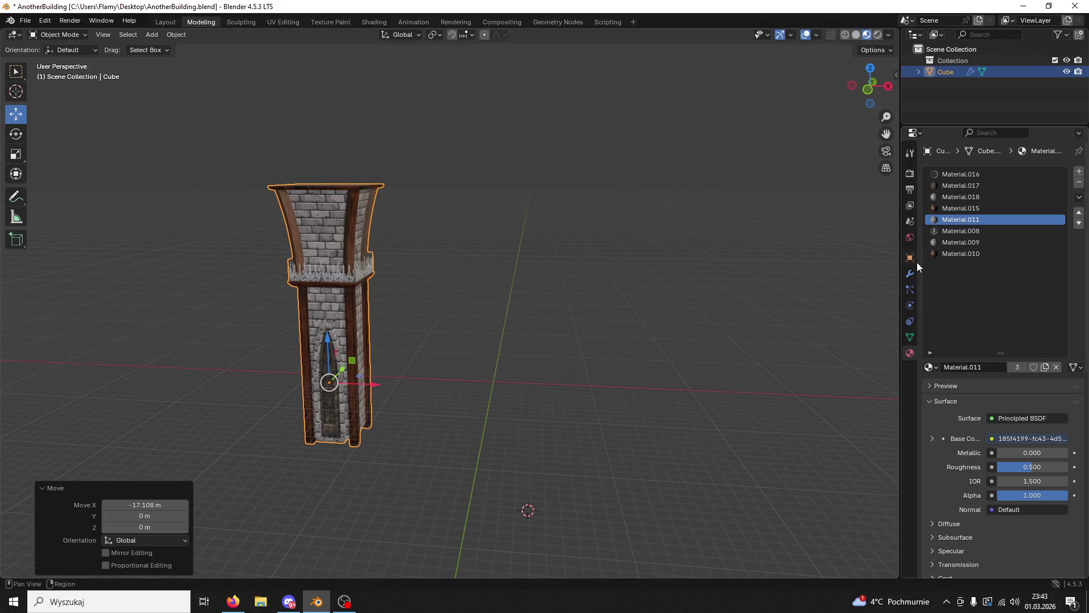
Step: Remove every material slot from the tower, leaving it plain grey at X -17.108 m
left_click(953, 254)
left_click(1080, 183)
left_click(1080, 184)
left_click(1080, 183)
left_click(1079, 183)
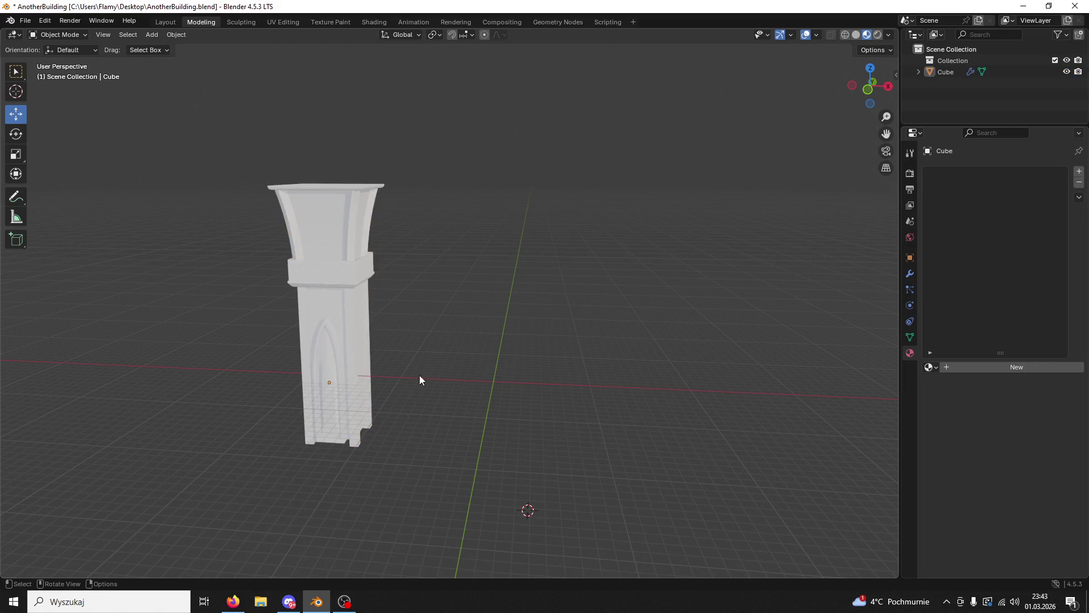
left_click(911, 259)
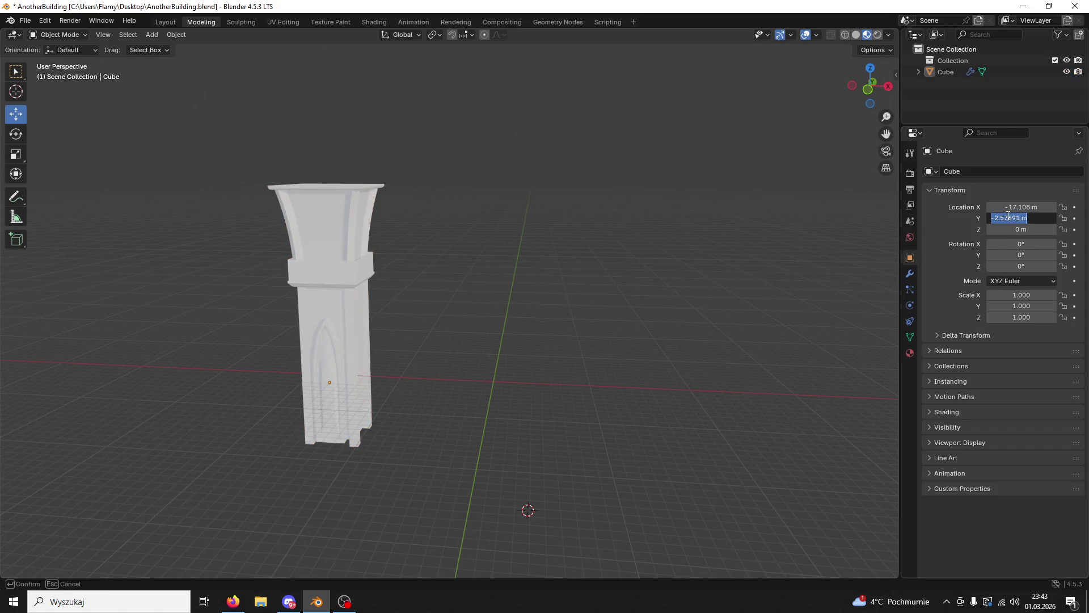
Step: Set the tower's Location Y to 0 m and X to -15 m
type("0")
key("Return")
left_click_drag(585, 327, 405, 311)
left_click(382, 305)
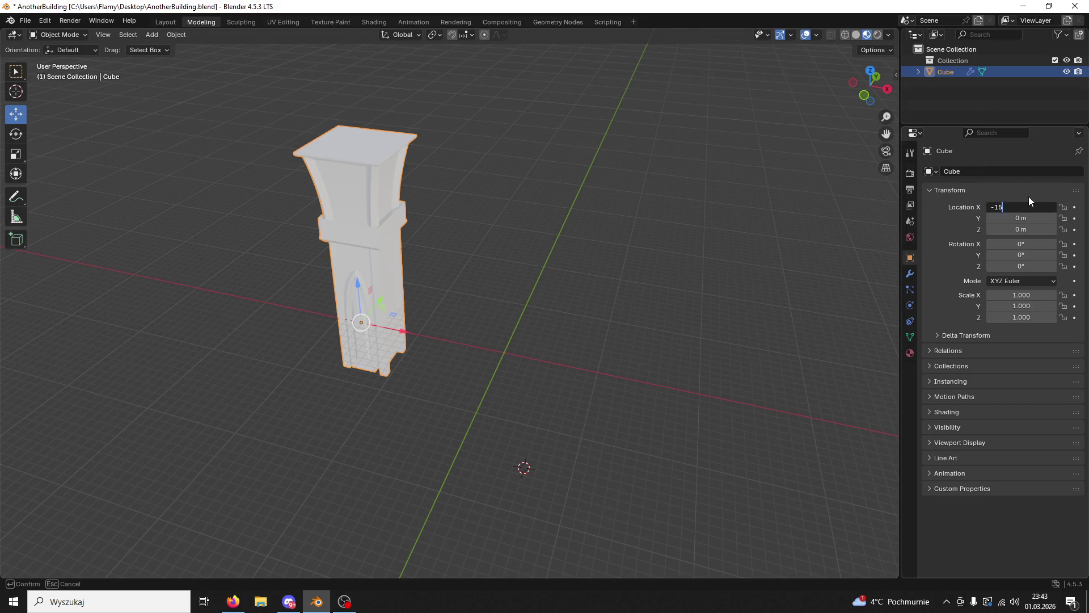
key("Return")
left_click_drag(847, 205, 655, 267)
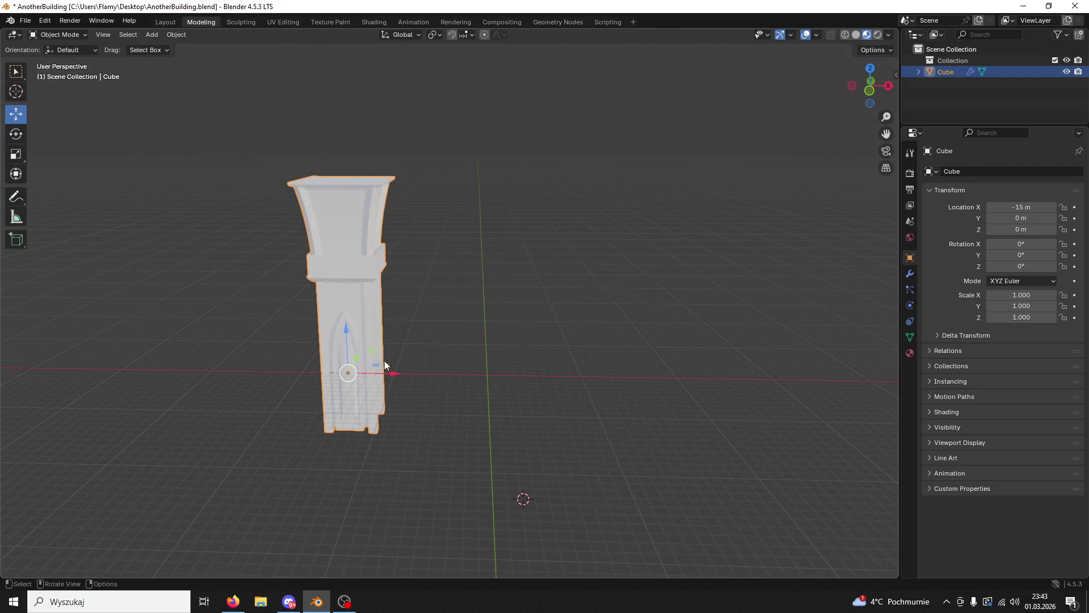
Step: Paste a copy of the tower and set the original's Location X to 20 m
key("ctrl+v")
left_click(389, 360)
left_click_drag(396, 375, 678, 369)
left_click(1035, 207)
type("1")
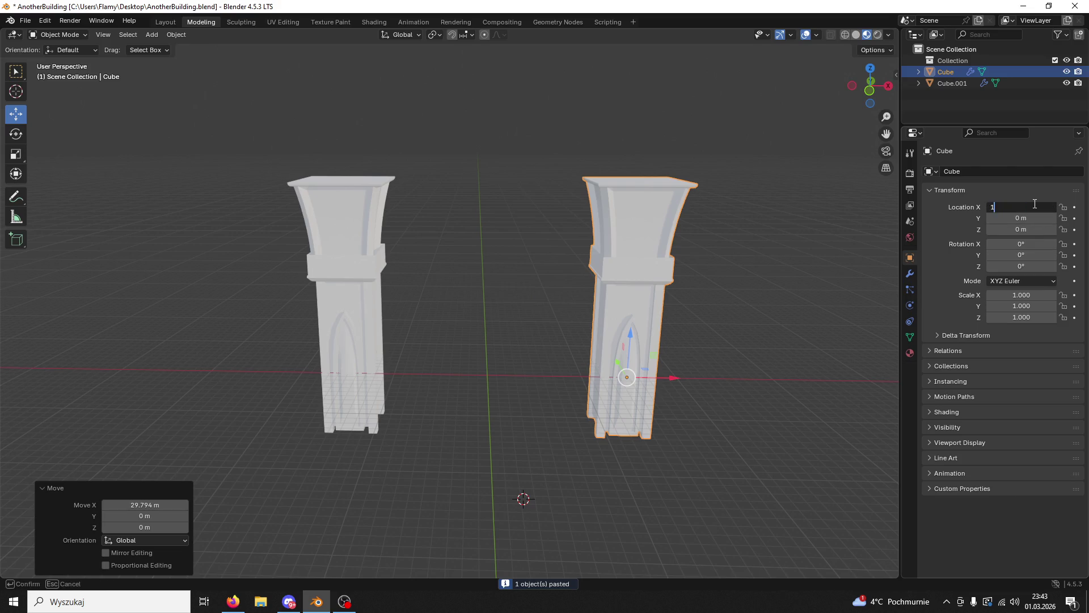
key("Return")
left_click(1021, 206)
type("20")
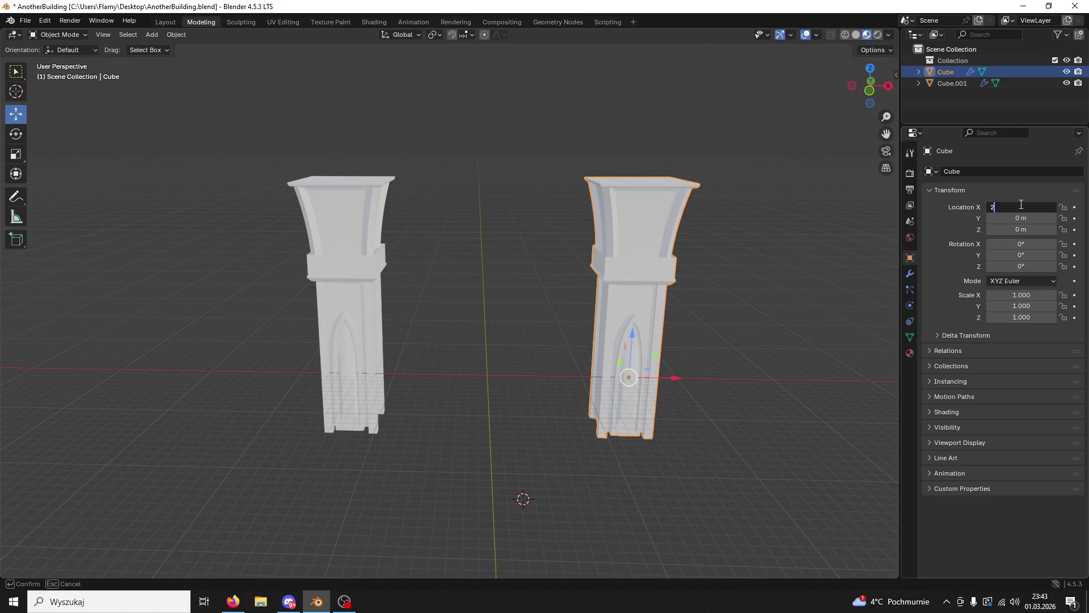
key("Return")
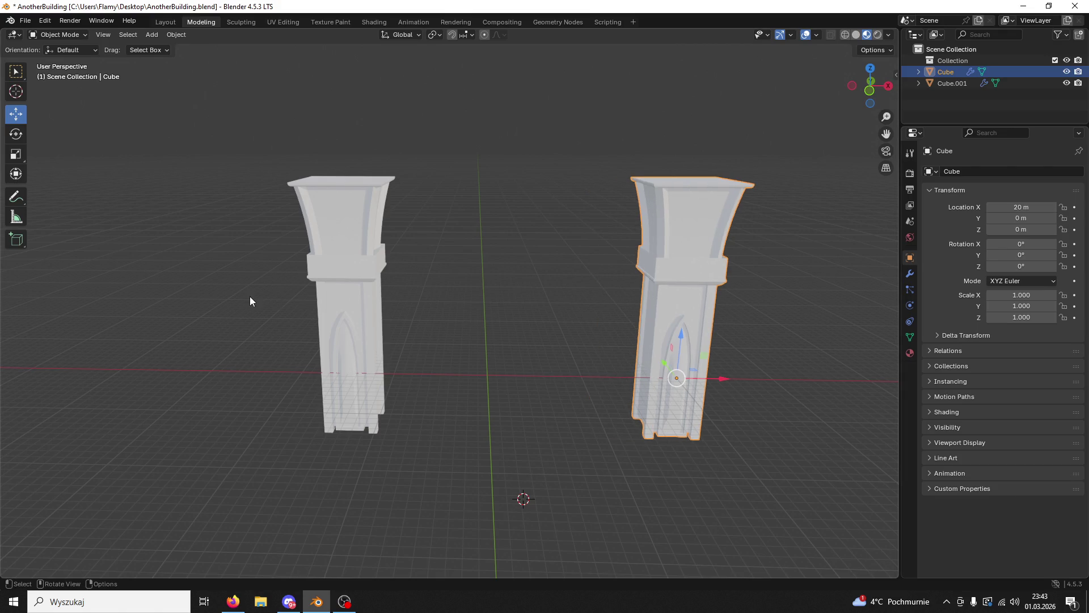
Step: Set the left tower's Location X to -20 m
left_click(321, 299)
left_click(1021, 208)
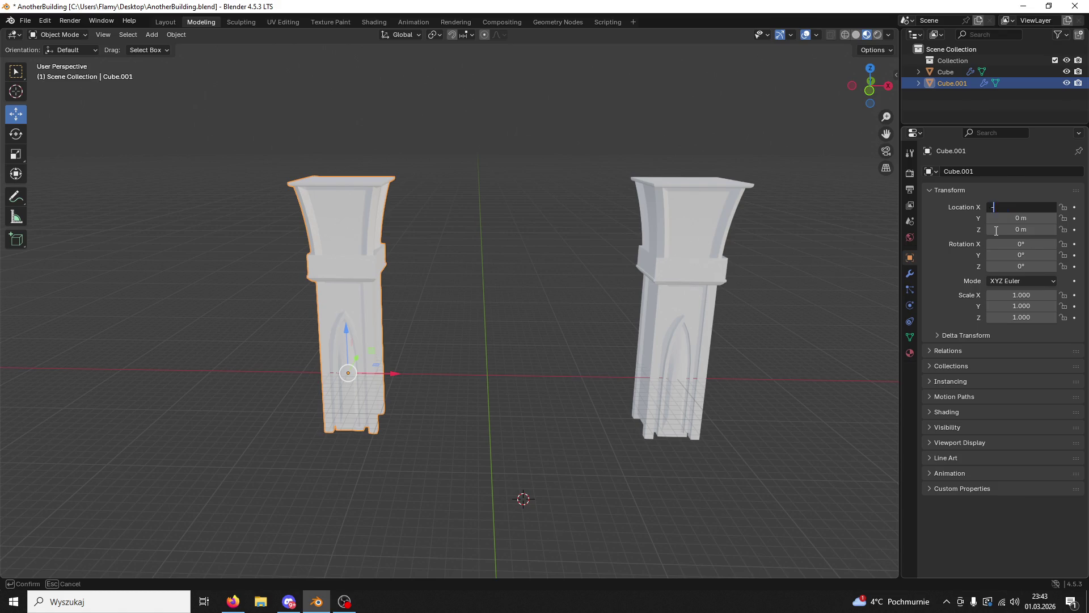
type("20")
key("Return")
left_click_drag(442, 250, 469, 285)
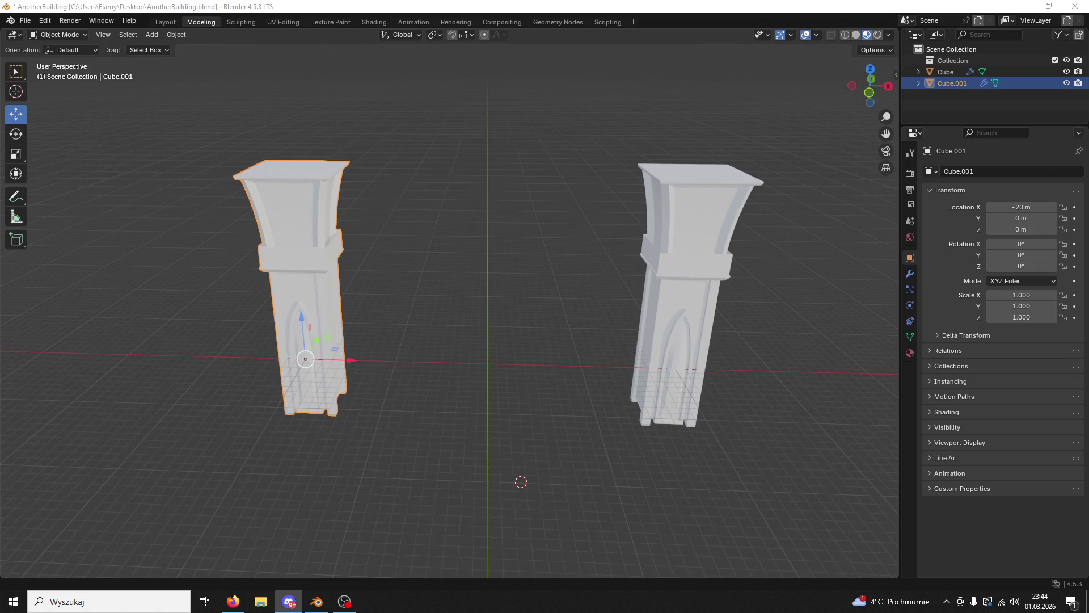
left_click_drag(322, 435, 559, 327)
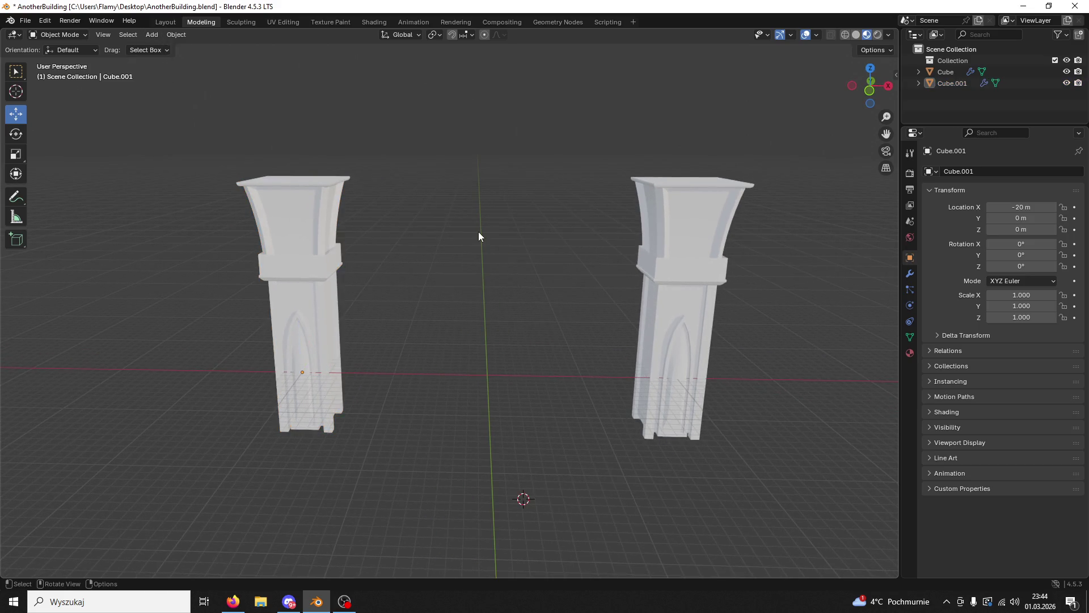
left_click(152, 35)
Step: Add a new cube and set its location to X 0, Y 0, Z 0
left_click(267, 59)
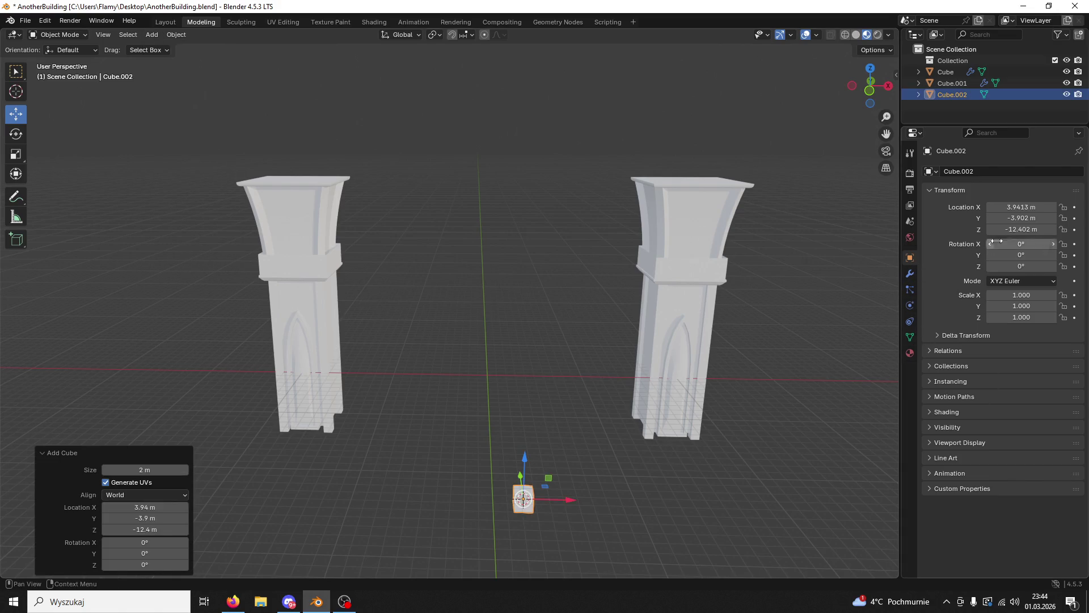
left_click(1019, 208)
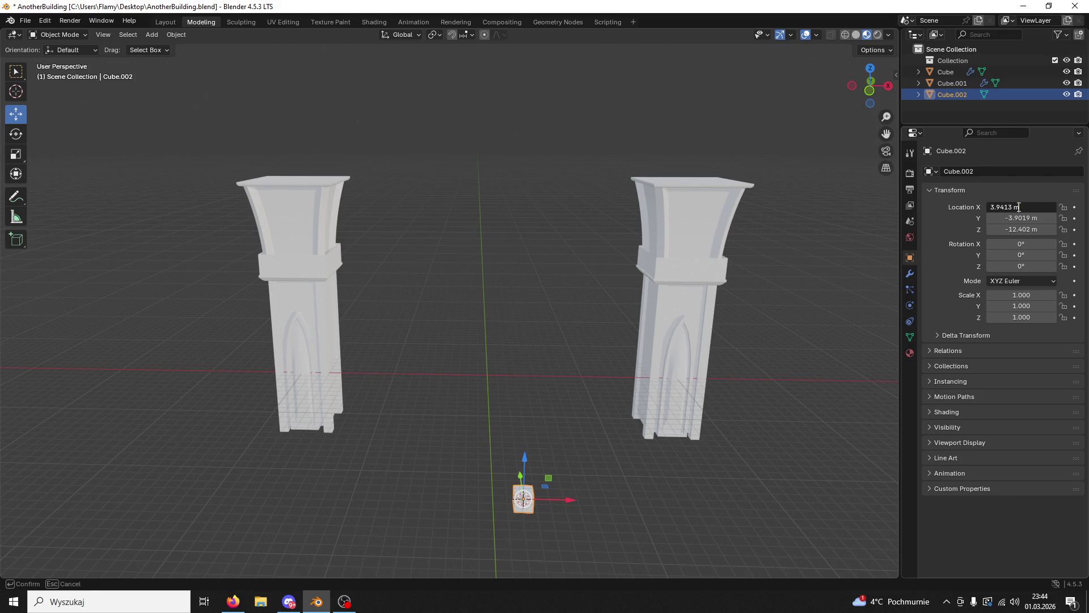
type("0")
key("Tab")
type("0")
key("Tab")
type("0")
key("Return")
Step: Scale the cube up uniformly
left_click_drag(563, 448, 545, 454)
key("s")
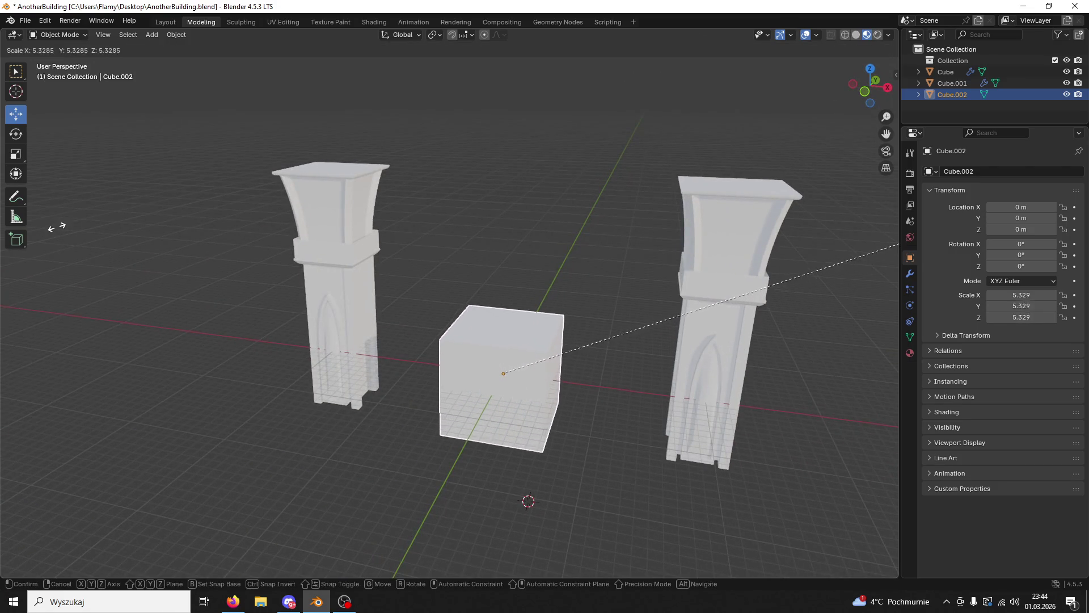
left_click(114, 204)
left_click_drag(210, 232, 437, 321)
Step: Stretch the cube along Y into a tall block, undoing trial Z and X scales
key("s")
key("z")
left_click(399, 314)
key("ctrl+z")
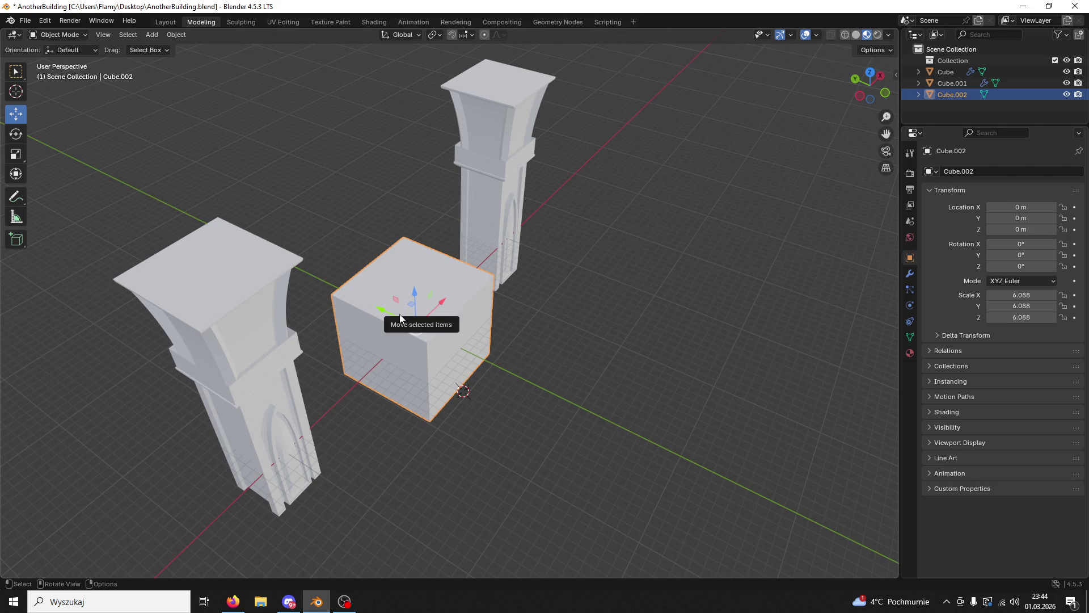
key("s")
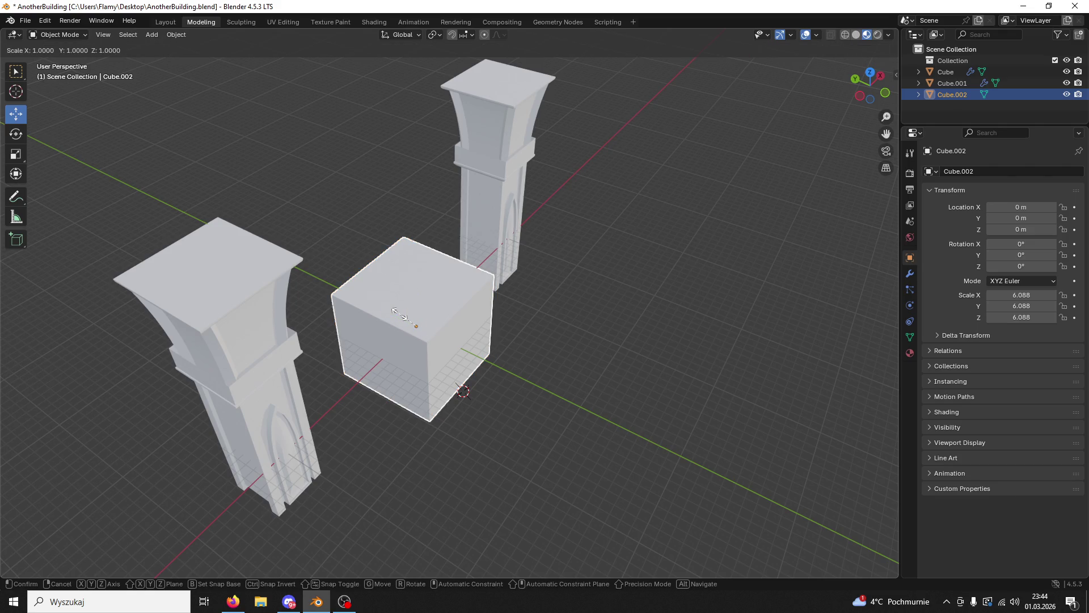
key("x")
left_click(374, 310)
key("ctrl+z")
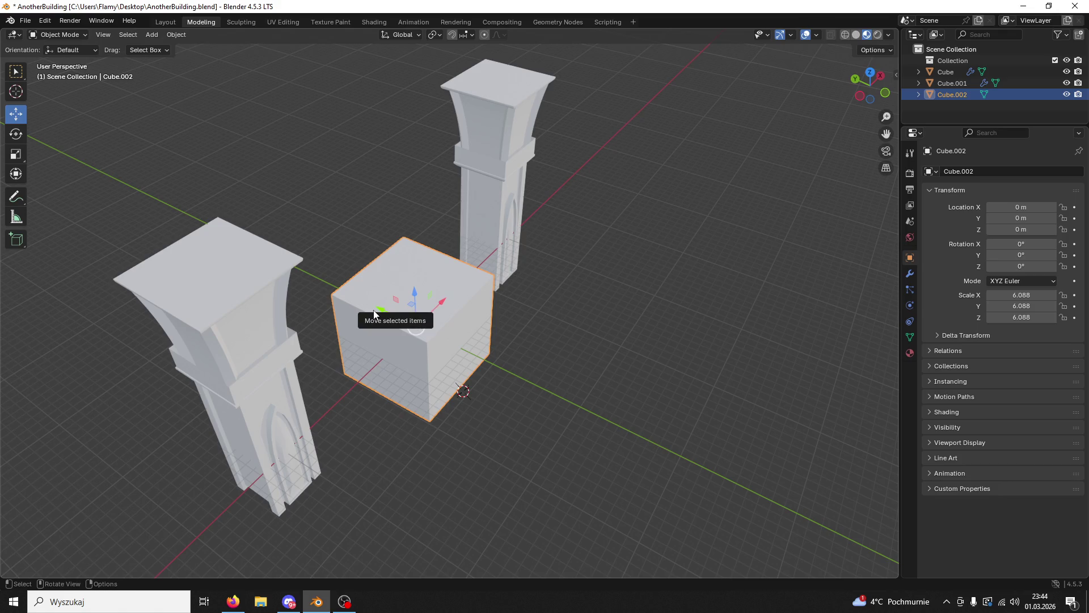
key("s")
key("y")
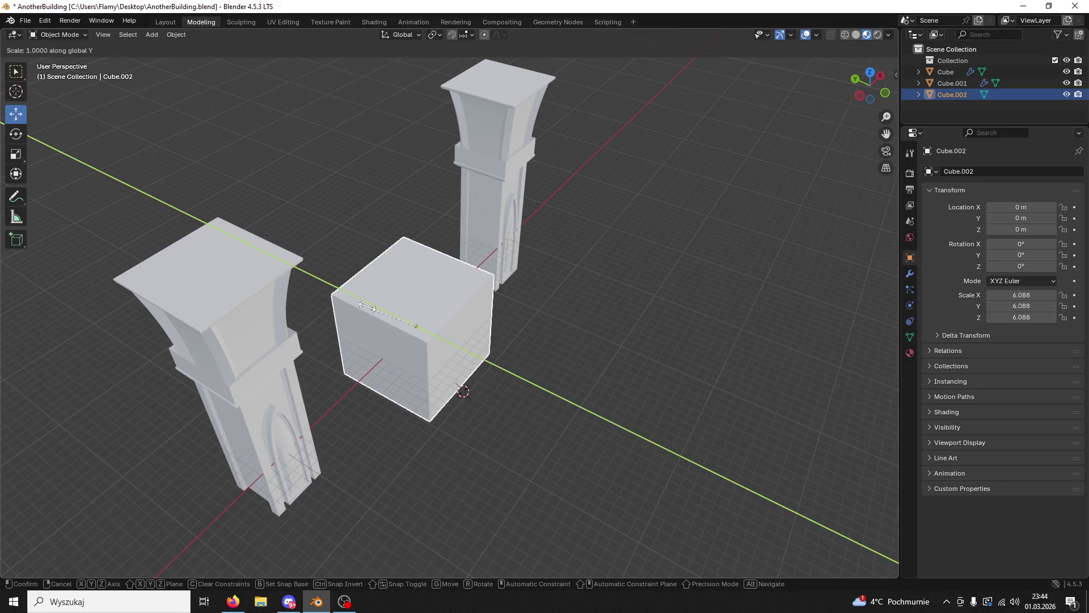
left_click(334, 292)
Step: Move the block along Y to 9.6089 m between the two towers
left_click_drag(334, 292, 285, 247)
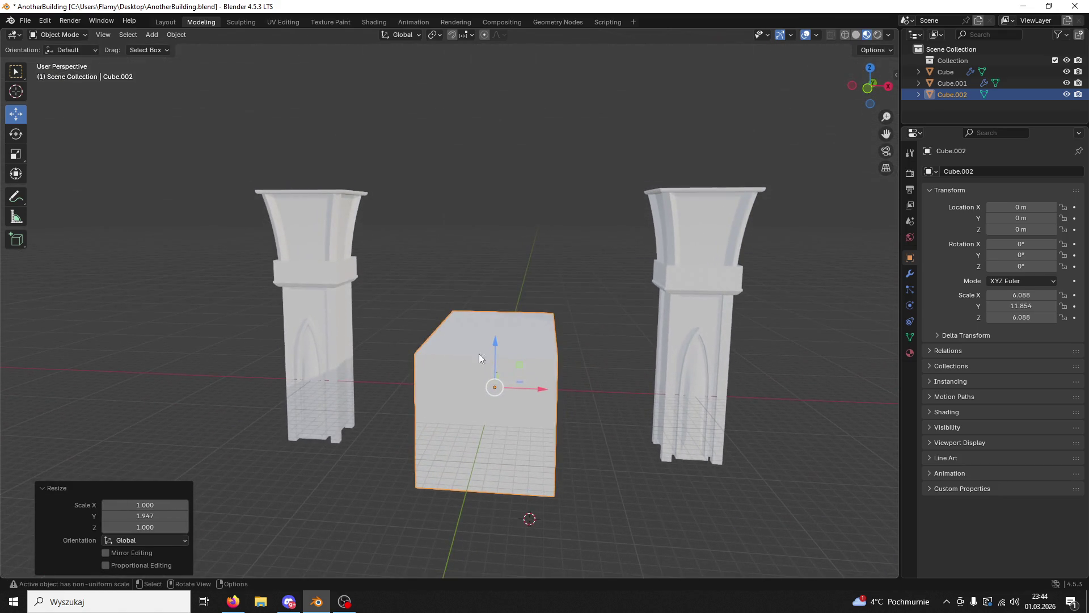
left_click_drag(468, 345, 391, 376)
key("g")
key("y")
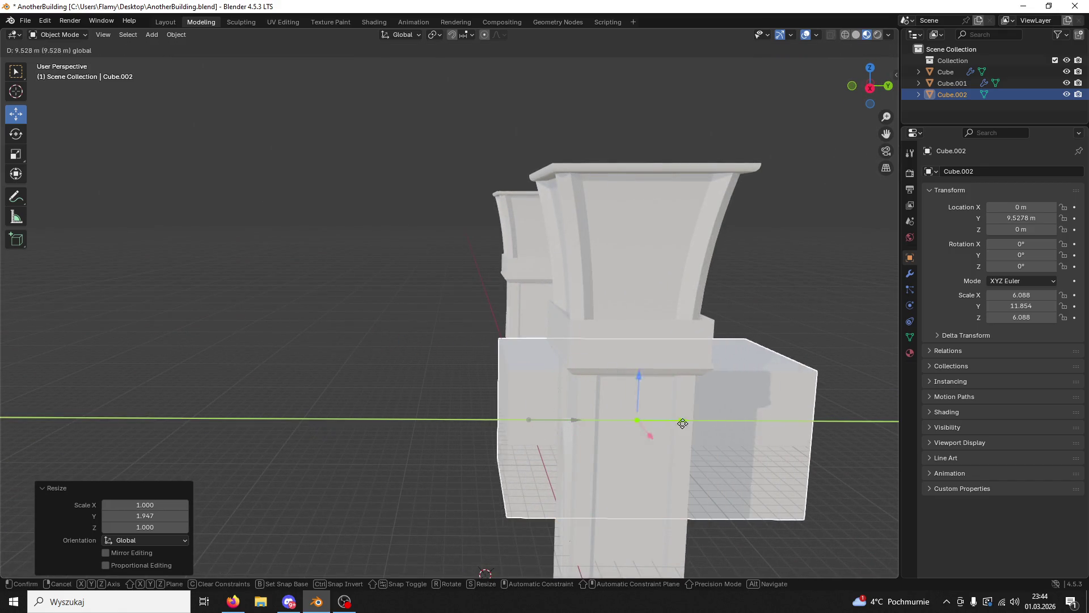
left_click(697, 421)
left_click(870, 68)
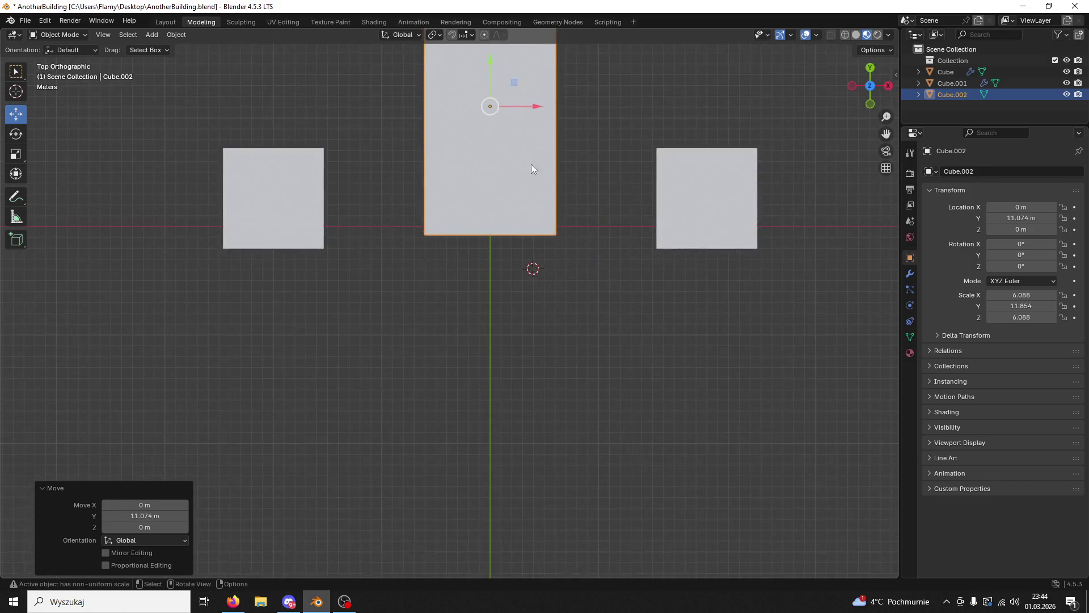
left_click_drag(488, 73, 486, 94)
Step: Save the file as AnotherBuilding.blend
left_click_drag(625, 182, 608, 213)
left_click(596, 393)
left_click_drag(595, 394, 629, 376)
key("ctrl+s")
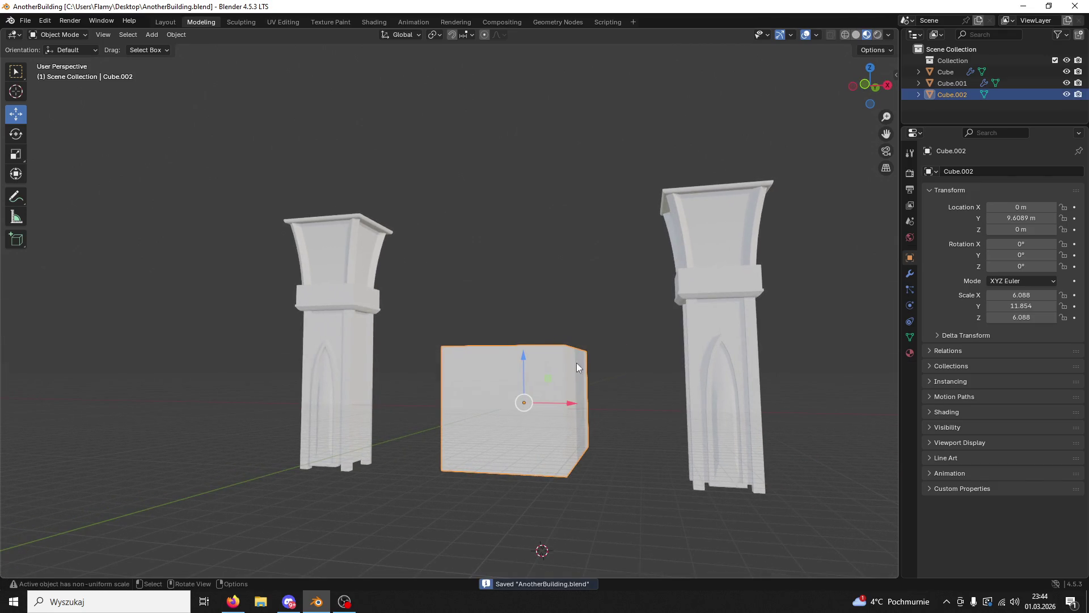
left_click(25, 21)
Step: Export the placeholder box as the FBX file 'meshing' to the Desktop, then minimise Blender
mouse_move(74, 194)
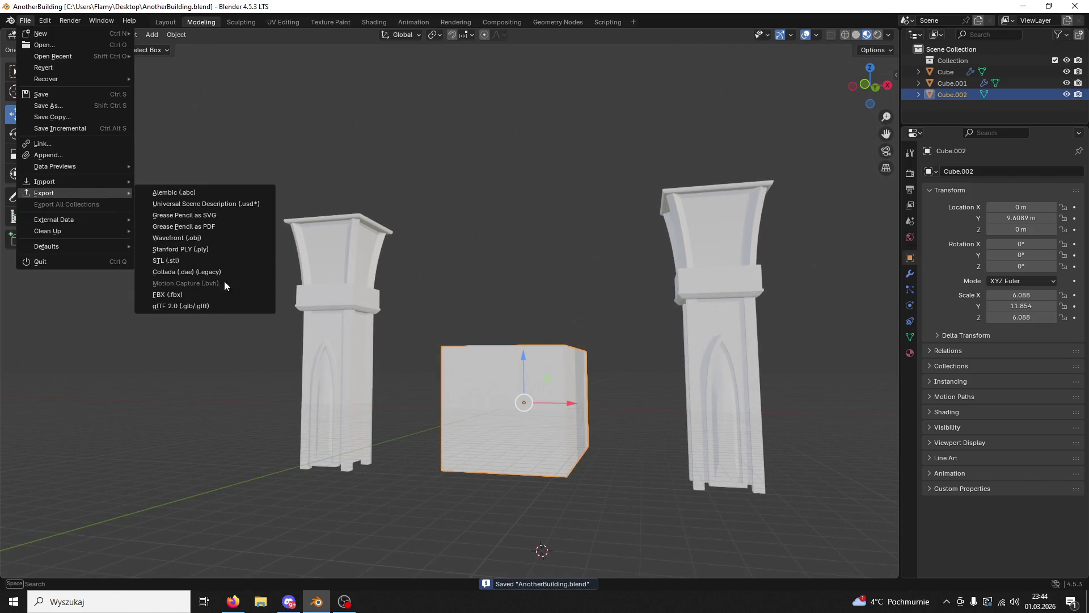
left_click(206, 299)
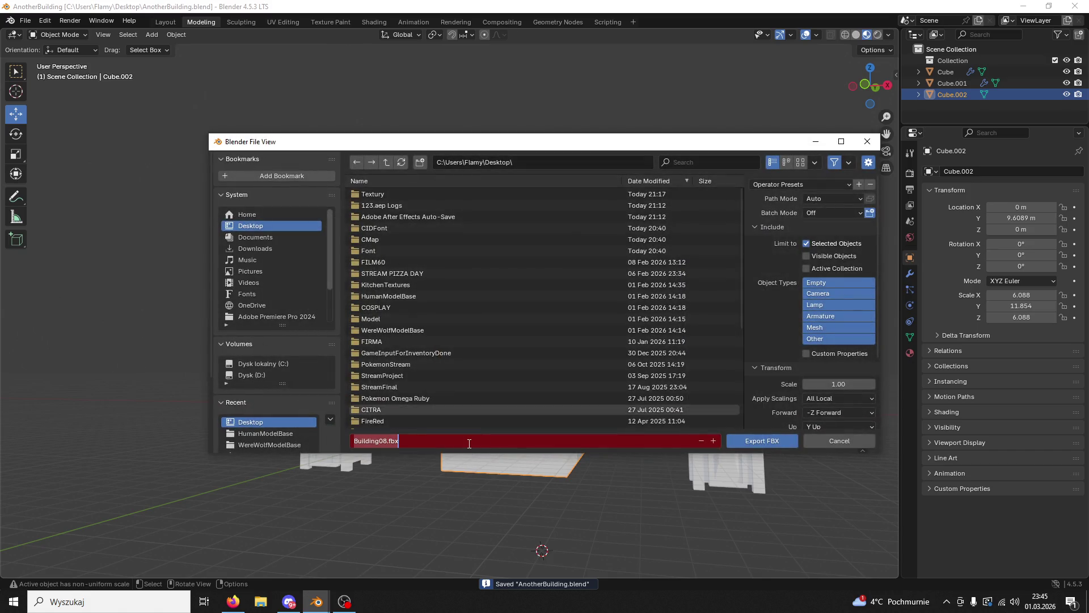
type("meshin")
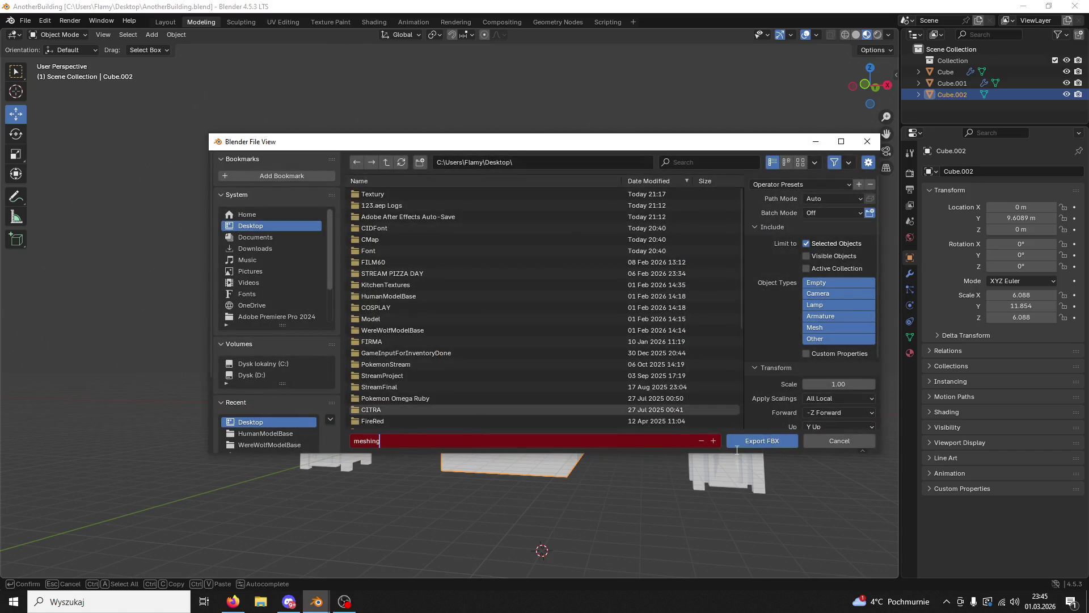
left_click(744, 439)
left_click(1019, 5)
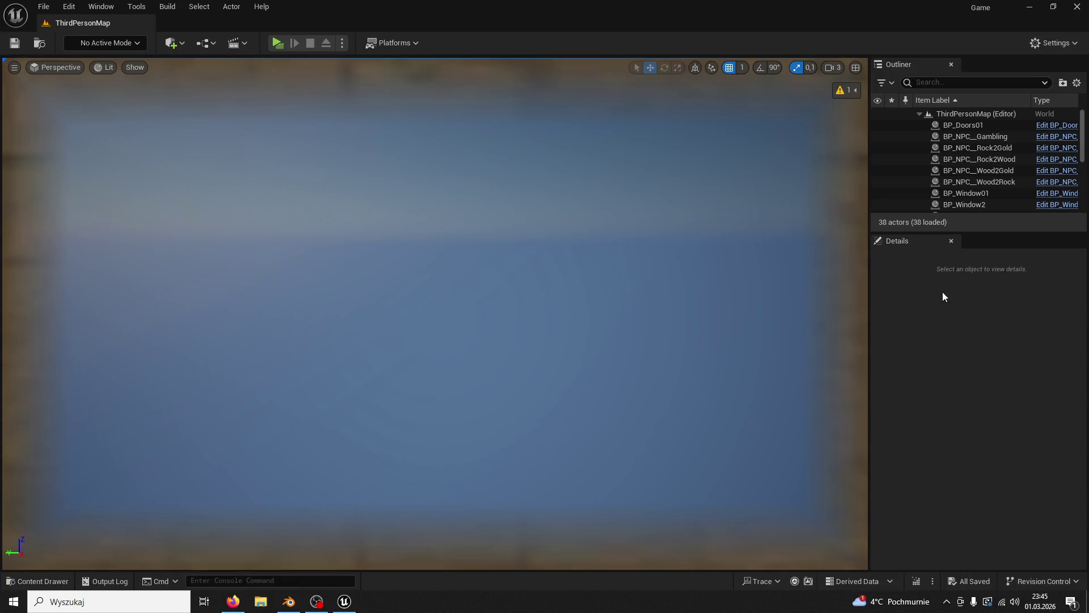
Step: Import meshing.fbx from the desktop into ModularV3/Measure as a static mesh, then close the extra browser and message log
left_click(38, 581)
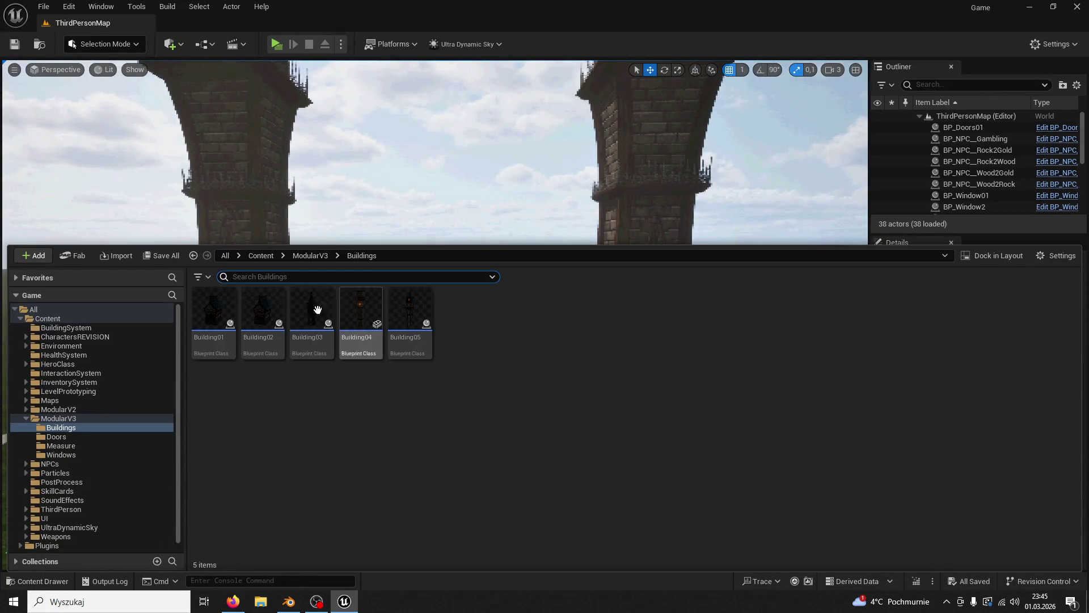
left_click(314, 255)
double_click(319, 318)
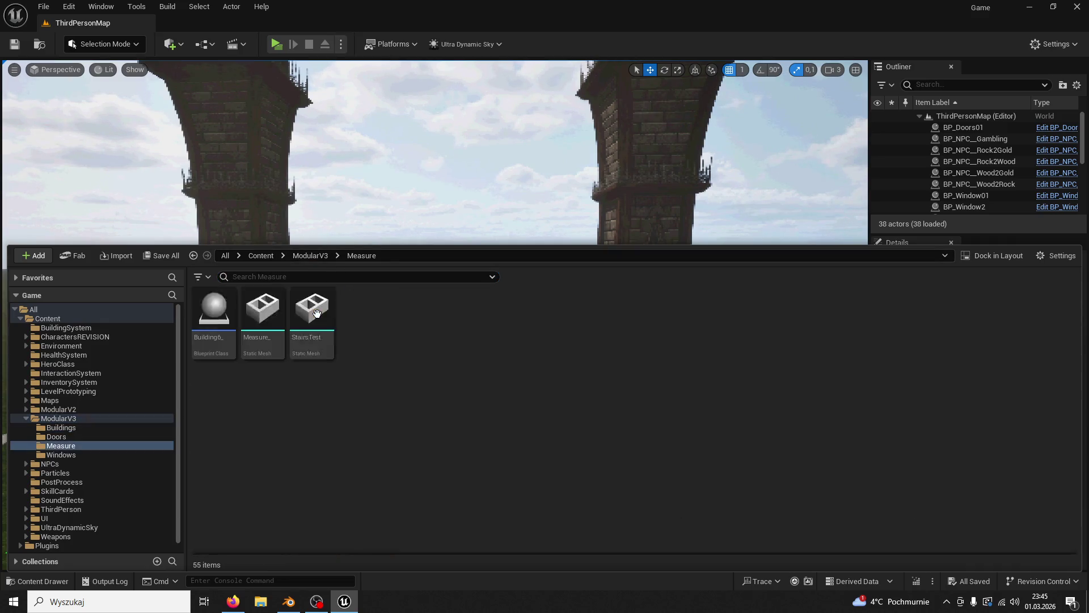
double_click(349, 16)
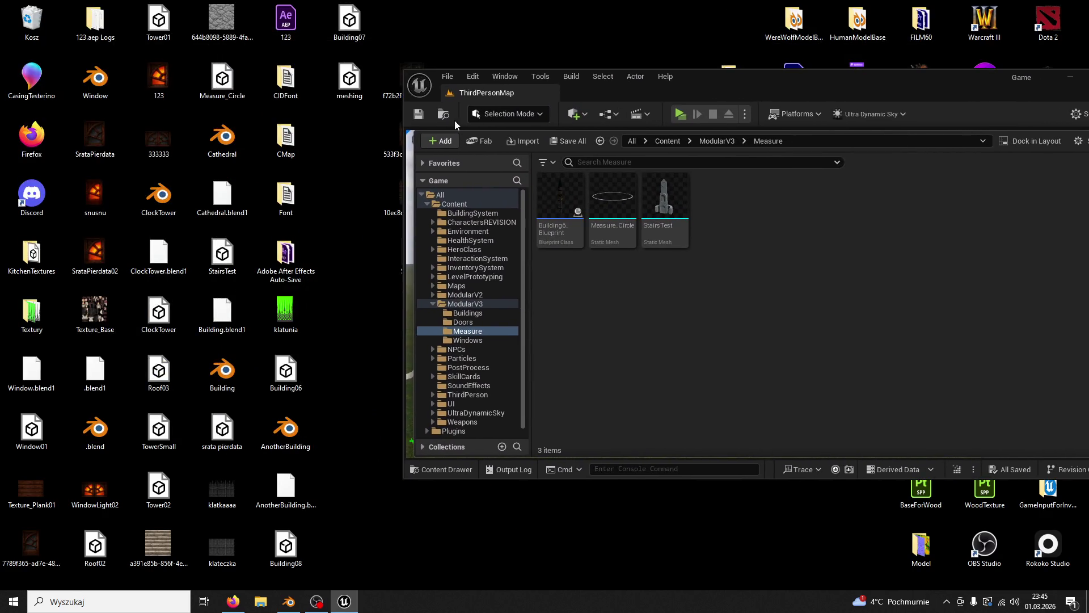
left_click_drag(349, 80, 653, 312)
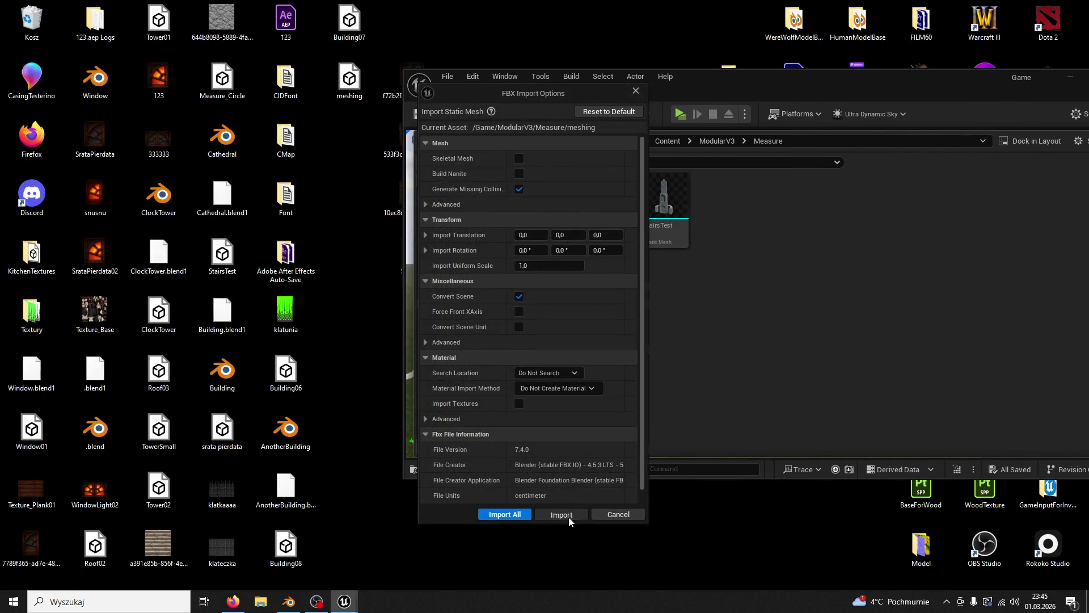
left_click(559, 446)
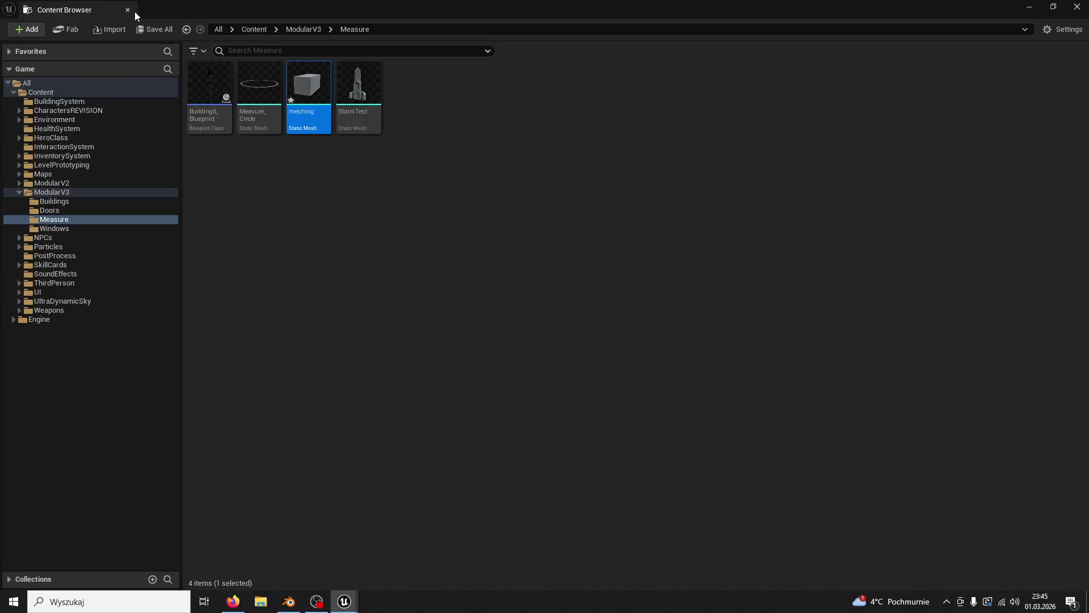
left_click(128, 9)
left_click(815, 132)
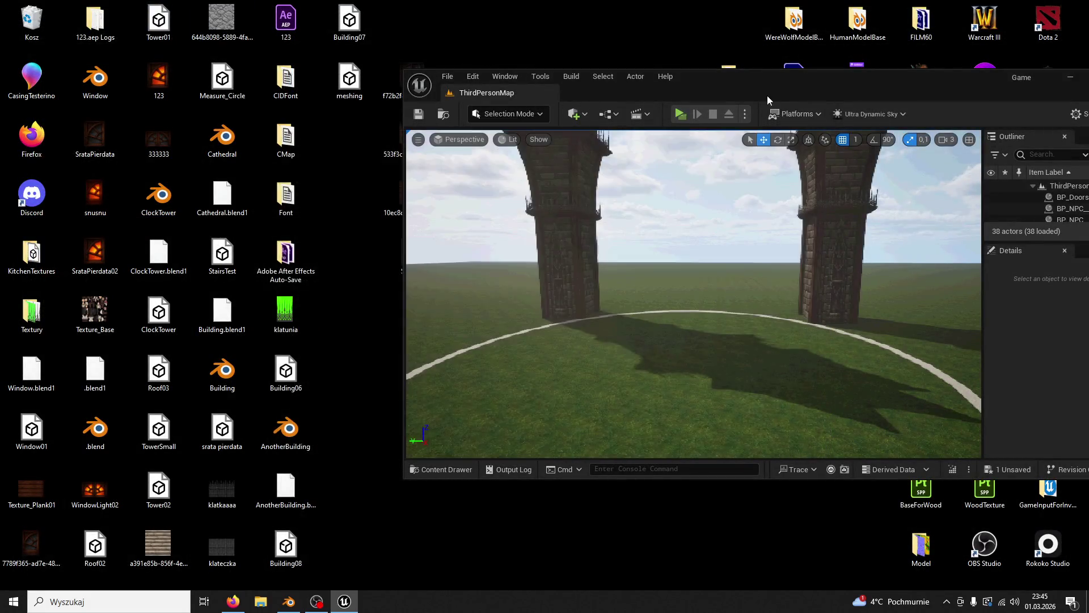
Step: Place the meshing box between the towers, rotate it 90° on Z, and slide it along Y
double_click(768, 90)
left_click(38, 581)
left_click_drag(312, 358, 370, 348)
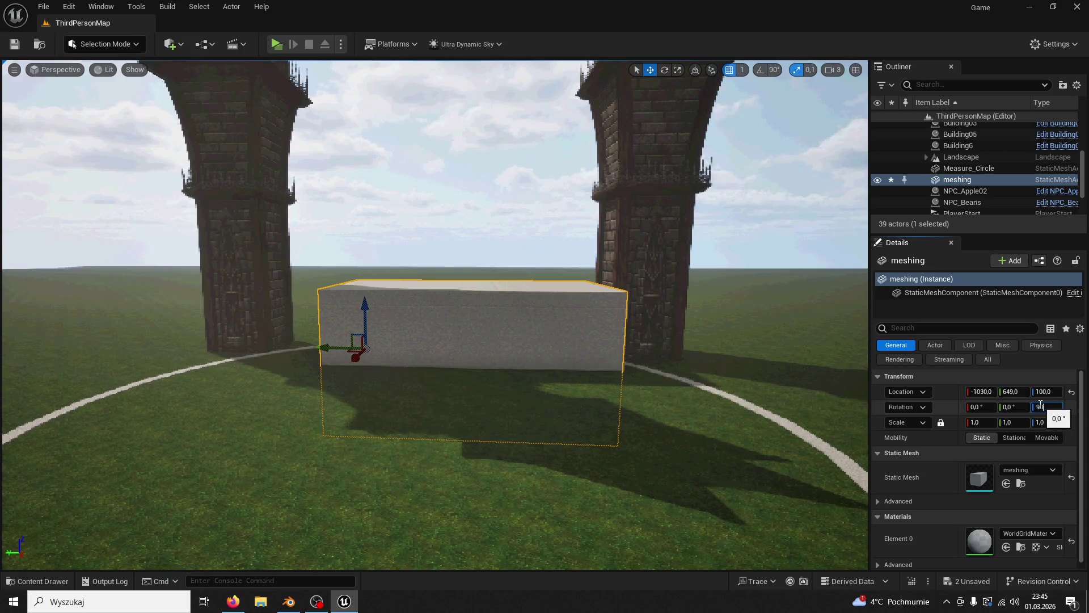
type("0")
key("Return")
left_click_drag(376, 344, 807, 287)
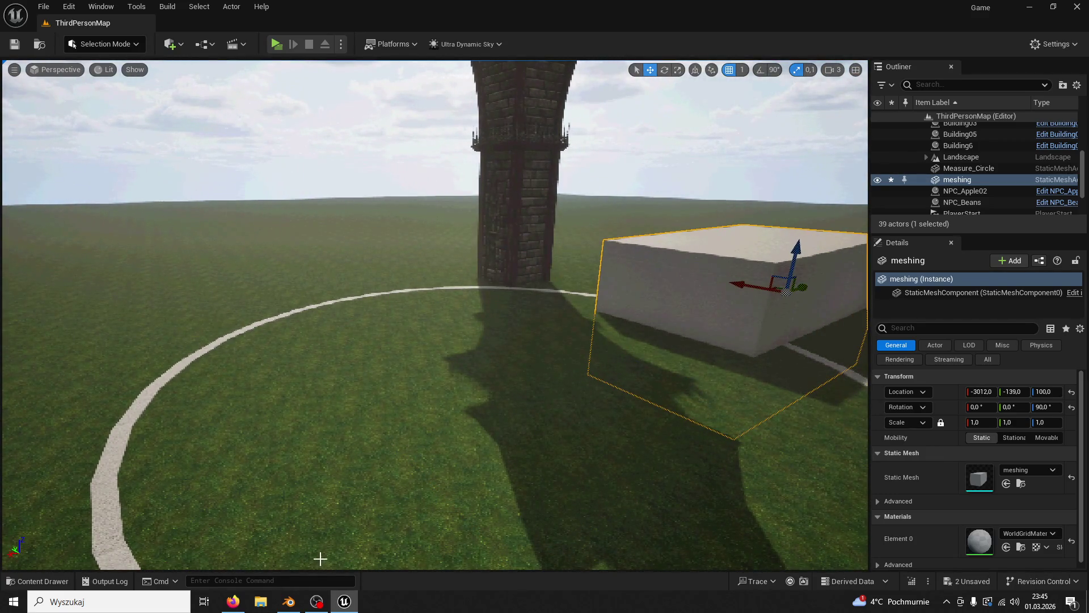
Step: Compare against the Blender model by orbiting and snapping to an axis view
left_click(289, 601)
left_click_drag(580, 396, 563, 390)
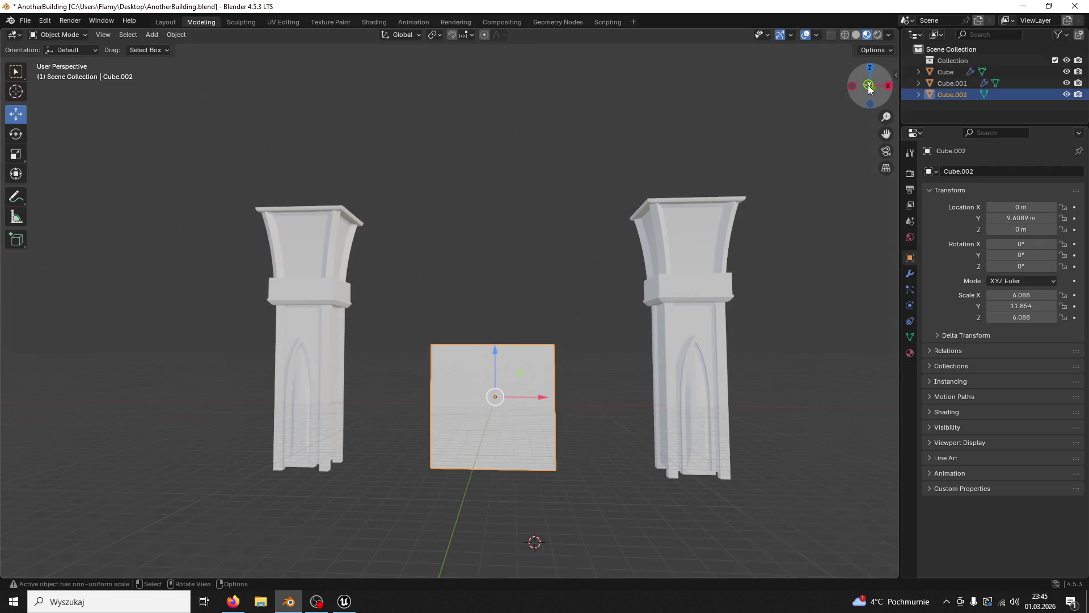
left_click(868, 85)
left_click(345, 601)
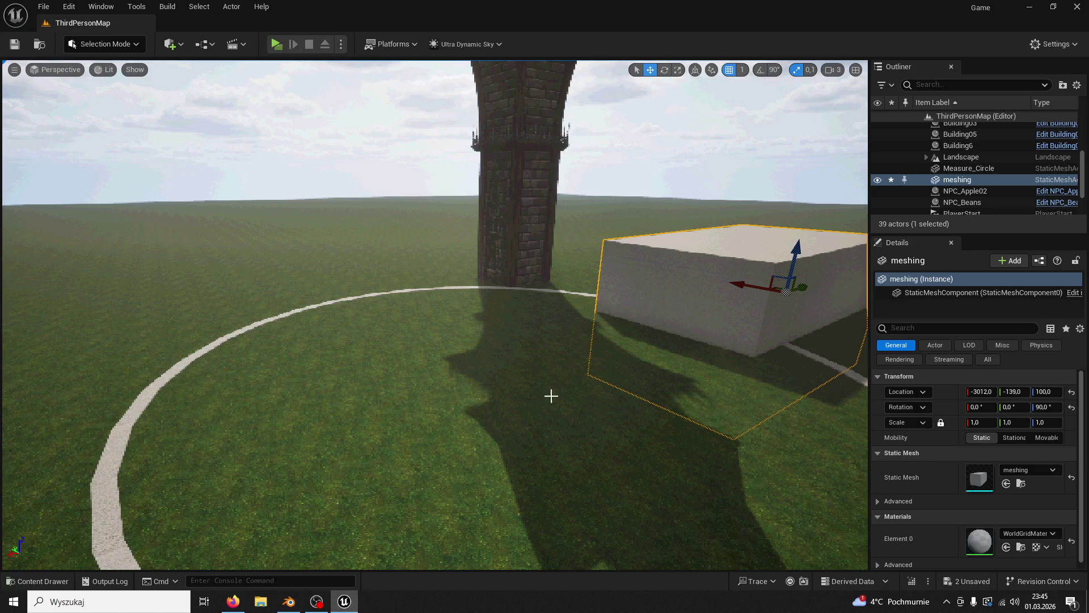
Step: Raise the box to a height of 684, frame it, and play-test by running toward the towers
left_click_drag(797, 251, 752, 283)
key("f")
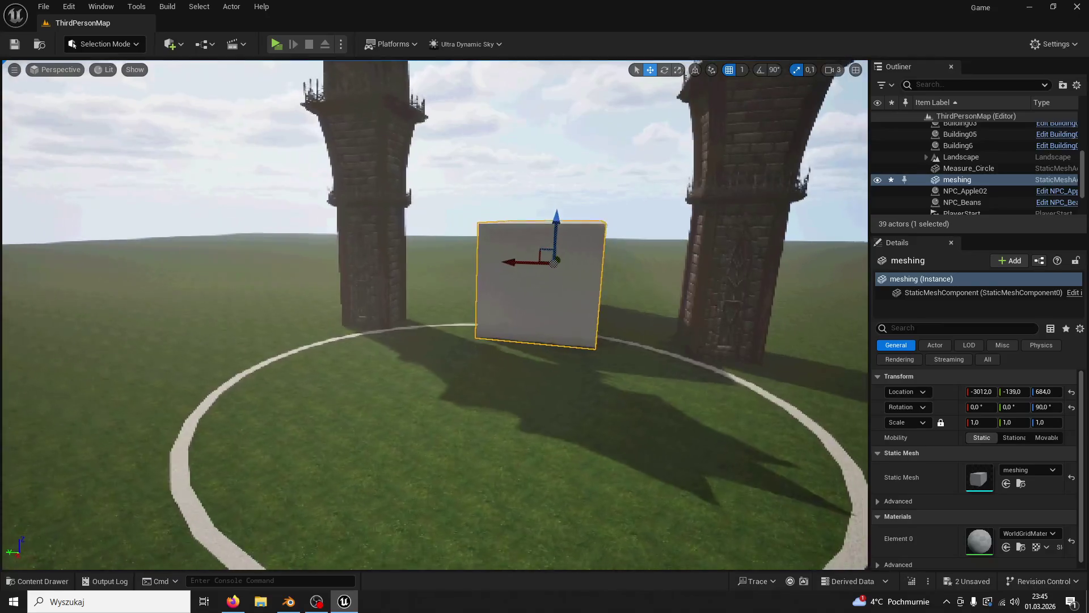
left_click(283, 46)
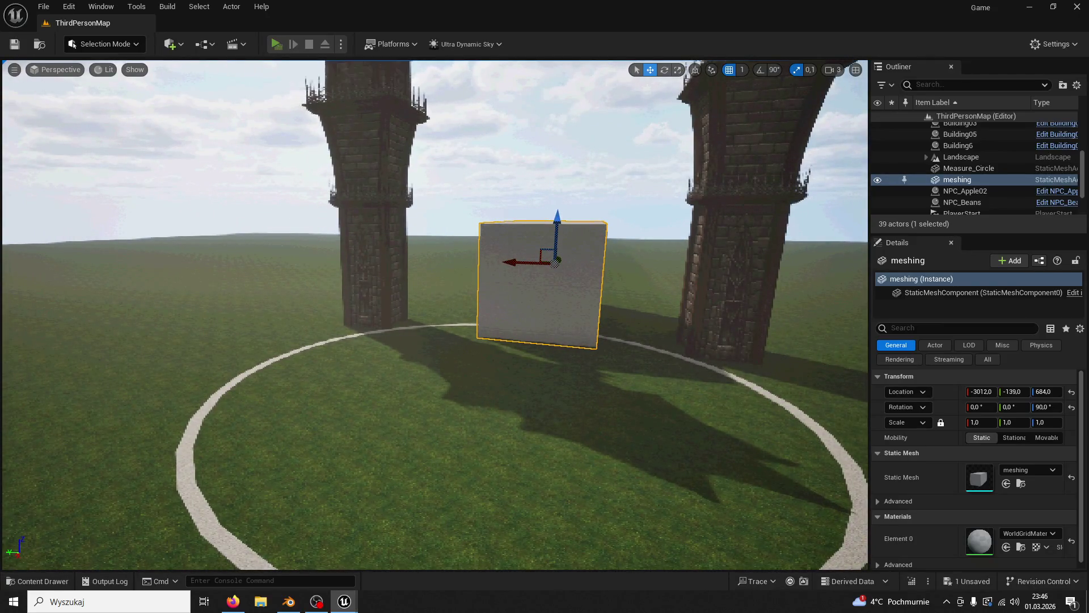
key("w")
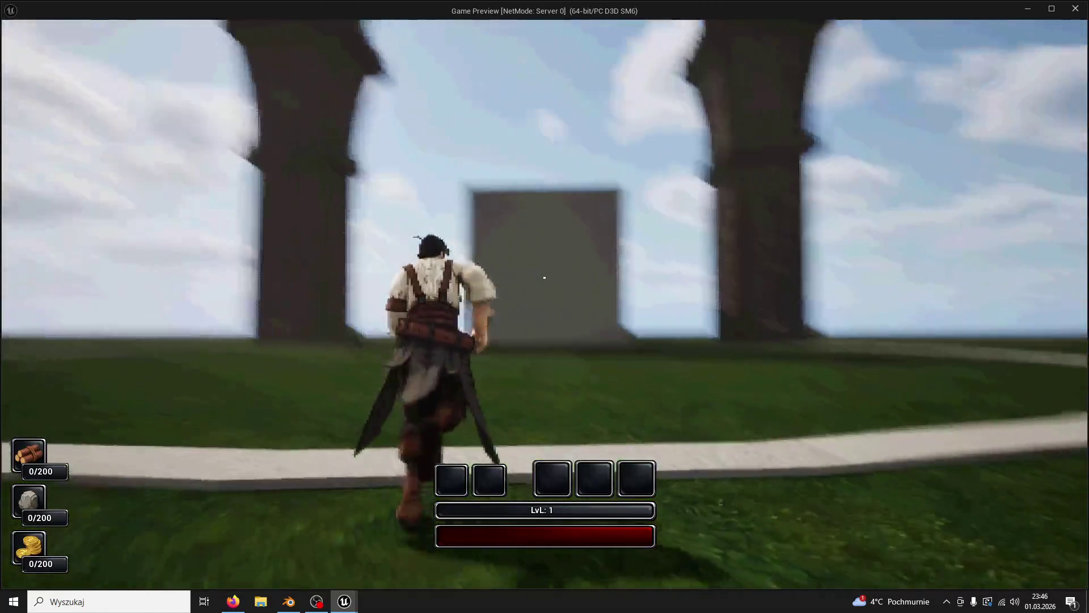
Step: Stop the play-test, turn the view toward the towers and box, and play-test again running at the box
key("Escape")
left_click_drag(518, 222, 517, 222)
left_click_drag(452, 243, 482, 239)
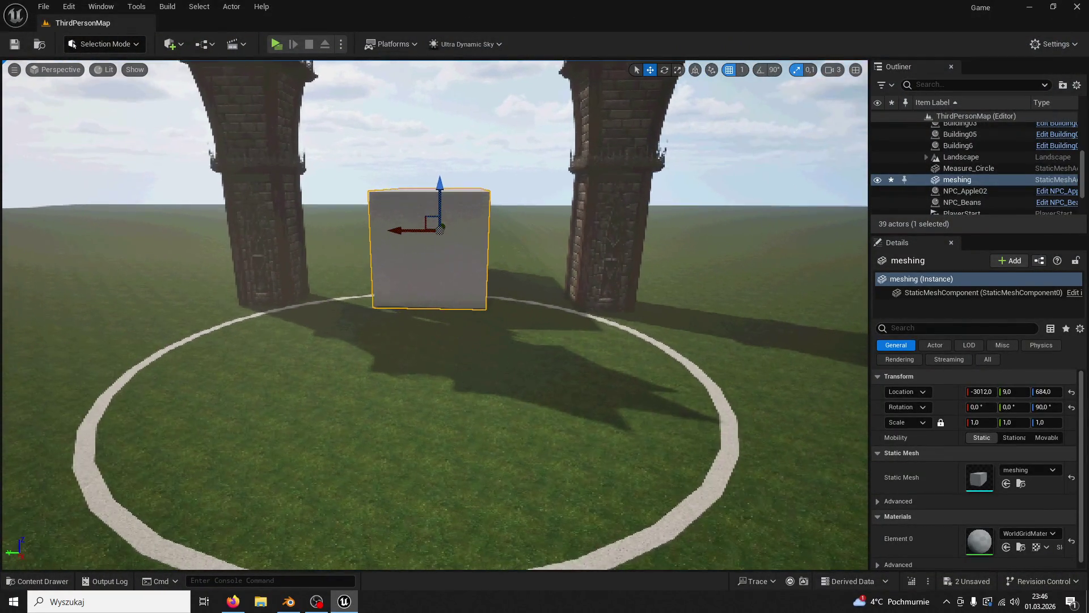
left_click_drag(403, 234, 425, 232)
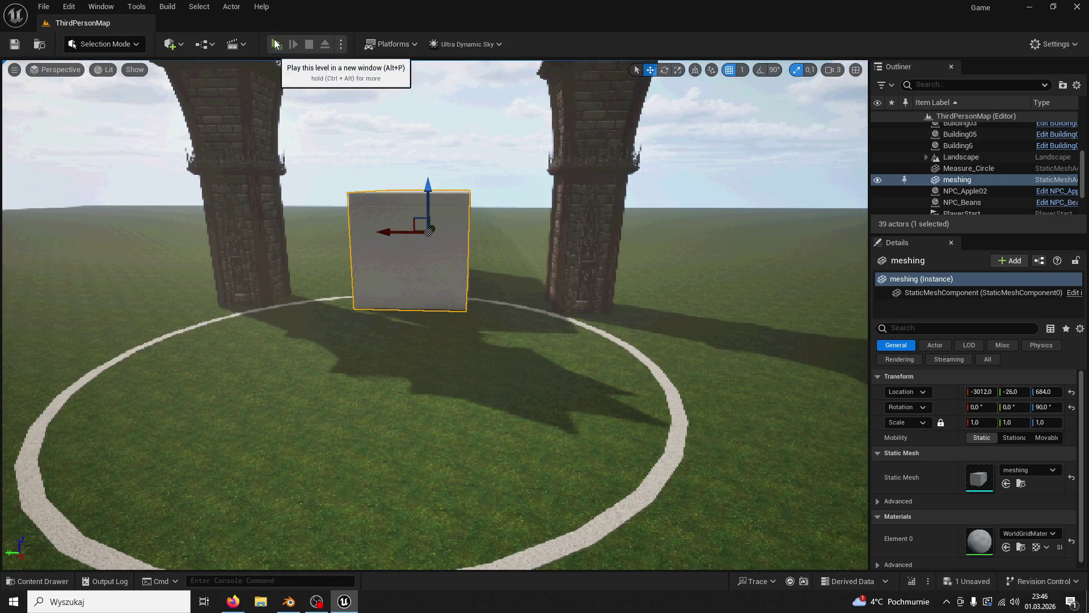
left_click(277, 44)
key("w")
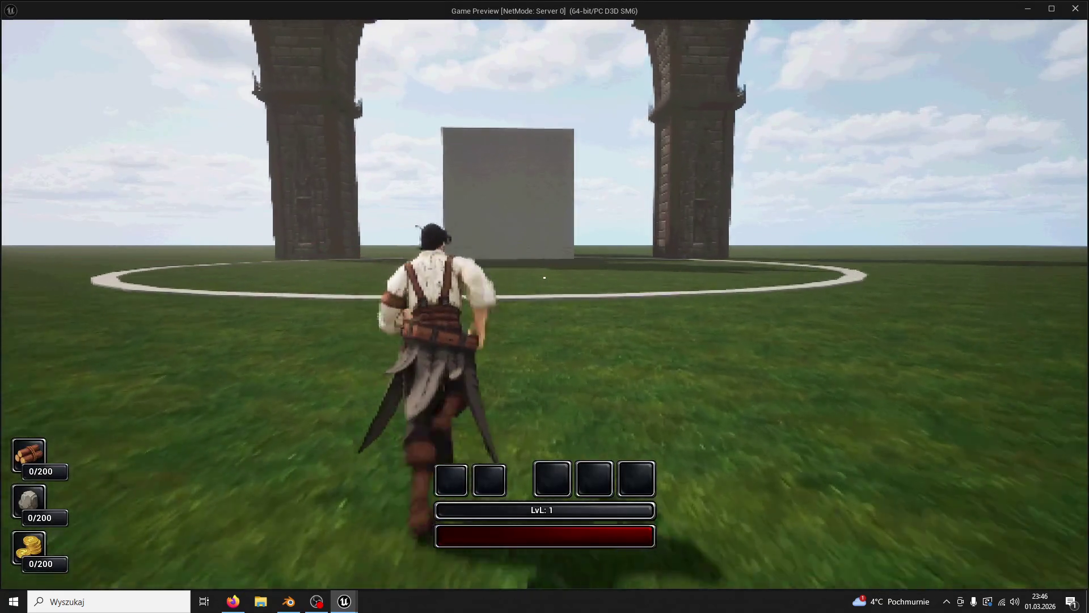
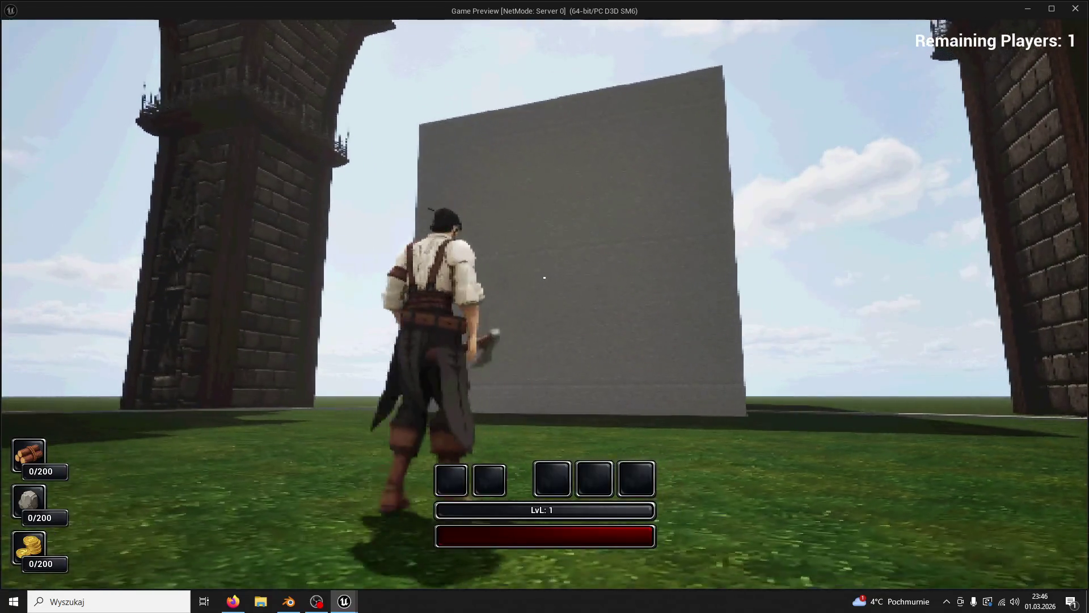
Step: Stop the Unreal Engine play preview, then close Unreal, saving the meshing asset
key("Escape")
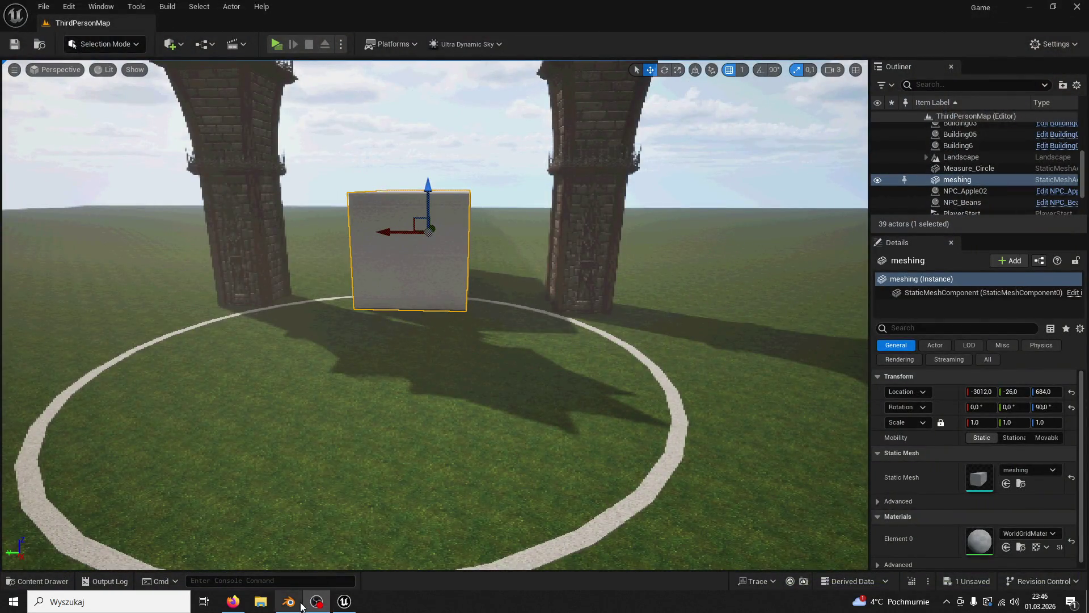
left_click(301, 606)
left_click_drag(481, 323, 594, 353)
left_click(340, 603)
left_click(1076, 7)
left_click(579, 430)
Step: Add a new material slot to the block with a new material named Brick
left_click_drag(554, 336, 907, 382)
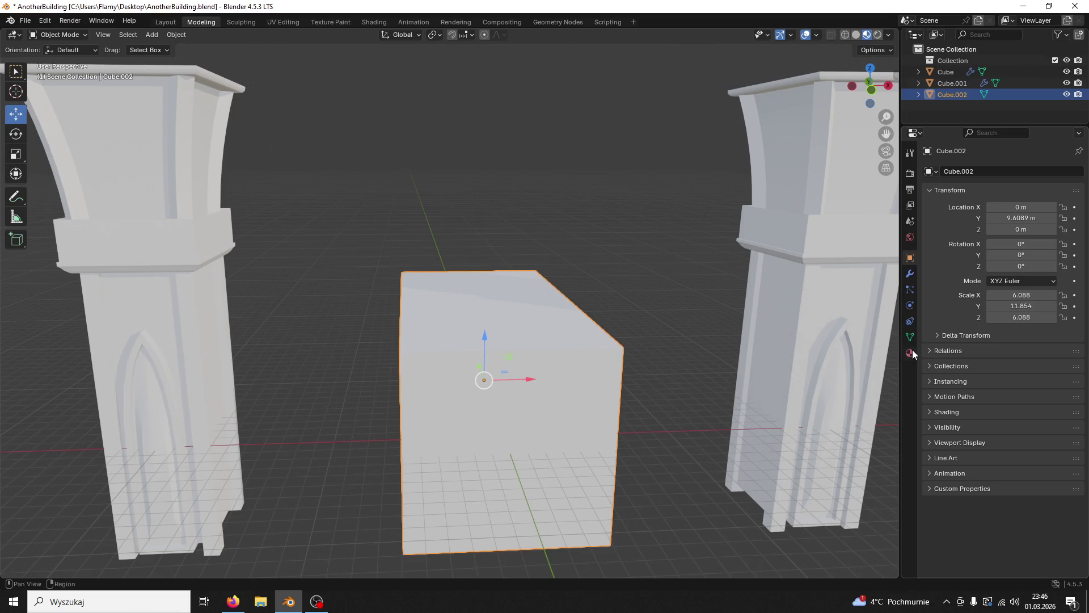
left_click(910, 353)
left_click(1079, 172)
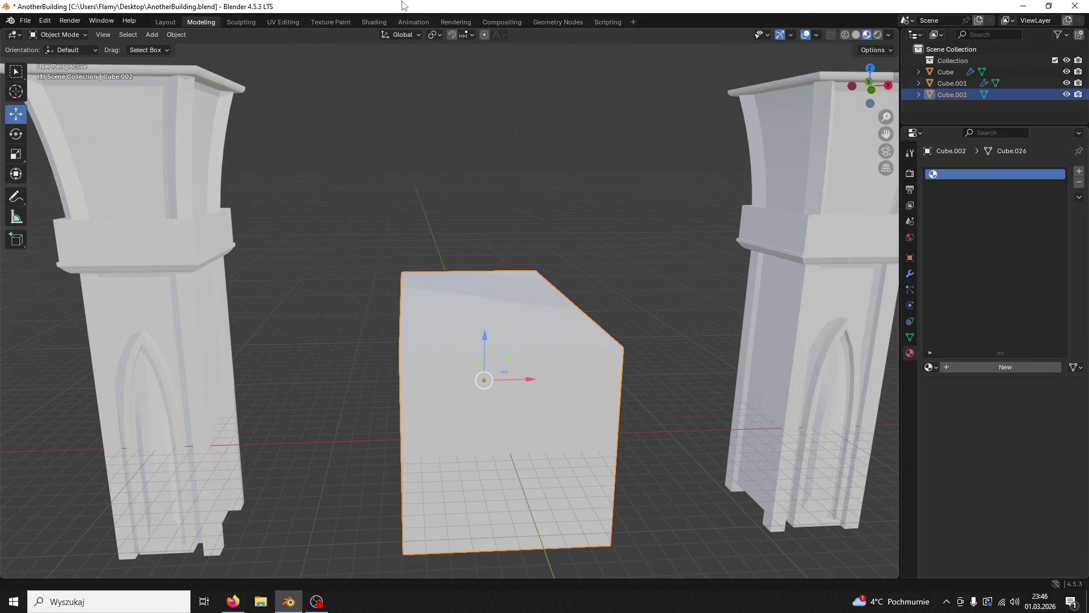
left_click_drag(402, 5, 641, 57)
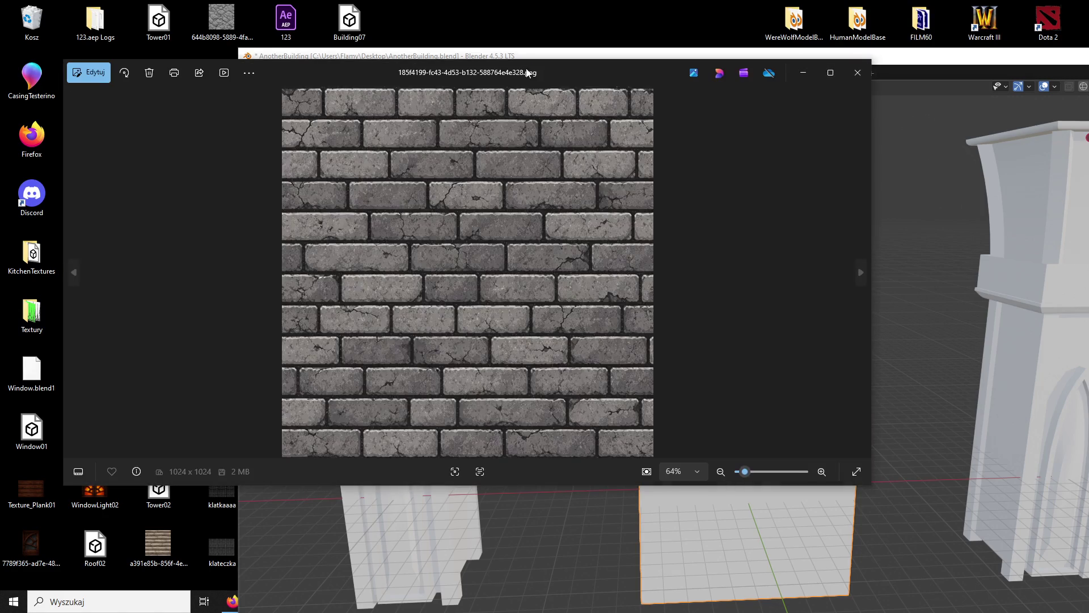
key("Escape")
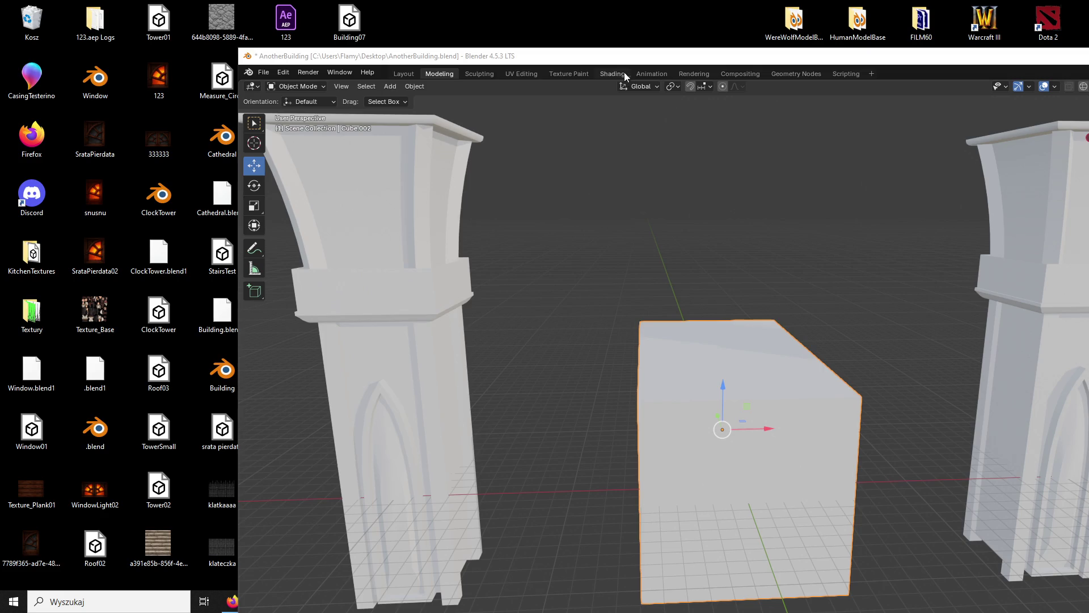
double_click(634, 60)
left_click(949, 367)
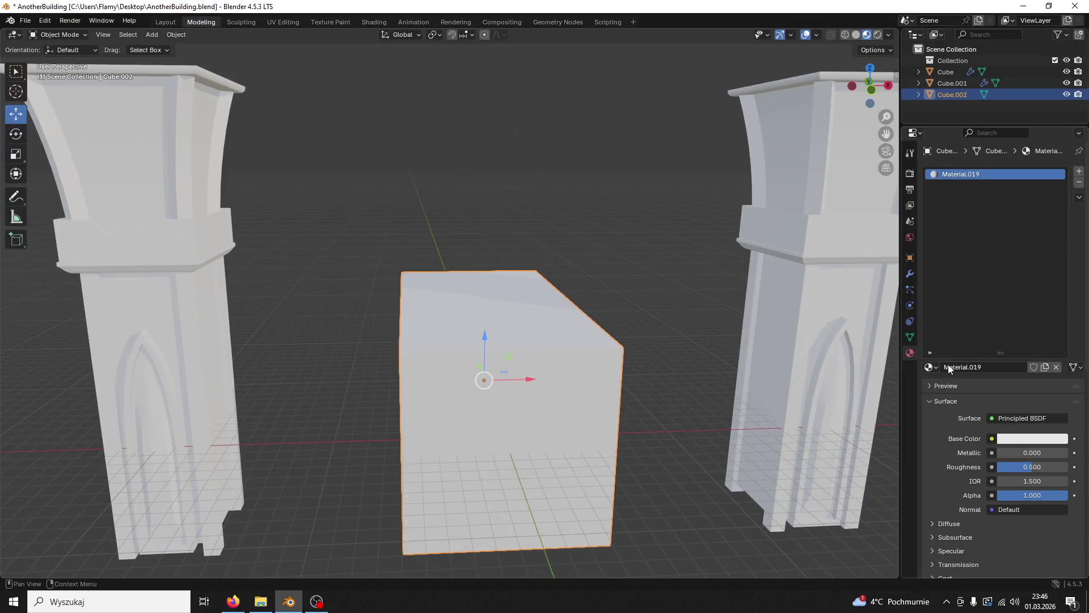
double_click(972, 174)
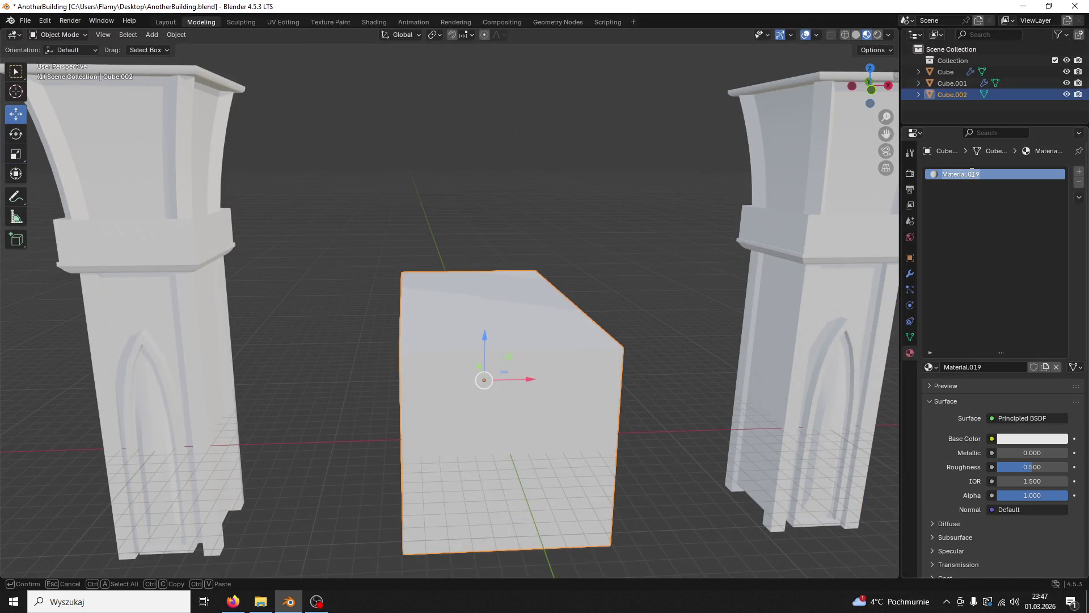
type("Brick")
key("Return")
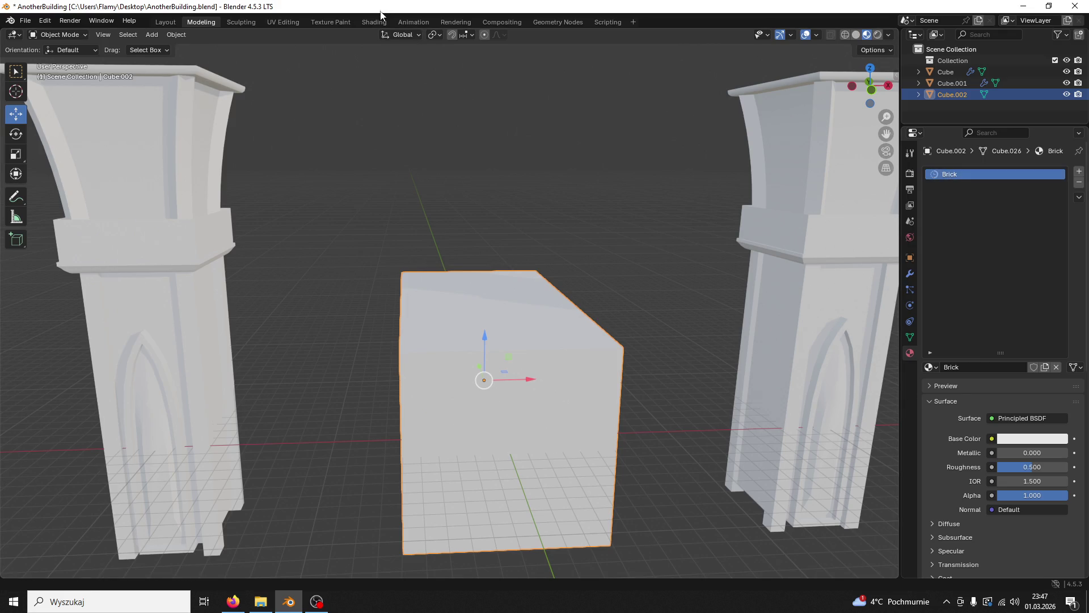
Step: In the Shading workspace, plug the brick image in as Base Color, then go to UV Editing
left_click(376, 22)
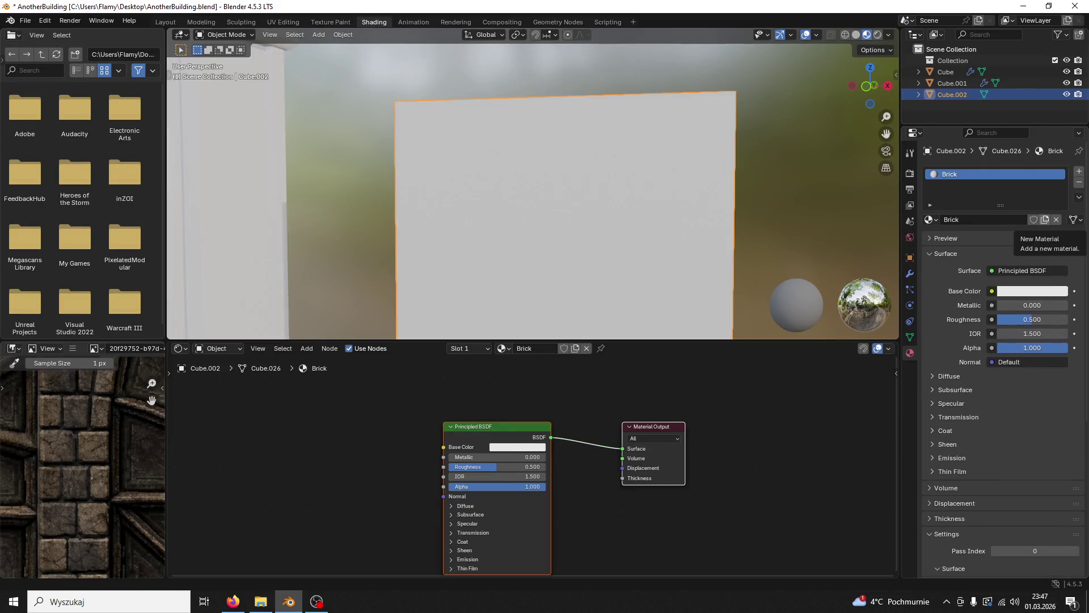
left_click_drag(333, 445, 444, 448)
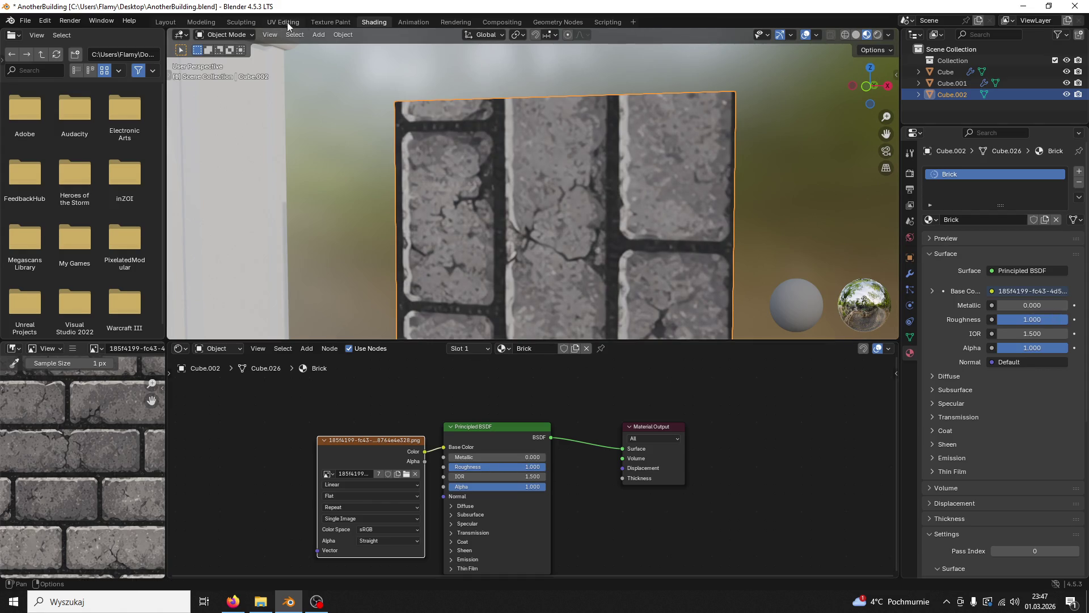
left_click(283, 23)
scroll("down", 3)
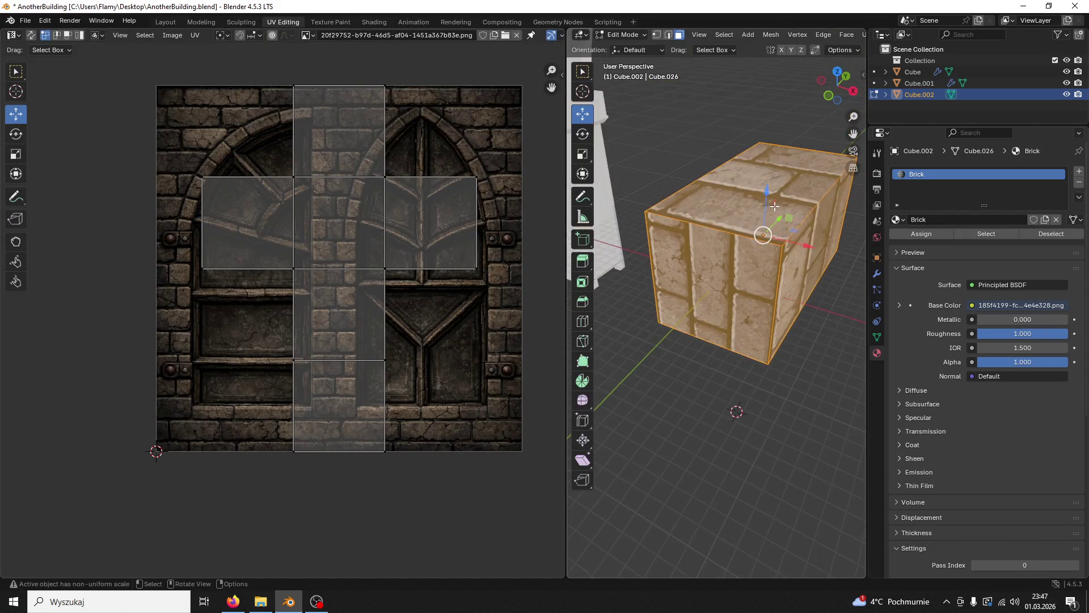
Step: In edge select, pick the block's top front and top right edges and mark them as a seam
scroll("up", 3)
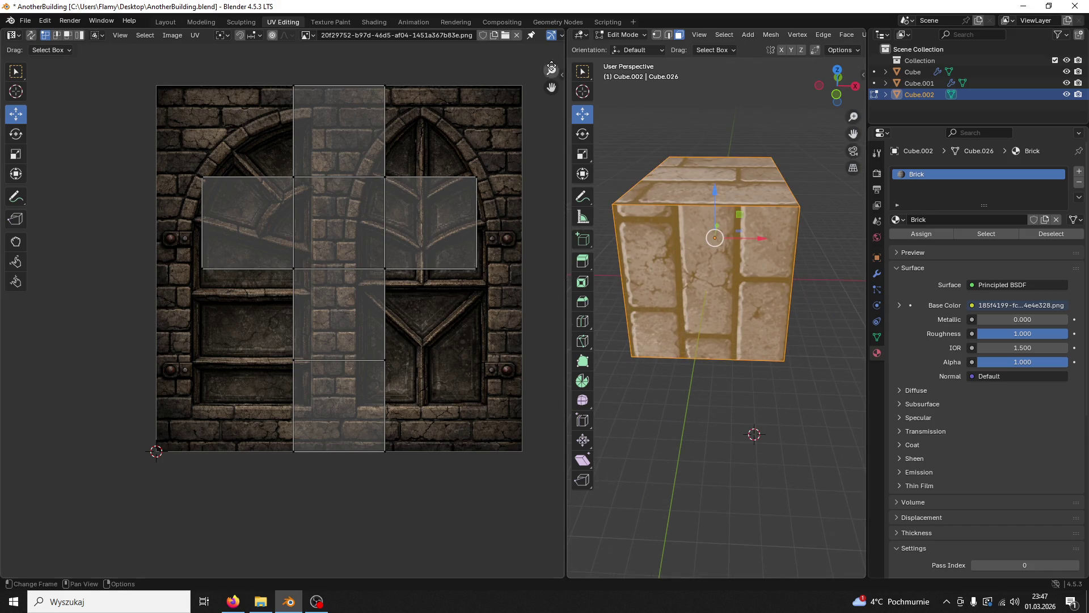
left_click(668, 35)
left_click(701, 205)
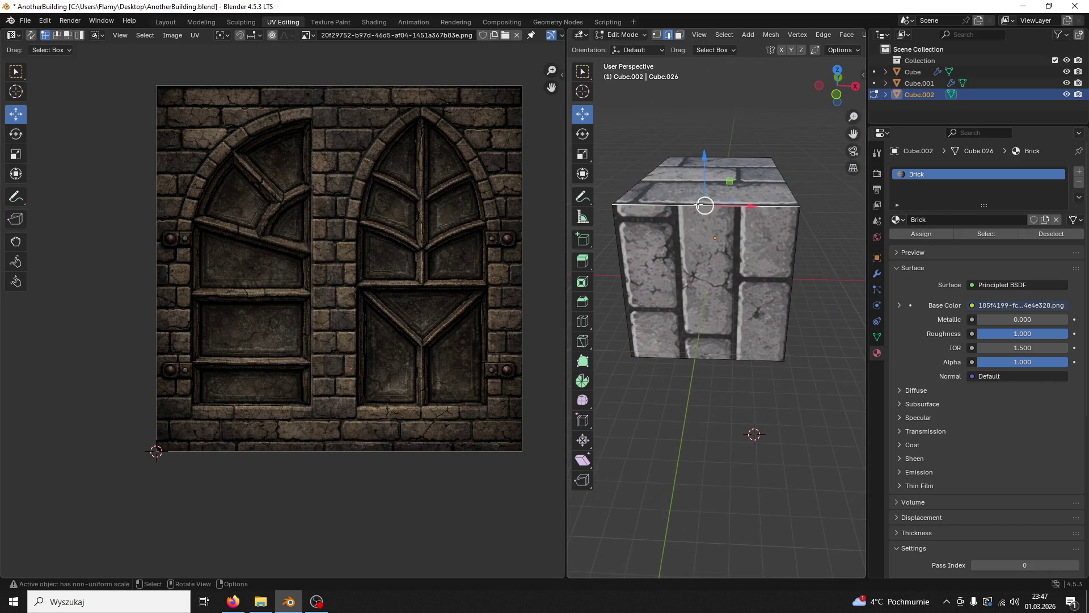
left_click_drag(698, 204, 706, 123)
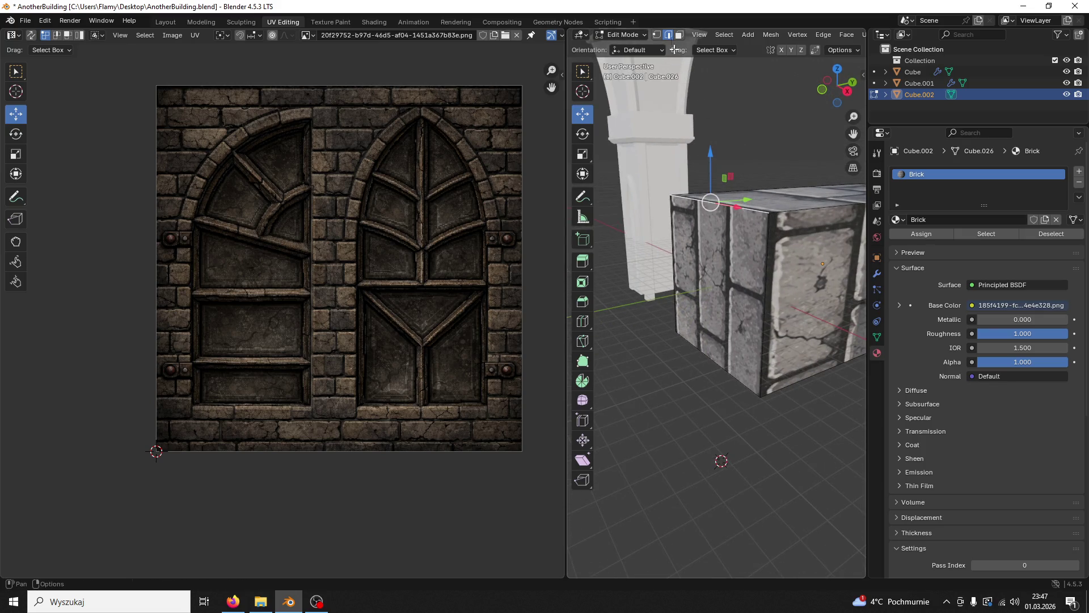
left_click(786, 214)
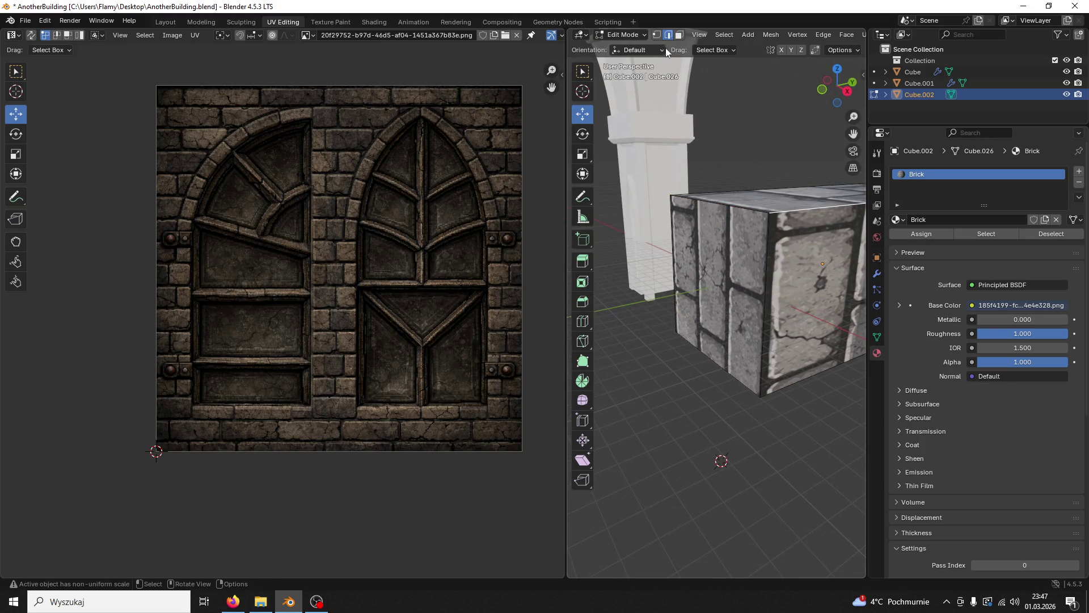
left_click(679, 35)
left_click(670, 36)
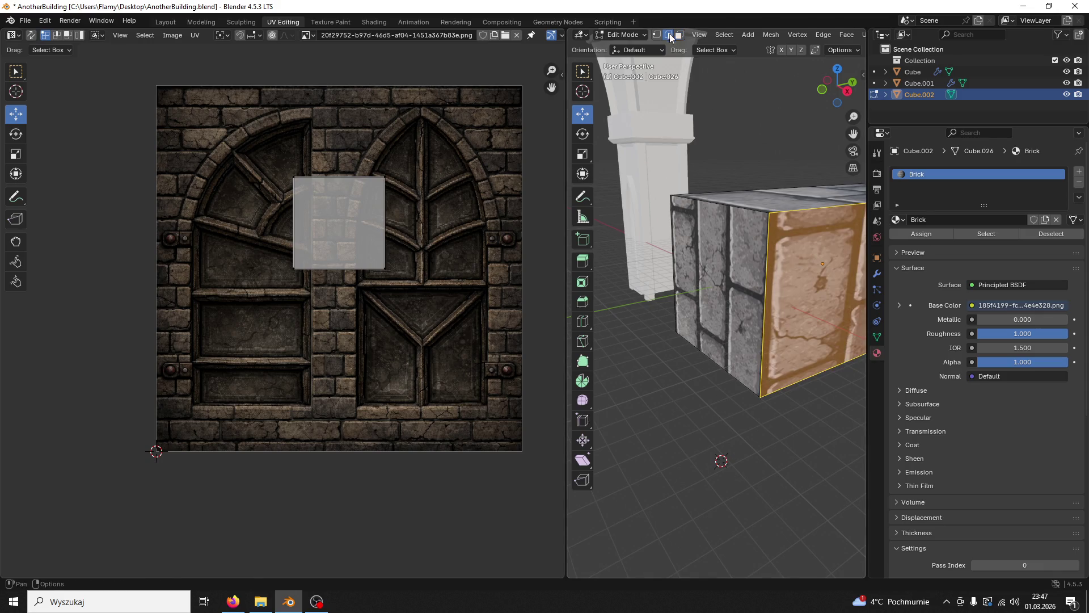
right_click(770, 212)
left_click(718, 404)
Step: Select further top edges of the block for seam marking
left_click_drag(718, 403, 664, 61)
left_click(618, 243)
left_click_drag(618, 244, 670, 85)
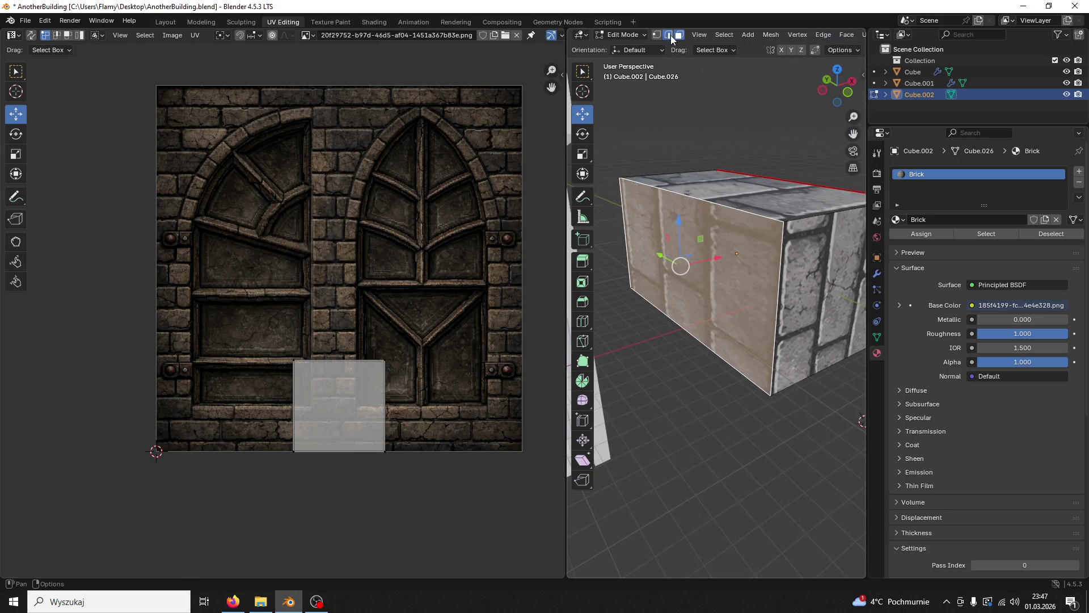
left_click(670, 35)
right_click(750, 213)
left_click(751, 206)
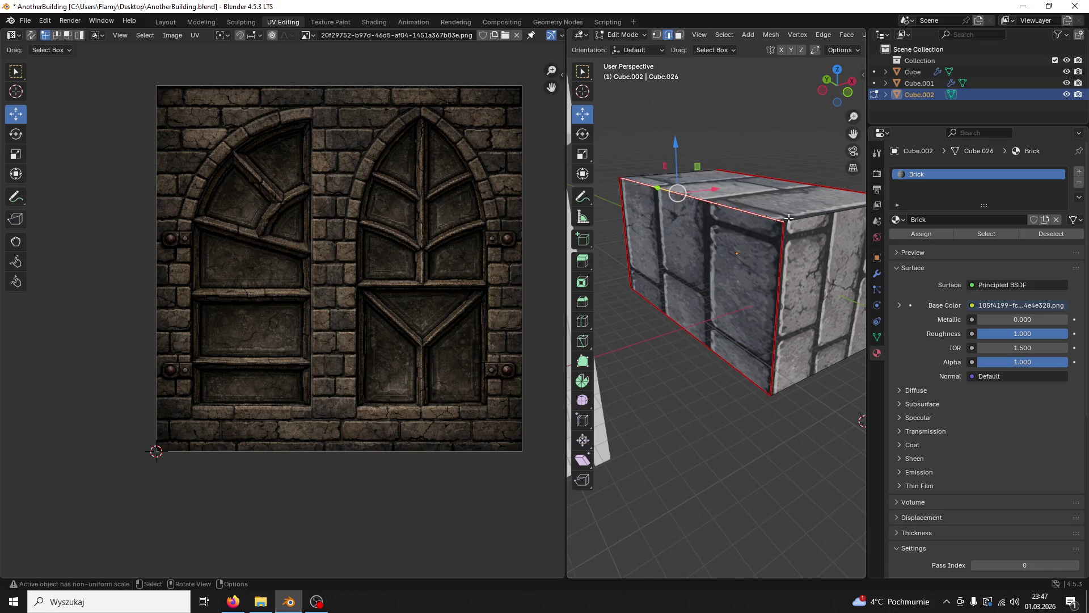
left_click_drag(750, 206, 738, 255)
right_click(621, 365)
scroll("down", 3)
Step: Switch the block to Object Mode and apply its scale with Ctrl+A
left_click(622, 35)
left_click(624, 48)
key("ctrl+a")
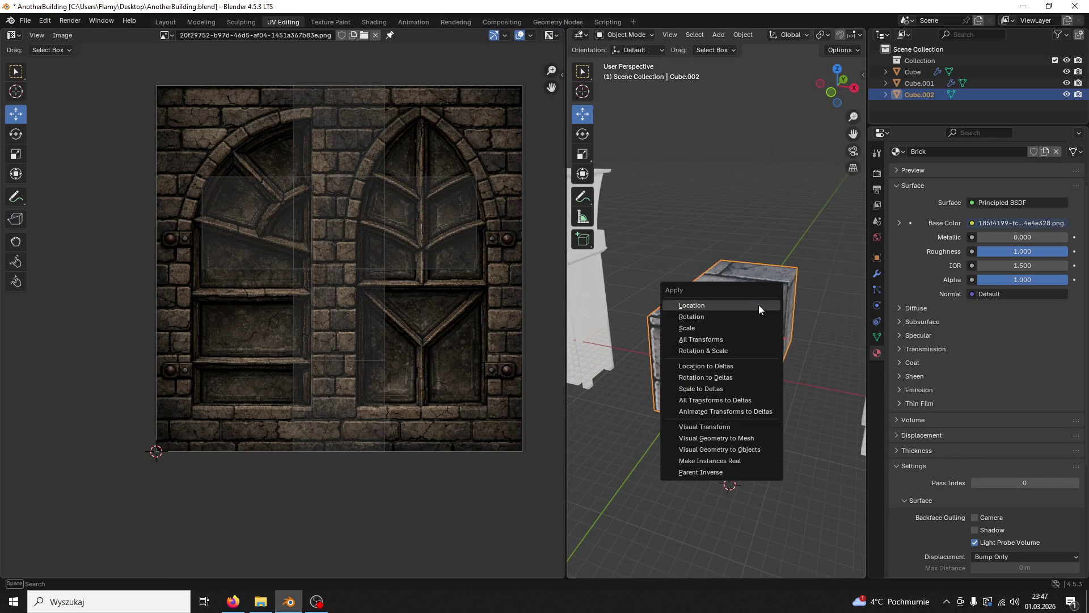
left_click(718, 323)
left_click(715, 309)
Step: Return to Edit Mode in face select, pick the block's faces, and open the UV editor's image list
left_click(622, 35)
left_click(624, 52)
left_click_drag(567, 160, 469, 169)
key("3")
left_click_drag(567, 171, 595, 62)
left_click(662, 371)
left_click(602, 378)
left_click_drag(602, 377, 630, 369)
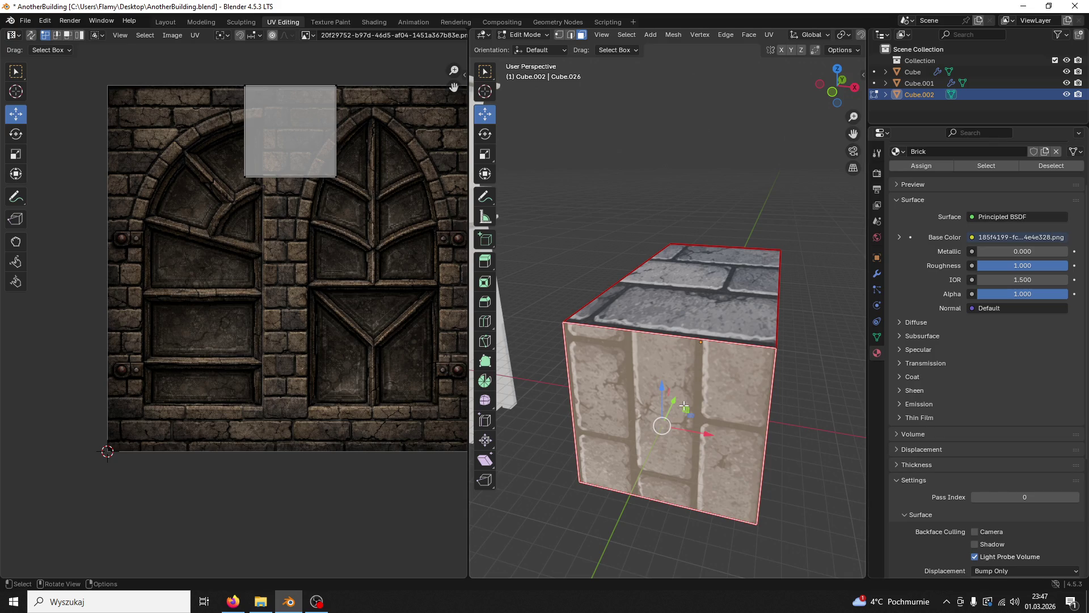
left_click(312, 36)
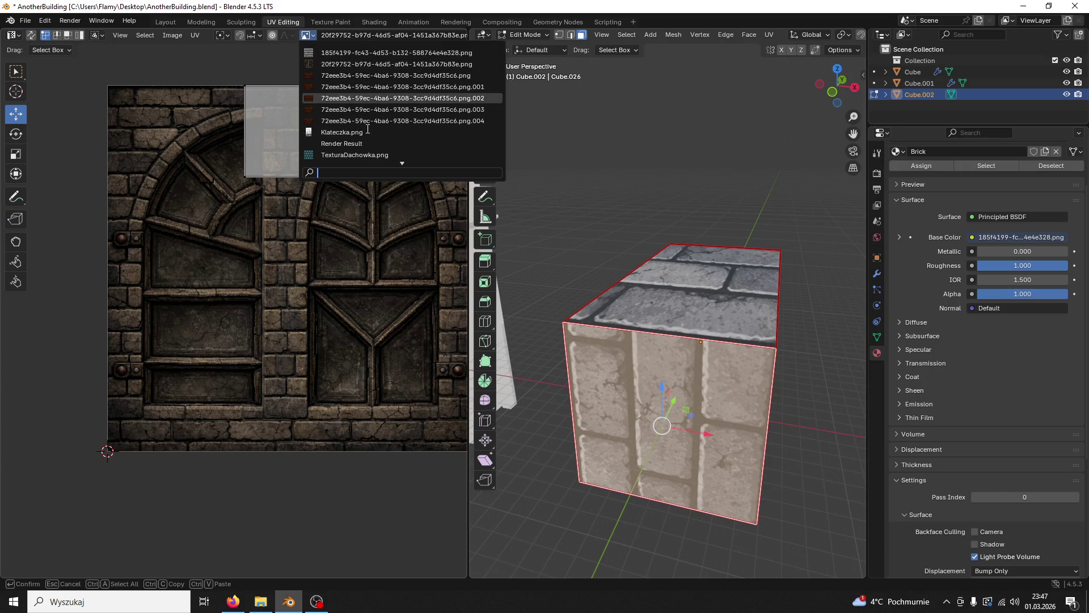
Step: Show the brick texture in the UV editor and turn the UV island 90° onto the image
left_click(340, 52)
key("a")
key("s")
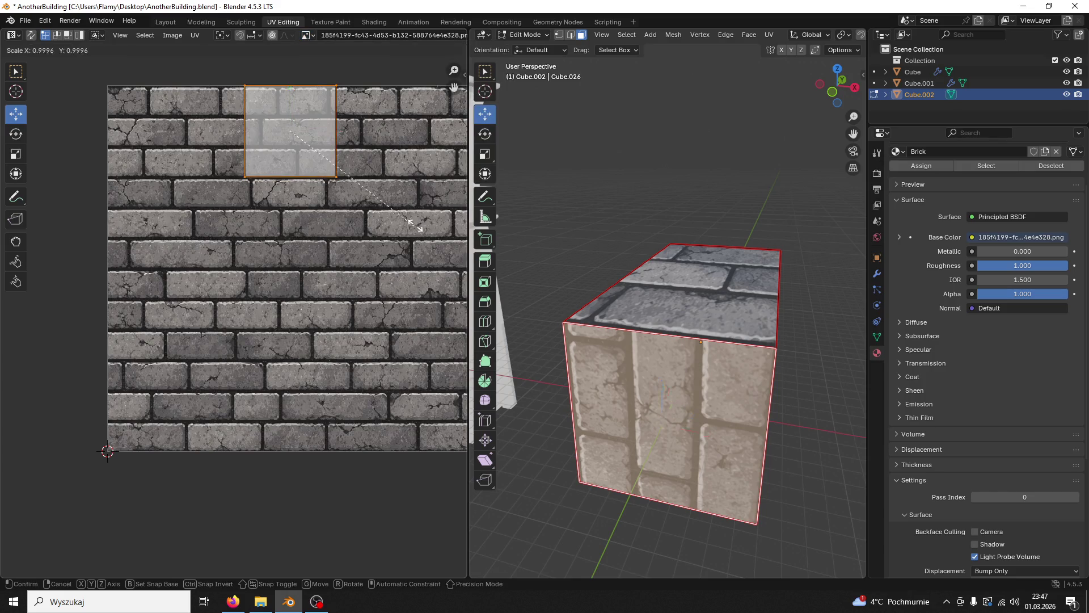
type("90")
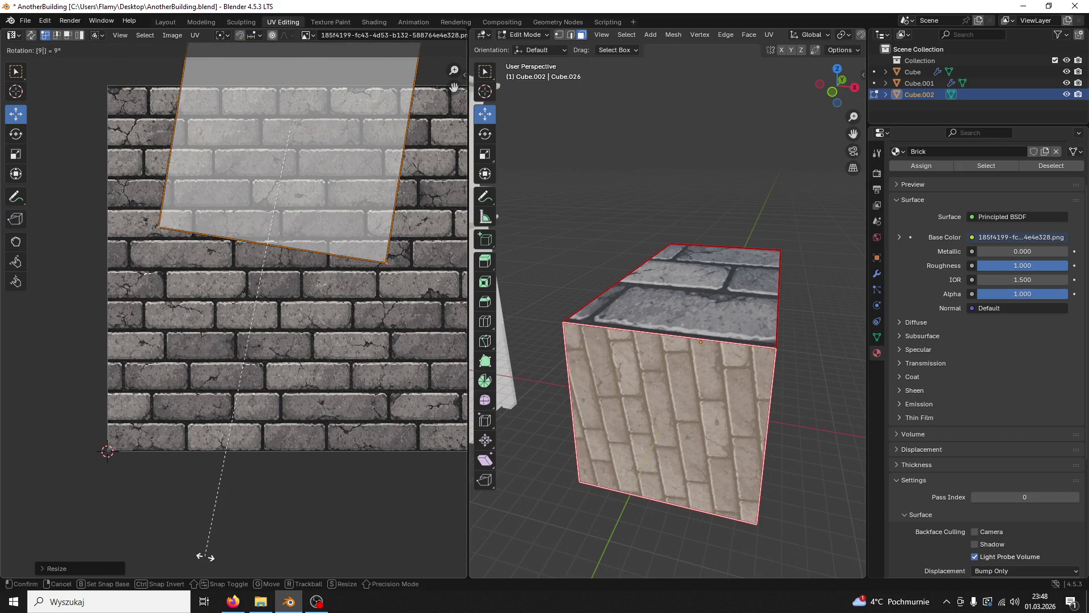
key("Return")
left_click_drag(289, 93, 288, 221)
left_click(408, 287)
Step: Scale the UV island up about 2.46× and reposition it on the brick image
scroll("down", 3)
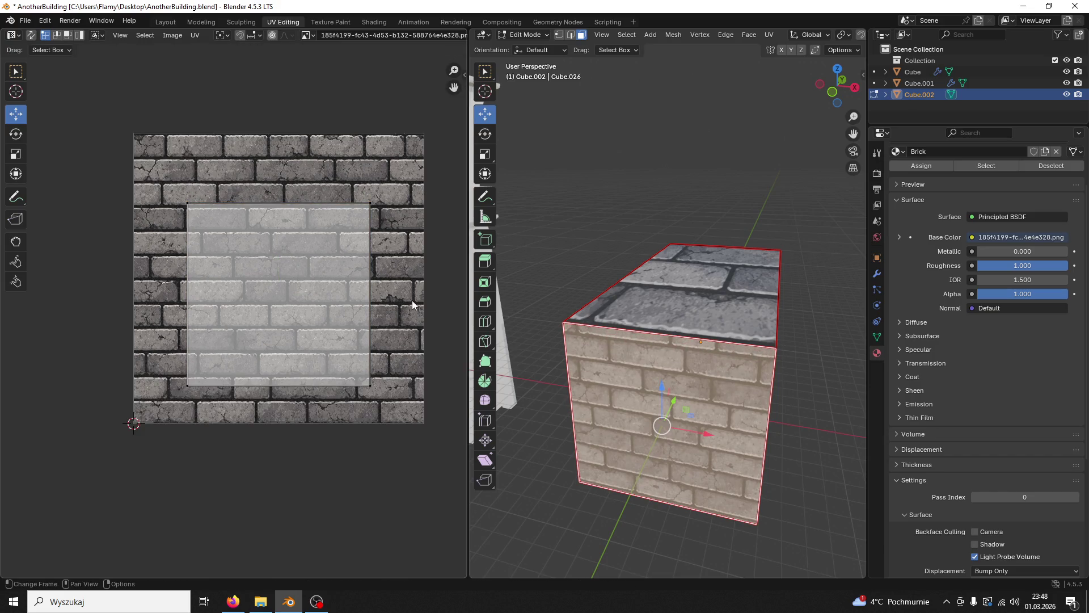
key("a")
key("s")
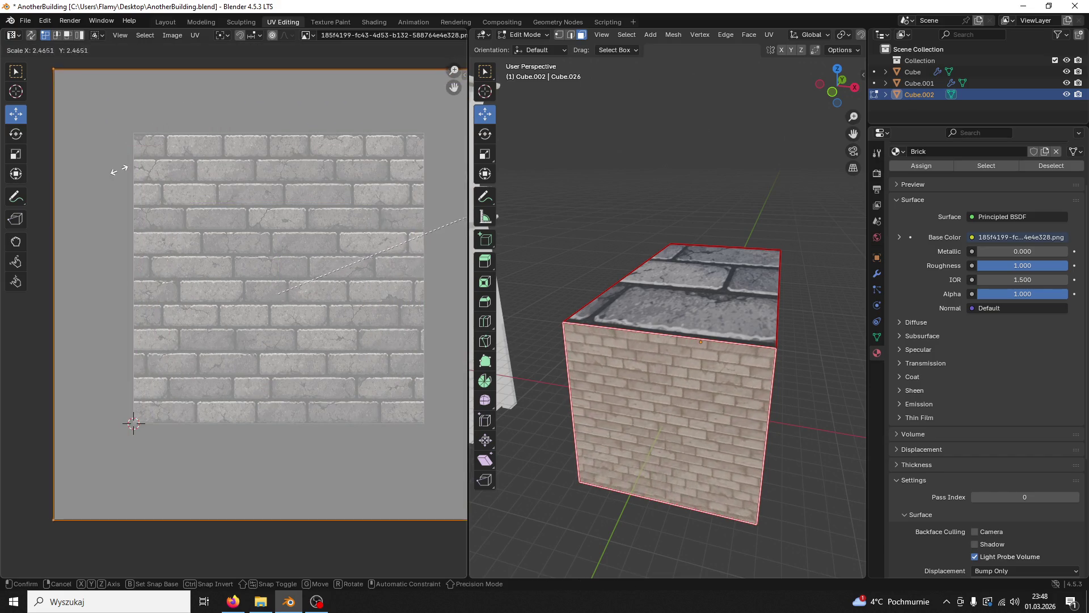
left_click(124, 168)
key("g")
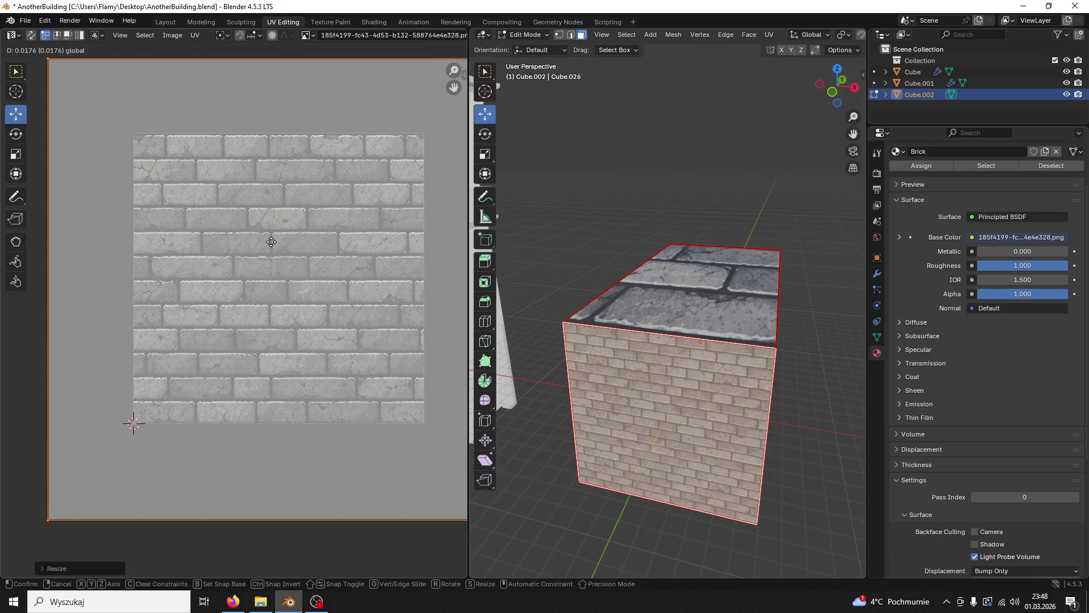
left_click(272, 241)
left_click(588, 250)
scroll("up", 3)
Step: Select two side faces, unwrap them Angle Based, and scale their UV islands up
left_click(600, 292)
scroll("down", 3)
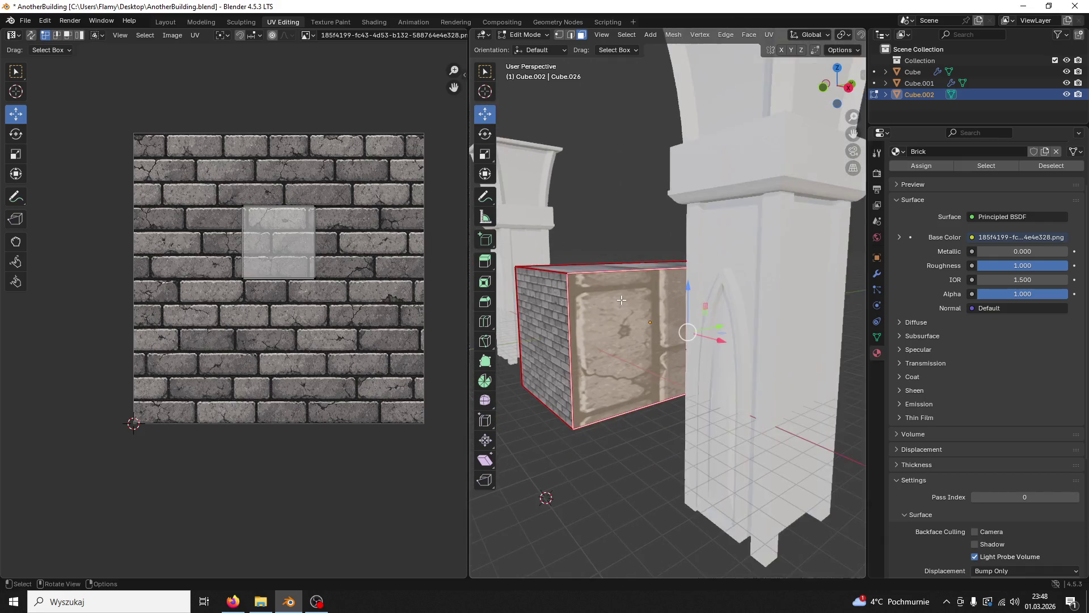
left_click(612, 330)
left_click(660, 320)
left_click_drag(657, 320, 658, 326)
left_click(777, 334)
key("u")
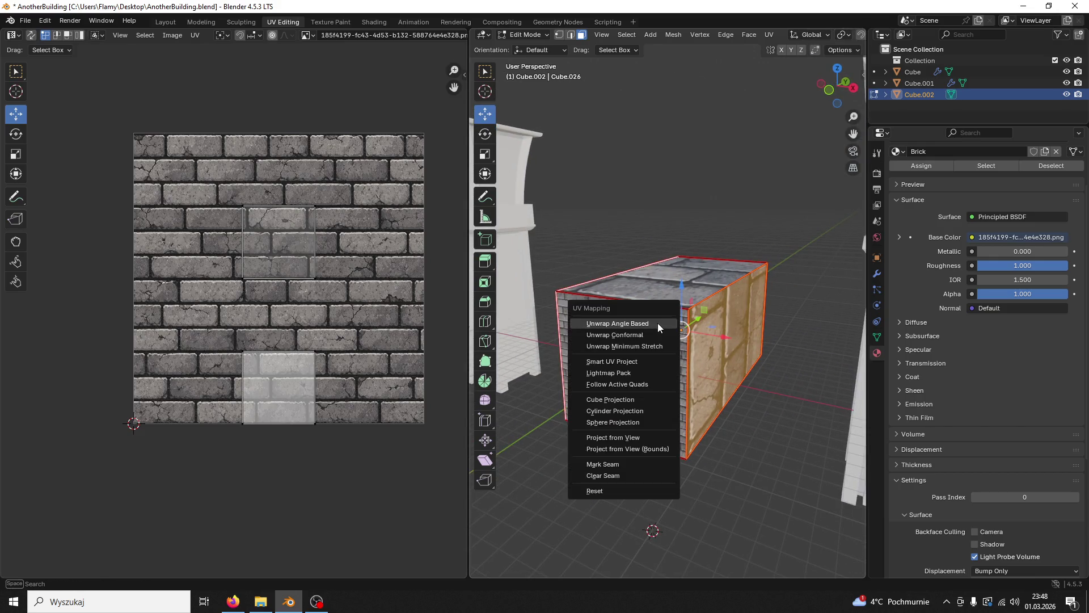
left_click(658, 322)
key("a")
key("s")
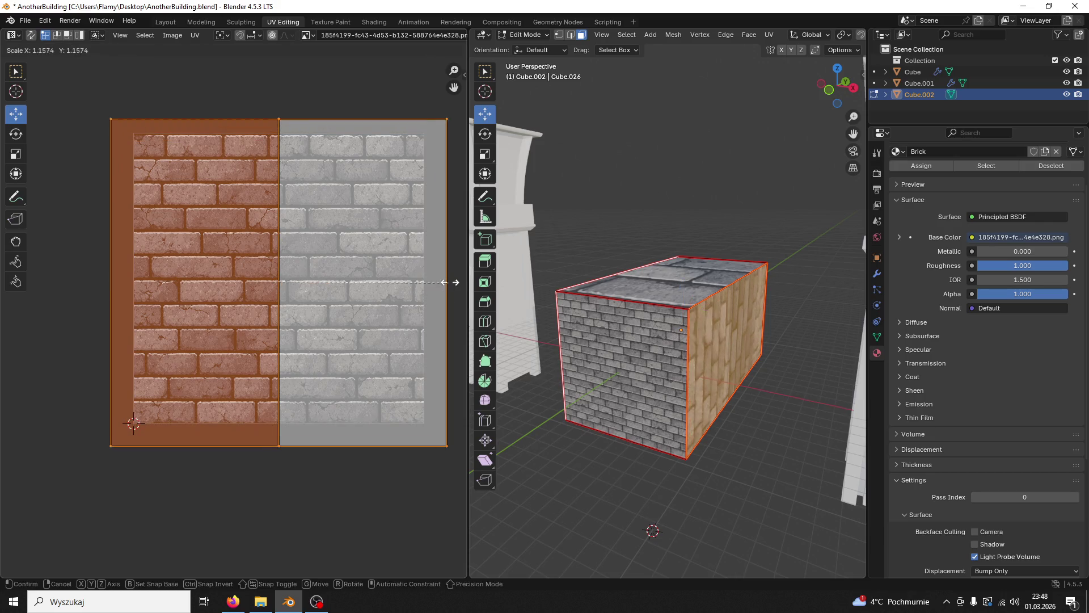
left_click(90, 261)
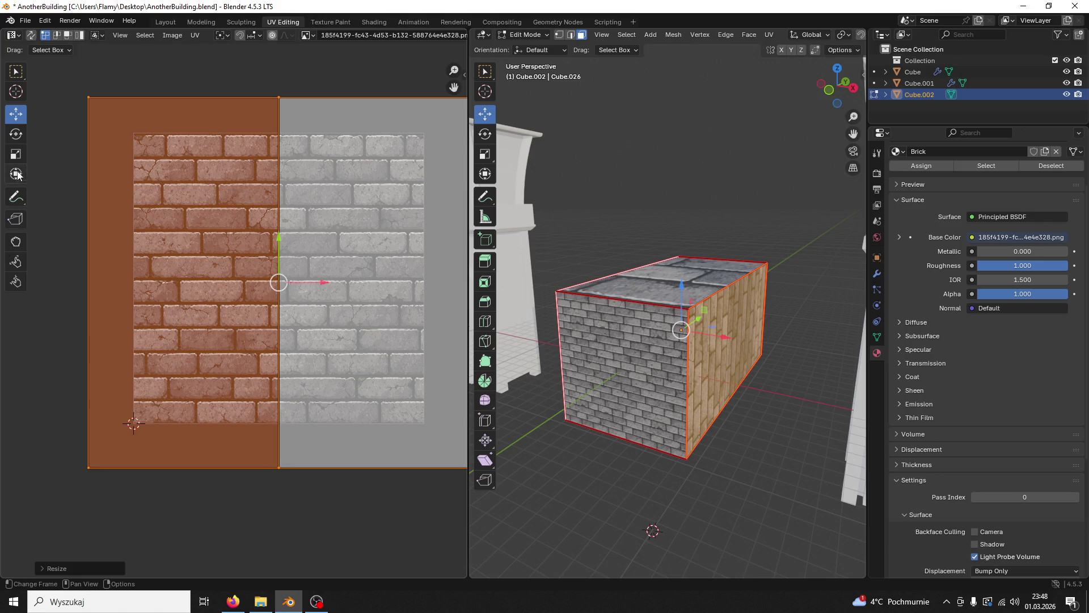
Step: Rotate the side faces' UV islands 90° and enlarge them
key("alt+a")
type("ar")
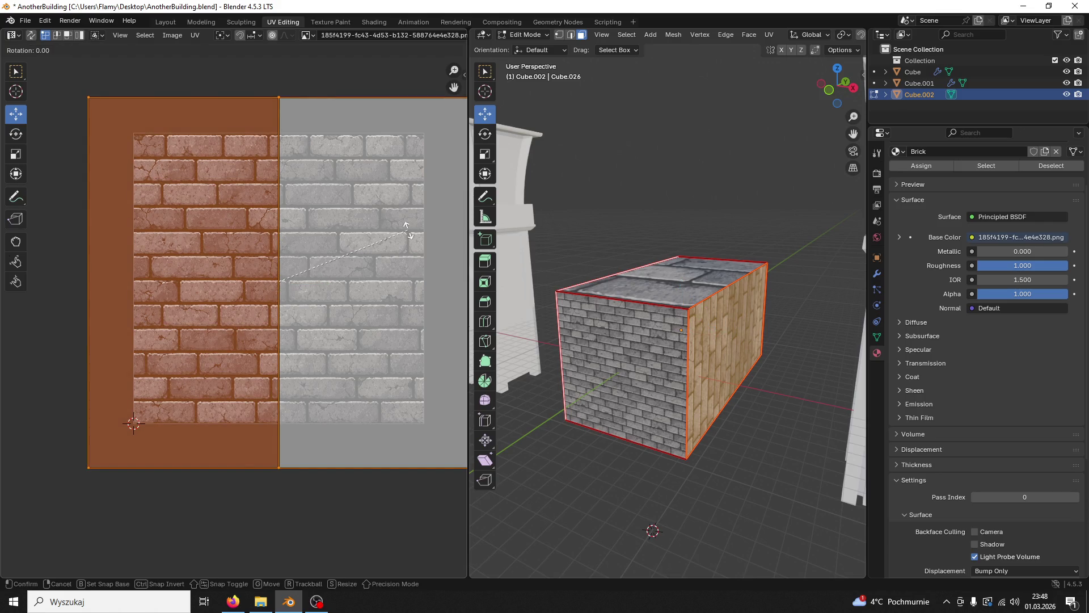
type("90")
key("Return")
key("s")
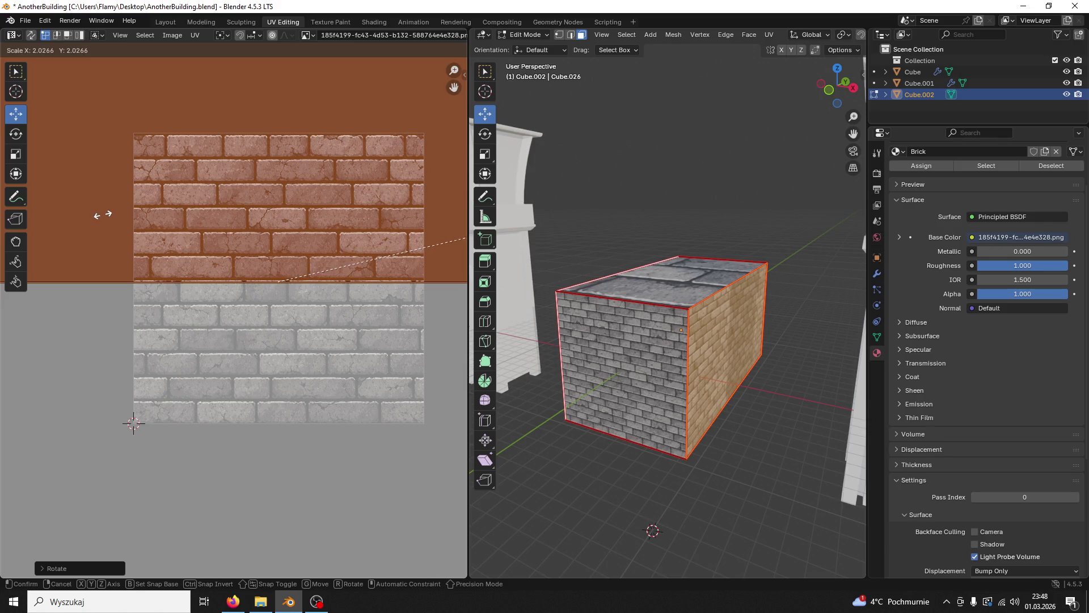
left_click(103, 214)
left_click_drag(669, 341, 706, 325)
scroll("up", 3)
scroll("down", 3)
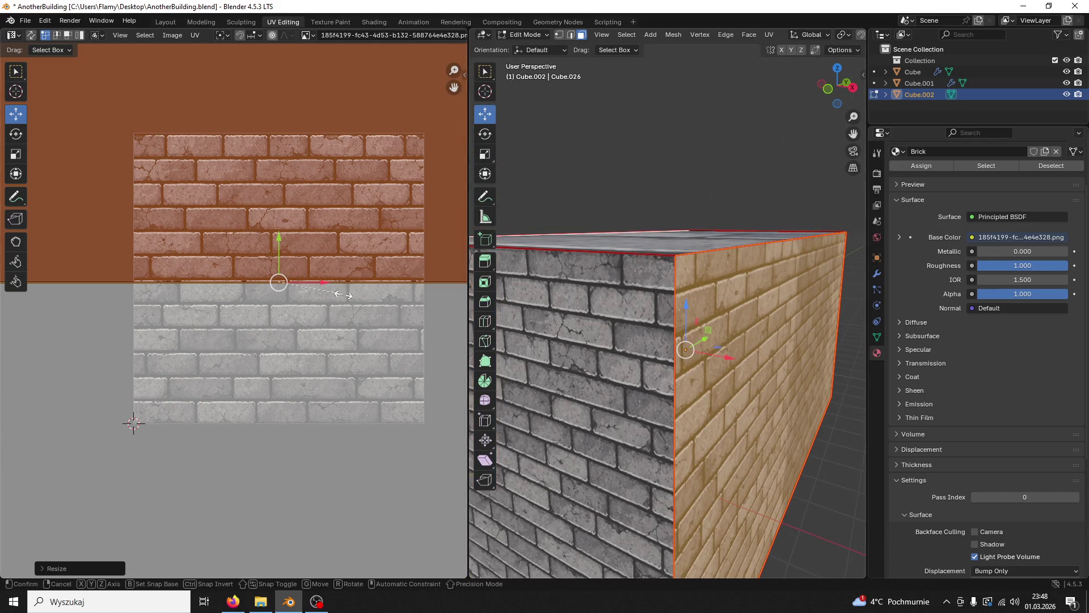
Step: Rescale the side-face UVs to refine brick size, then select the box's right-hand face
key("s")
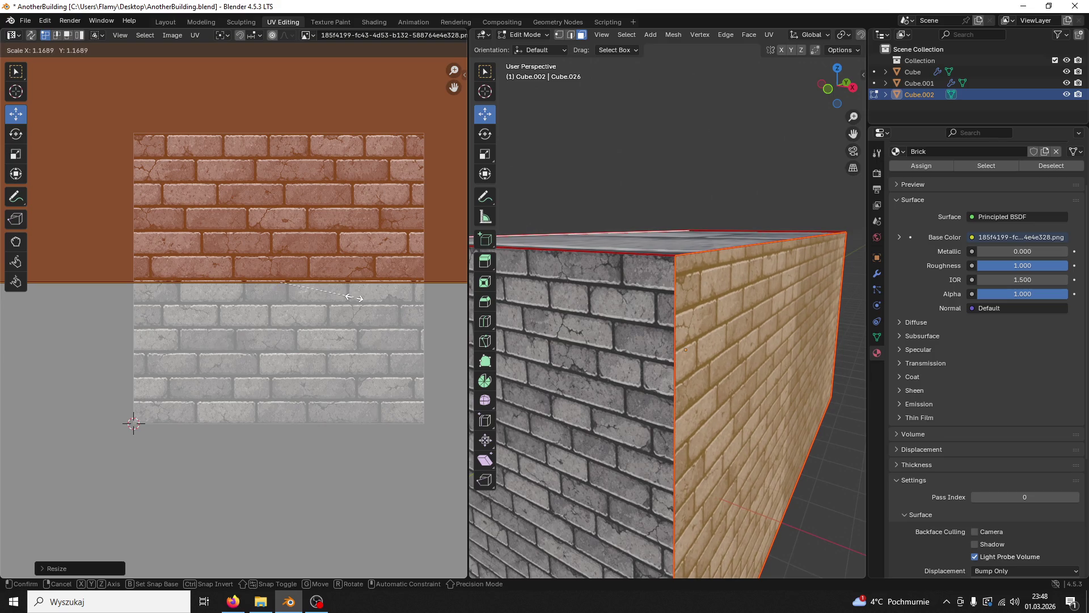
left_click(357, 300)
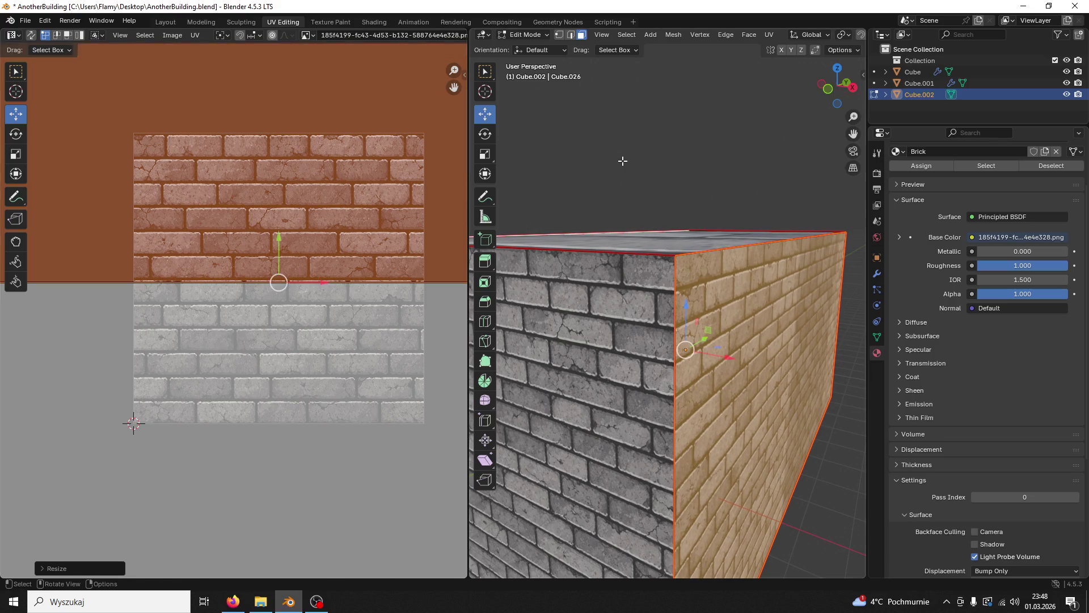
left_click(622, 165)
left_click_drag(607, 165, 602, 259)
left_click(741, 297)
Step: Shift the right-hand face's UVs slightly upward
left_click_drag(277, 236, 253, 238)
key("alt+a")
scroll("down", 3)
Step: Scale the top face's UV island up about 5.35× and slide its bricks slightly down
left_click_drag(683, 142, 768, 274)
left_click(726, 257)
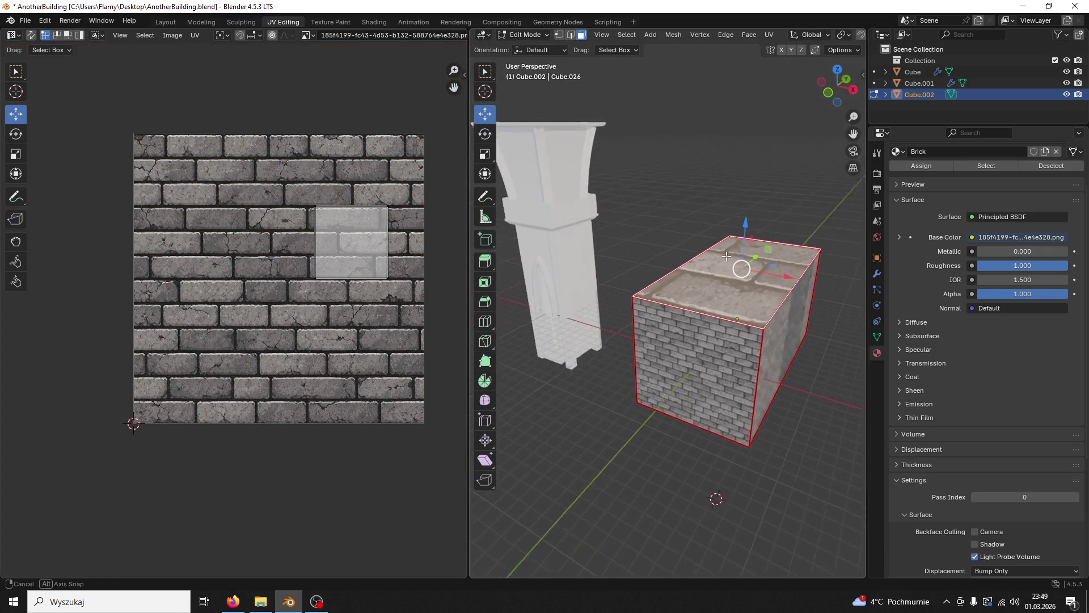
key("s")
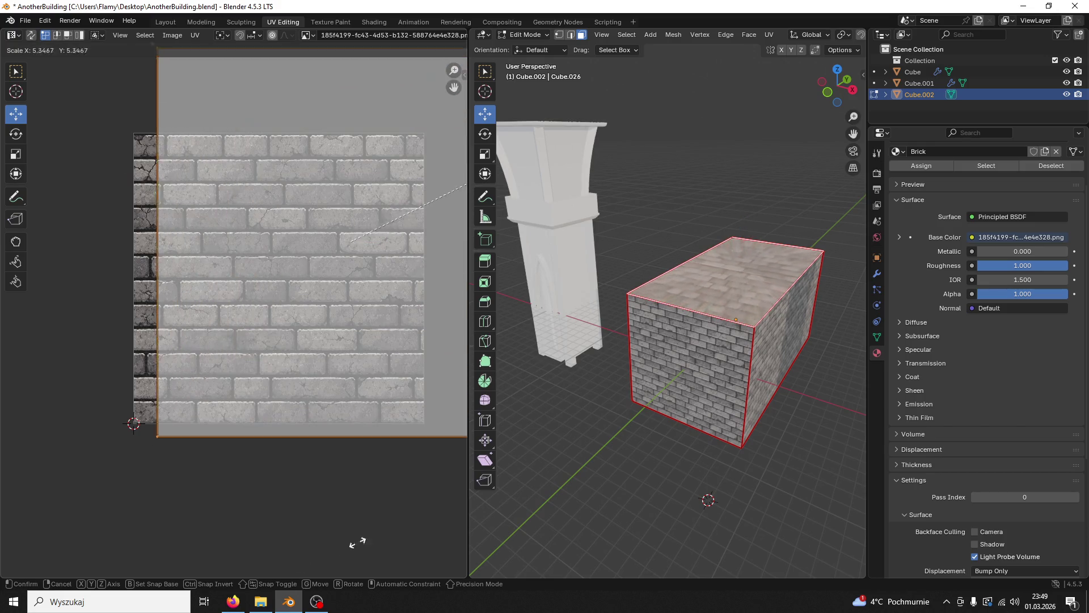
left_click(250, 196)
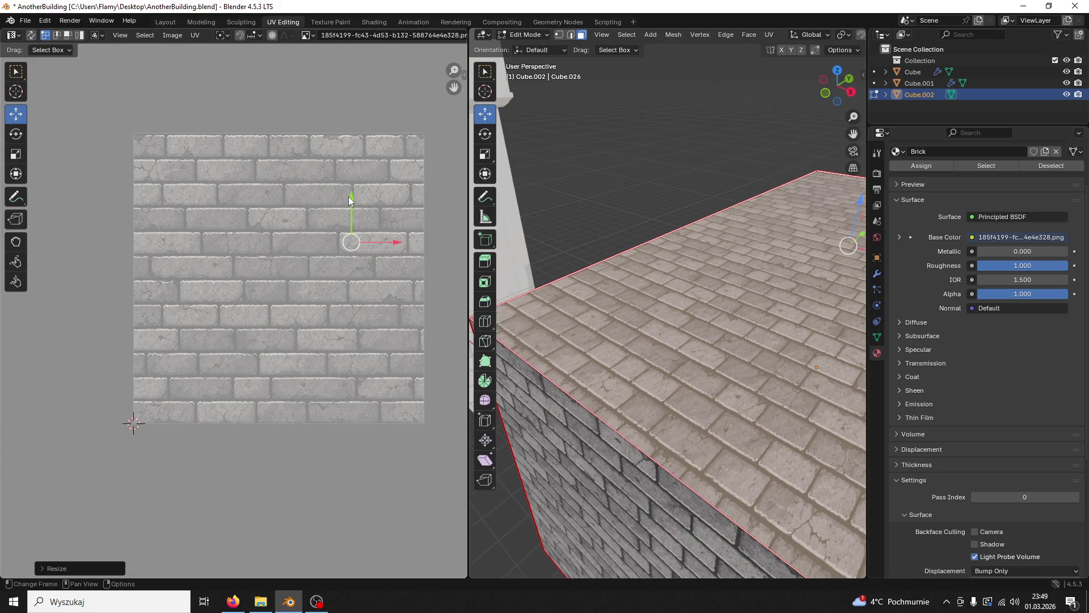
left_click_drag(348, 200, 341, 210)
scroll("down", 3)
Step: Select and frame another face of the box, then select all its faces
left_click_drag(688, 219, 730, 361)
left_click(541, 334)
key("KP_Decimal")
left_click_drag(541, 334, 601, 244)
scroll("down", 3)
key("a")
left_click(522, 35)
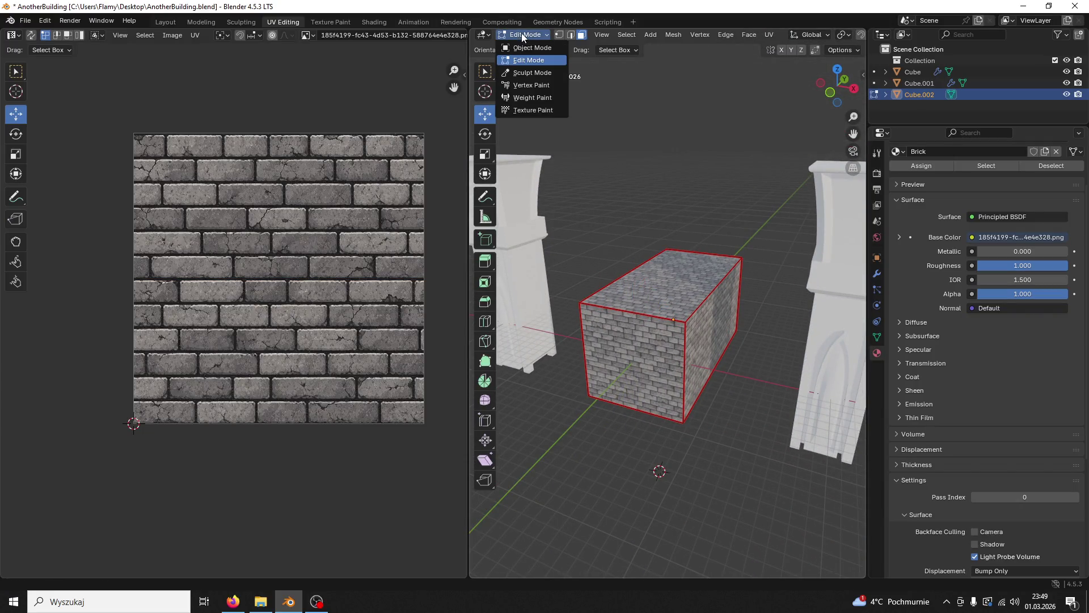
Step: Return the brick box to Object Mode and deselect it
left_click(531, 48)
left_click(660, 148)
left_click_drag(661, 148, 807, 274)
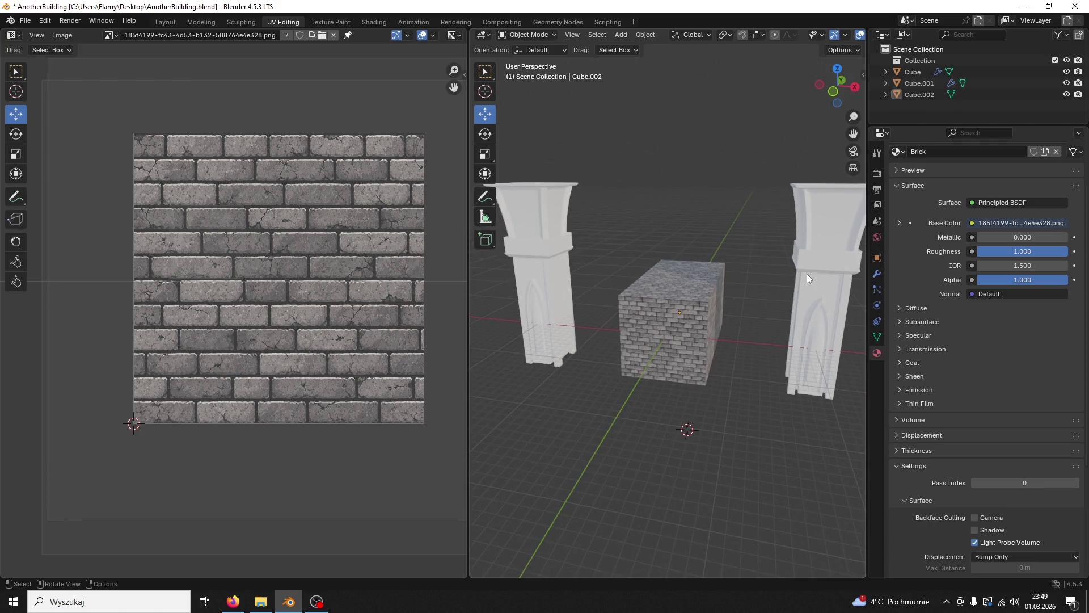
key("alt+Tab")
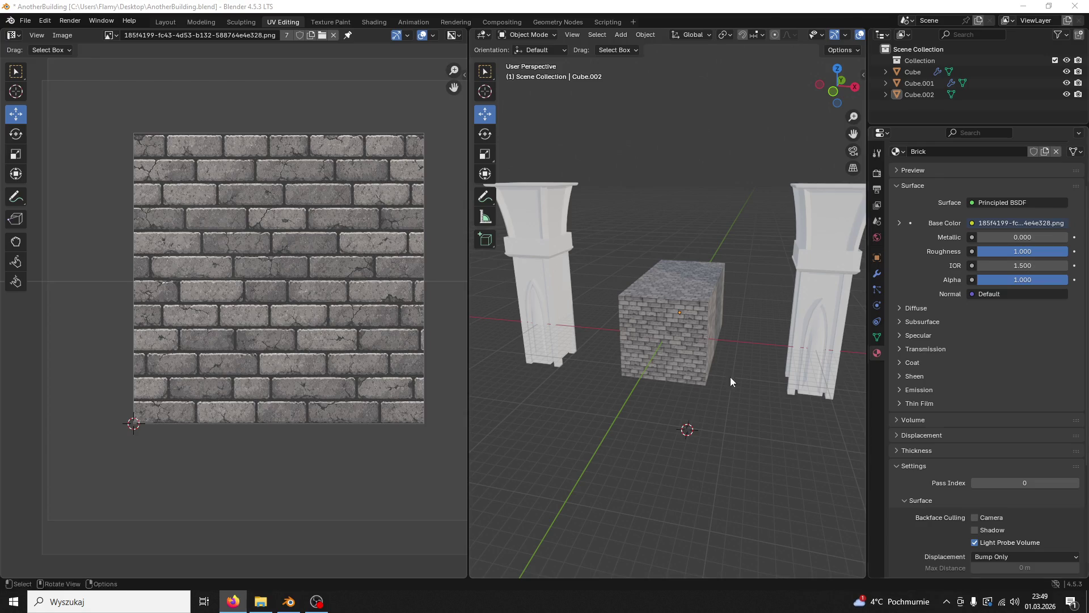
Step: Switch to the Modeling workspace and orbit around the brick box between the pillars
left_click(194, 23)
left_click_drag(606, 176, 642, 253)
scroll("up", 3)
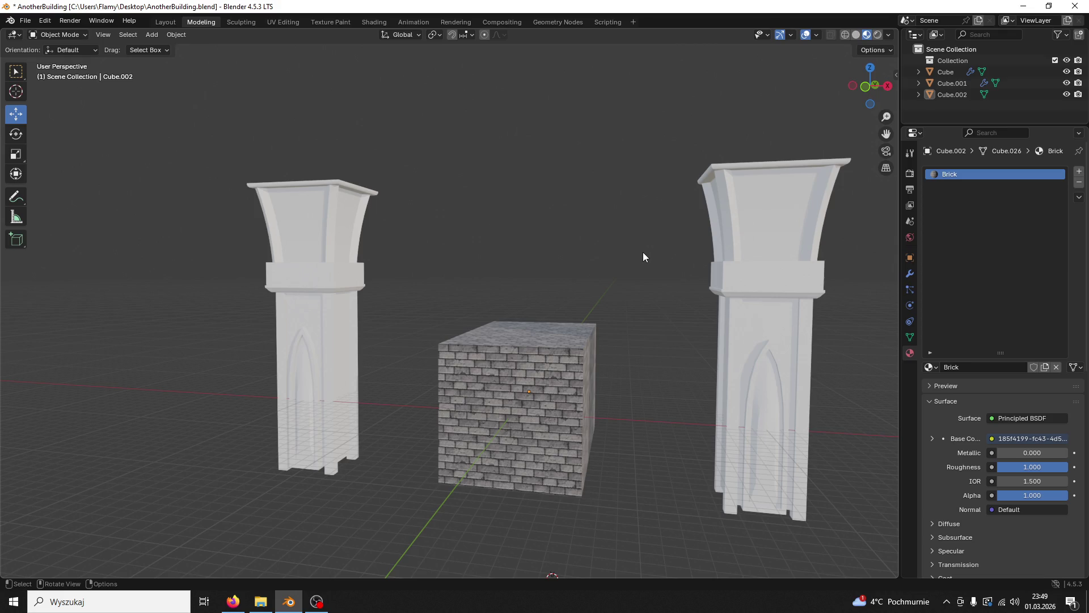
left_click_drag(669, 241, 533, 308)
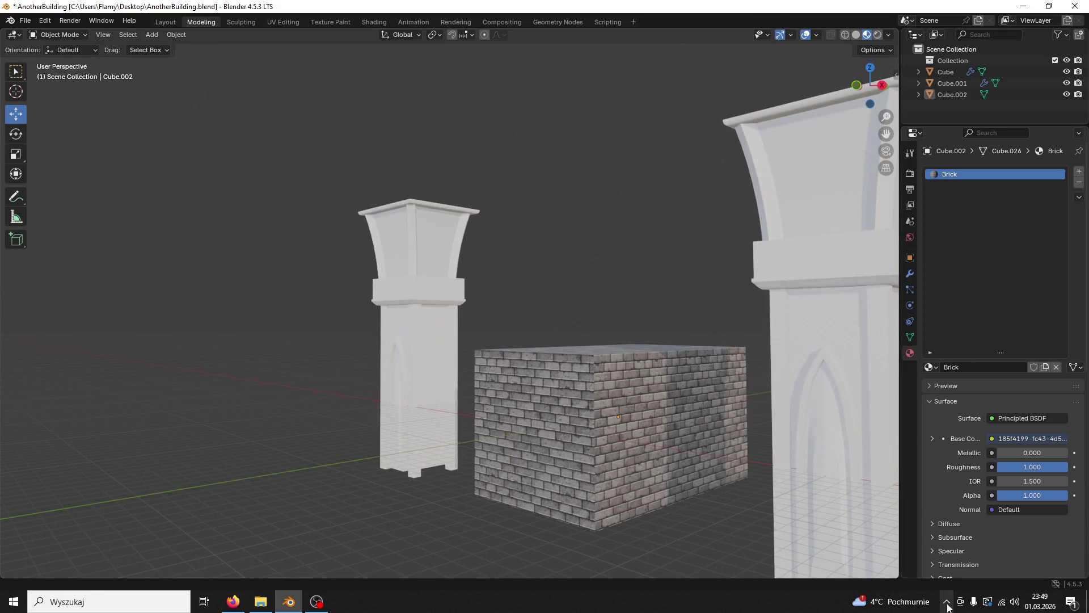
left_click(946, 603)
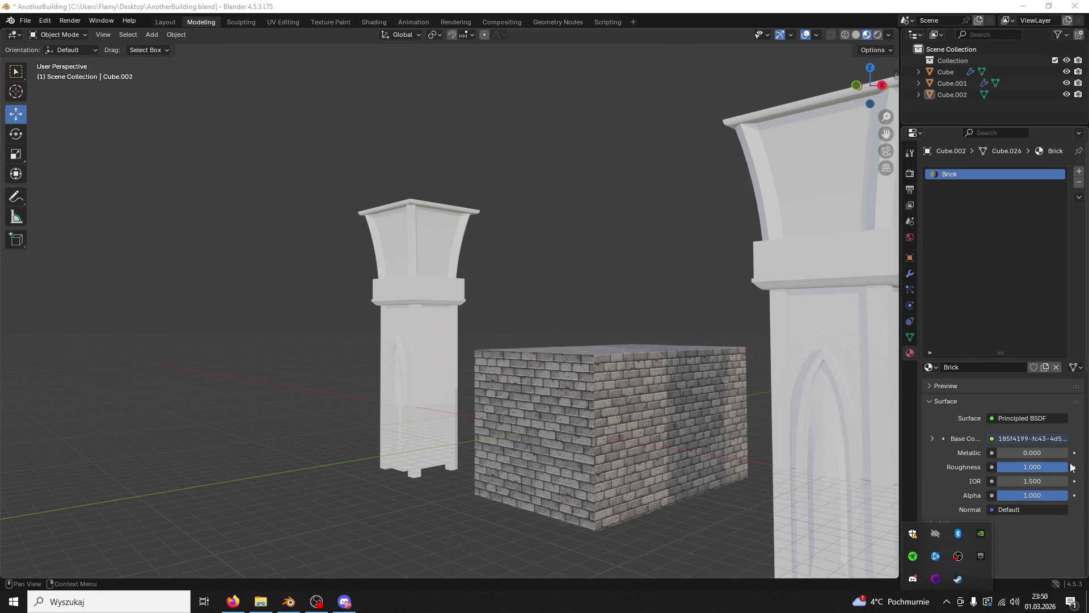
left_click_drag(737, 441, 785, 445)
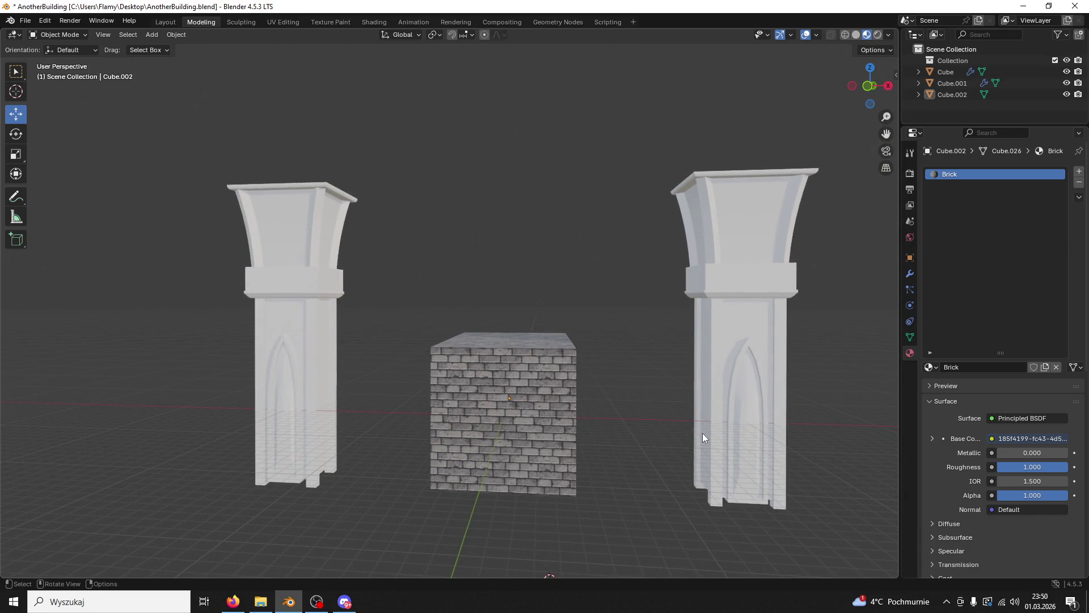
left_click_drag(630, 439, 579, 467)
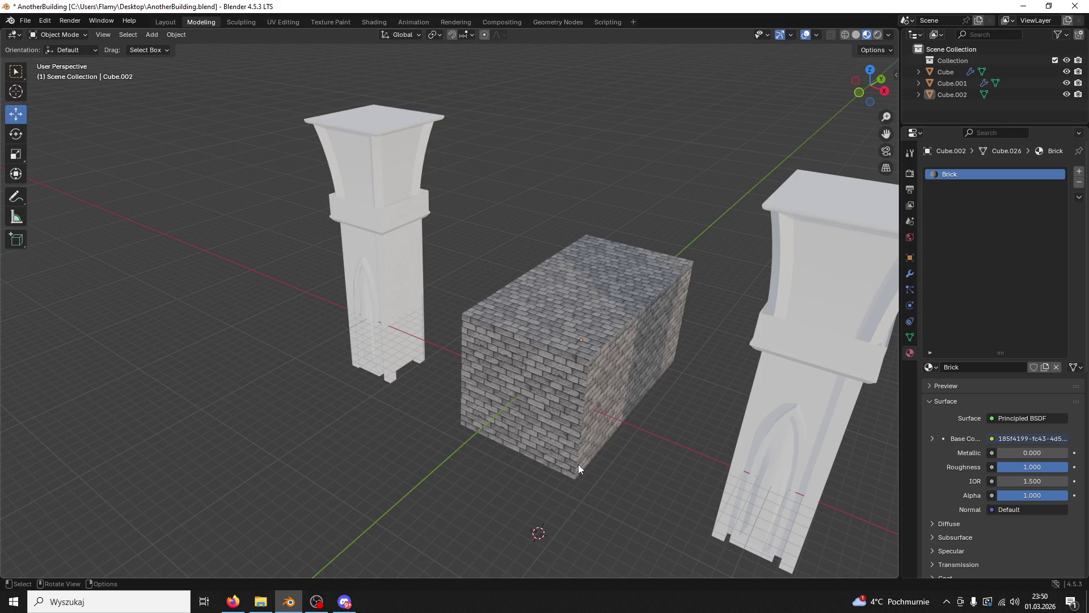
left_click_drag(564, 406, 624, 406)
Step: In Edit Mode, subdivide the box's front top edge at its midpoint
left_click(57, 35)
left_click(62, 62)
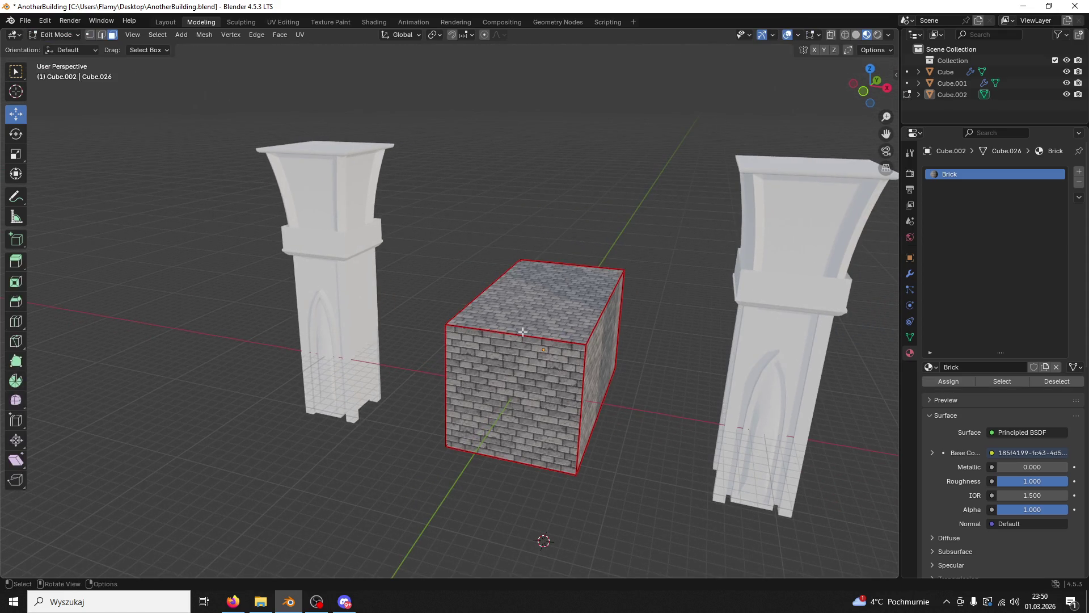
left_click(523, 331)
left_click(103, 36)
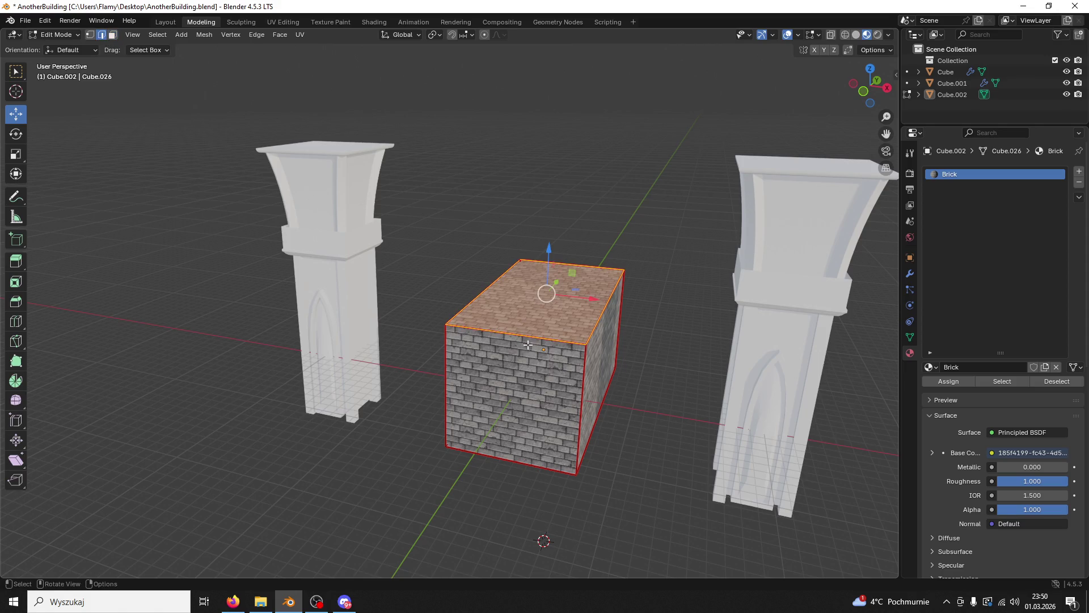
left_click(528, 345)
key("ctrl+e")
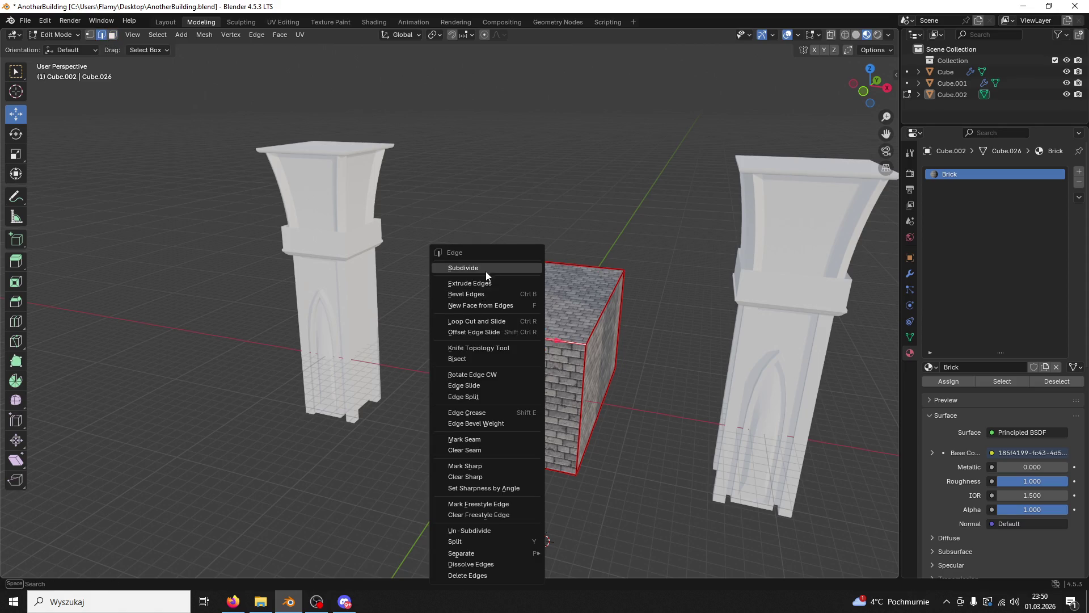
left_click(463, 268)
Step: Try pulling the front midpoint vertex up into a peak, then undo it
left_click(90, 36)
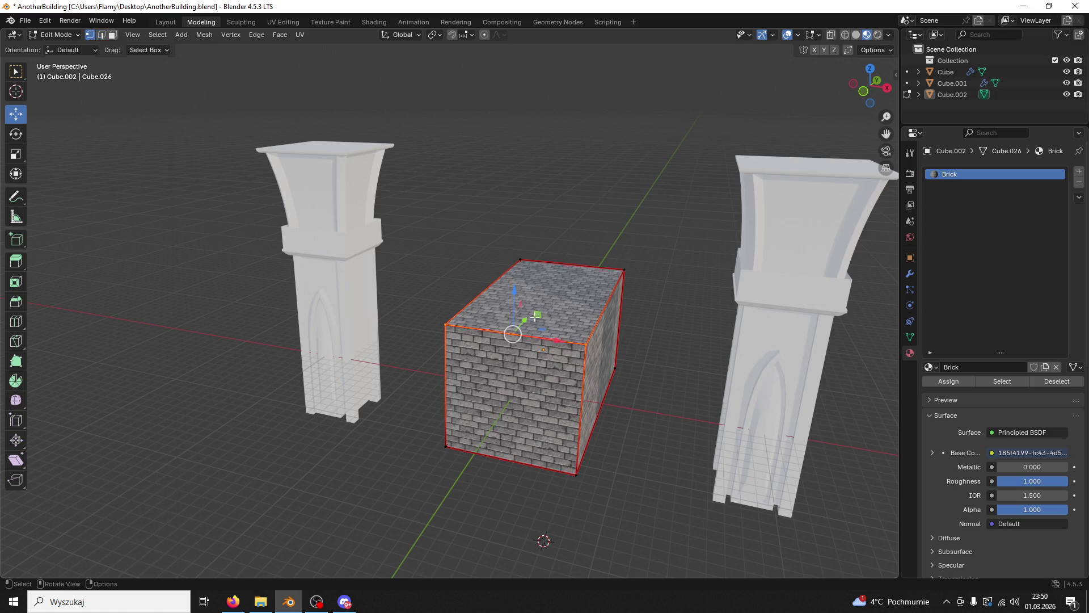
left_click_drag(516, 296, 507, 182)
left_click_drag(506, 182, 532, 267)
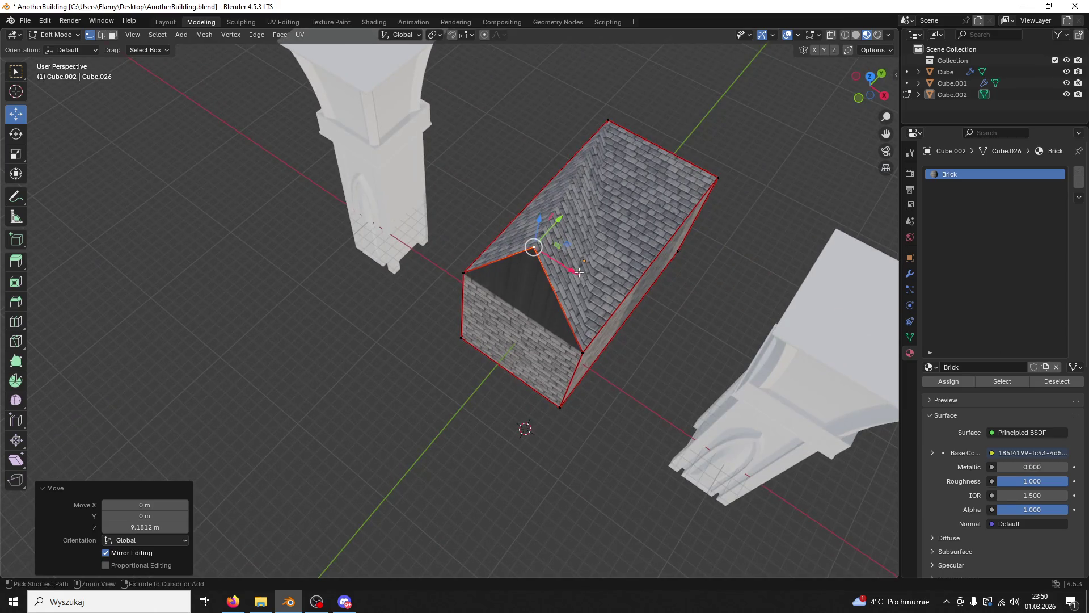
key("ctrl+z")
Step: Subdivide the box's back top edge and select its new midpoint vertex
left_click(105, 36)
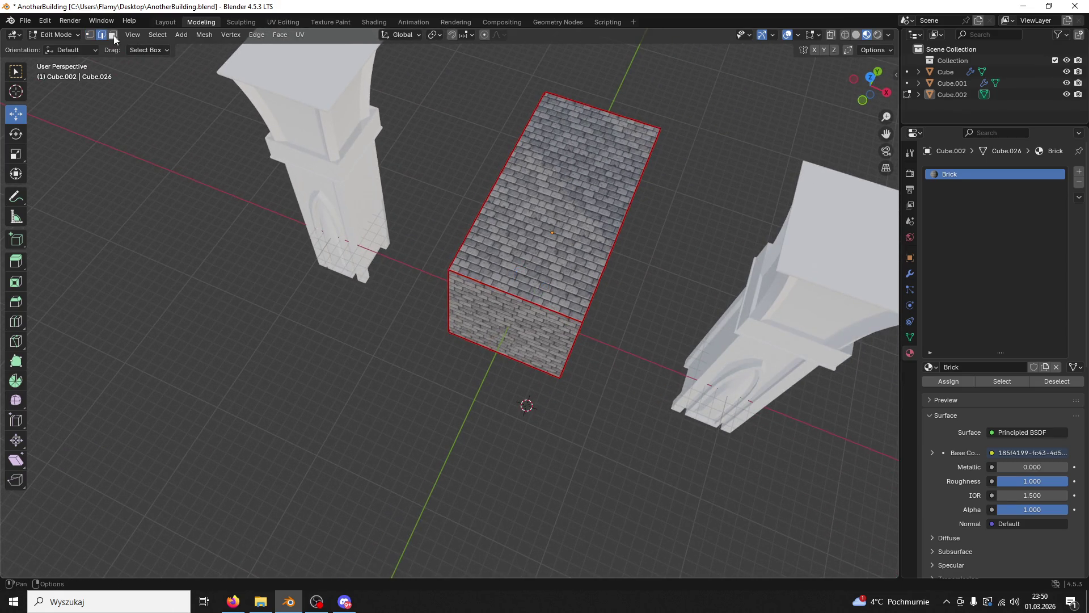
left_click(603, 111)
key("ctrl+e")
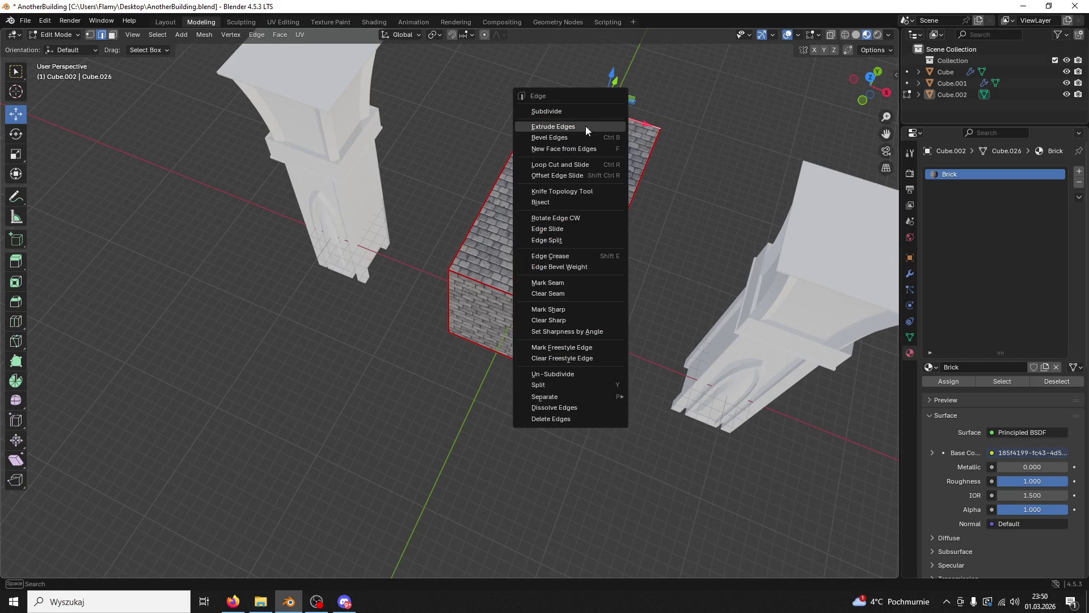
left_click(568, 111)
left_click(630, 120)
left_click(90, 35)
left_click(602, 110)
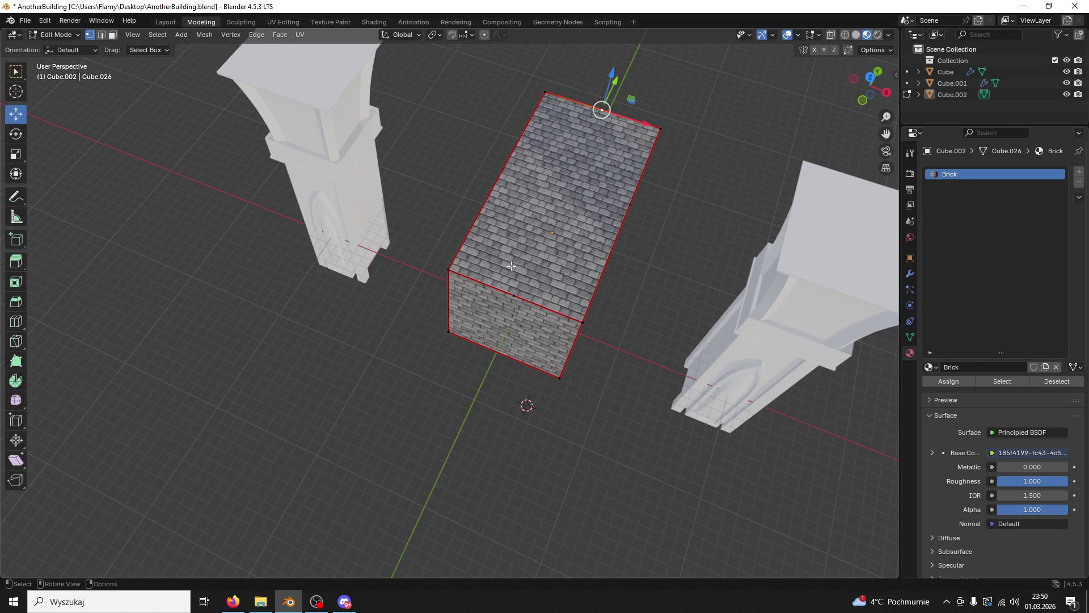
Step: Raise the midpoint vertices along Z into a gable peak, then undo it
left_click(514, 296)
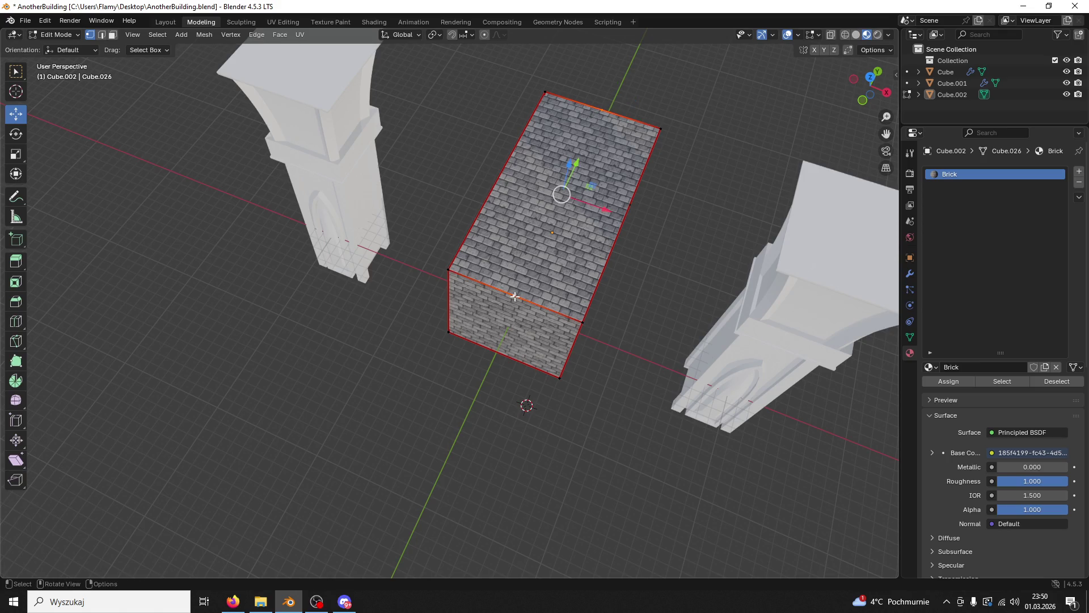
left_click(583, 318)
left_click(510, 296)
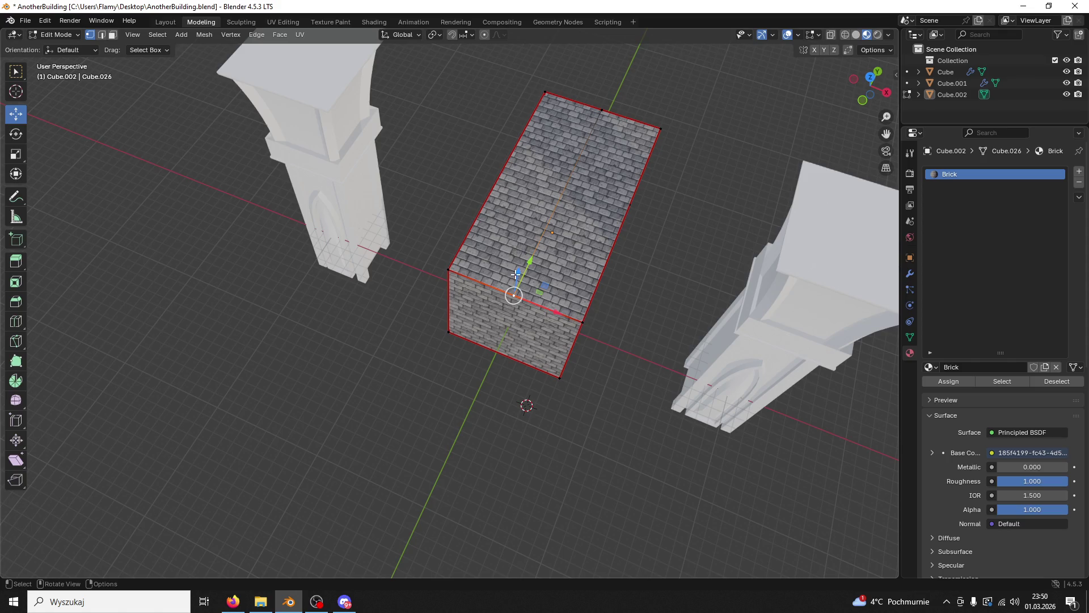
key("g")
key("z")
left_click(509, 204)
left_click_drag(509, 203, 537, 351)
key("ctrl+z")
key("ctrl+z")
Step: Knife-cut a new edge lengthwise along the box's top face to the far end
left_click(536, 351)
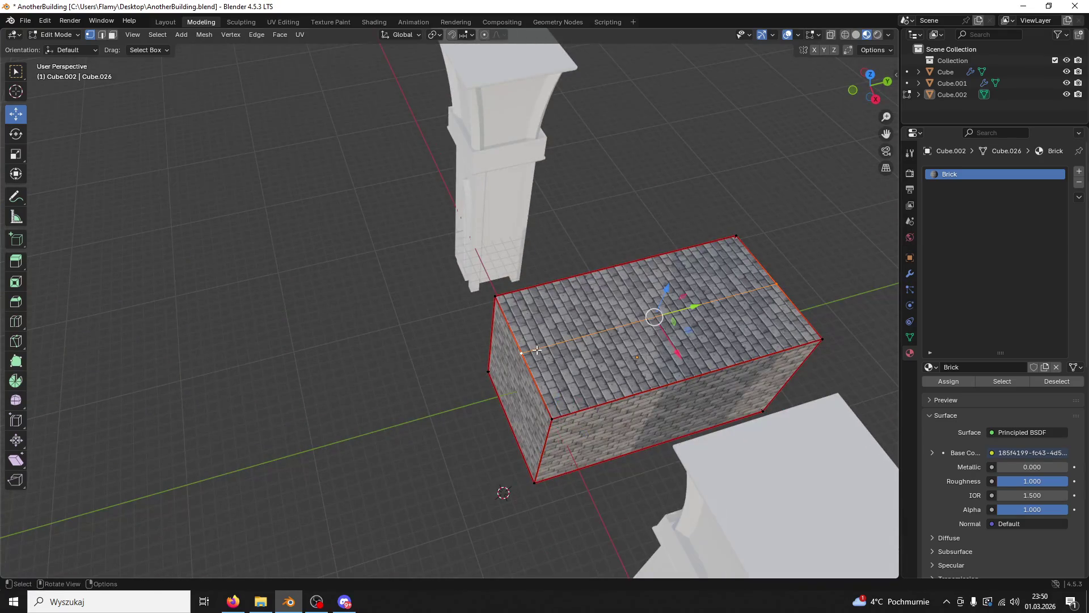
key("k")
left_click(521, 352)
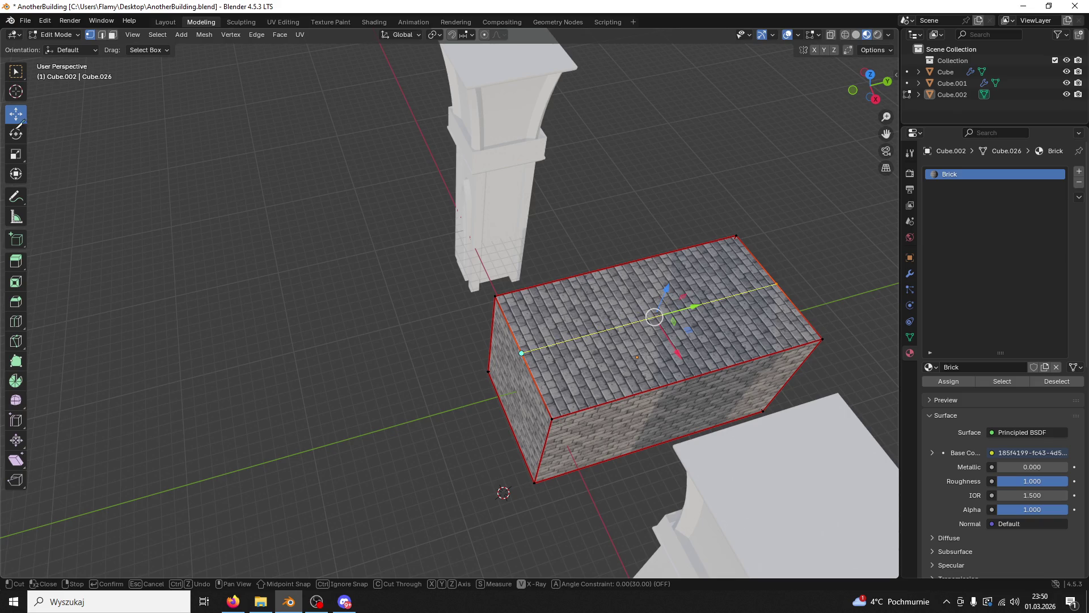
key("Return")
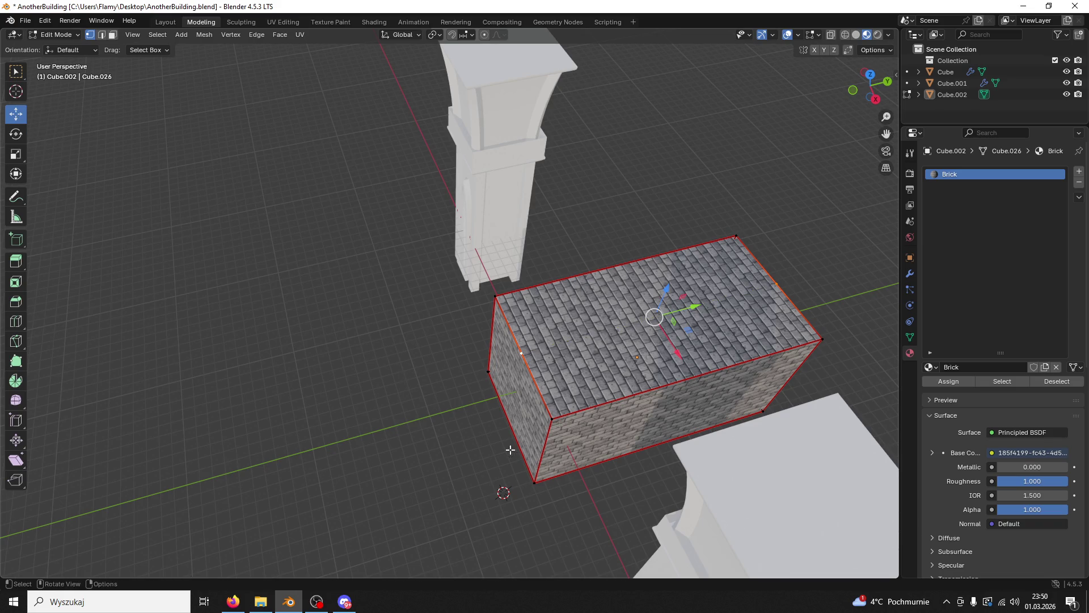
key("k")
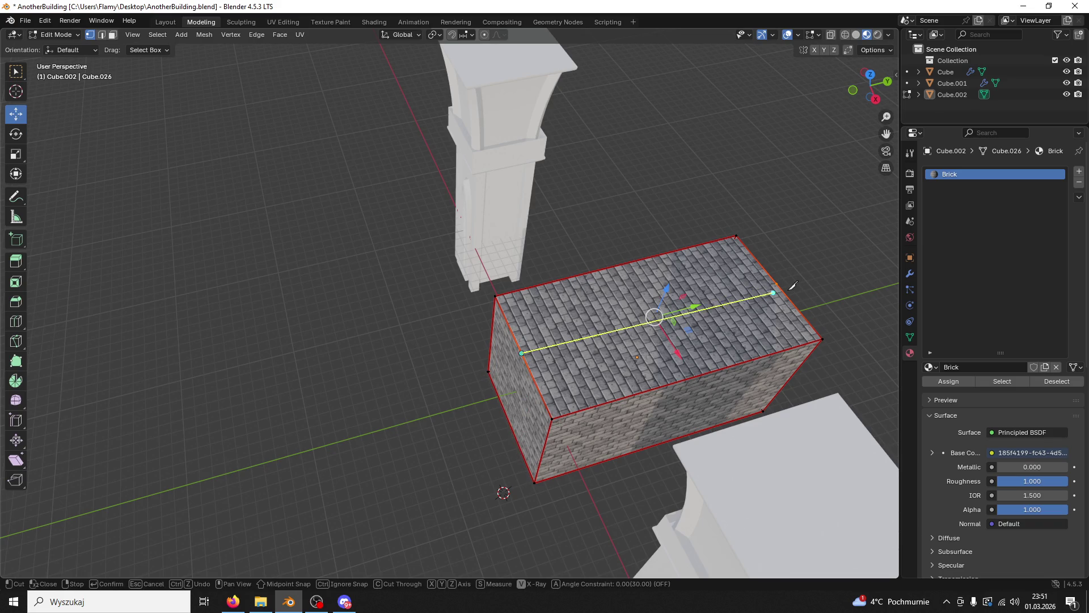
left_click(770, 284)
key("Return")
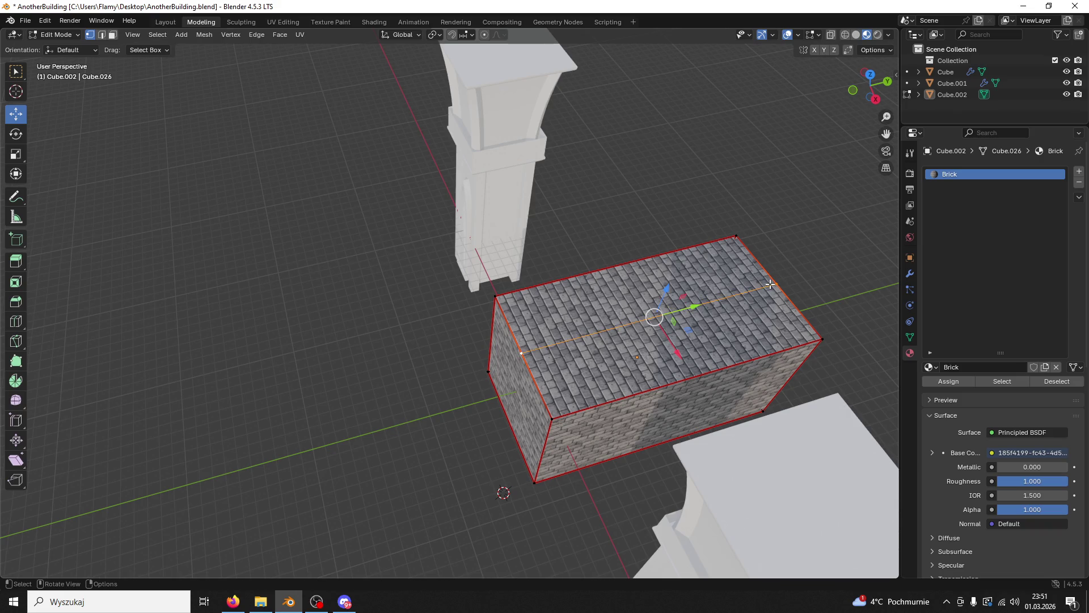
Step: Raise the new top edge 8.7213 m into a roof ridge and inspect it
left_click(103, 35)
left_click_drag(656, 298, 667, 230)
left_click_drag(668, 229, 754, 190)
left_click_drag(775, 183, 754, 211)
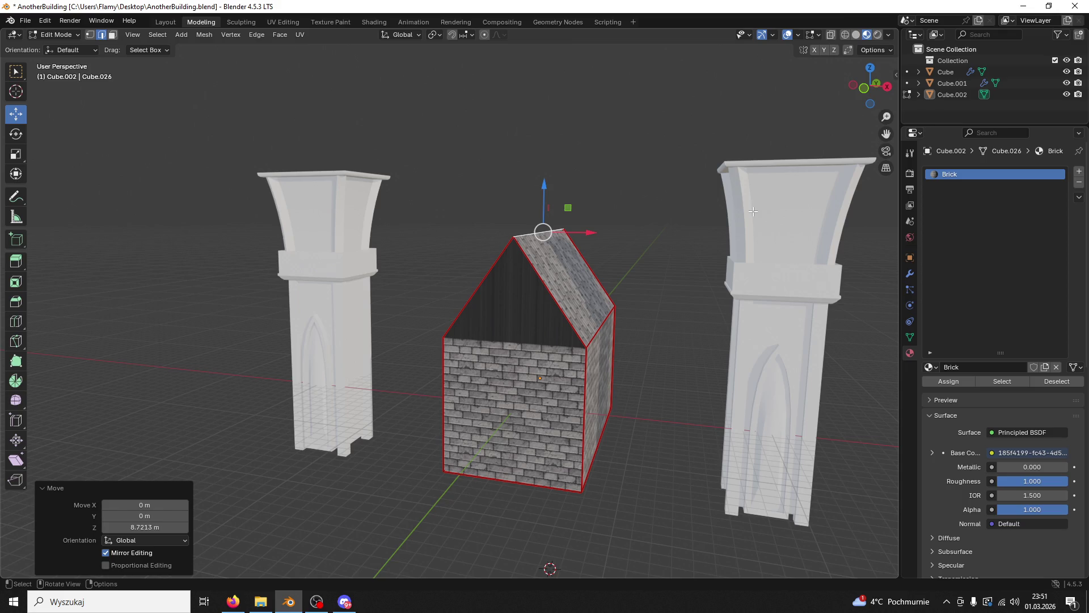
Step: Knife-cut across the front end wall between the left and right eave corners
left_click(533, 301)
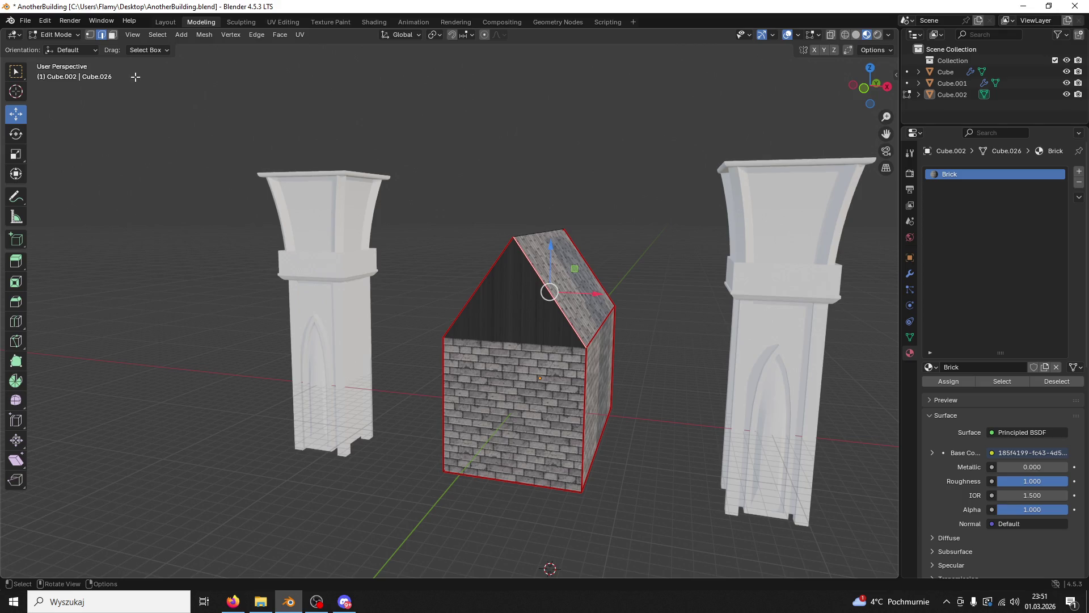
key("a")
left_click_drag(508, 324, 493, 340)
scroll("up", 3)
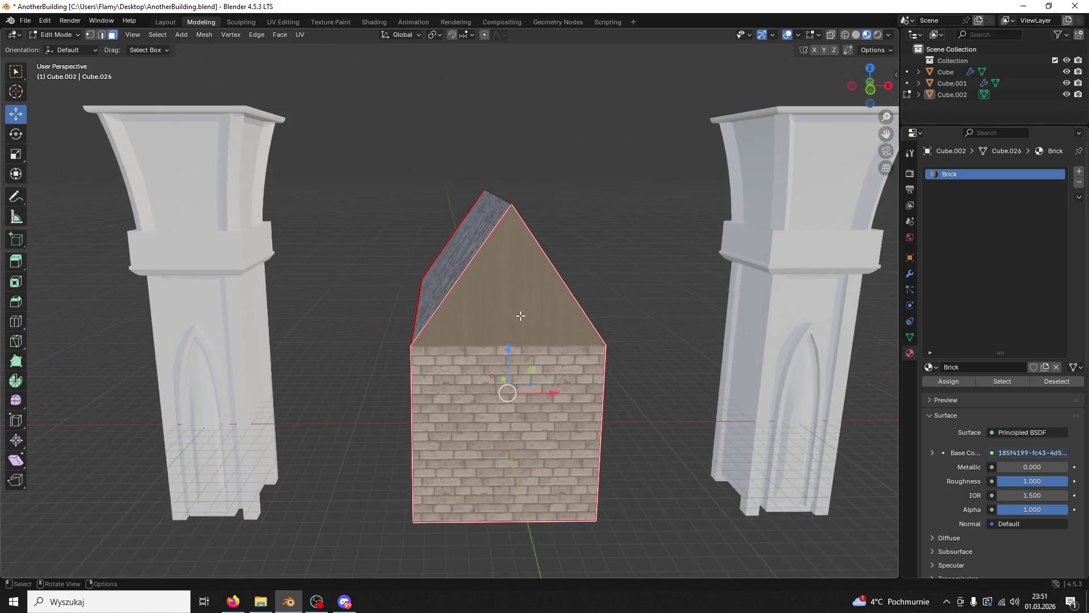
key("k")
left_click(398, 360)
left_click(661, 359)
key("Return")
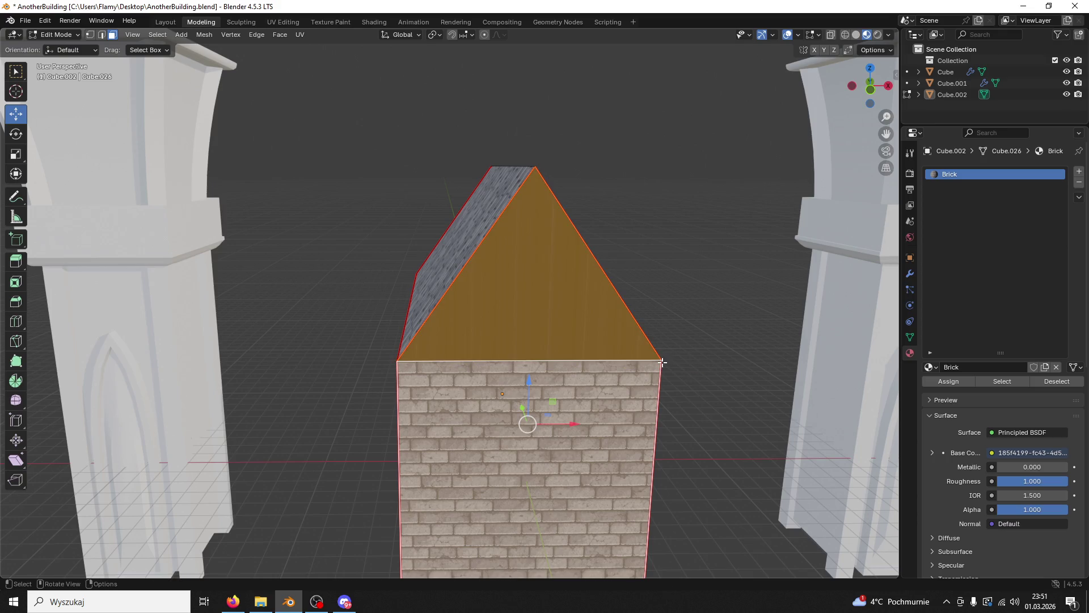
Step: Select the triangular gable face and switch to the UV Editing workspace
left_click(580, 309)
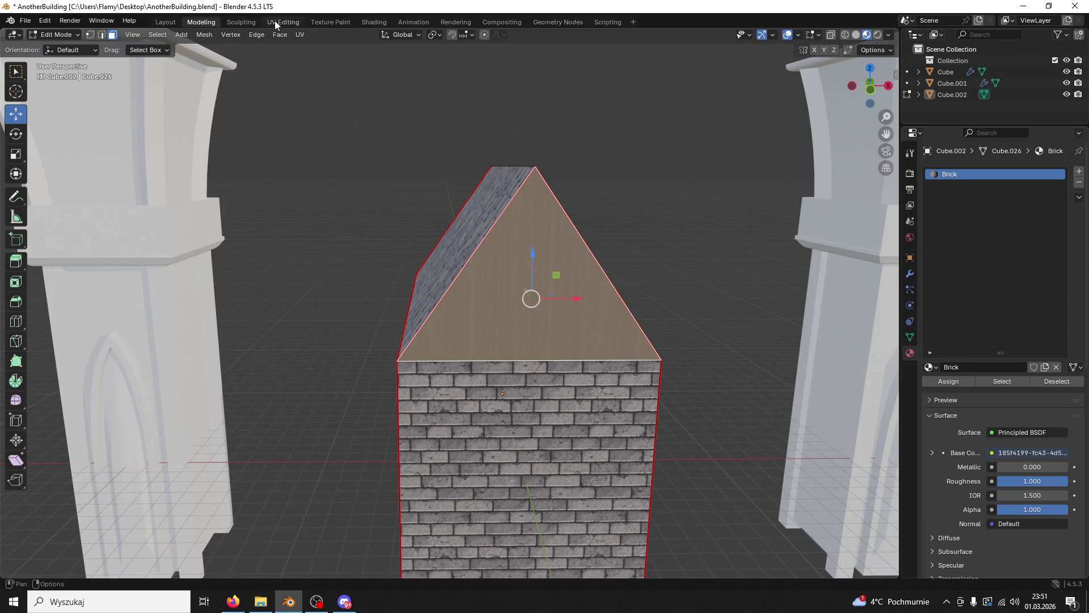
left_click(283, 22)
left_click(880, 275)
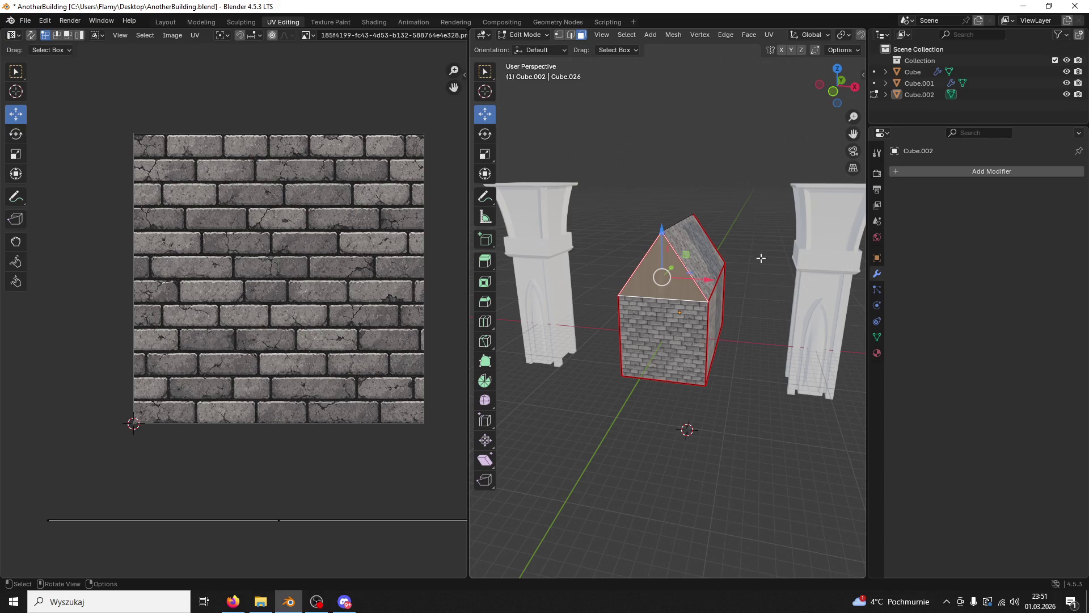
Step: Unwrap the gable triangle and rotate its UVs 90 degrees
key("u")
left_click(654, 304)
scroll("up", 3)
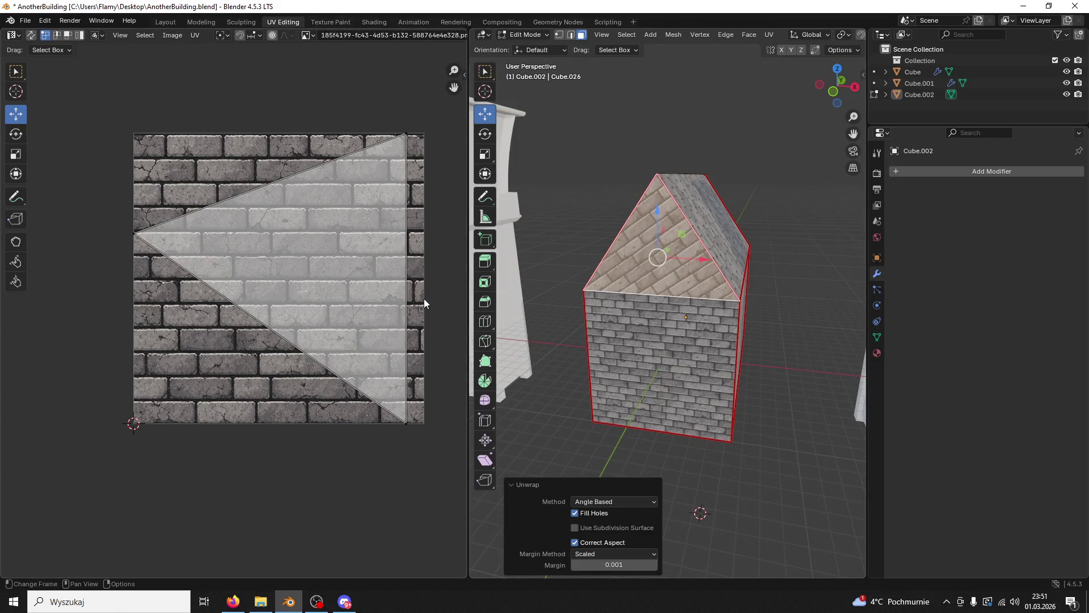
type("ar90")
key("Return")
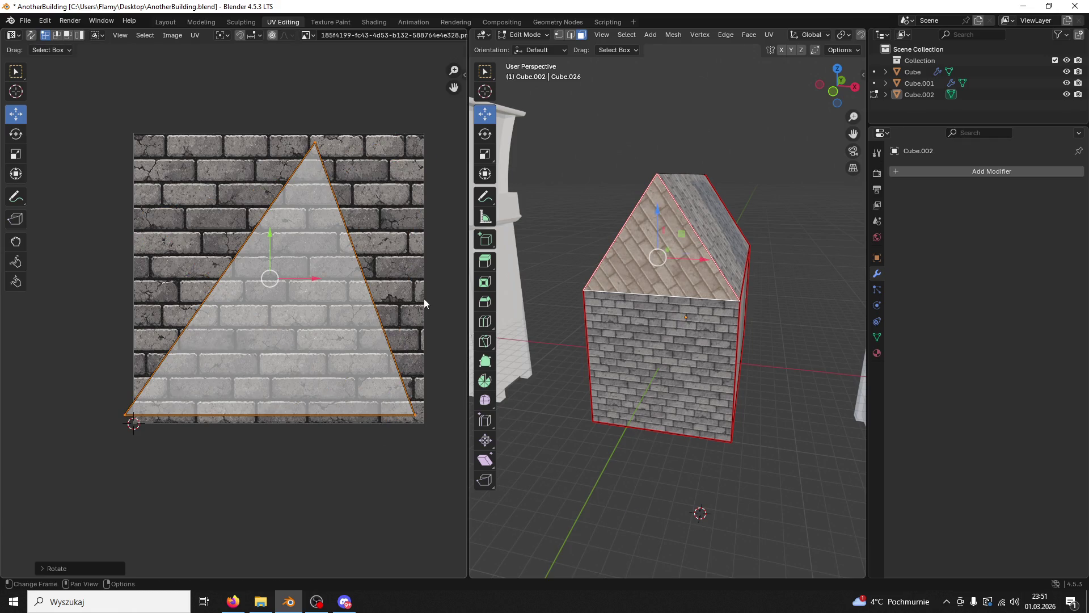
left_click_drag(590, 296, 626, 292)
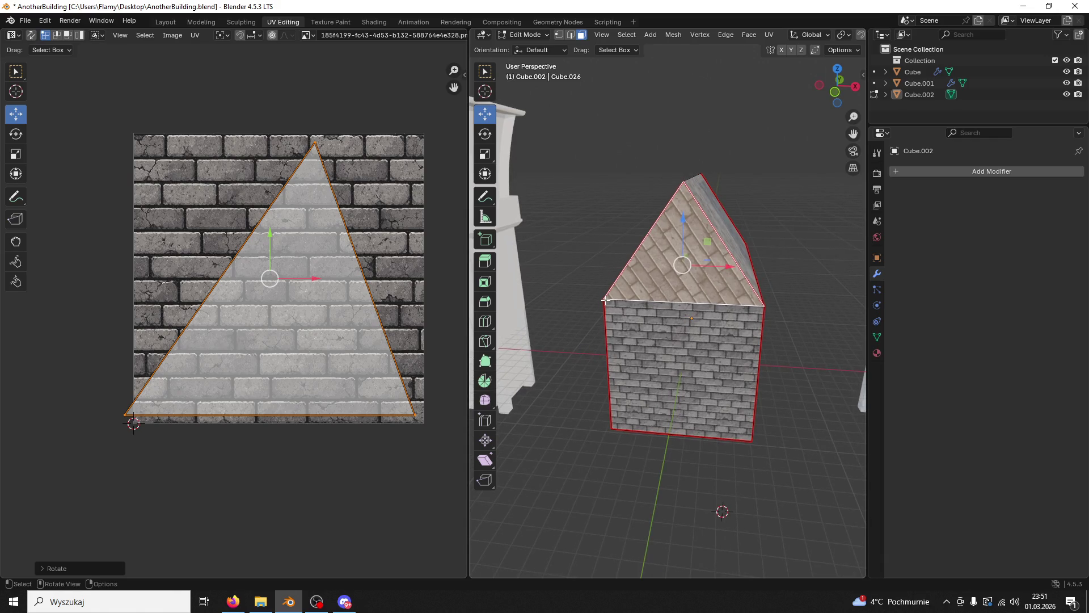
Step: Re-unwrap the gable with Conformal, then back with Angle Based
key("u")
left_click(594, 307)
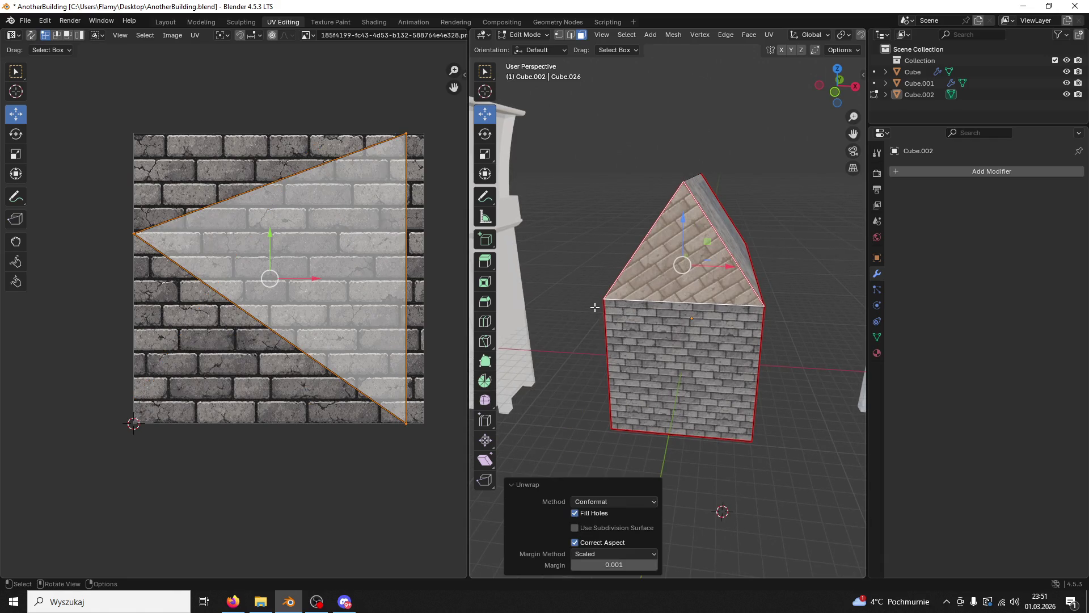
left_click_drag(626, 305, 723, 274)
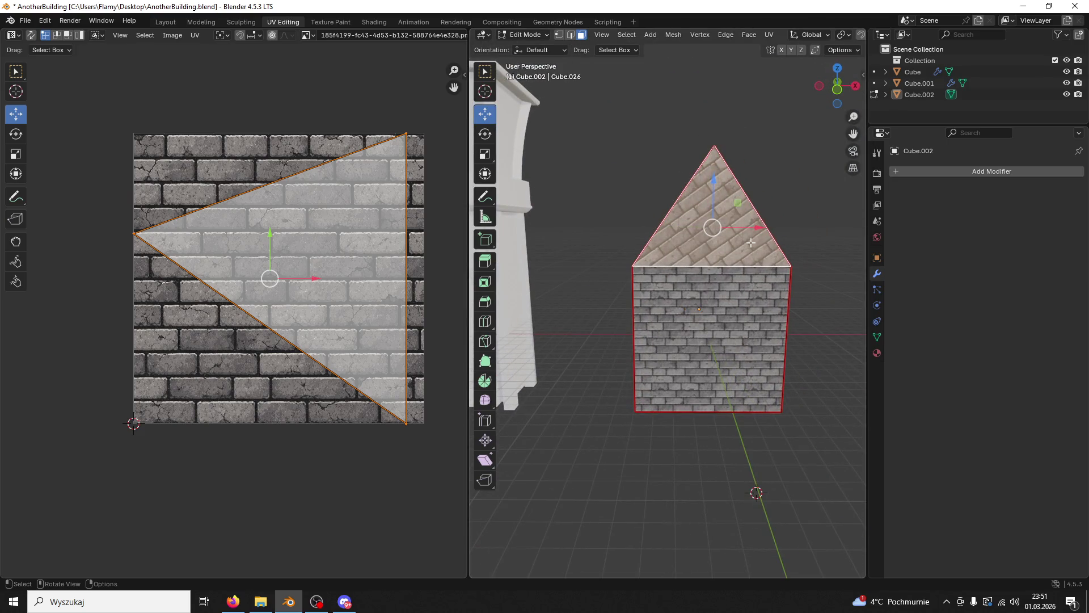
key("u")
left_click(738, 231)
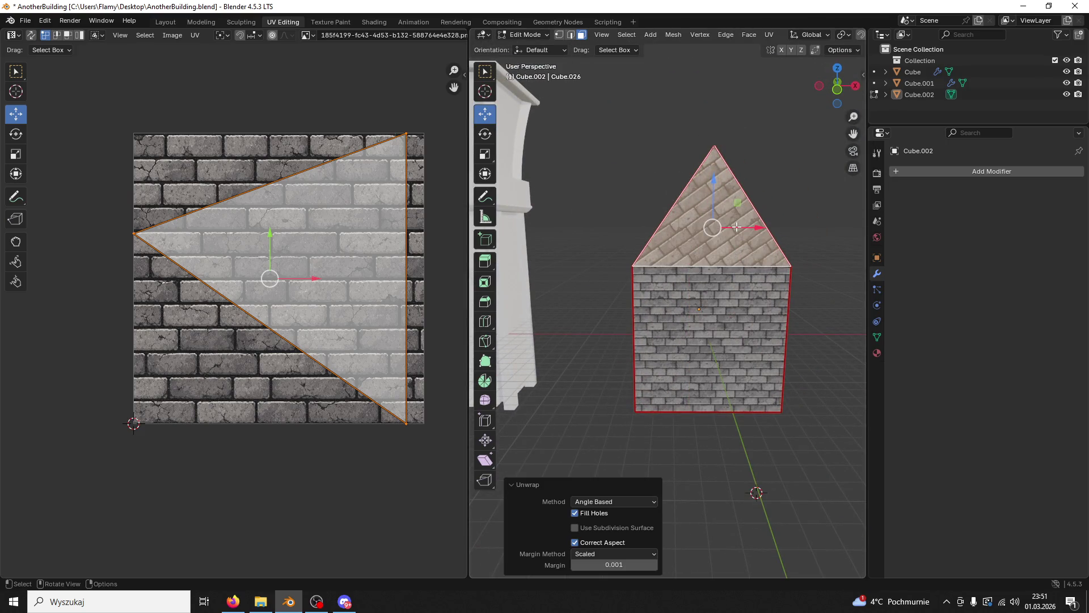
Step: In Front Orthographic view, rotate the UV triangle 90 degrees upright
left_click(839, 95)
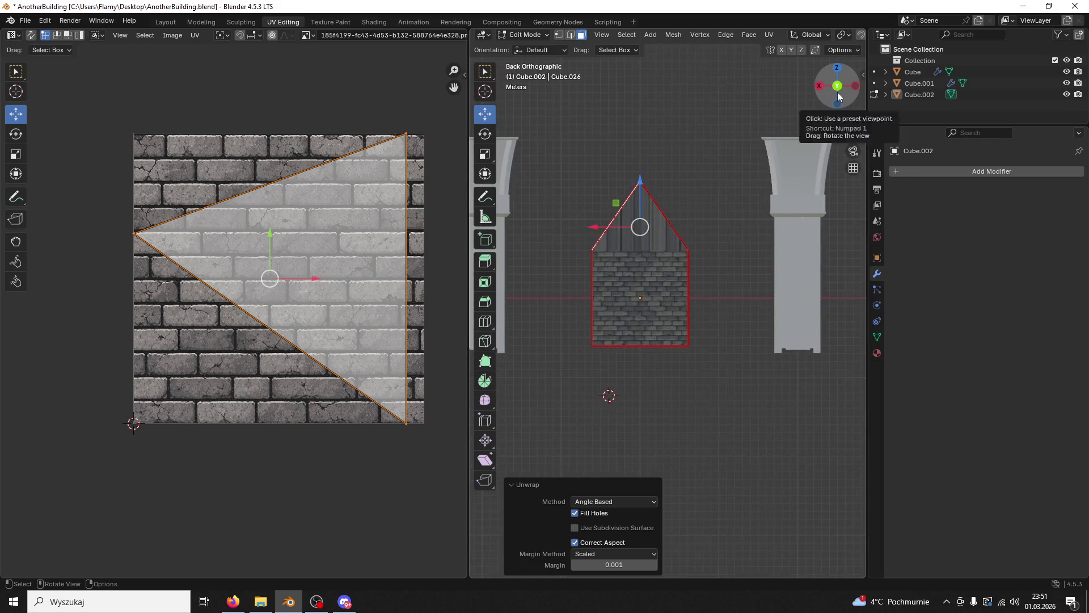
key("KP_5")
key("u")
left_click(697, 243)
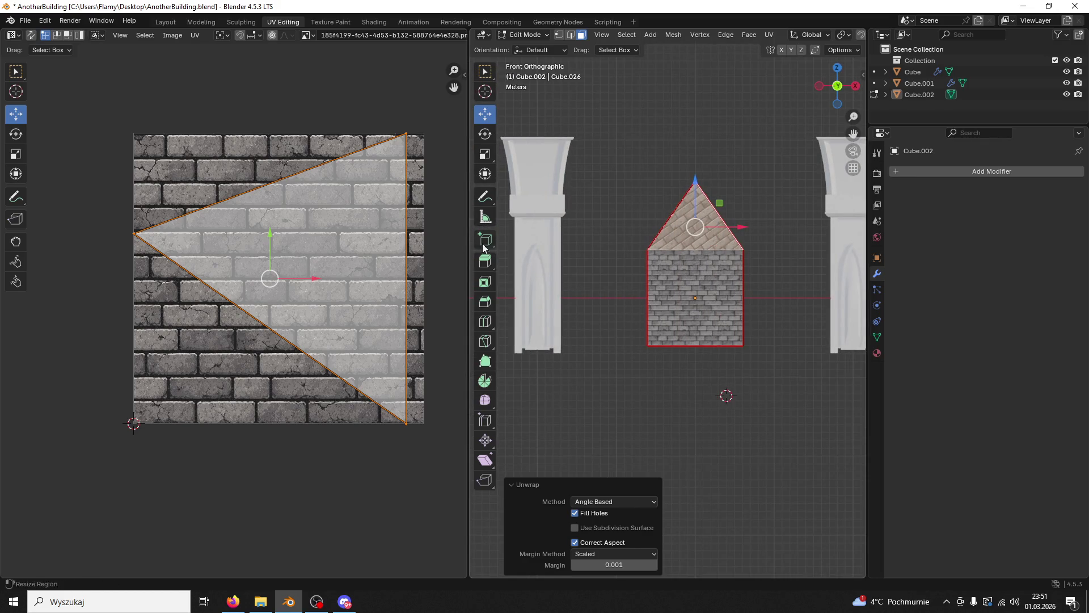
type("r90")
key("Return")
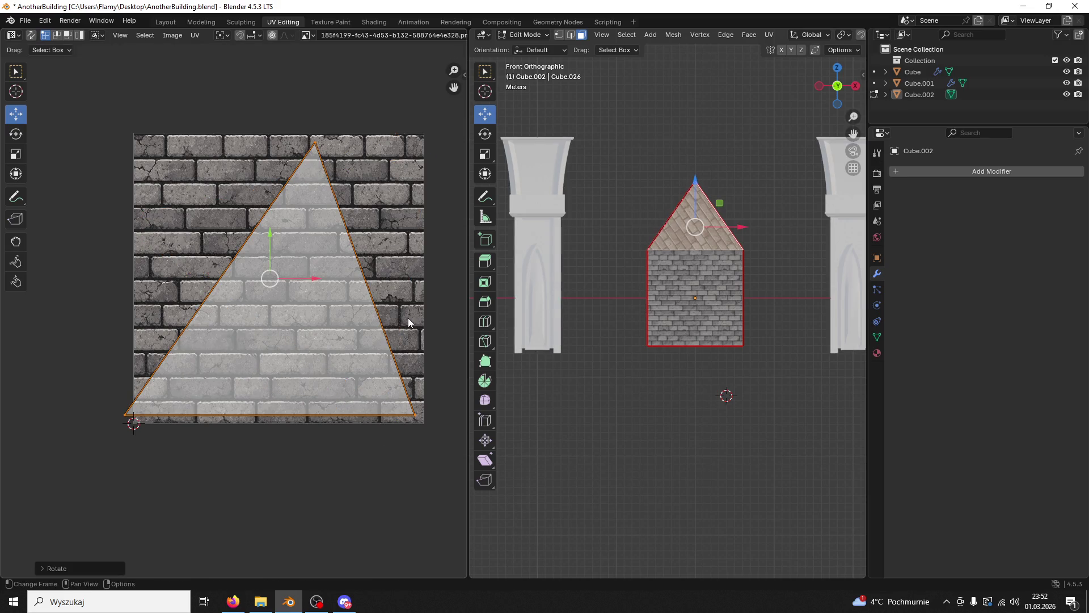
Step: Reposition the UV triangle's apex and nudge the whole triangle slightly right
left_click(315, 144)
key("g")
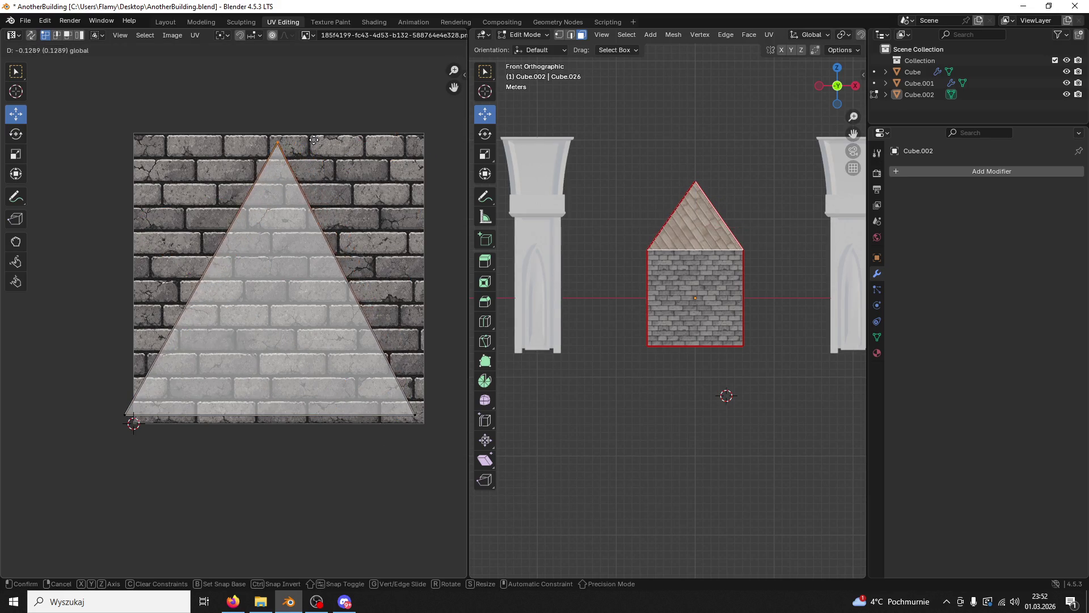
left_click(320, 146)
key("a")
left_click_drag(324, 280, 326, 278)
left_click(326, 278)
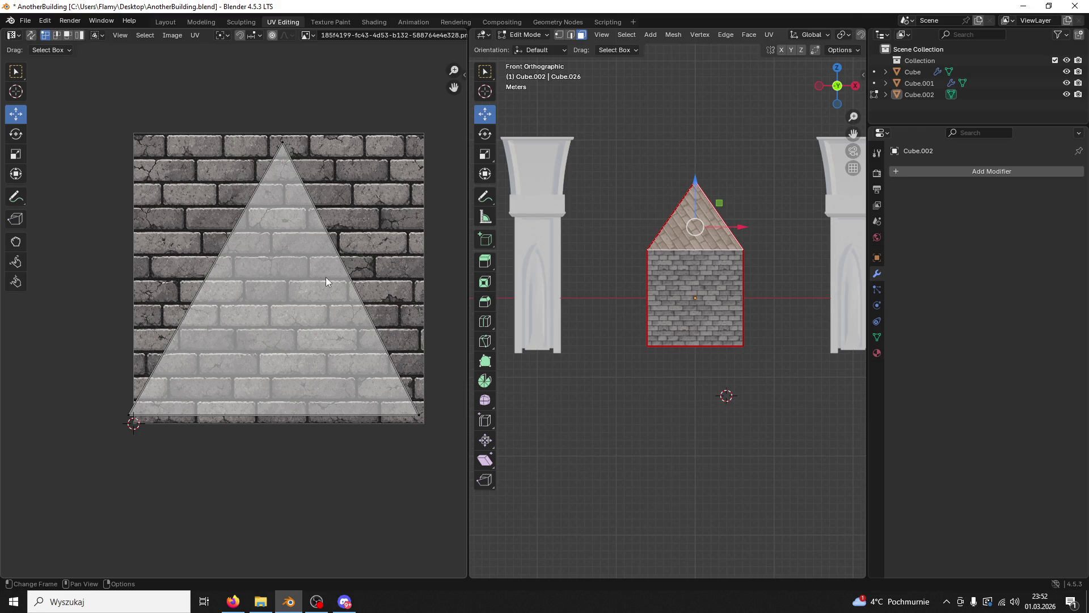
Step: Reselect the gable face and rotate its UVs by two 90-degree turns
left_click_drag(524, 274, 663, 304)
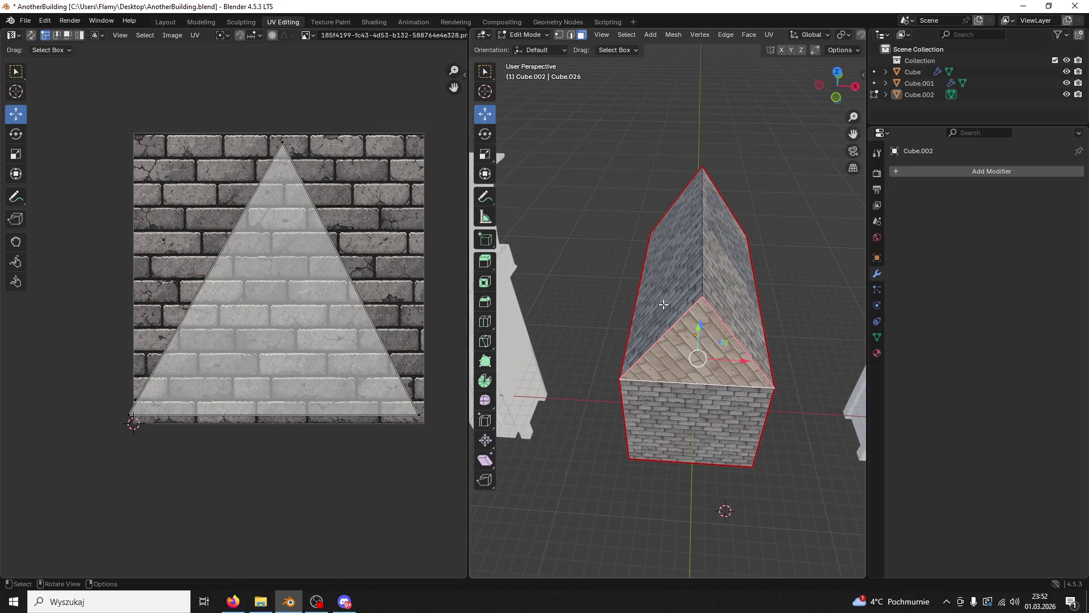
left_click_drag(688, 127, 698, 247)
left_click(703, 227)
left_click(601, 304)
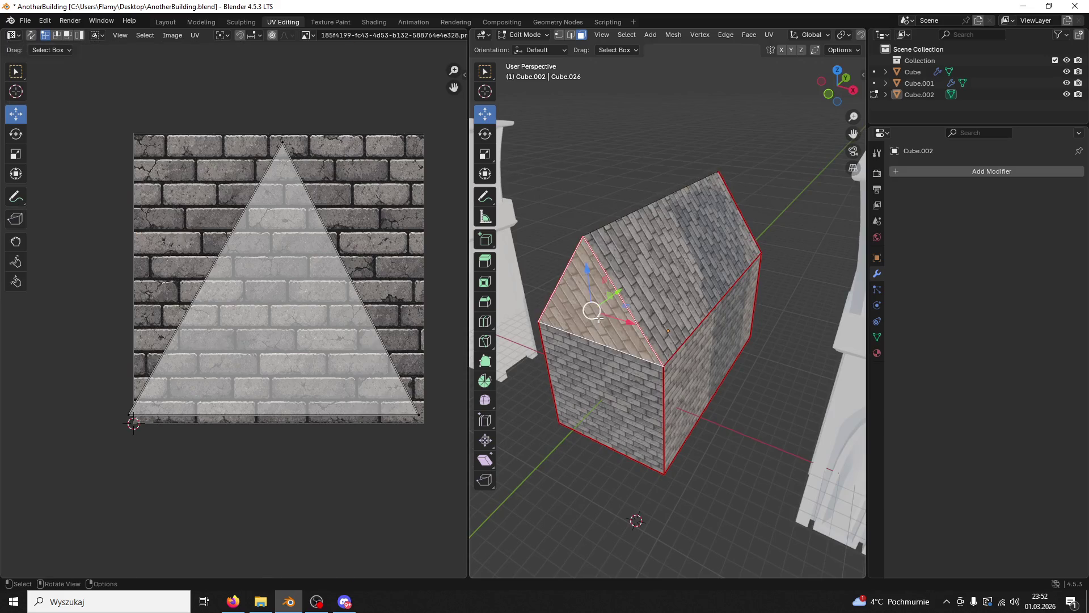
left_click_drag(601, 304, 653, 301)
type("r")
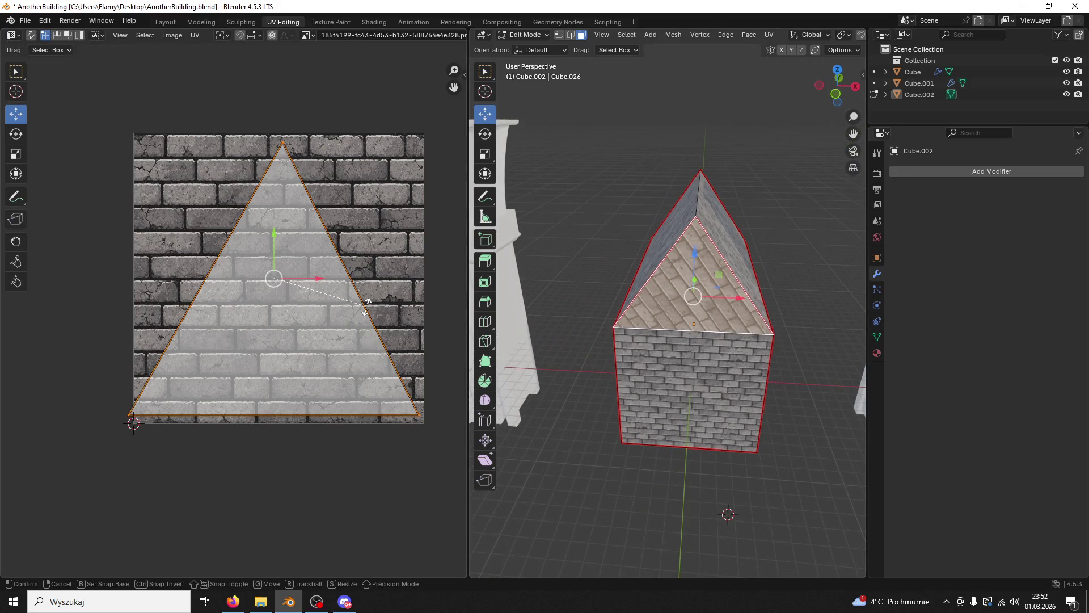
type("90")
key("Return")
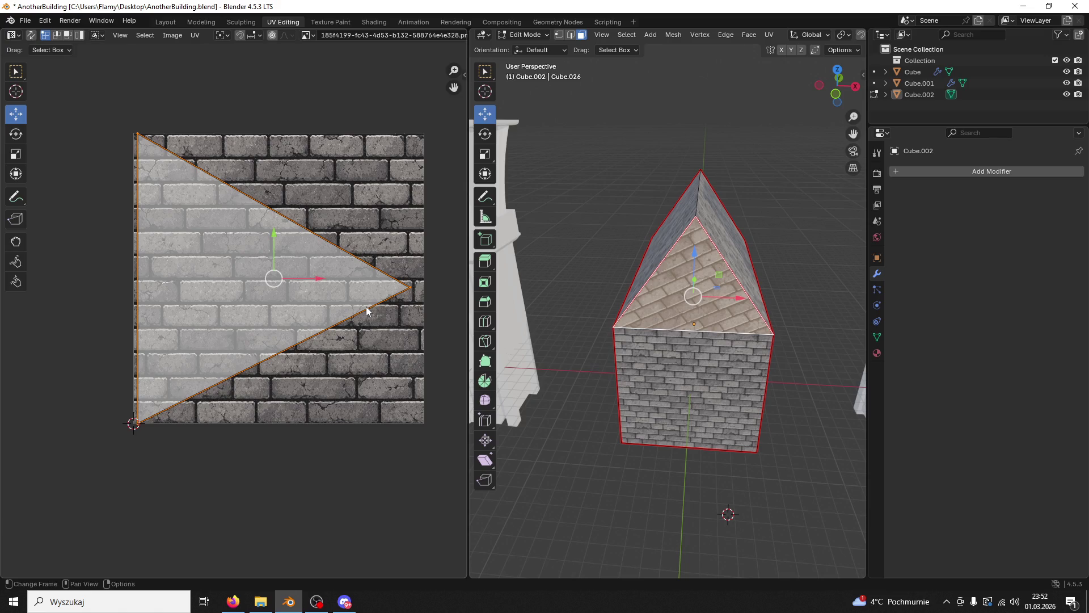
type("r")
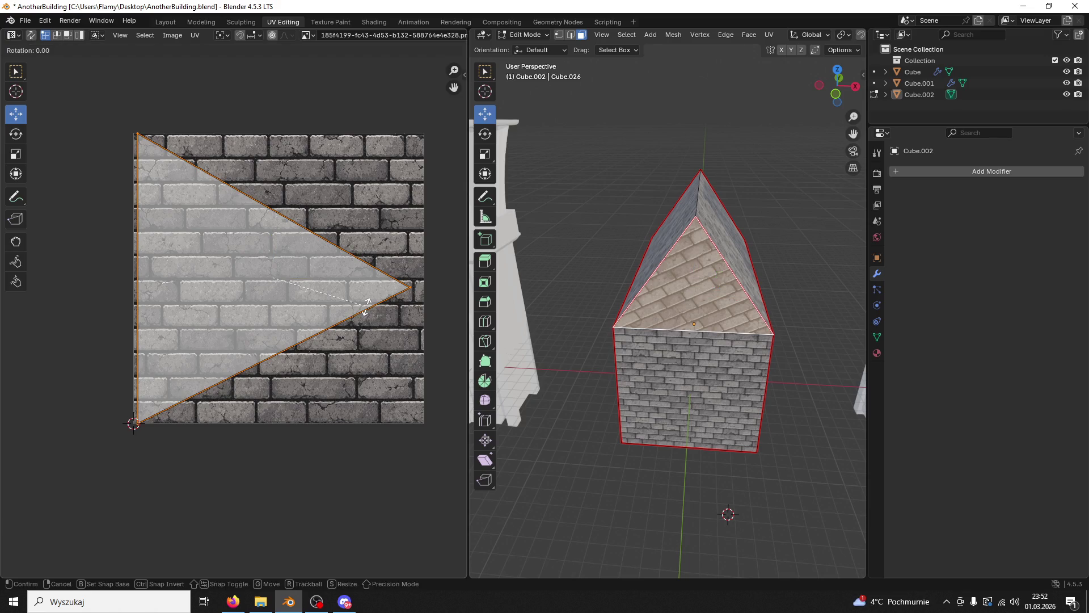
type("90")
key("Return")
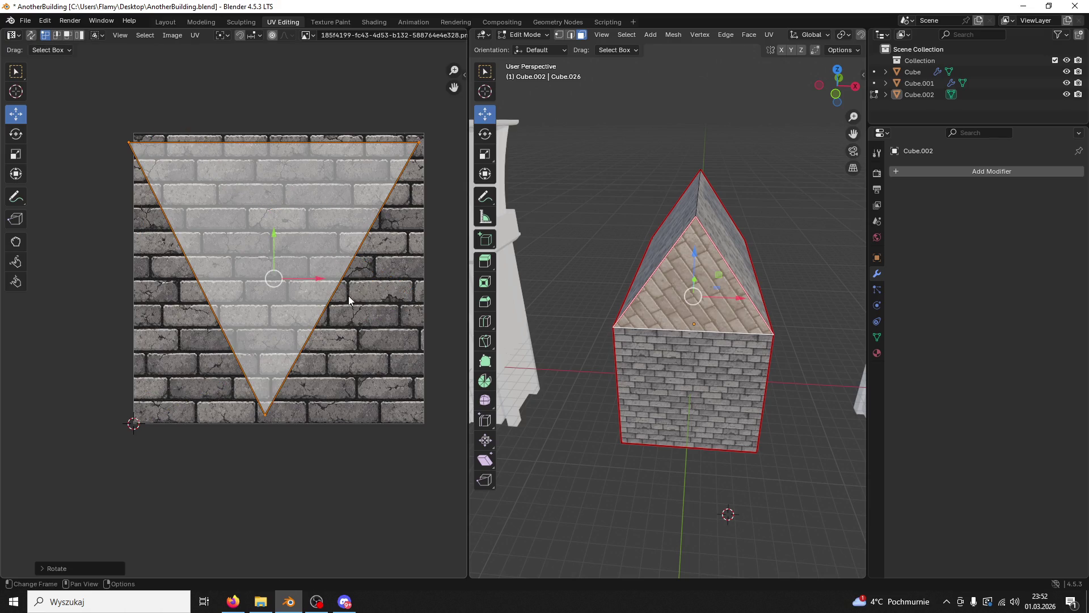
Step: Pull the right UV point down and move the left point to top centre
left_click(263, 417)
left_click_drag(264, 417, 265, 328)
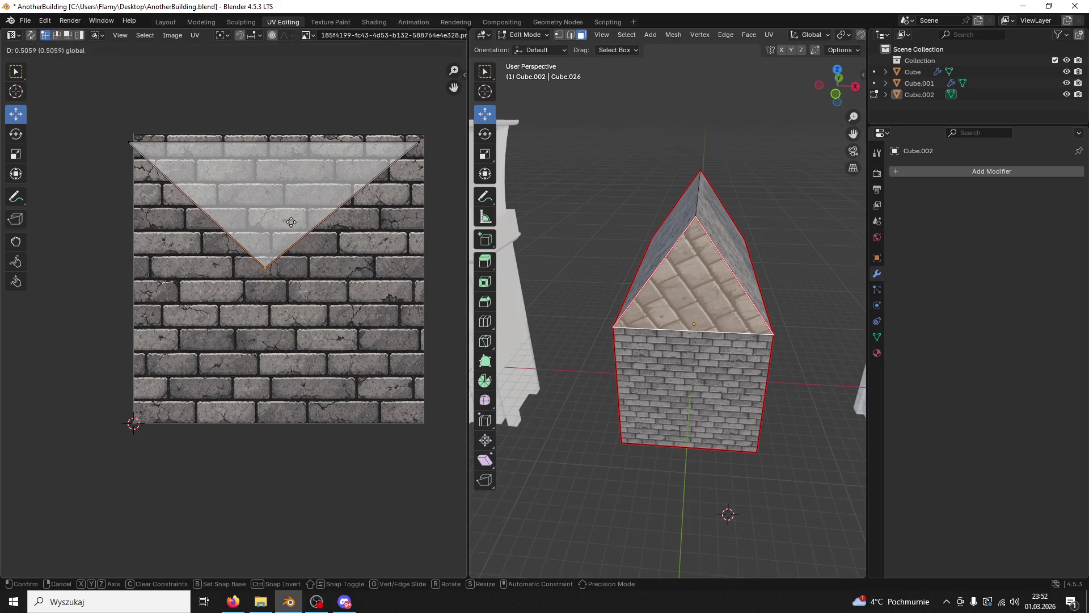
key("ctrl+z")
left_click(421, 144)
left_click_drag(420, 99, 432, 384)
left_click(128, 143)
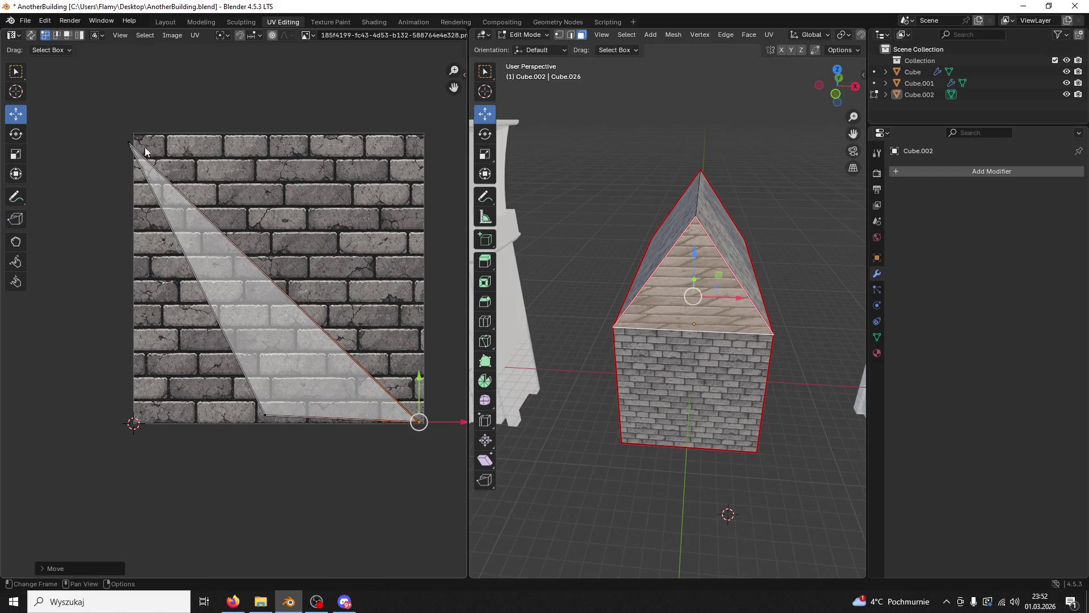
left_click_drag(176, 143, 396, 156)
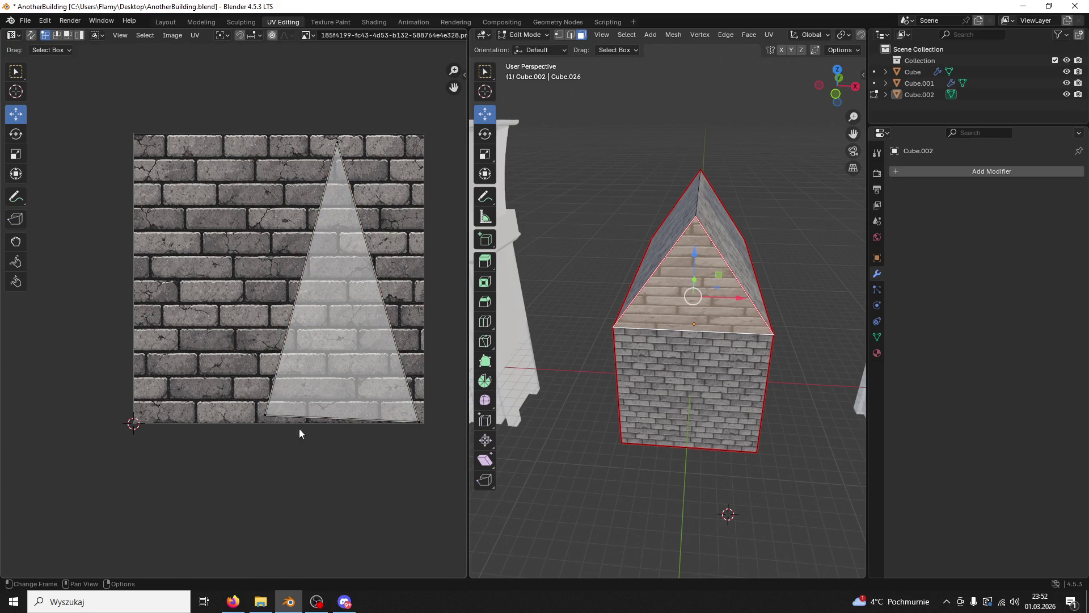
key("alt+Tab")
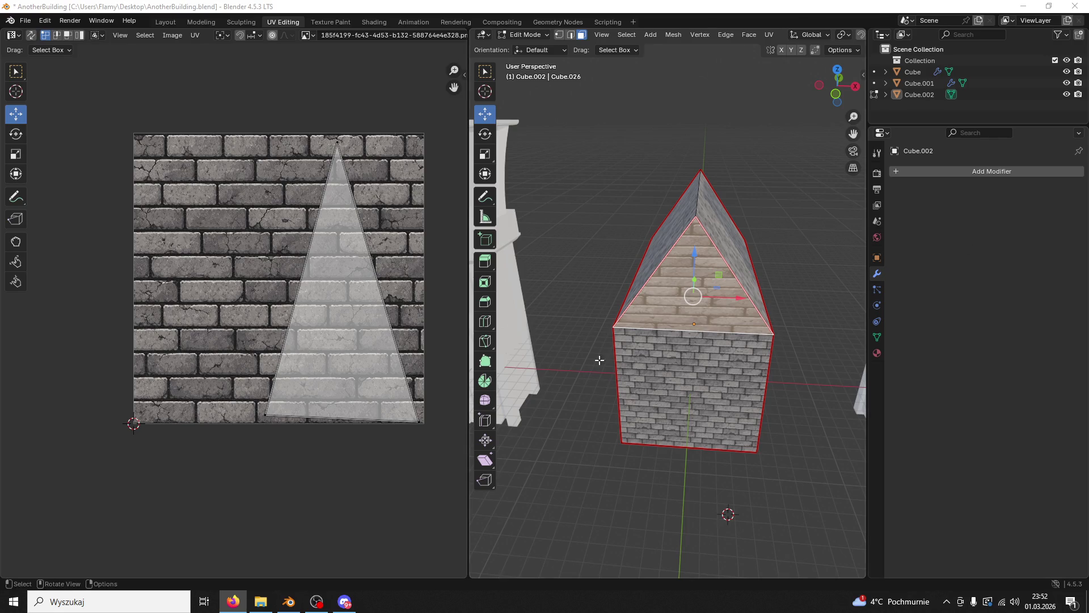
key("alt+Tab")
Step: Flatten the triangle's bottom UV edge (scale Y 0) and widen it to full texture width
left_click(264, 413)
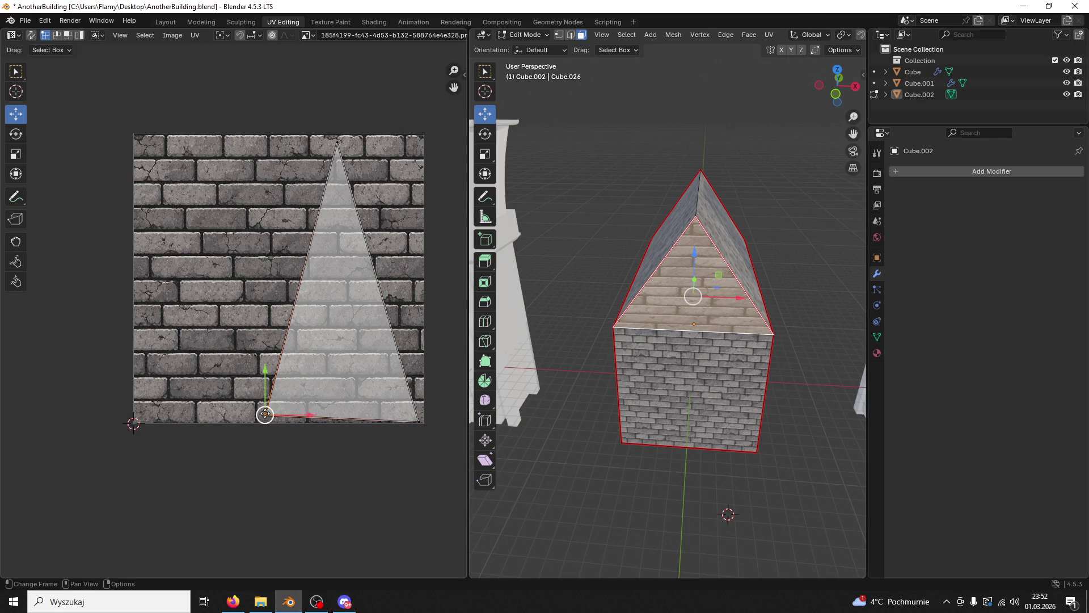
left_click(420, 420)
key("s")
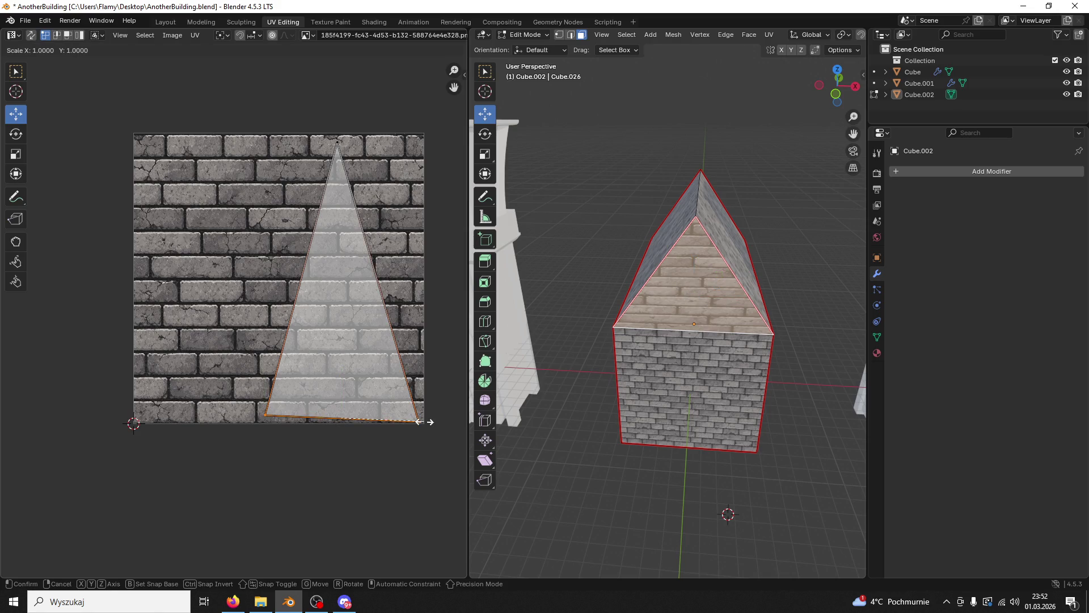
key("y")
key("0")
key("Return")
left_click_drag(387, 420, 325, 423)
key("s")
key("x")
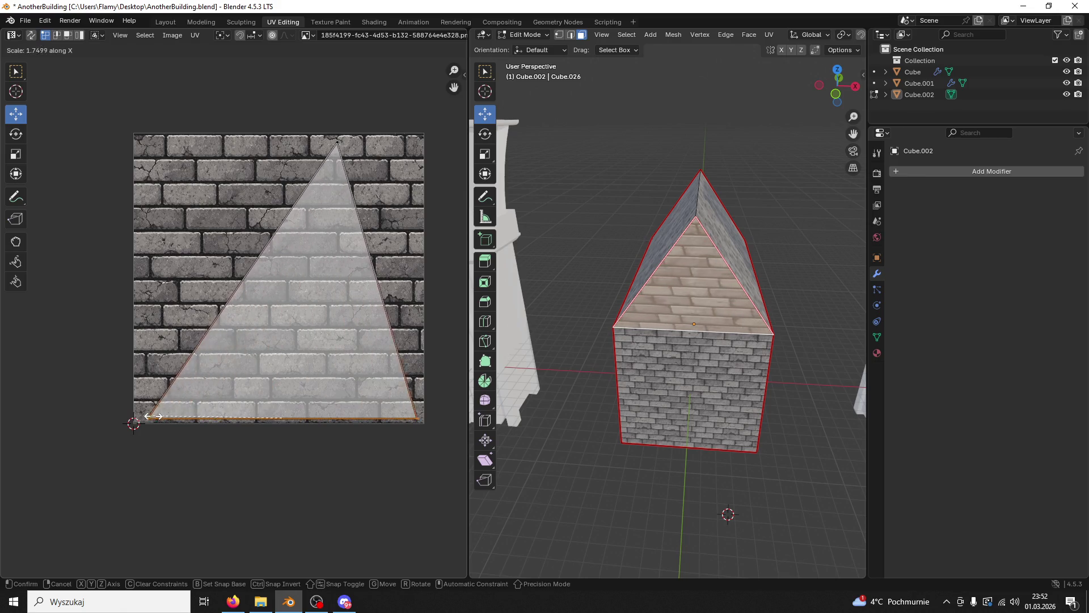
left_click(157, 424)
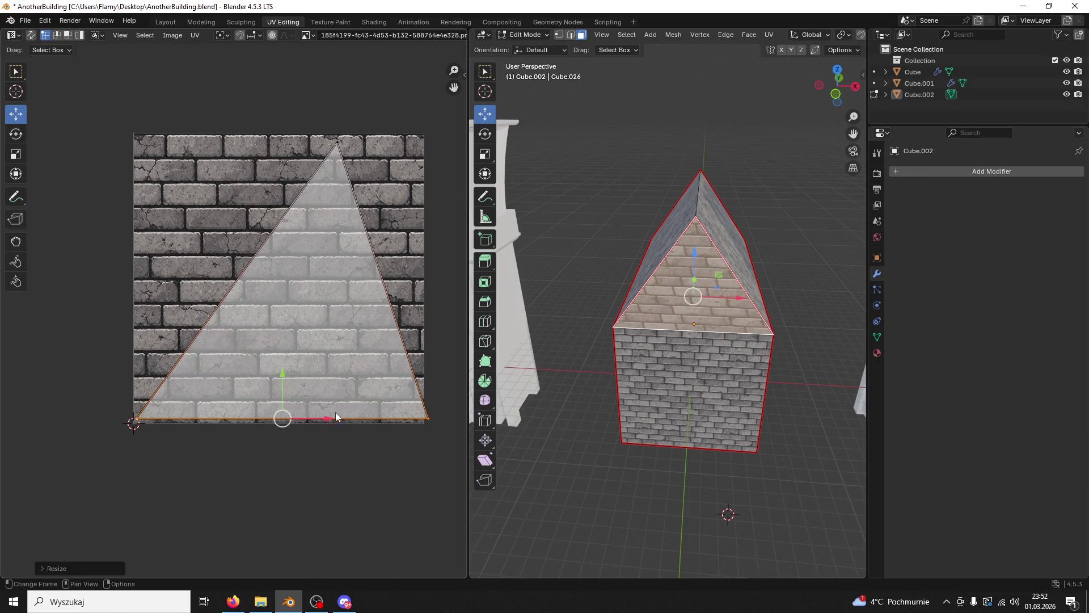
Step: Move the triangle's top UV corner to the centre and clear the selection
left_click(337, 143)
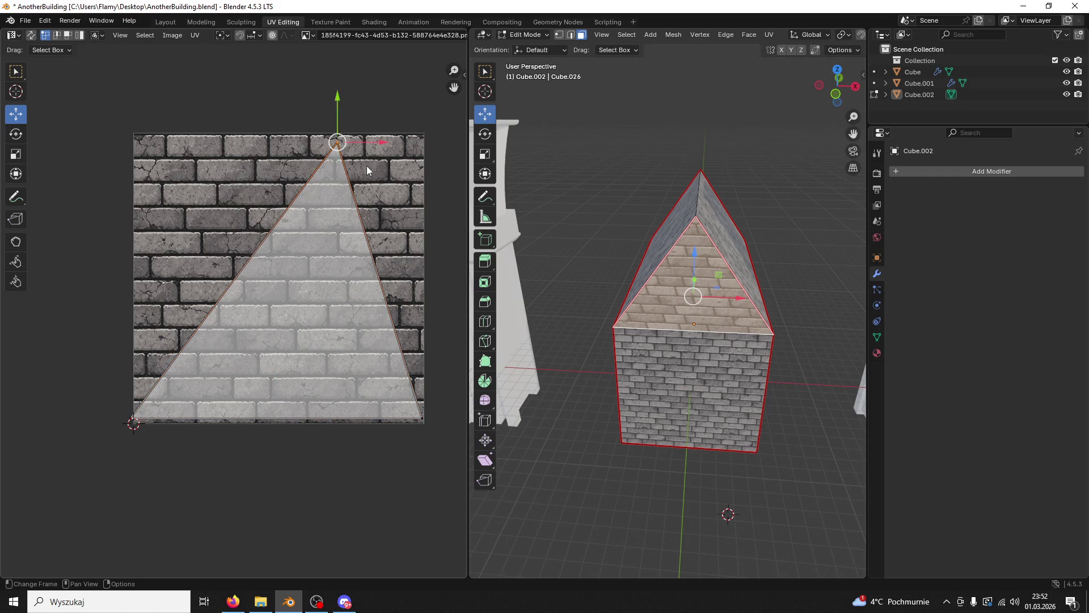
key("g")
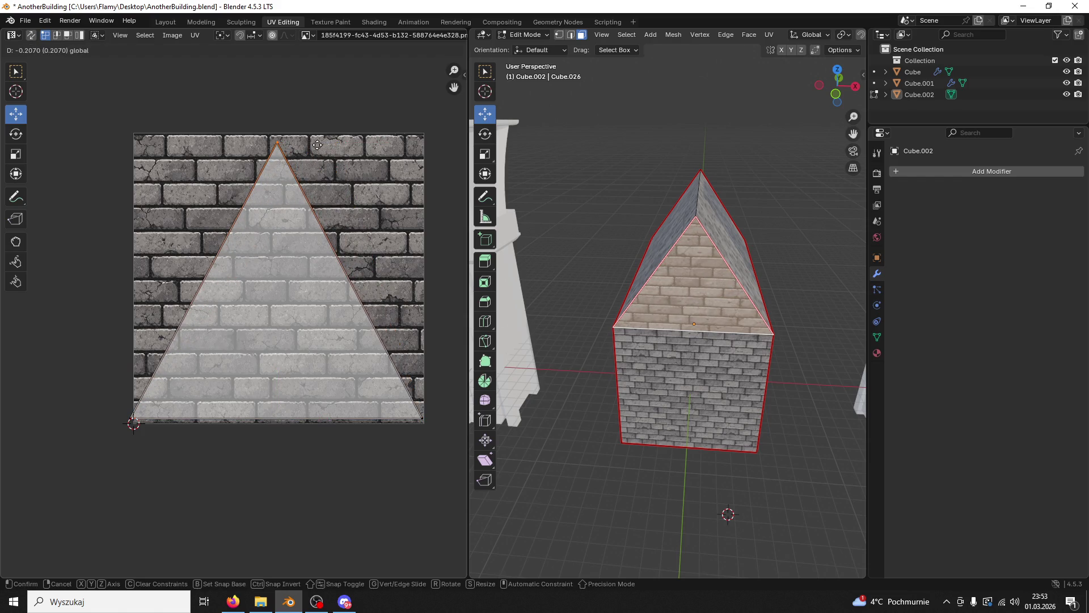
left_click(316, 145)
left_click(566, 231)
Step: Reselect the gable face and nudge its bottom UV edge upward
left_click_drag(565, 231, 621, 199)
scroll("up", 3)
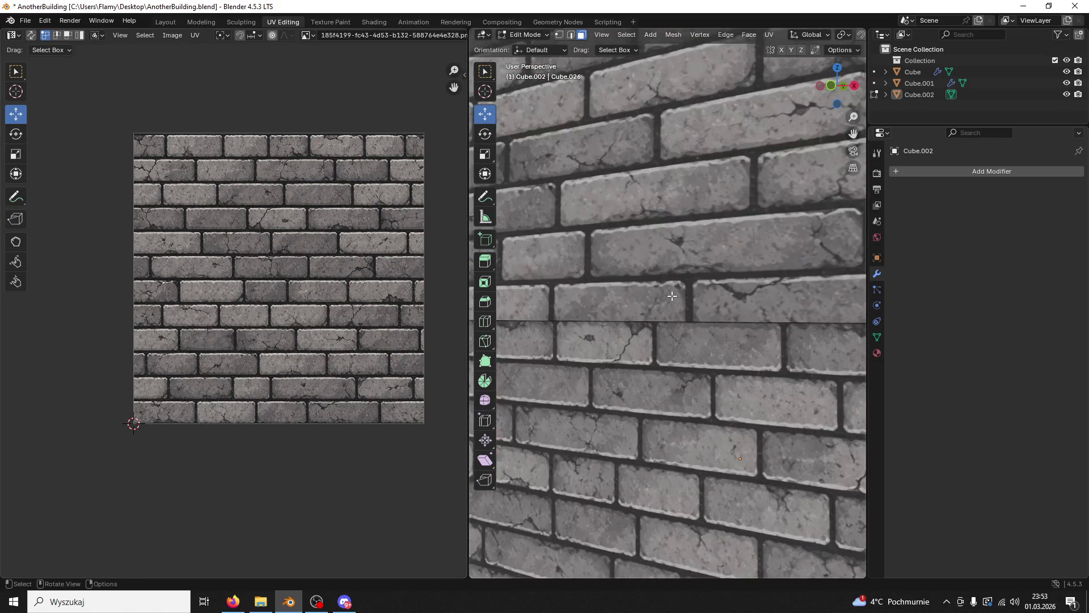
left_click(672, 297)
left_click(424, 420)
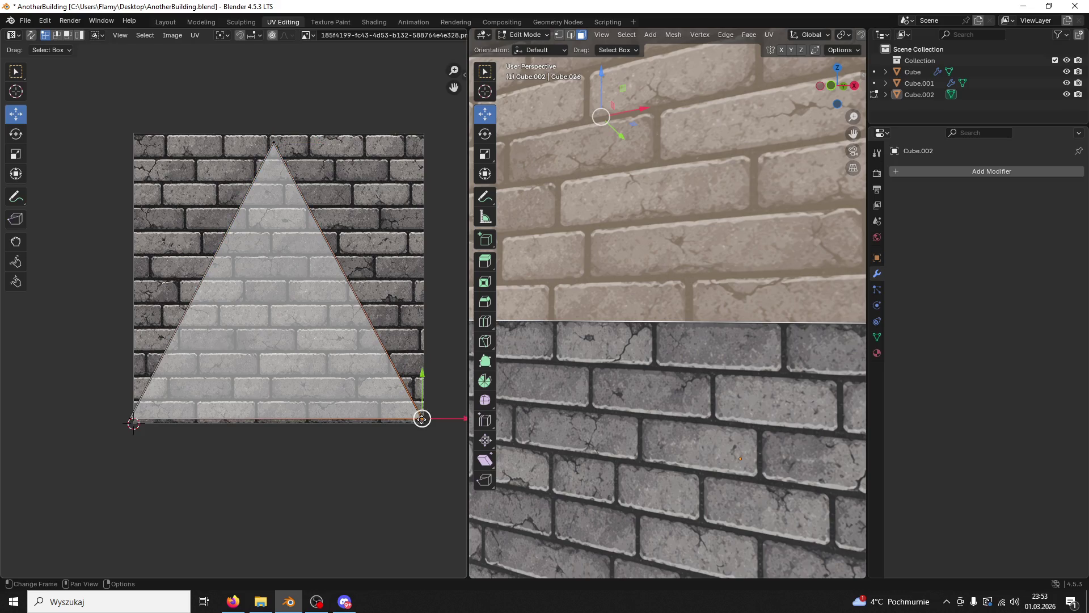
left_click(134, 420)
key("g")
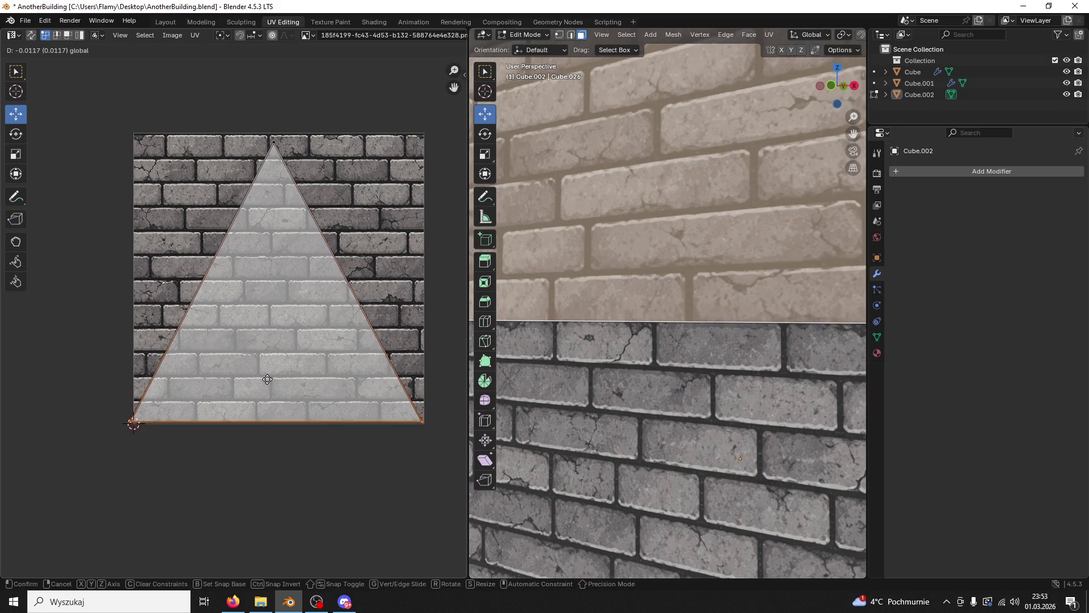
left_click(266, 380)
Step: Compare the gable and lower wall face UVs by selecting each face in turn
left_click(680, 376)
scroll("down", 3)
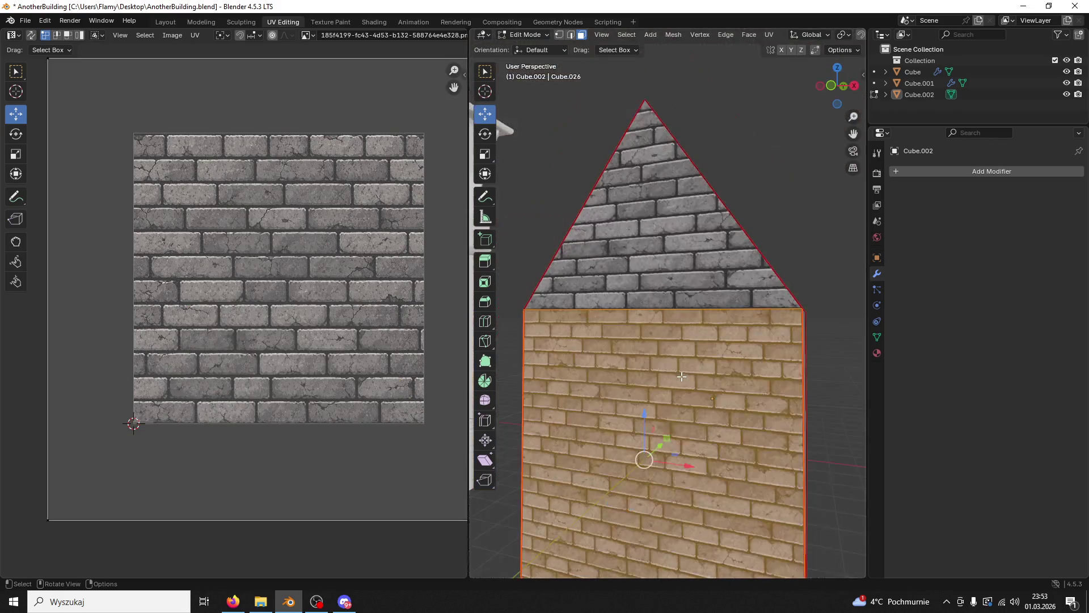
left_click(838, 231)
left_click_drag(838, 232, 814, 236)
scroll("up", 3)
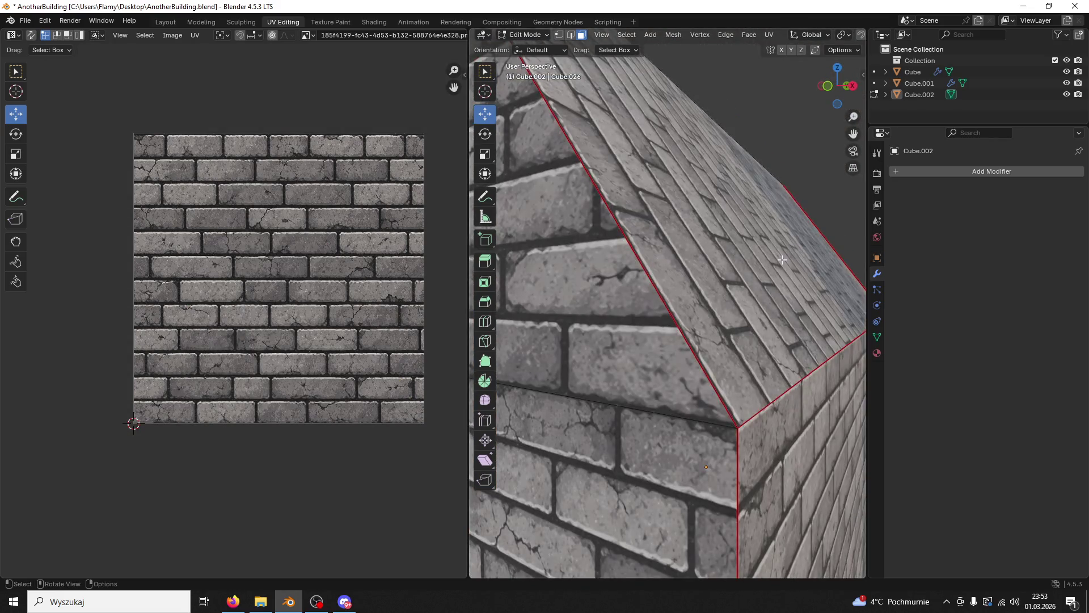
left_click(770, 291)
left_click(701, 390)
left_click(702, 335)
scroll("down", 3)
left_click_drag(701, 335, 664, 340)
left_click(689, 392)
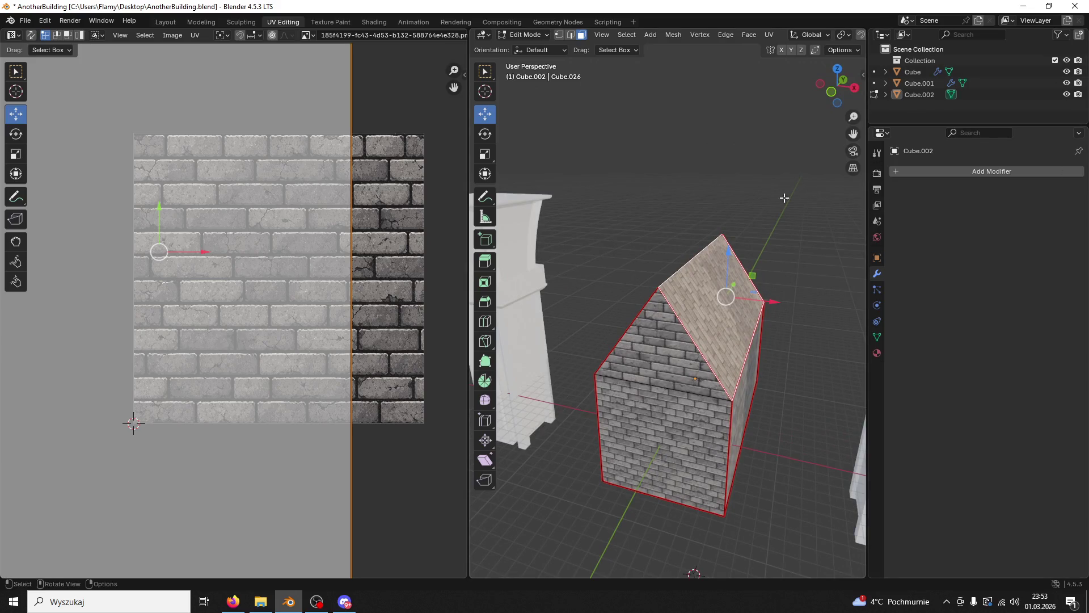
Step: Thicken the roof by extruding its faces along their normals
left_click_drag(694, 291, 713, 308)
left_click(713, 309)
right_click(713, 308)
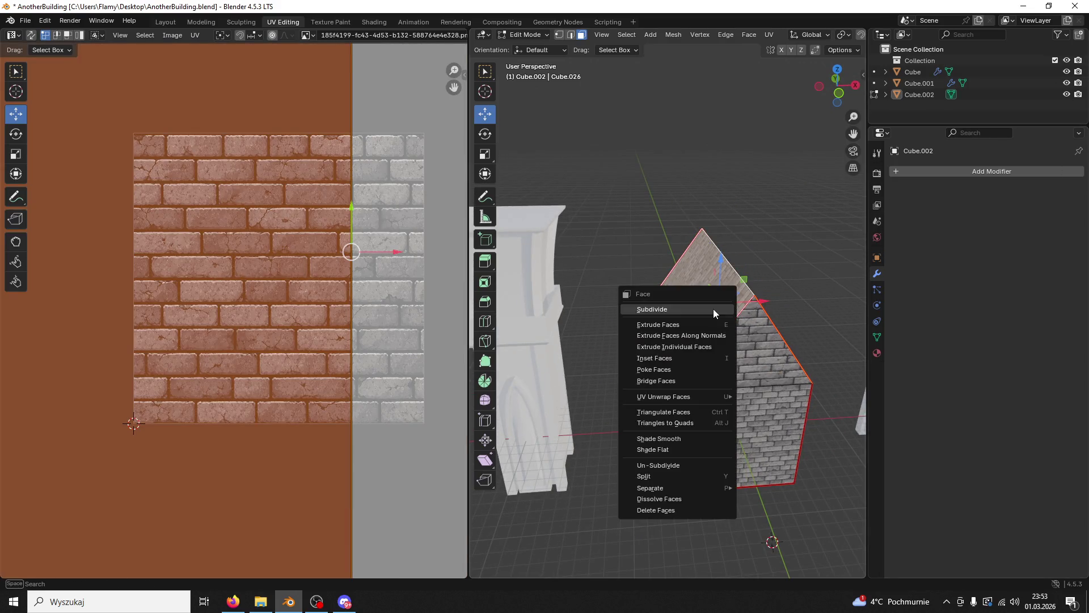
left_click(723, 335)
left_click(713, 298)
Step: Extrude the roof edge strip 1.59 m along its normals into an overhang
left_click_drag(713, 298, 691, 263)
left_click(698, 278)
left_click(691, 263)
right_click(691, 264)
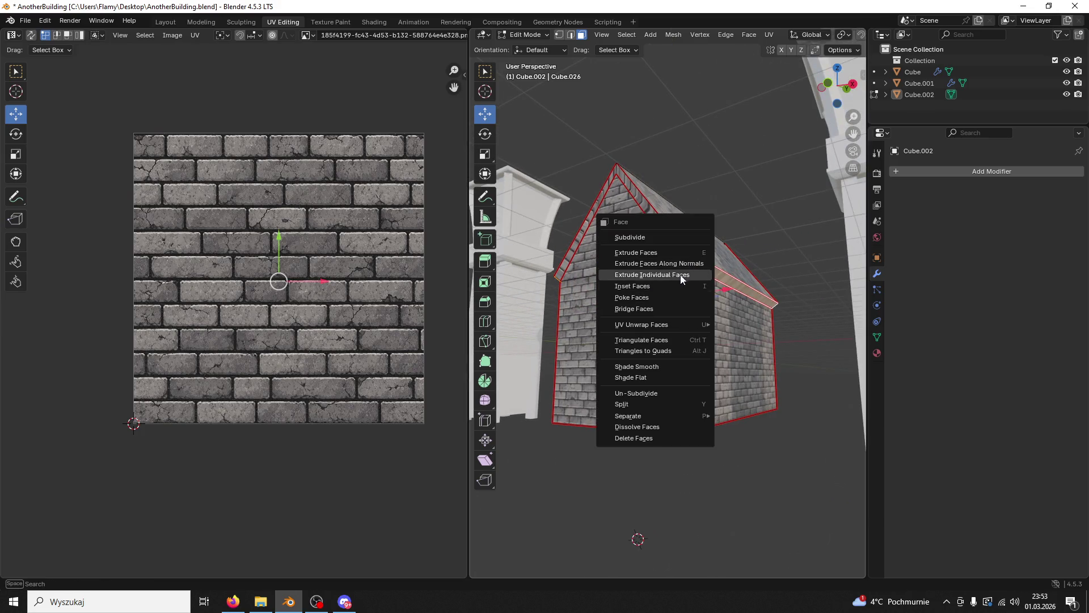
left_click(683, 267)
left_click(687, 261)
Step: Inspect the front gable up close and reselect the roof face
left_click_drag(691, 260, 685, 255)
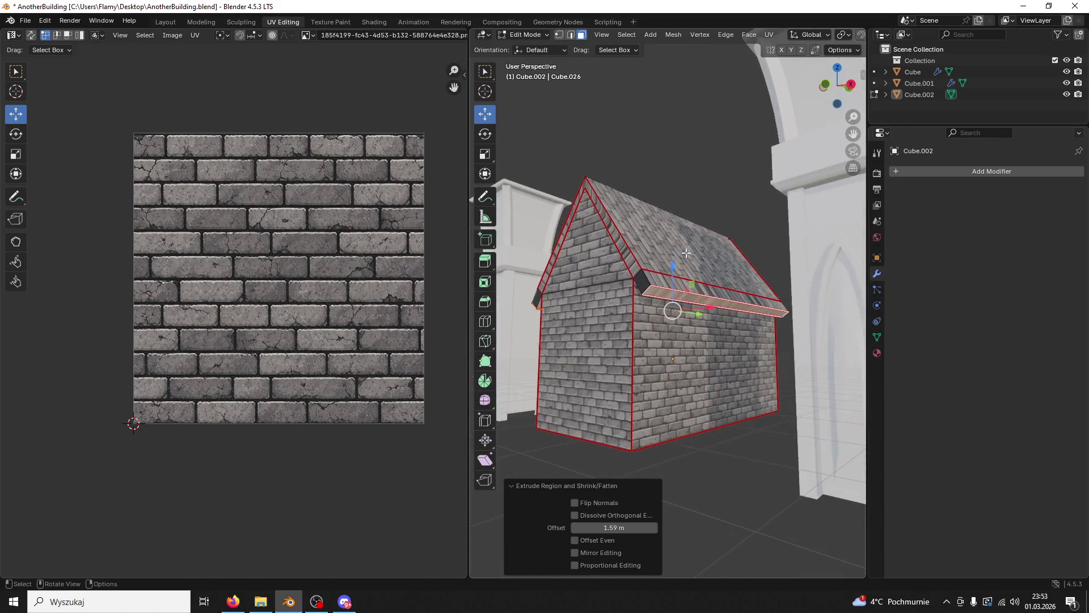
left_click_drag(721, 369, 696, 306)
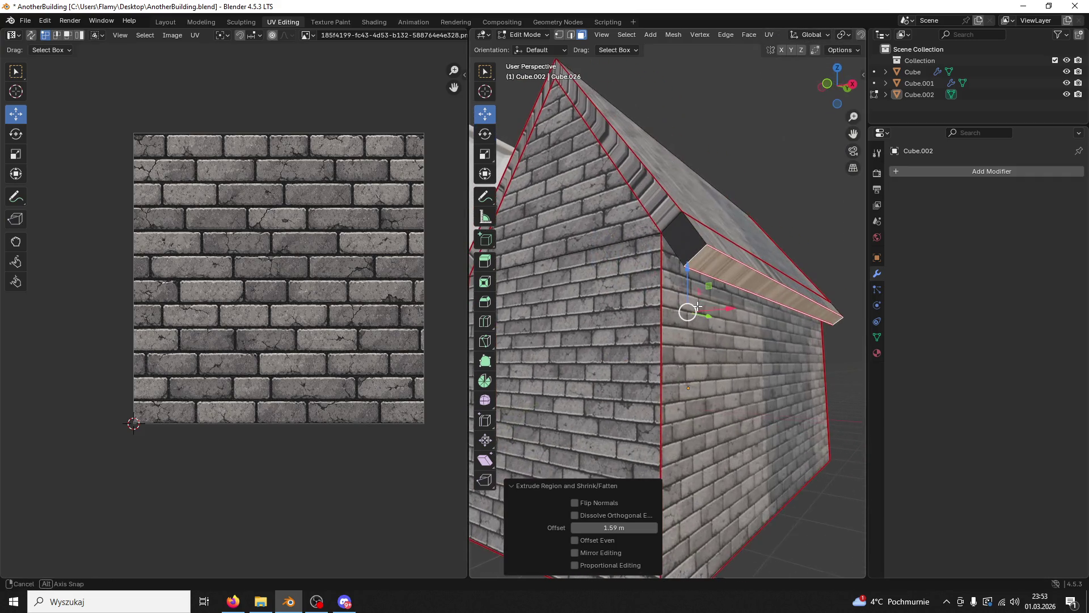
left_click(588, 218)
left_click_drag(589, 218, 681, 238)
left_click(738, 284)
Step: Add a second material slot to Cube.002 holding a new material named Roof
left_click(882, 259)
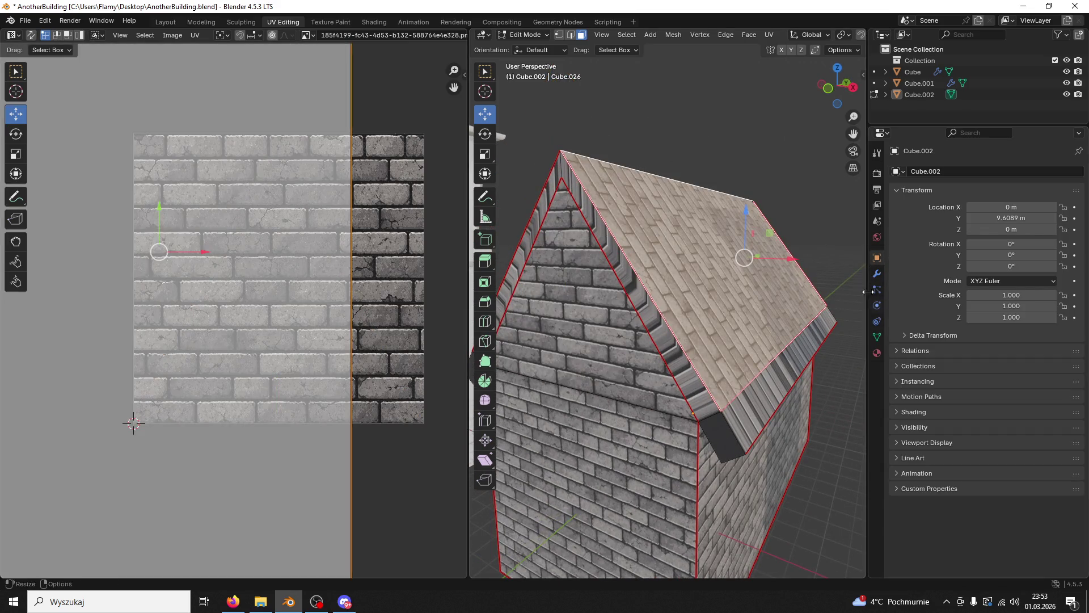
left_click(879, 276)
left_click(877, 353)
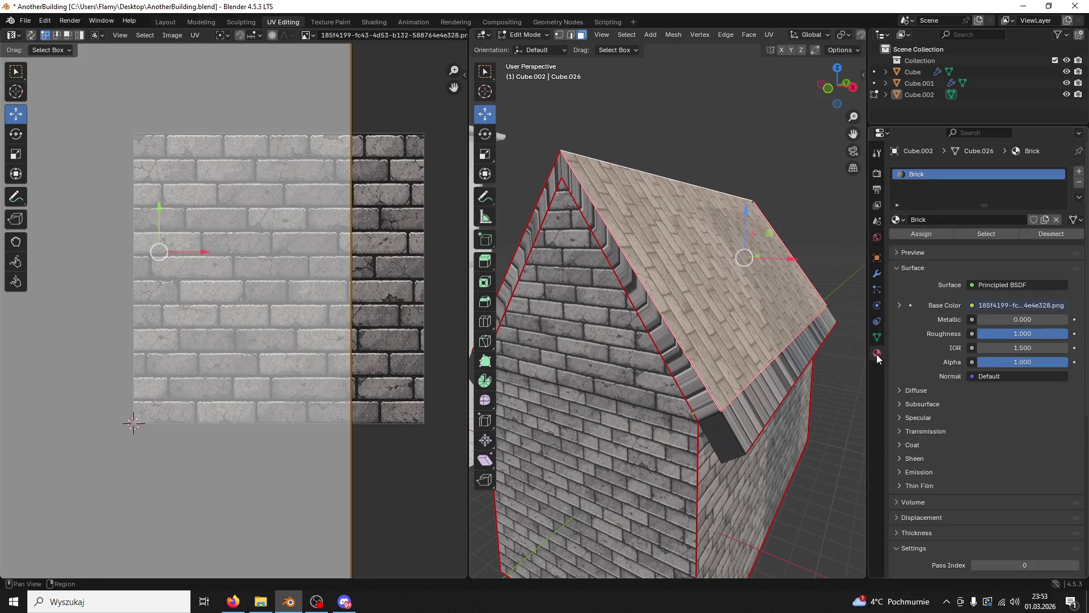
left_click(1079, 171)
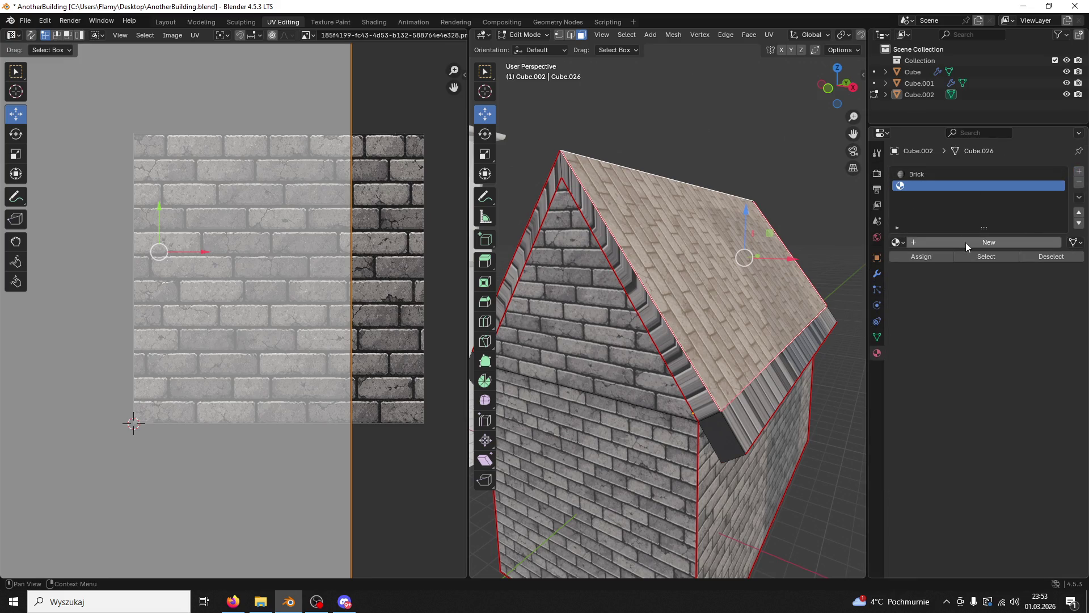
left_click(965, 242)
double_click(931, 187)
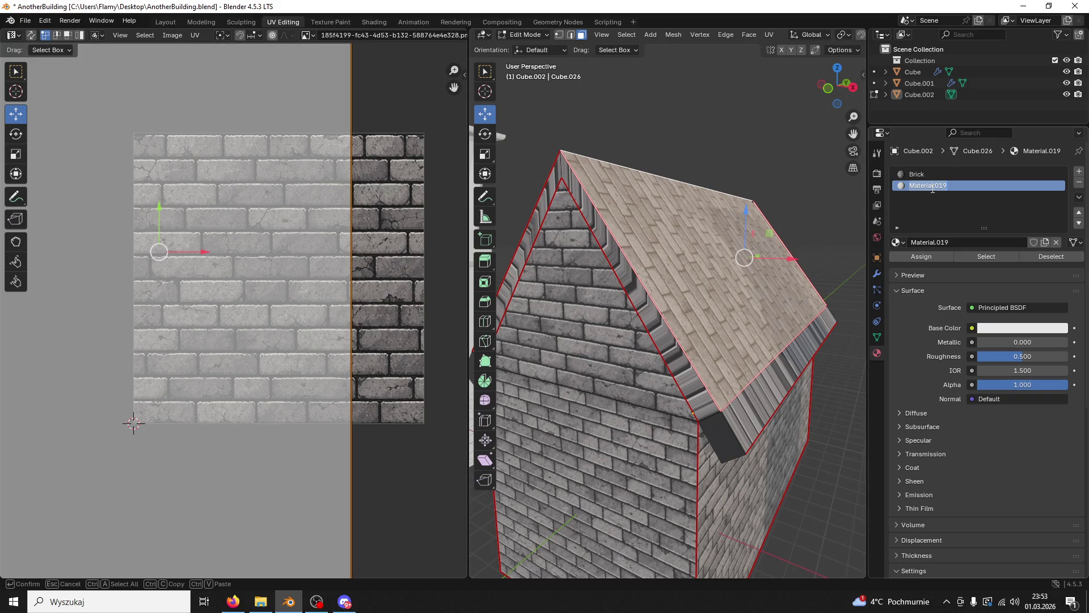
type("Roof")
key("Return")
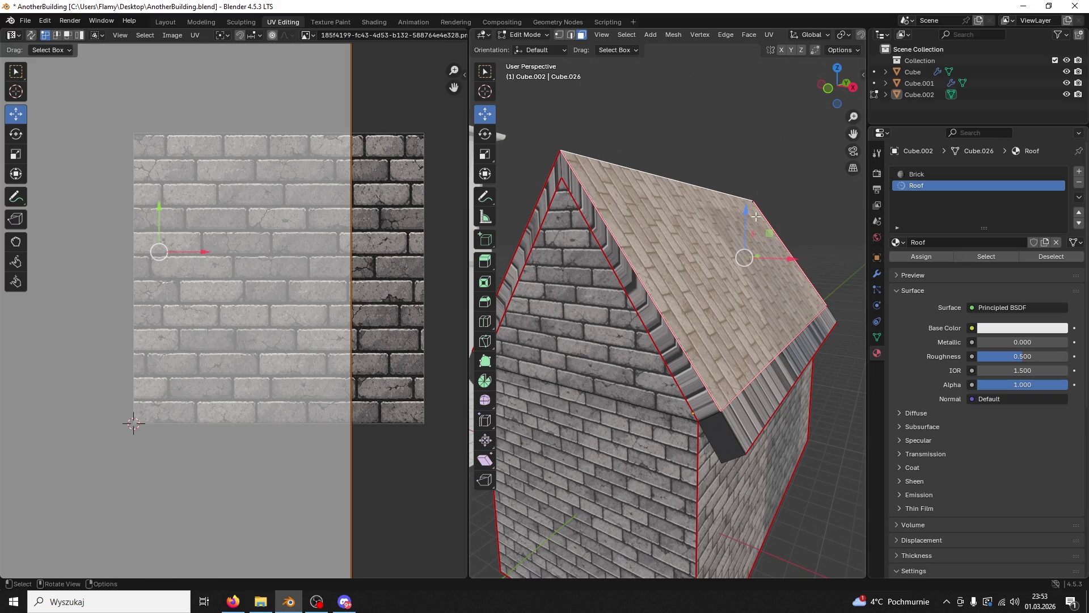
Step: Turn to the front gable and select one gable trim strip
scroll("down", 3)
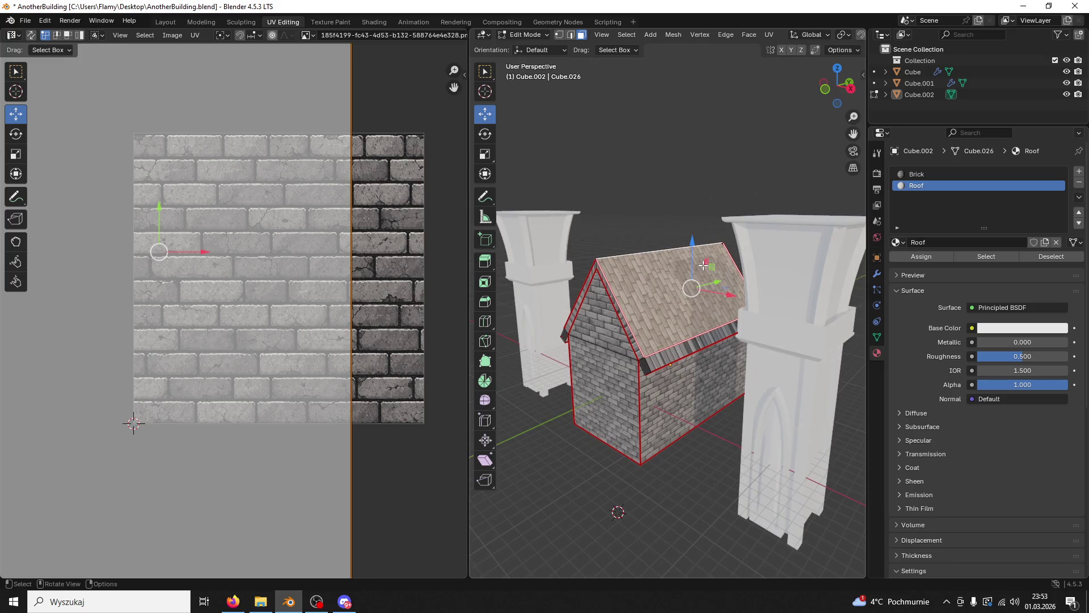
left_click_drag(672, 270, 634, 238)
left_click(633, 238)
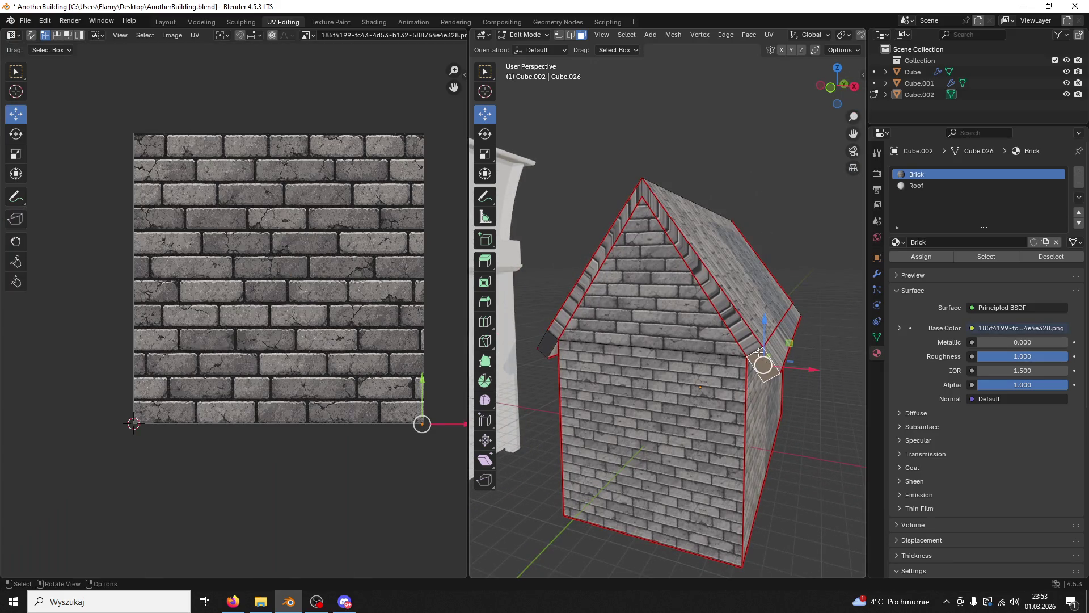
Step: Extrude both gable trim strips 1.53 m along their normals
left_click(617, 226)
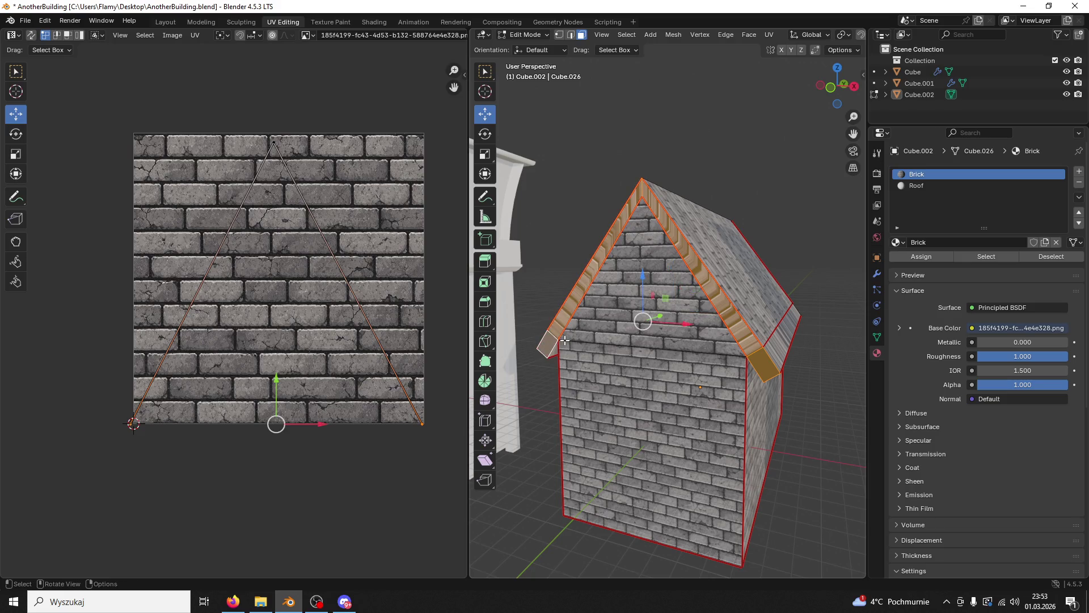
right_click(559, 316)
left_click(561, 316)
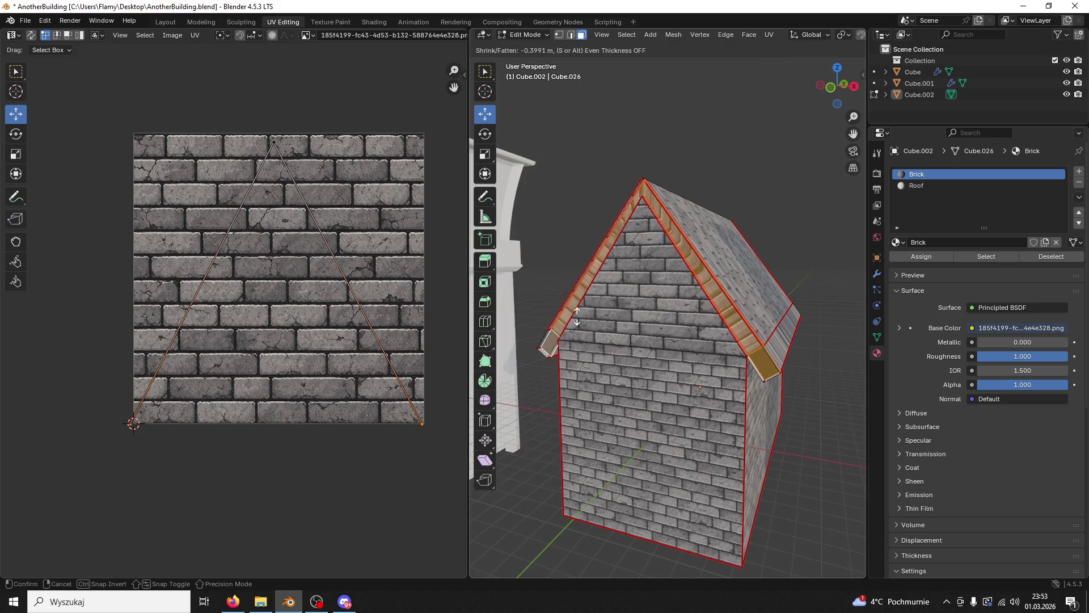
left_click(624, 314)
Step: Switch to edge select and pick the roof ridge edge on the side roof
left_click_drag(628, 316, 691, 263)
left_click(694, 260)
left_click(570, 35)
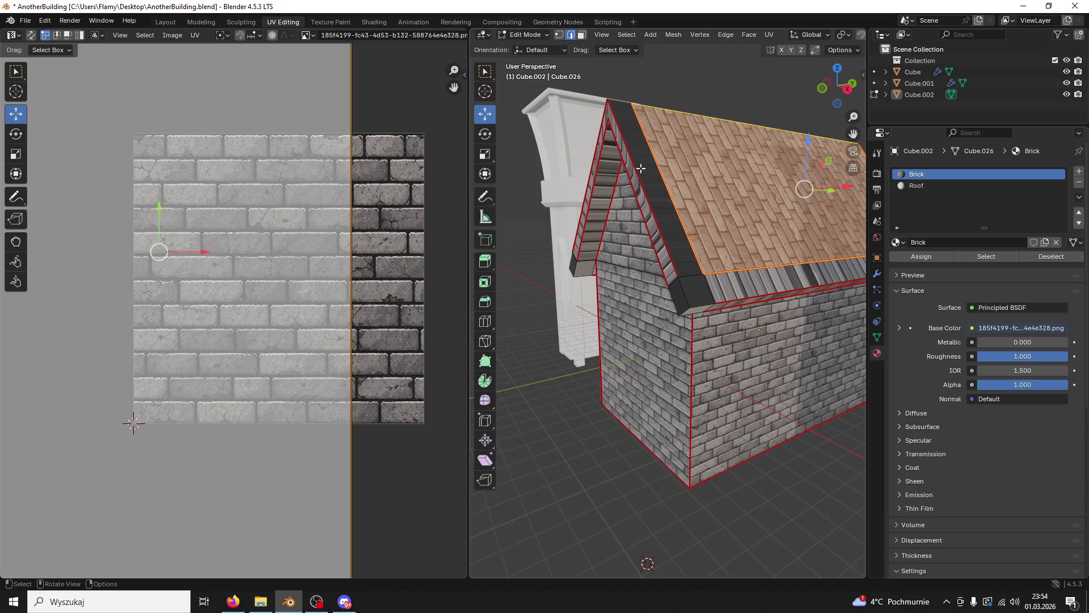
left_click(659, 179)
left_click_drag(690, 240, 634, 376)
key("ctrl+e")
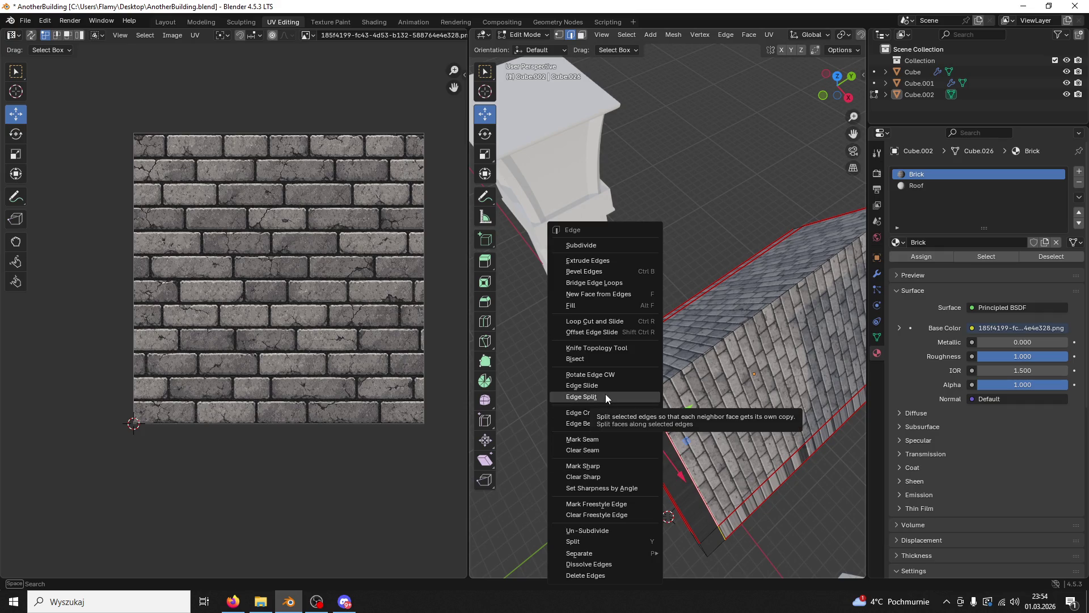
Step: Dissolve the ridge edge, then the roof strip's top and end edges
mouse_move(608, 550)
left_click_drag(652, 510, 766, 273)
key("x")
left_click(676, 281)
left_click(627, 277)
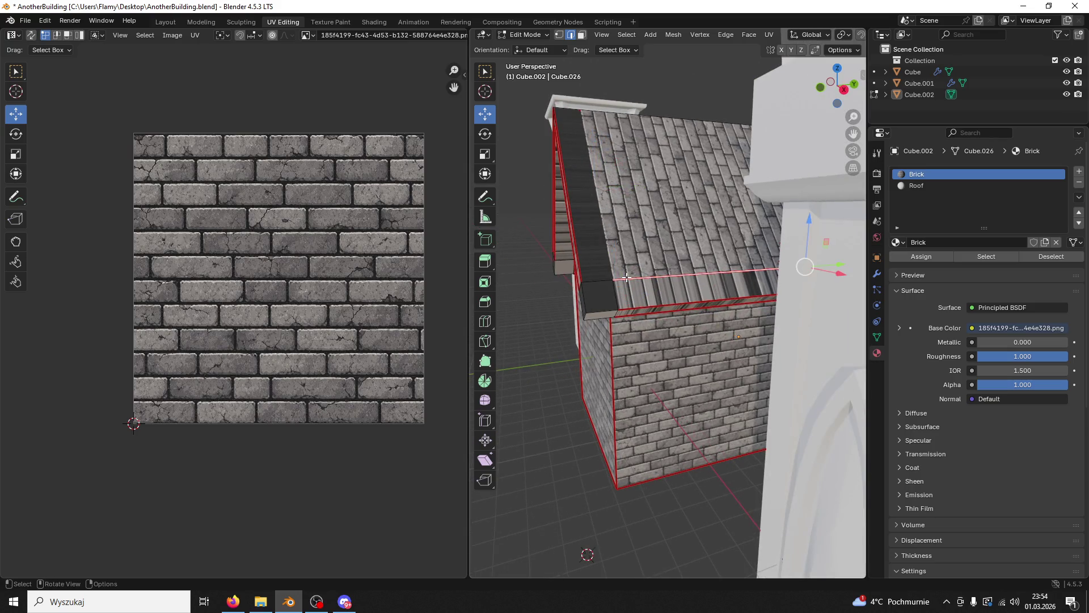
left_click(613, 293)
left_click_drag(613, 293, 650, 290)
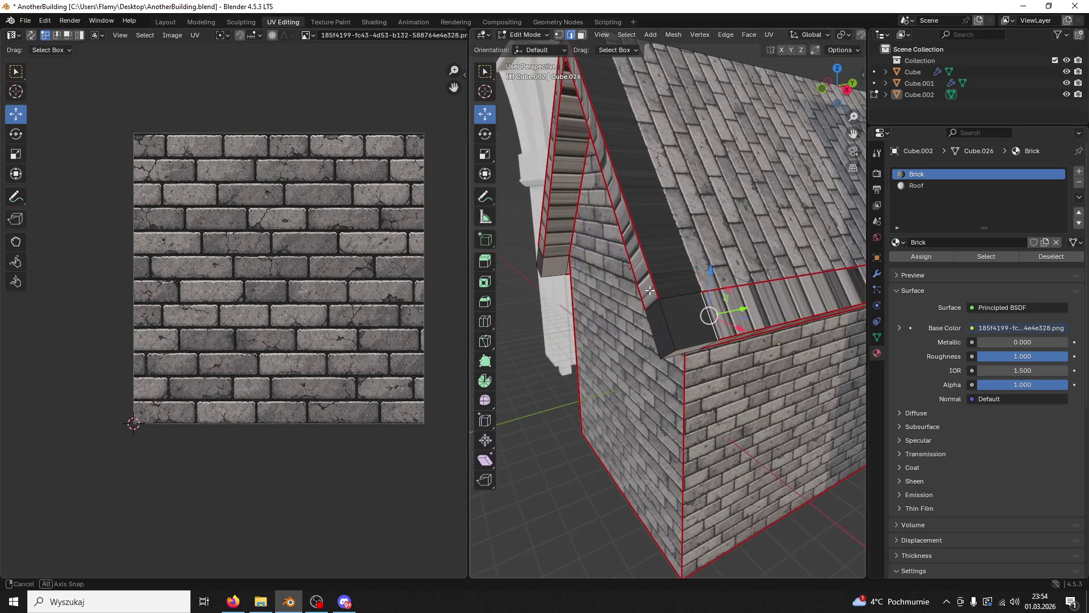
left_click(716, 284)
key("x")
left_click(716, 284)
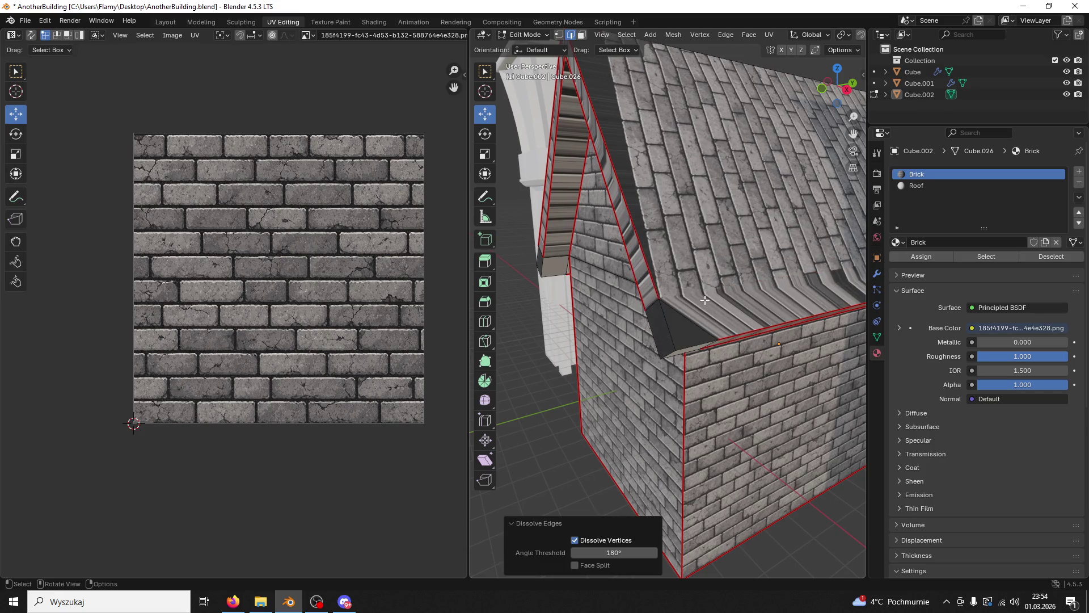
Step: Dissolve the edges of the dark corner face near the gable
left_click(685, 306)
key("x")
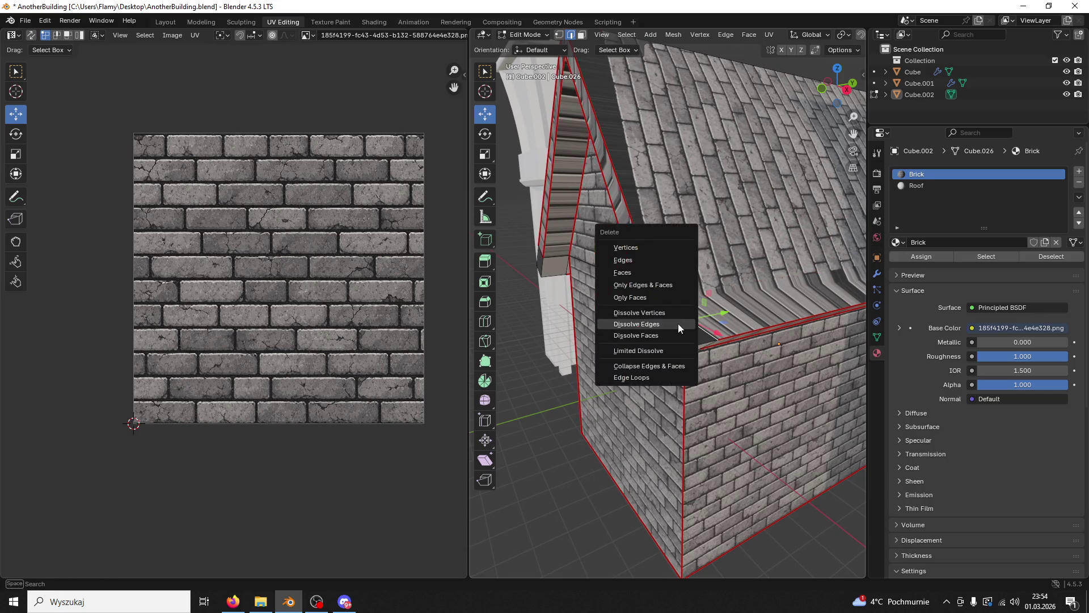
left_click(678, 323)
left_click_drag(678, 323, 638, 289)
Step: Split the mesh along the wall-corner edges, then dissolve those edges
left_click(540, 229)
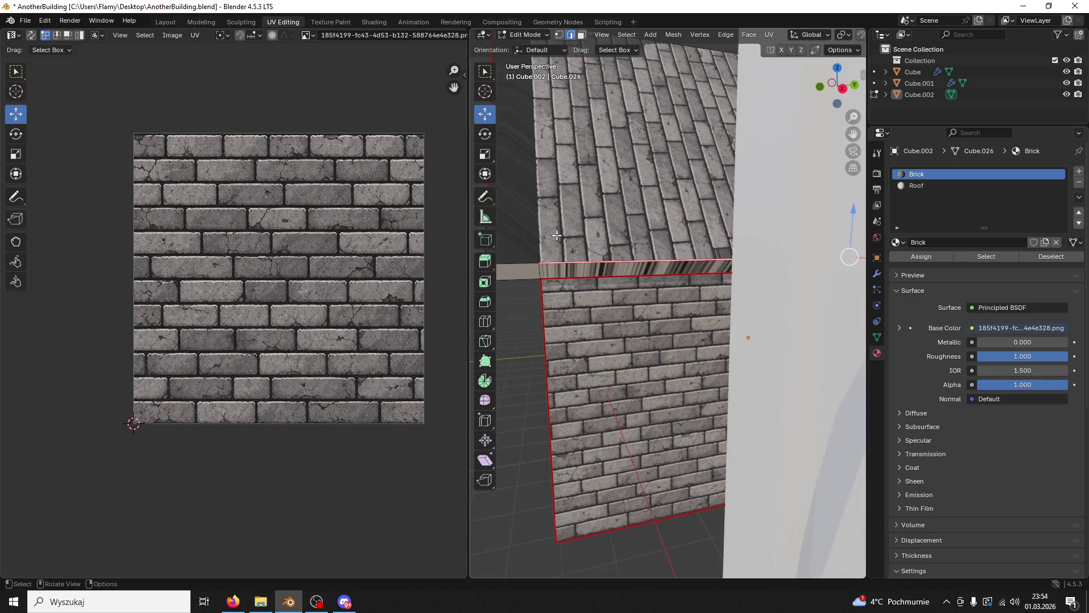
left_click_drag(539, 230, 615, 284)
left_click(597, 299)
left_click(616, 304)
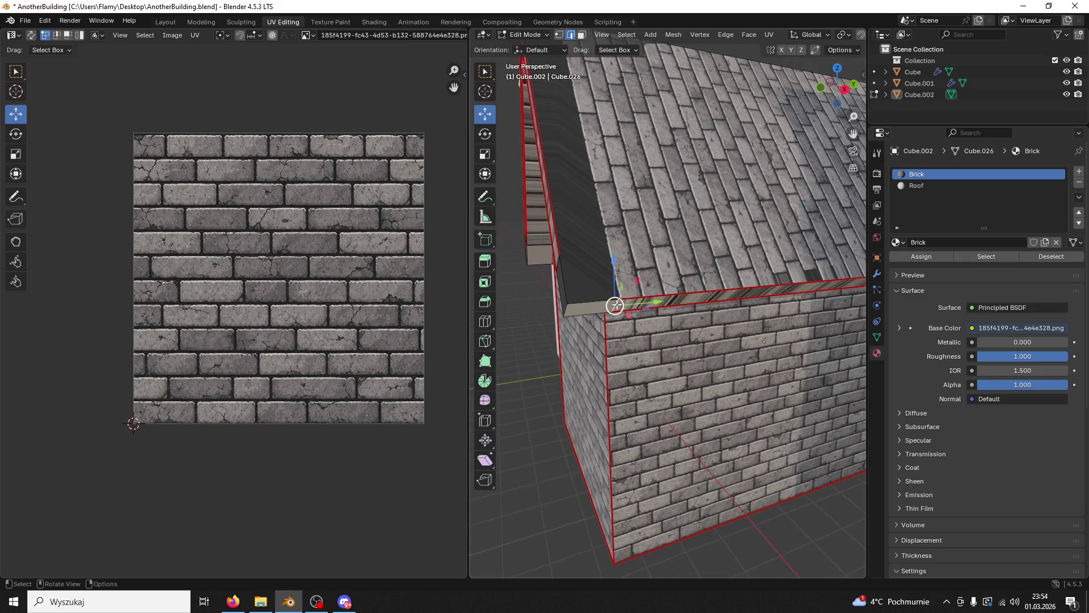
key("ctrl+e")
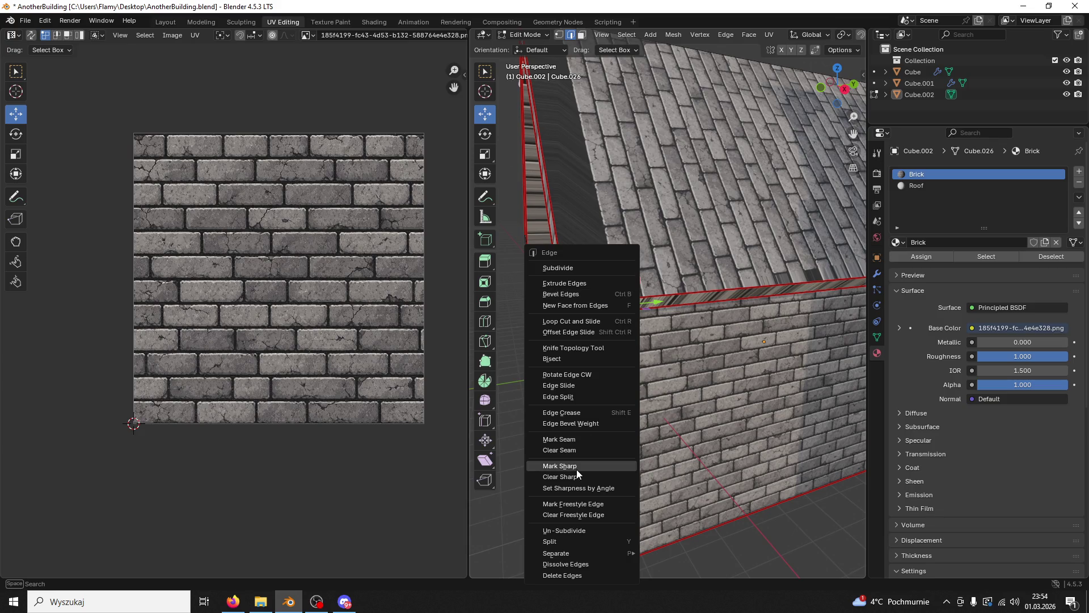
left_click(578, 397)
key("x")
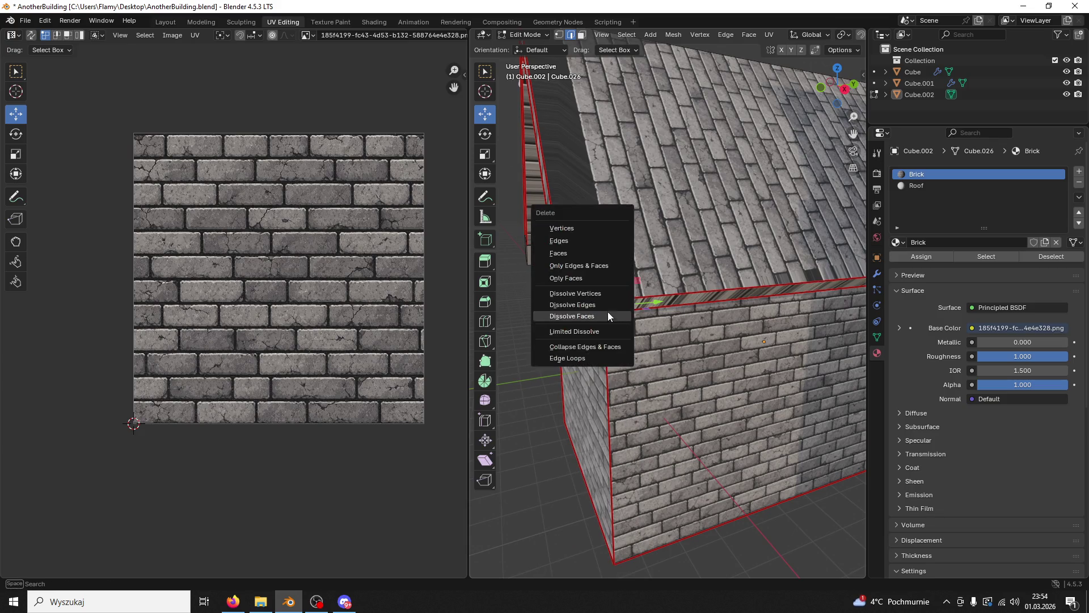
left_click(604, 314)
Step: Dissolve the roof edges where the roof meets the wall
left_click_drag(614, 309, 645, 219)
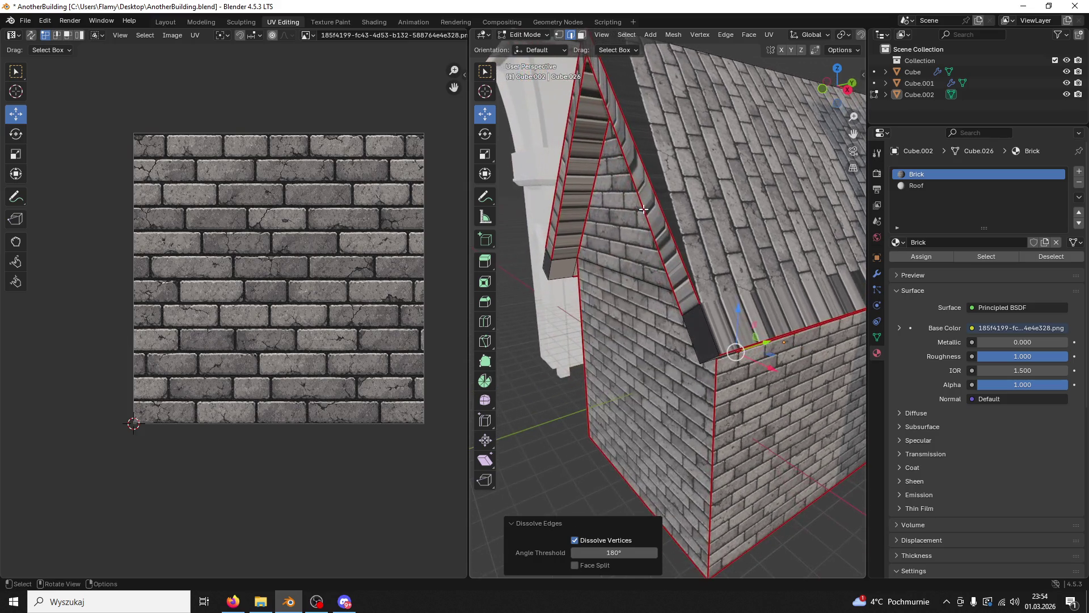
scroll("up", 3)
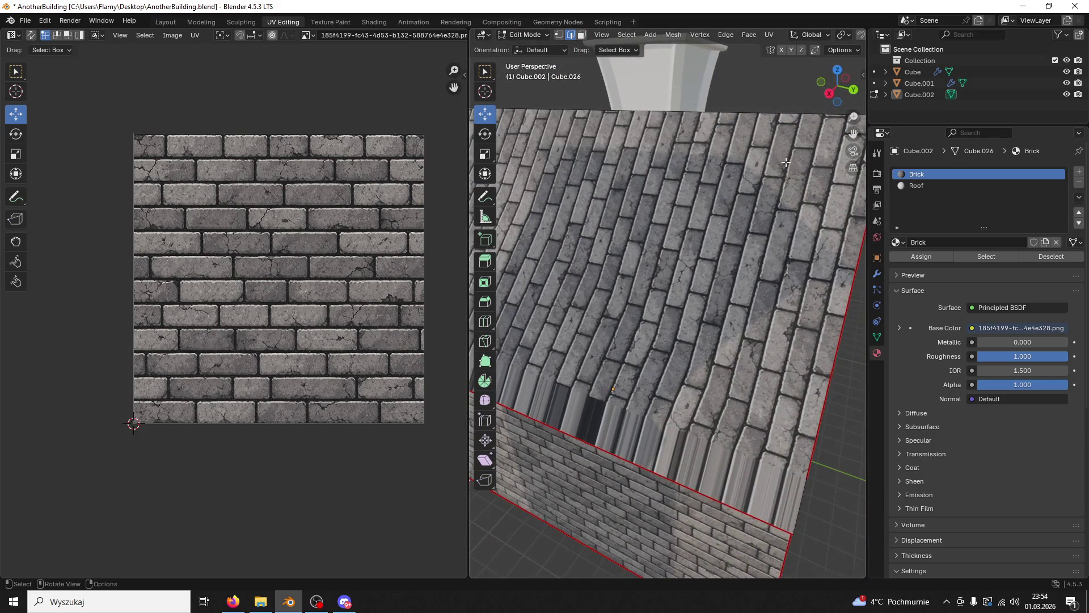
scroll("down", 3)
left_click_drag(786, 161, 644, 298)
left_click_drag(595, 202, 755, 255)
key("x")
left_click(728, 228)
scroll("down", 3)
scroll("up", 3)
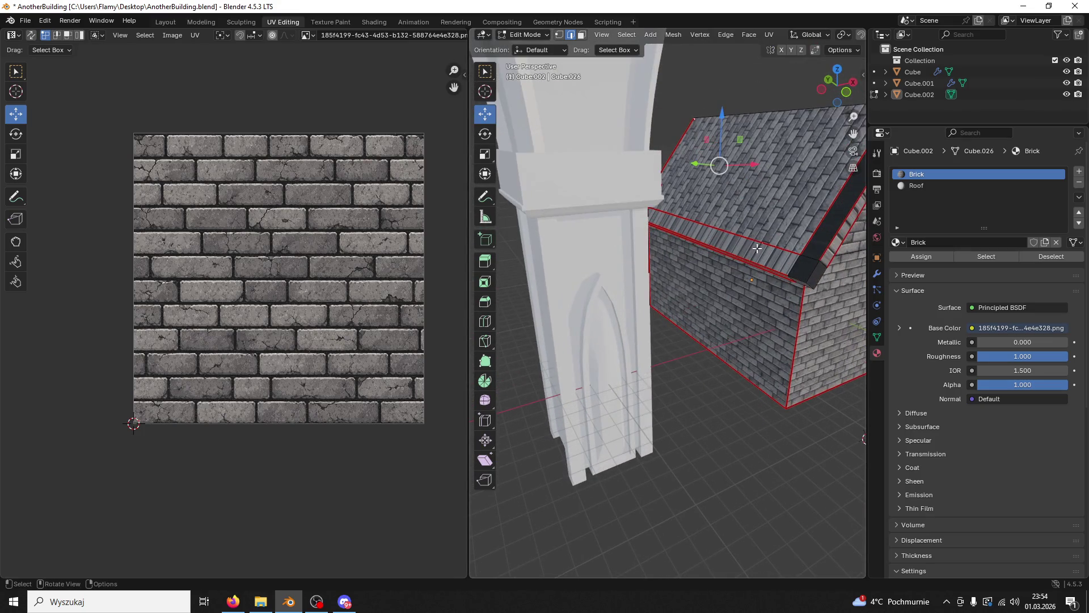
key("x")
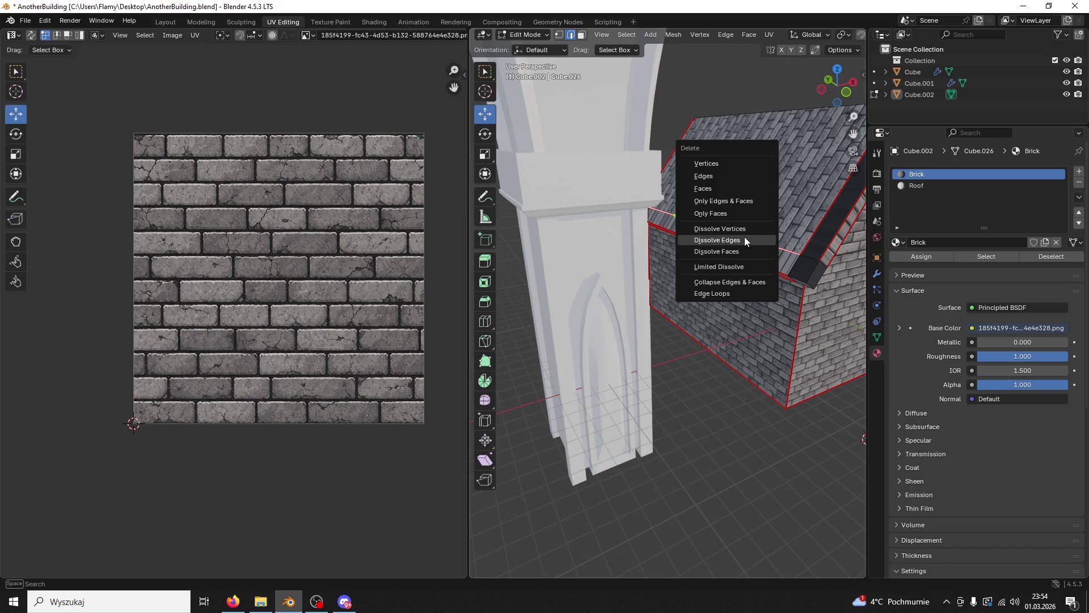
left_click(746, 241)
Step: Dissolve three more roof strip edges one after another
left_click(809, 250)
key("x")
left_click(812, 254)
left_click(812, 251)
key("x")
left_click(811, 235)
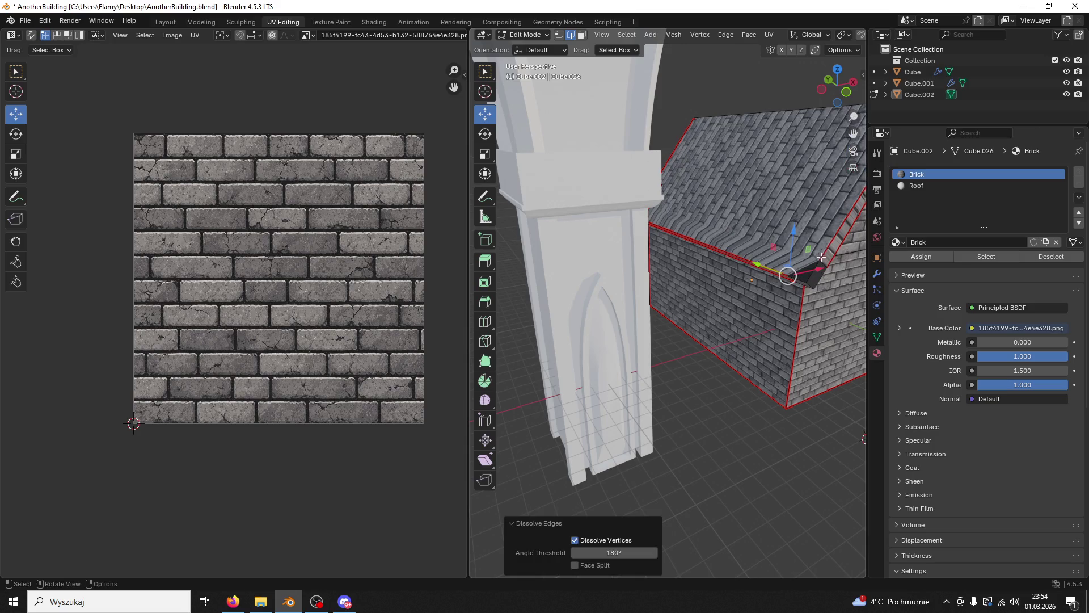
left_click(822, 264)
key("x")
left_click(822, 261)
Step: Dissolve the leftover edges at the roof corner beside the gable wall
left_click_drag(822, 261, 550, 243)
left_click(699, 264)
left_click(784, 244)
key("x")
left_click(784, 244)
Step: In vertex select, dissolve the selected vertices and a stray roof-edge vertex
scroll("down", 3)
scroll("up", 3)
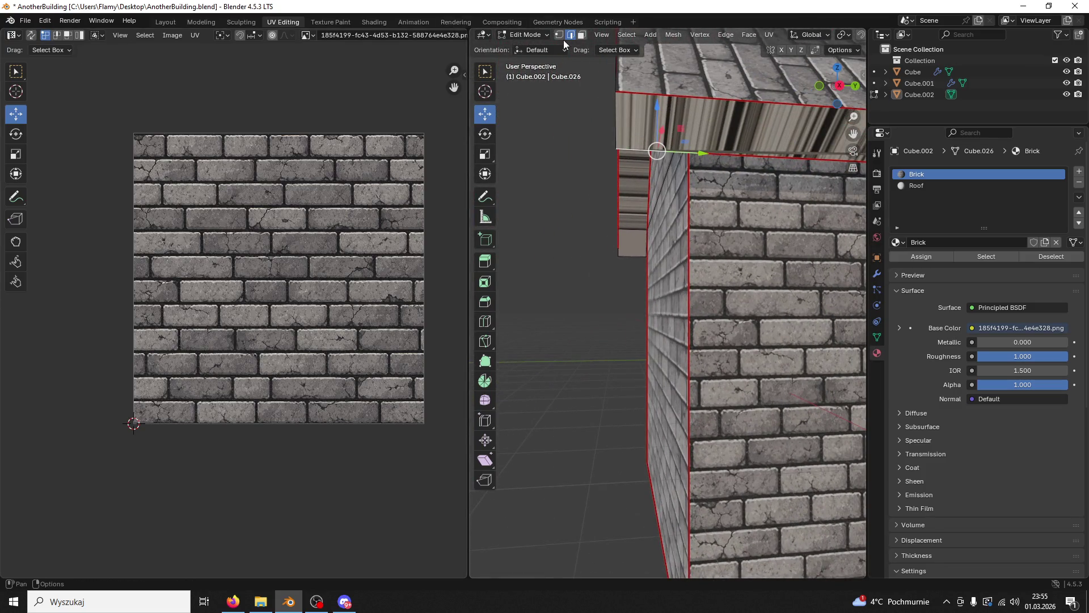
key("1")
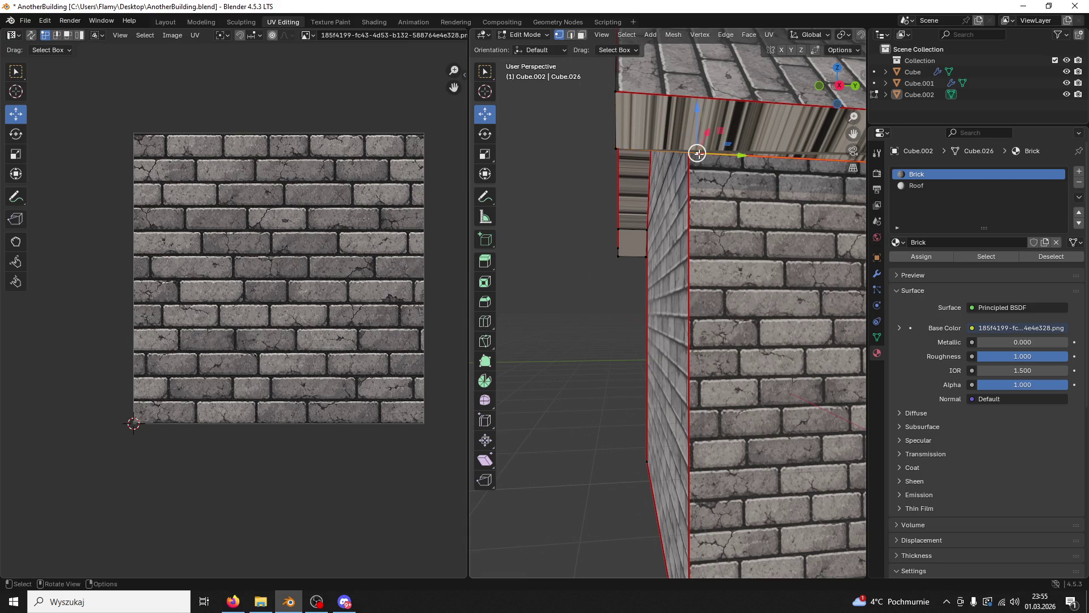
key("x")
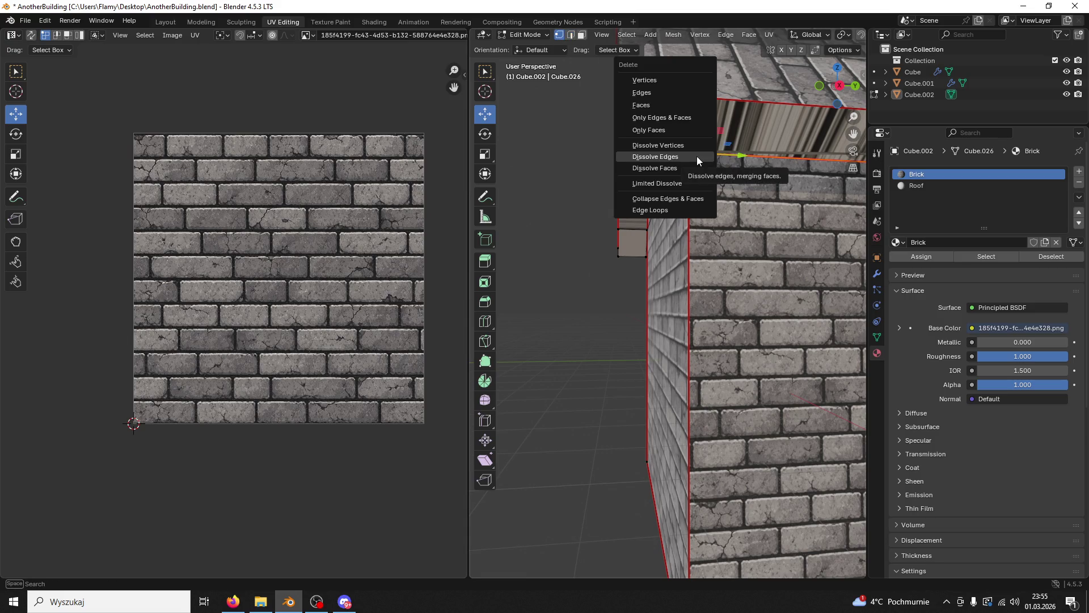
left_click(674, 146)
left_click_drag(674, 146, 859, 249)
left_click(680, 198)
key("x")
left_click(679, 199)
Step: Undo a vertex dissolve on the roof-edge chamfer and dissolve its edges instead
left_click_drag(739, 231, 695, 221)
key("x")
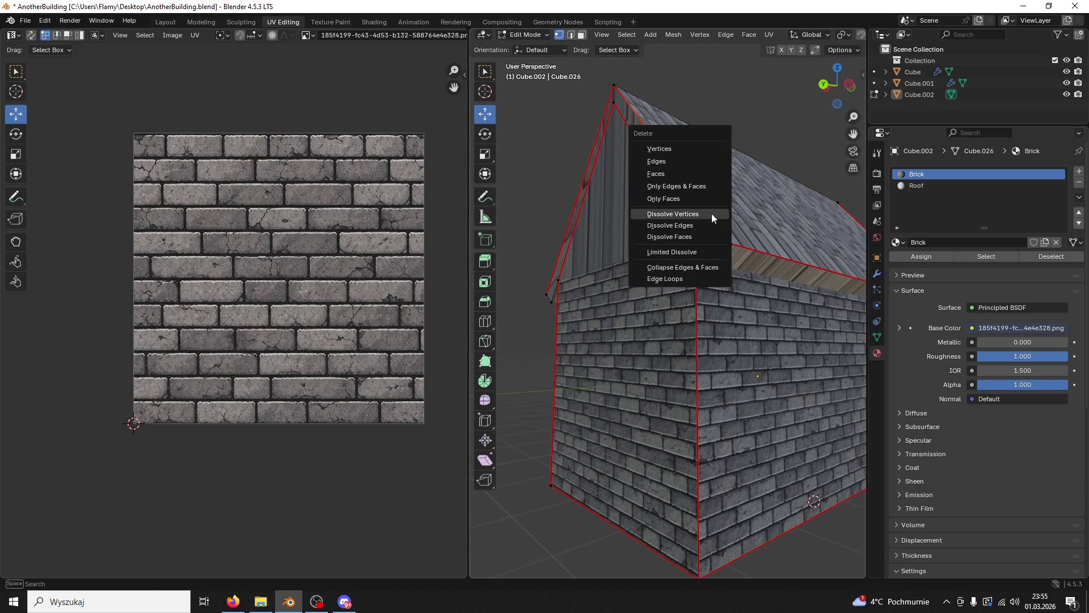
left_click(711, 213)
key("ctrl+z")
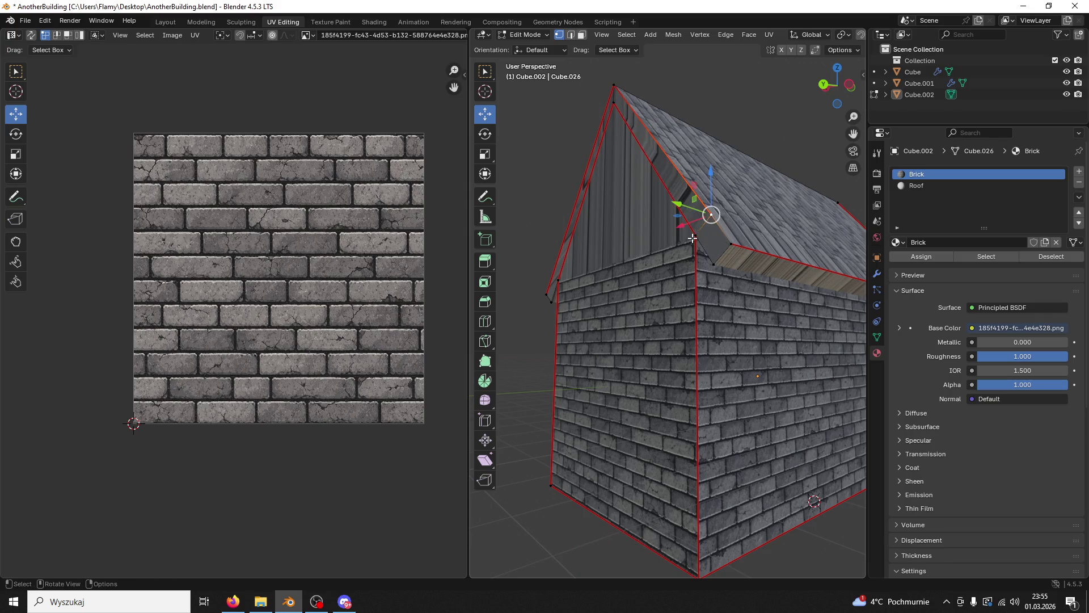
key("x")
left_click(700, 244)
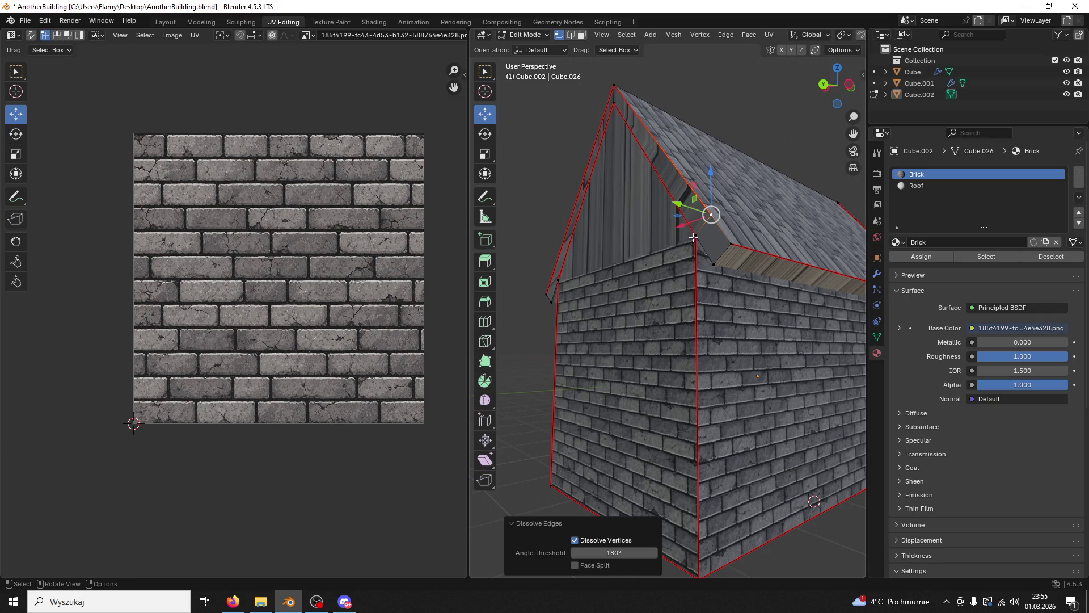
left_click(702, 245)
Step: In edge select, dissolve another roof edge at the corner
left_click(571, 37)
left_click_drag(715, 252, 740, 218)
left_click(763, 212)
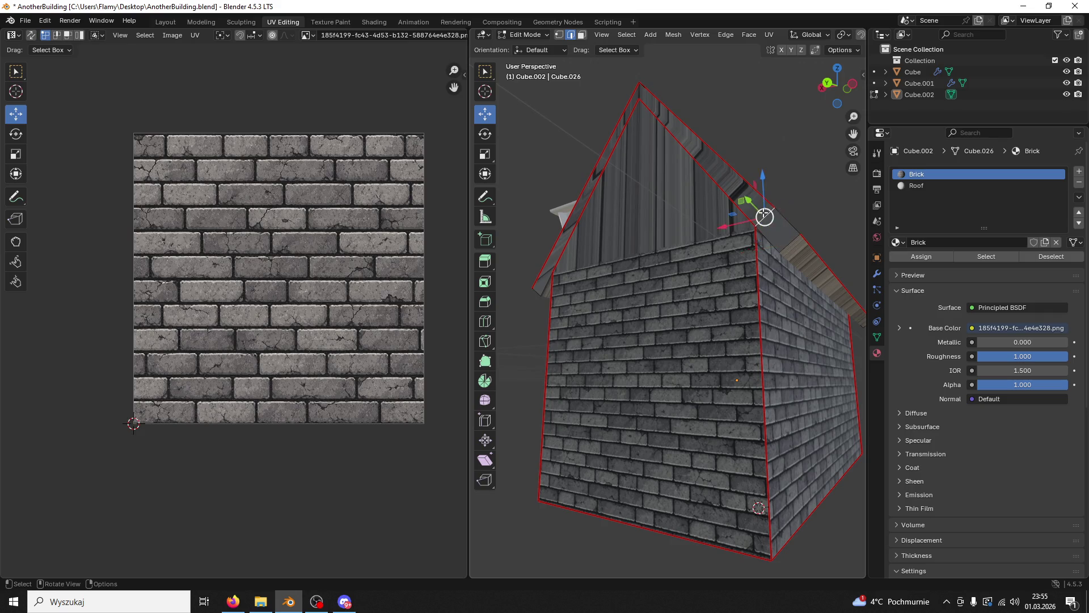
key("x")
left_click(752, 213)
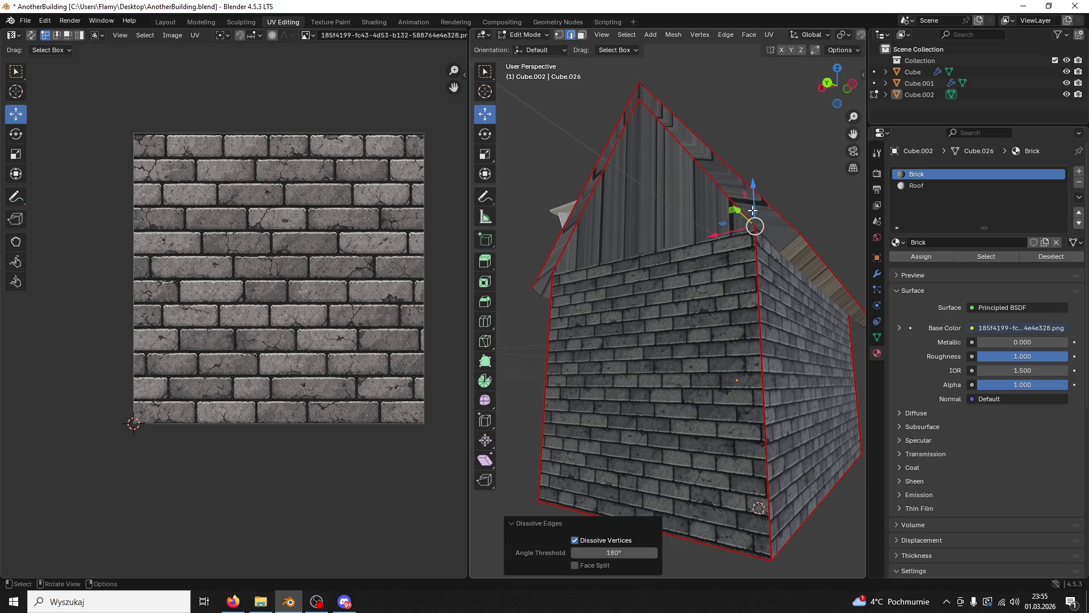
left_click_drag(752, 214, 709, 213)
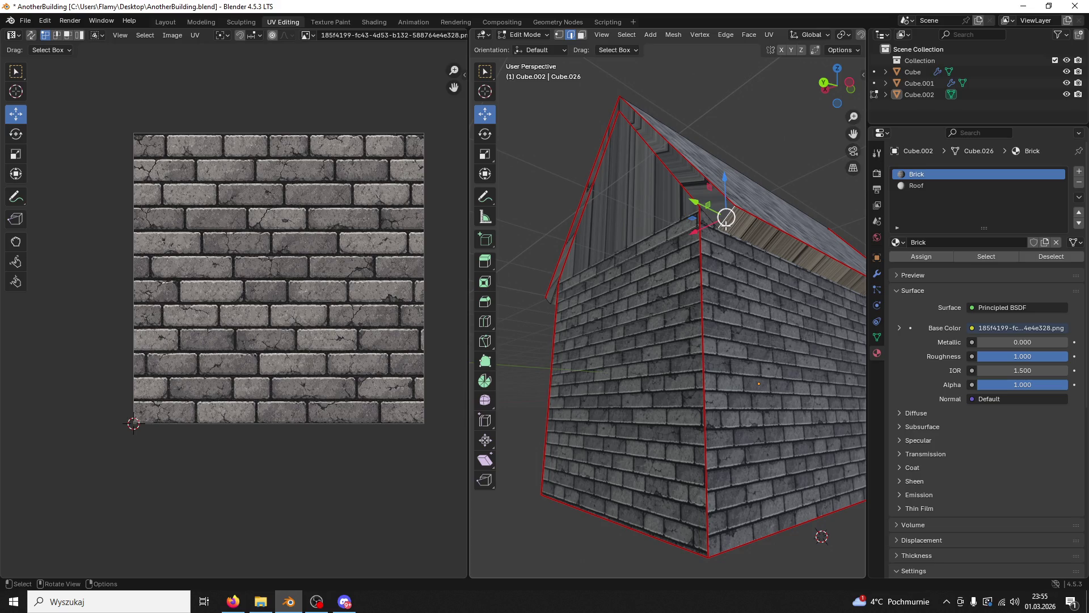
Step: Inspect the gable wall and side roof edge, then undo the last edit at the roof end
key("1")
left_click_drag(737, 234, 593, 210)
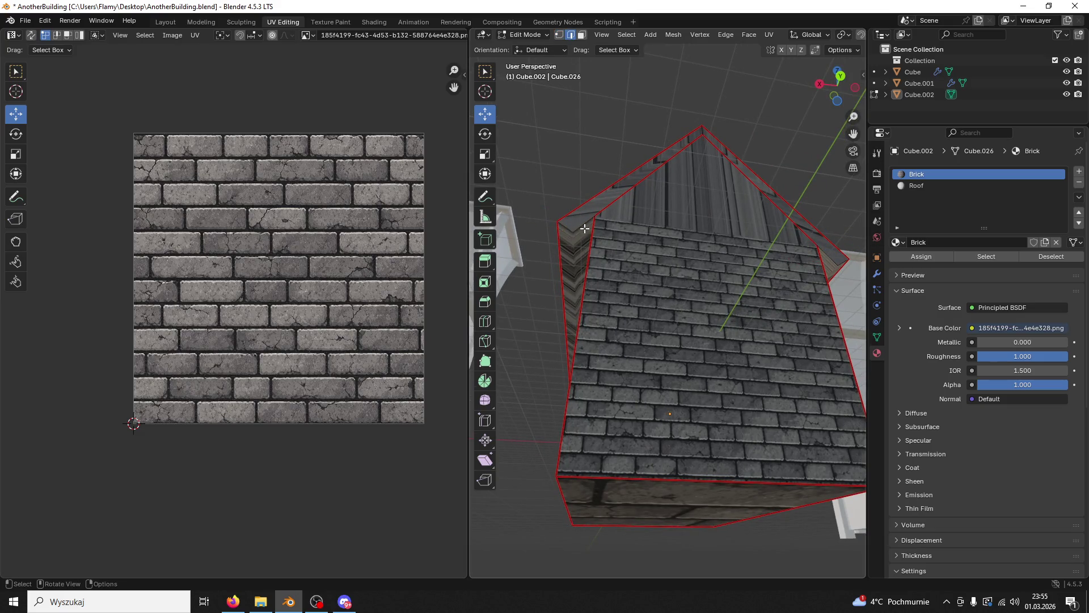
left_click_drag(573, 241, 815, 292)
left_click_drag(767, 258, 539, 57)
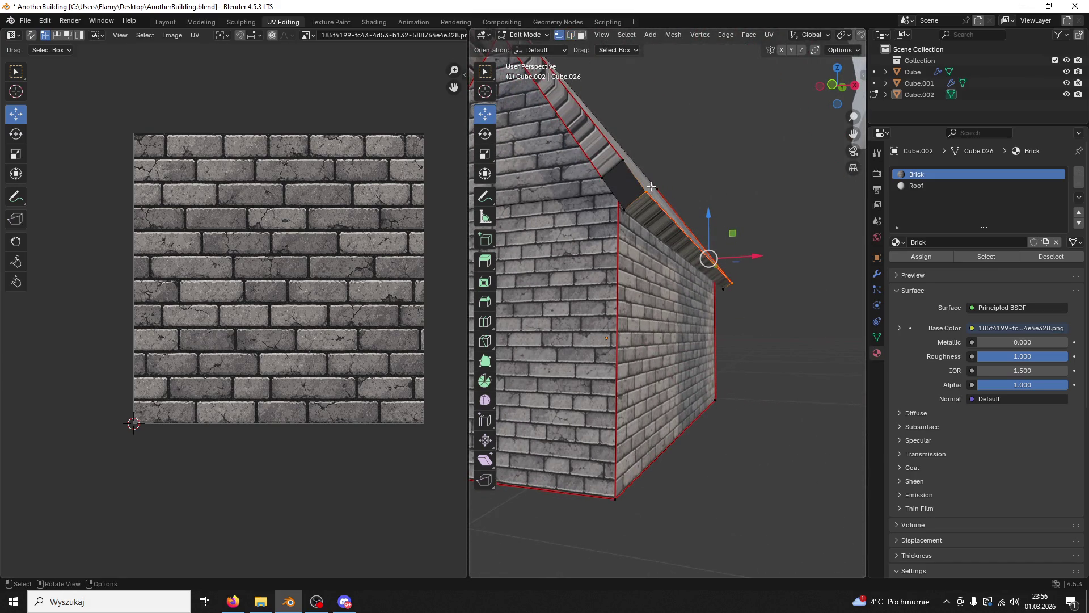
left_click_drag(623, 210, 692, 187)
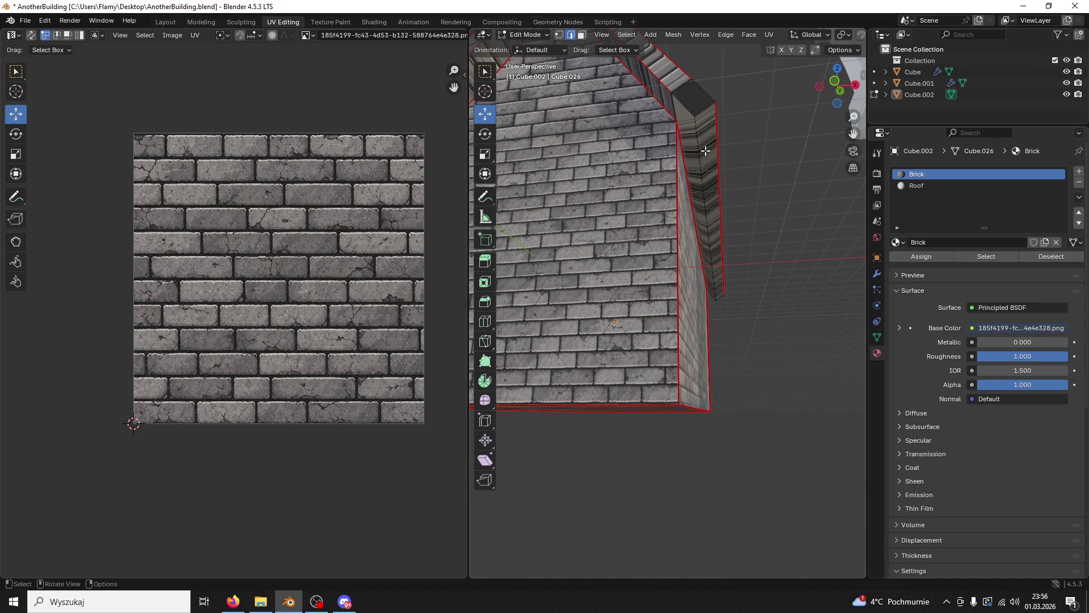
left_click(708, 218)
left_click_drag(708, 218, 700, 257)
key("ctrl+z")
key("ctrl+z")
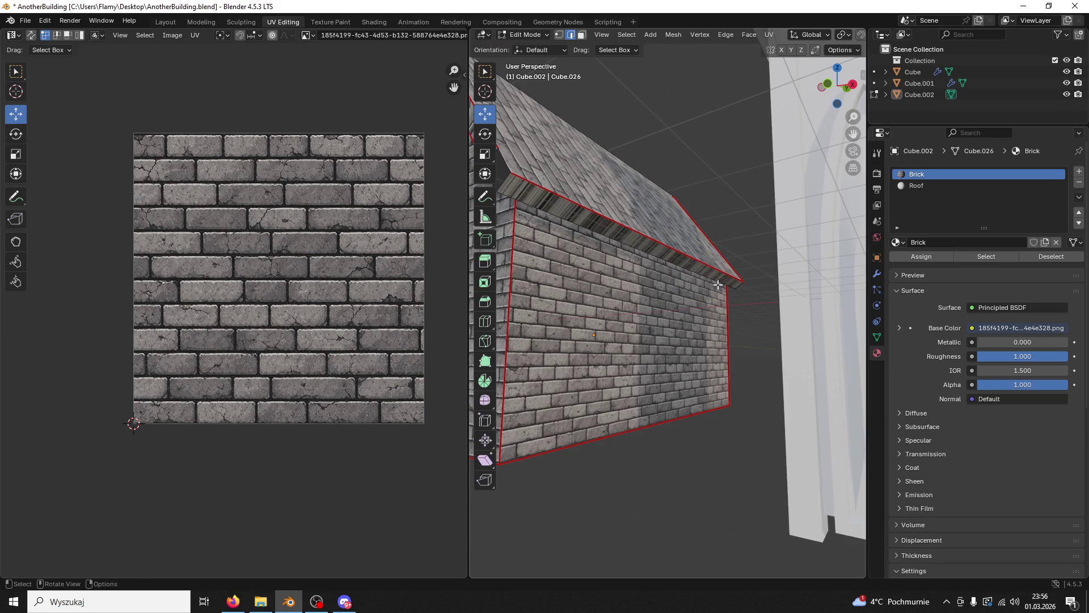
Step: Return from Edit Mode to Object Mode
key("1")
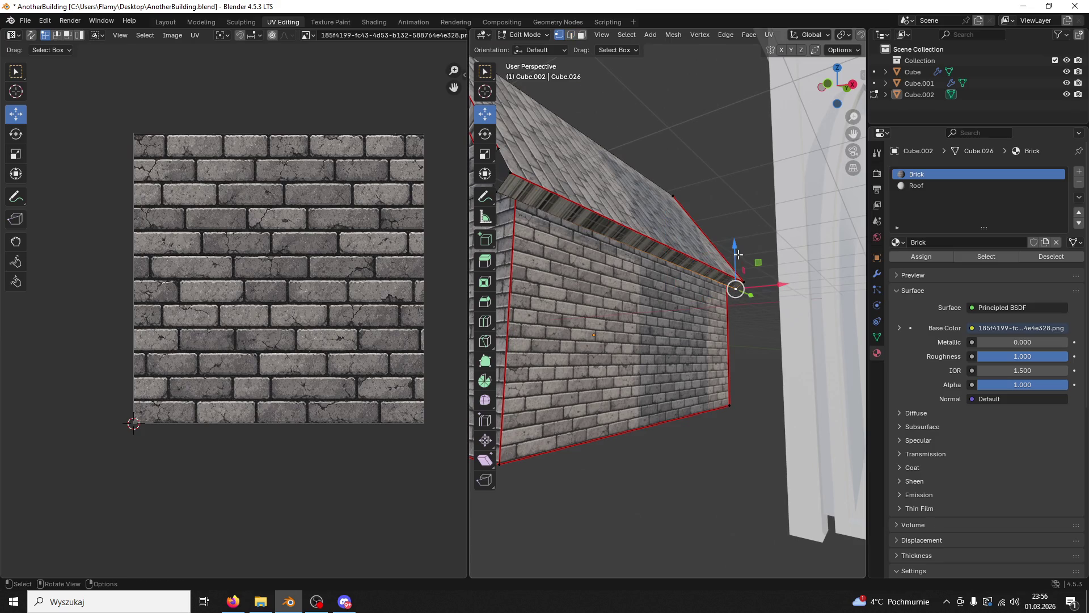
left_click_drag(734, 291, 417, 115)
left_click(524, 36)
left_click(524, 47)
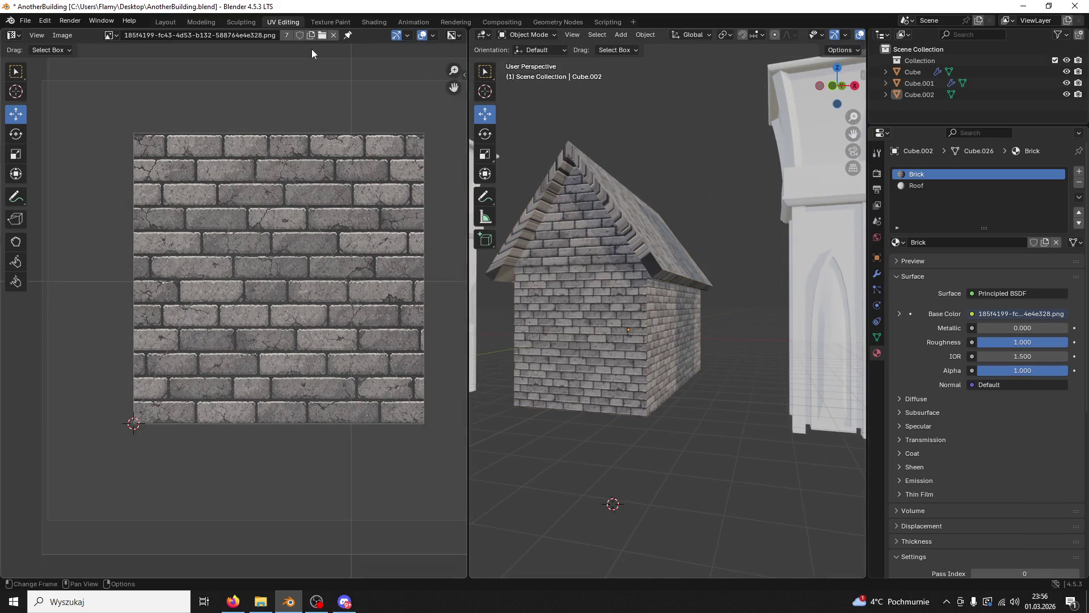
Step: Delete the house object in the Modeling workspace
left_click(194, 25)
left_click(509, 175)
scroll("down", 3)
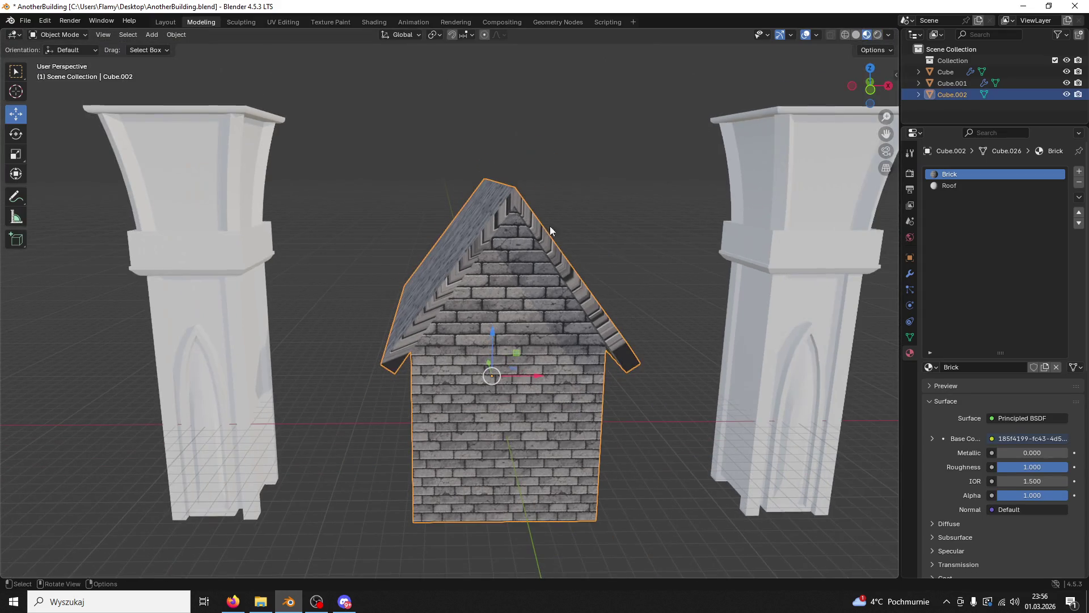
key("Delete")
key("alt+Tab")
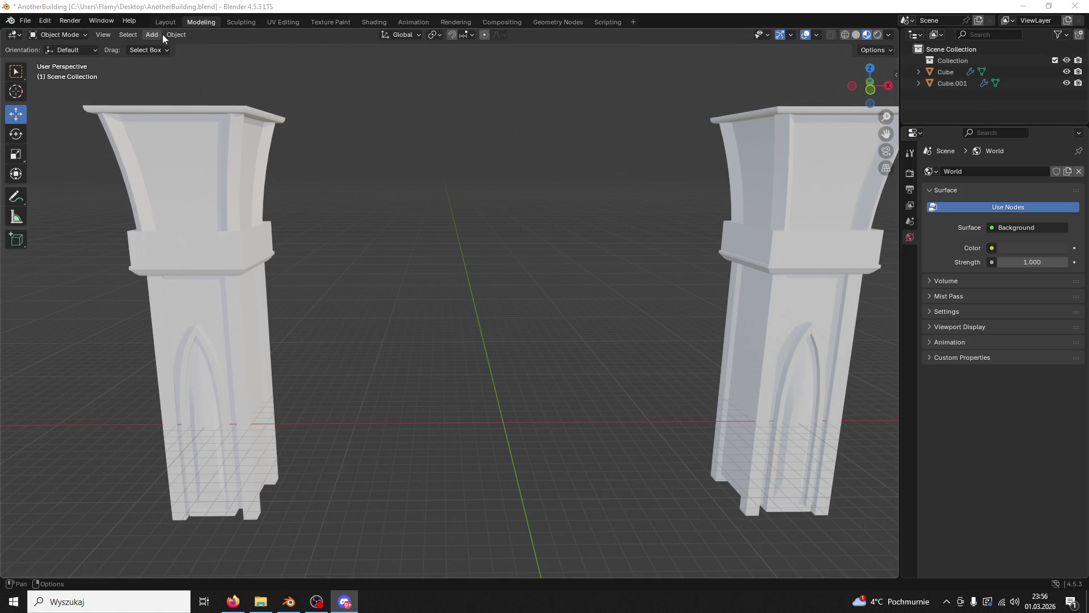
Step: Add a new cube and set its location to 0, 0, 0 in Object Properties
left_click(152, 35)
mouse_move(161, 46)
left_click(261, 57)
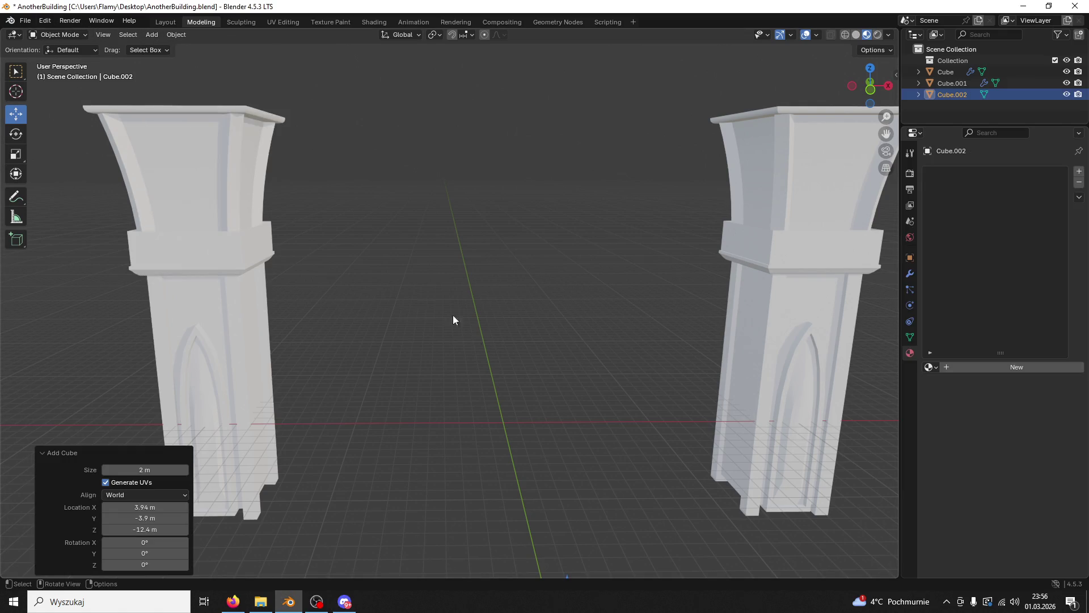
scroll("down", 3)
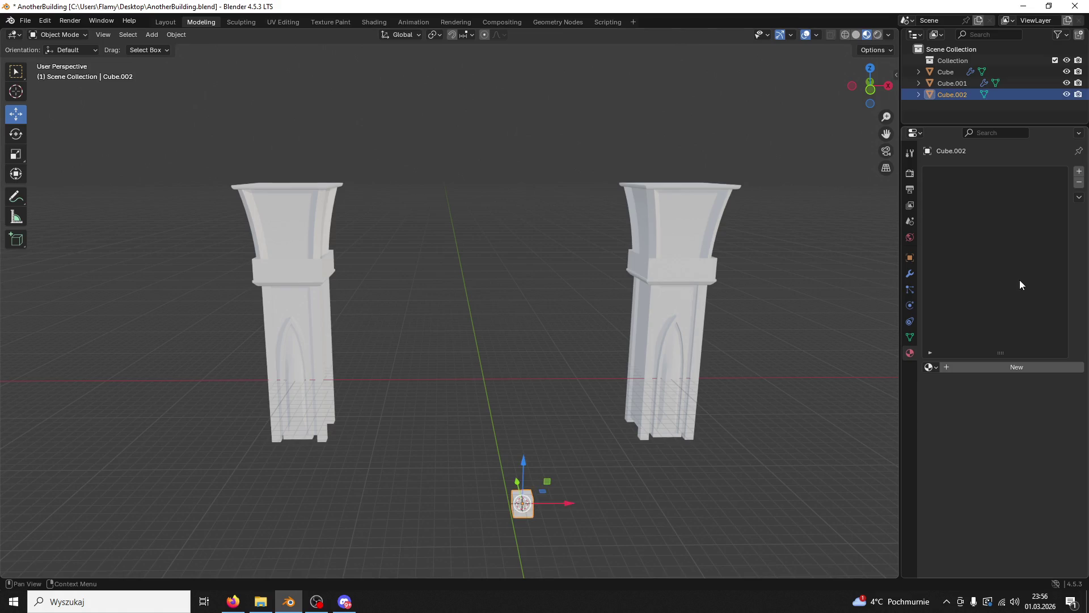
left_click(914, 259)
left_click(1000, 207)
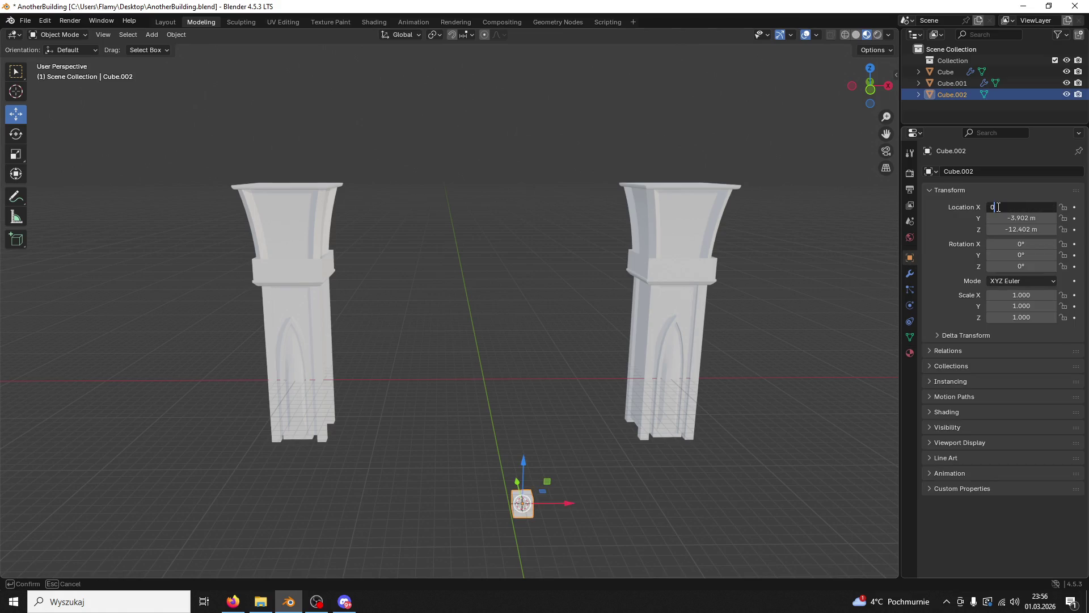
key("Tab")
type("0")
key("Tab")
type("0")
key("Return")
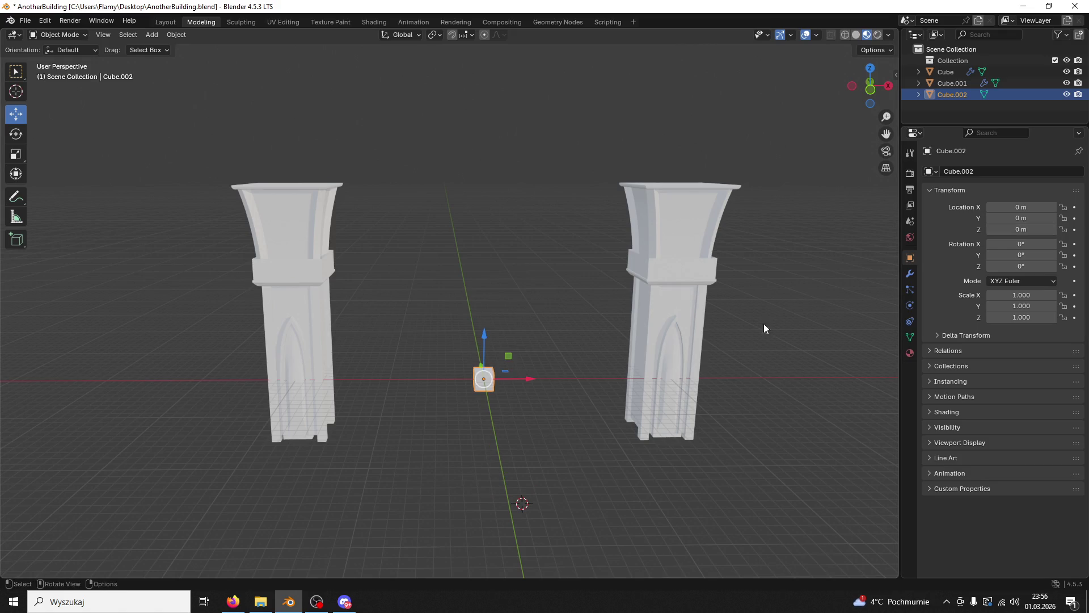
Step: Scale the cube up to 6.028 and lower it partly below ground in Front view
left_click_drag(619, 418, 600, 423)
key("s")
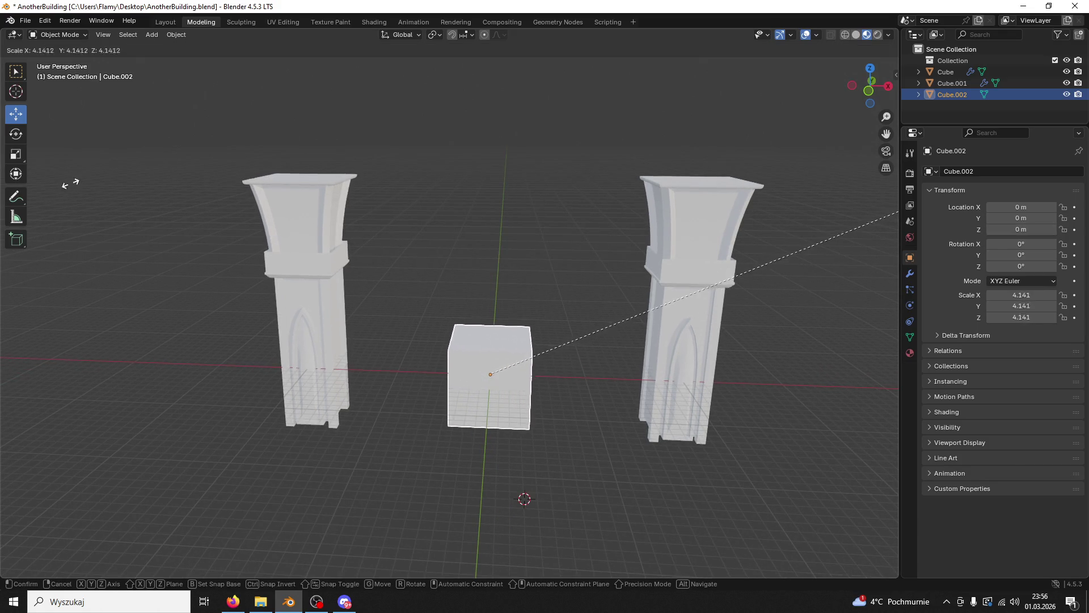
left_click(120, 177)
left_click(871, 89)
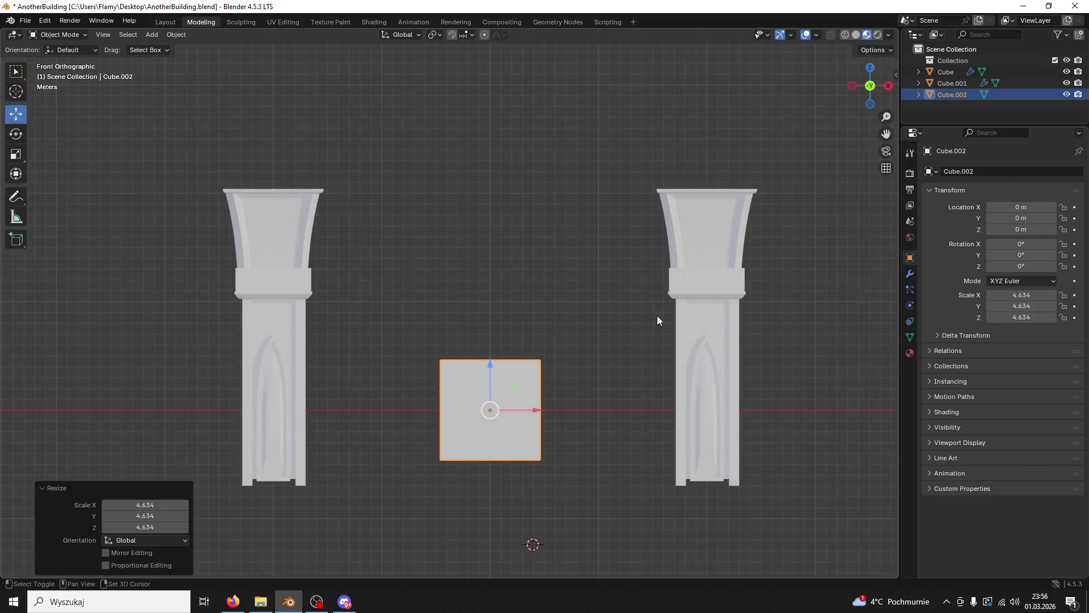
left_click_drag(492, 307, 518, 335)
key("s")
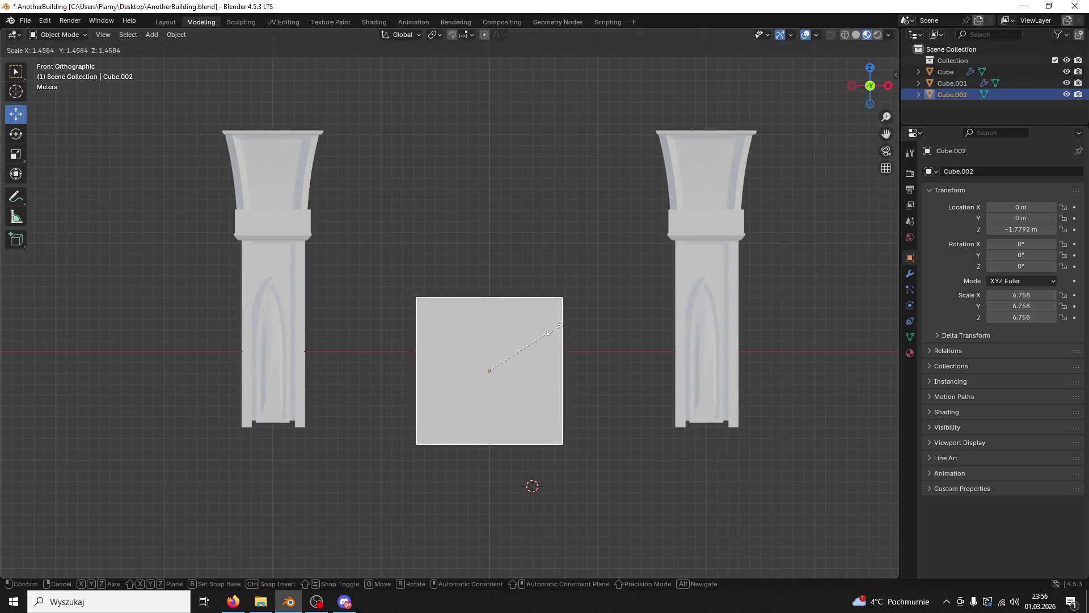
left_click(553, 334)
Step: In Top view, move the cube along Y to 3.8725 m between the pillars
left_click_drag(560, 336, 591, 297)
left_click(869, 73)
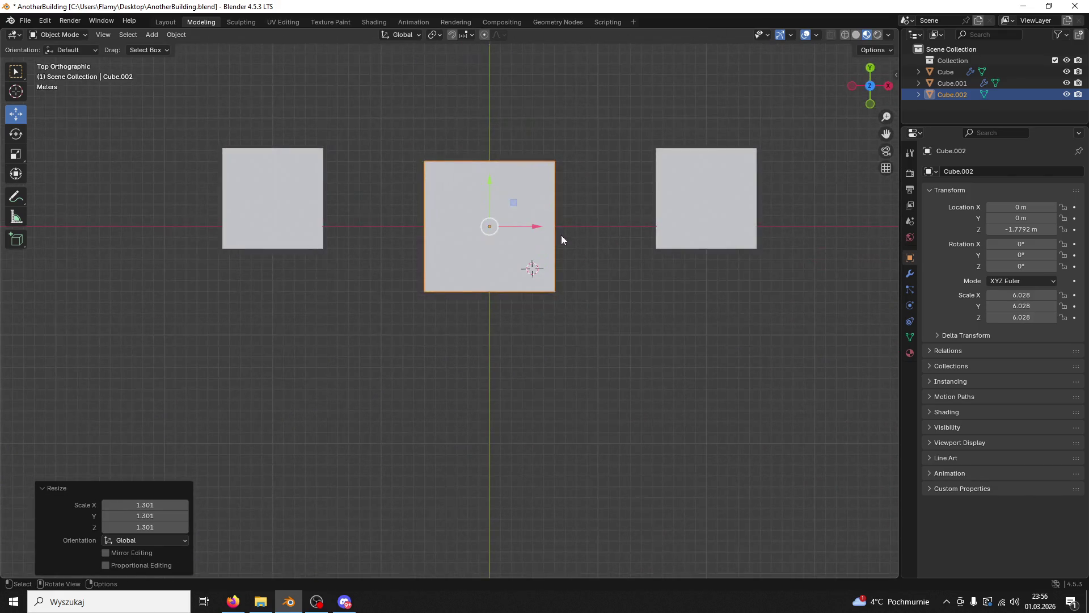
left_click_drag(491, 187, 484, 145)
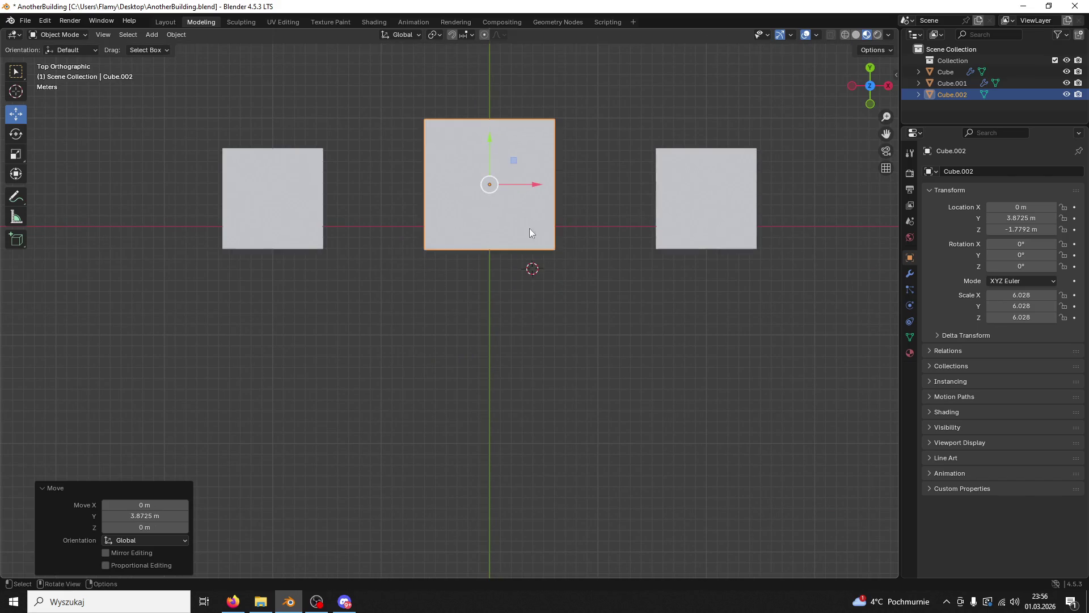
left_click_drag(523, 218, 500, 134)
left_click_drag(561, 221, 639, 207)
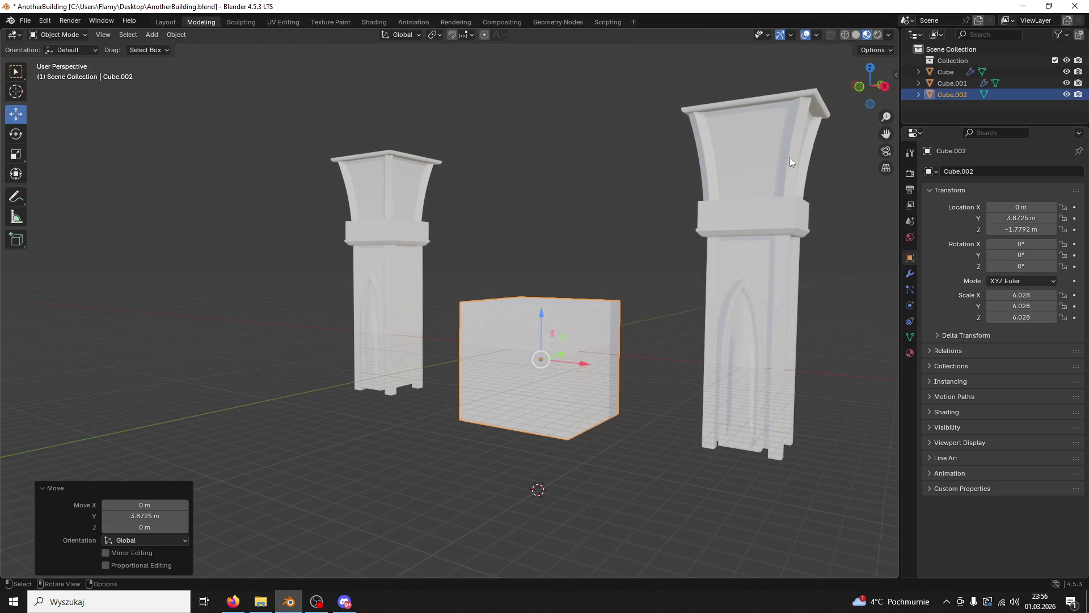
Step: Paste a duplicate of the large cube in place, undoing a stray move and selection
left_click_drag(620, 258, 661, 258)
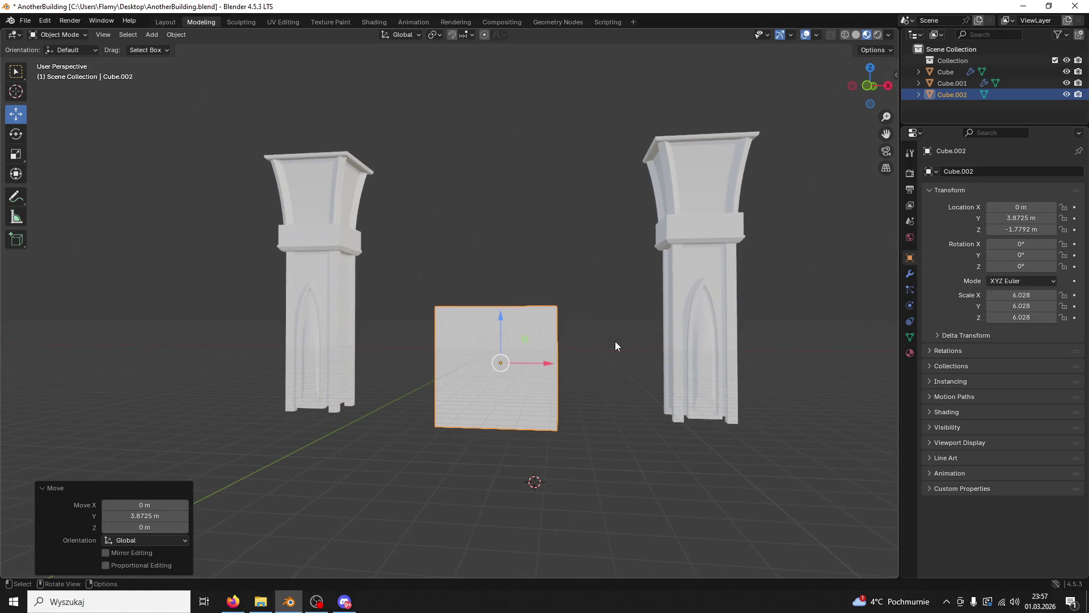
left_click_drag(615, 341, 552, 384)
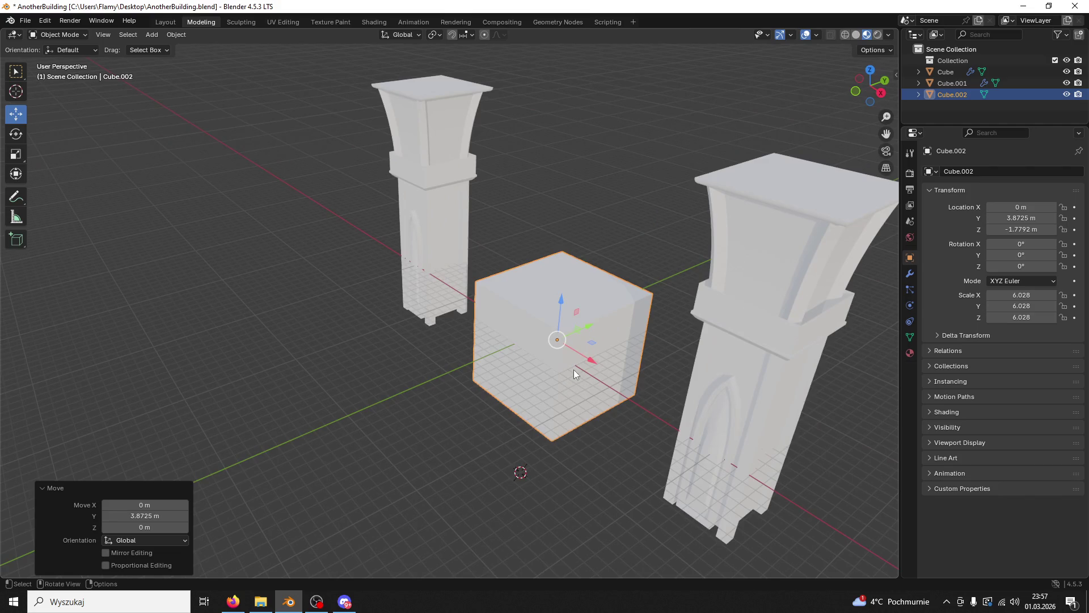
left_click_drag(597, 386, 610, 313)
scroll("up", 3)
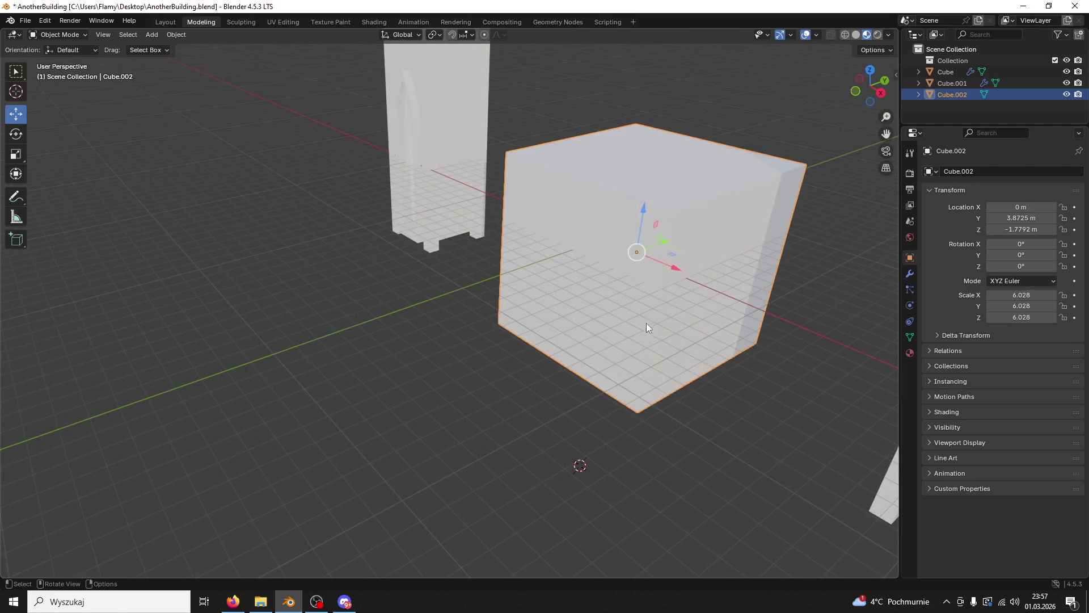
key("ctrl+v")
left_click_drag(658, 243, 652, 261)
key("ctrl+z")
left_click(693, 342)
key("ctrl+z")
left_click(669, 241)
key("ctrl+z")
Step: Move Cube.002 forward along Y and shrink it uniformly by 0.751
left_click_drag(651, 261, 688, 277)
left_click_drag(718, 272, 661, 307)
left_click_drag(661, 308, 765, 188)
key("s")
left_click(638, 322)
Step: In Front Orthographic view, lower Cube.002 on Z to about -2.4844 m
left_click(860, 85)
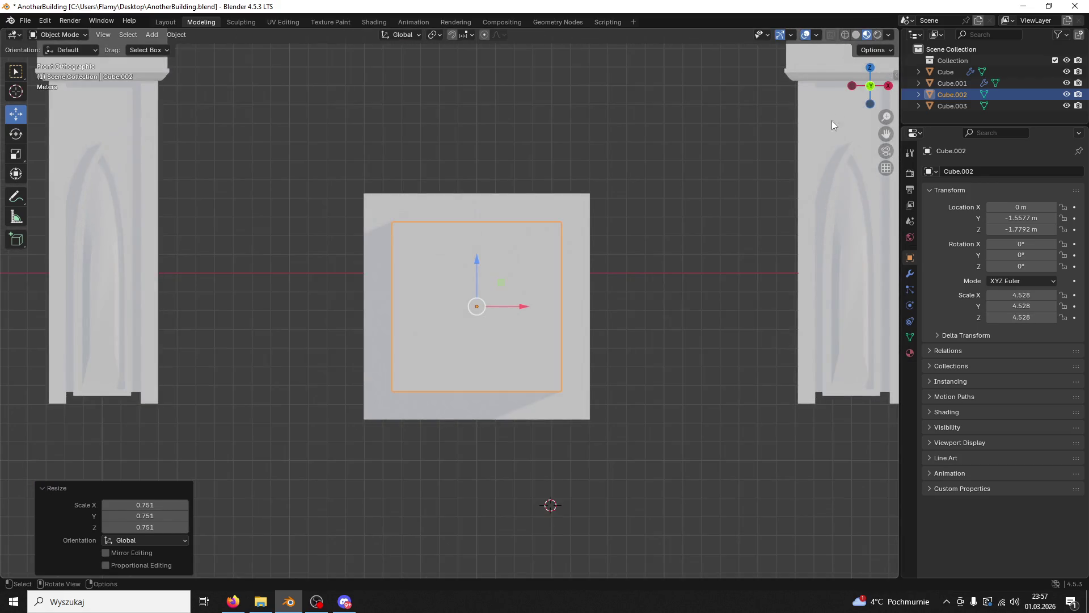
left_click_drag(475, 259, 475, 278)
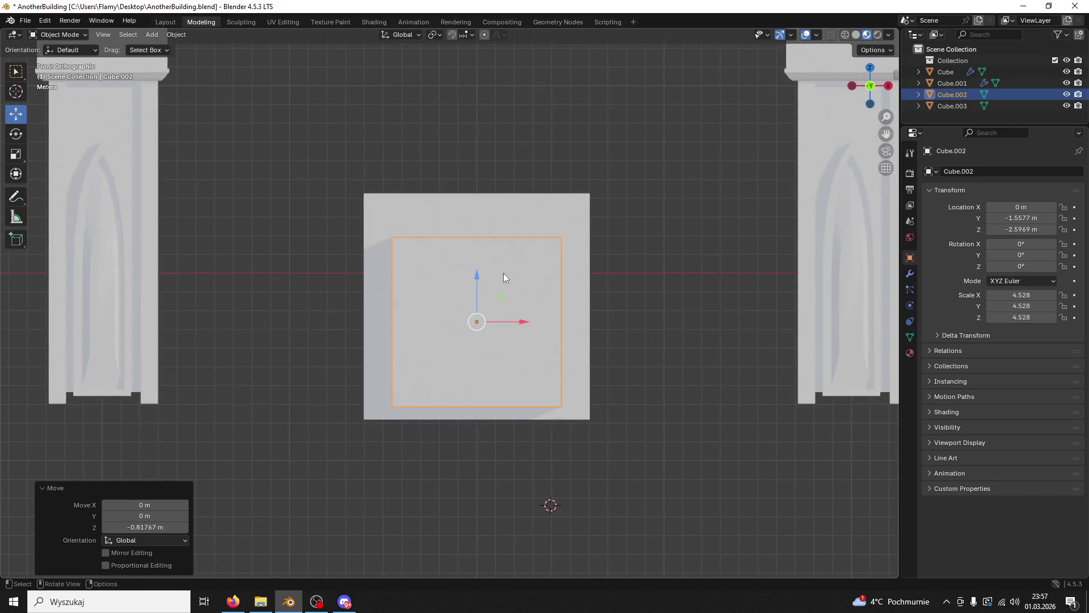
left_click_drag(504, 274, 497, 271)
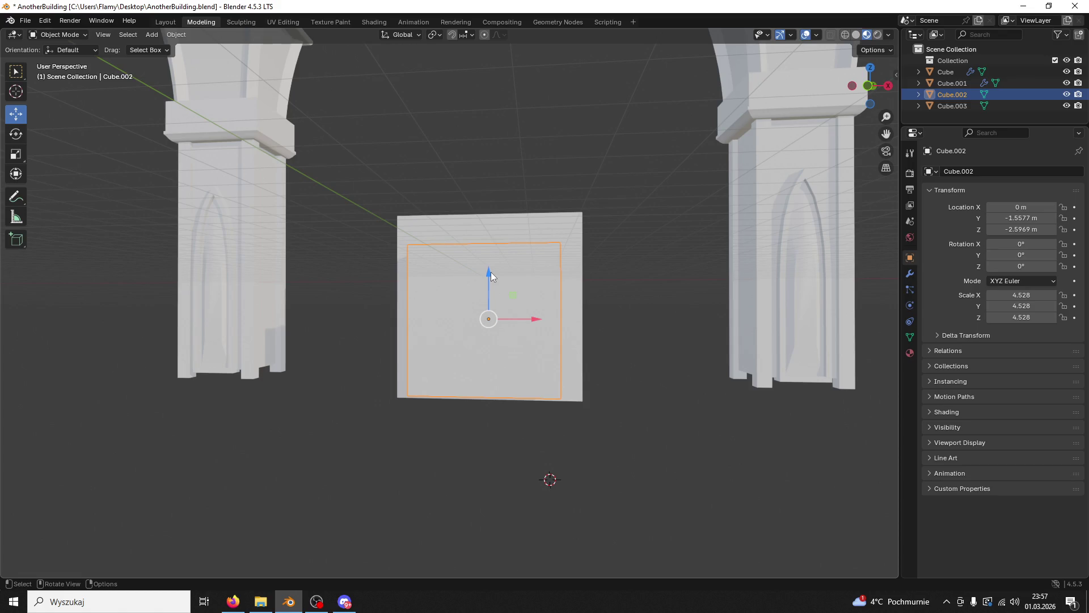
left_click_drag(491, 271, 493, 269)
Step: Stretch the block taller on Z, then shrink it uniformly
key("z")
left_click(505, 238)
left_click_drag(505, 238, 520, 246)
key("s")
key("z")
left_click(519, 247)
key("s")
left_click(510, 261)
Step: Enlarge the block slightly, shift it along Y, and thin it along Y to 1.536
left_click_drag(510, 261, 639, 293)
key("s")
left_click(526, 260)
key("g")
left_click(634, 299)
key("s")
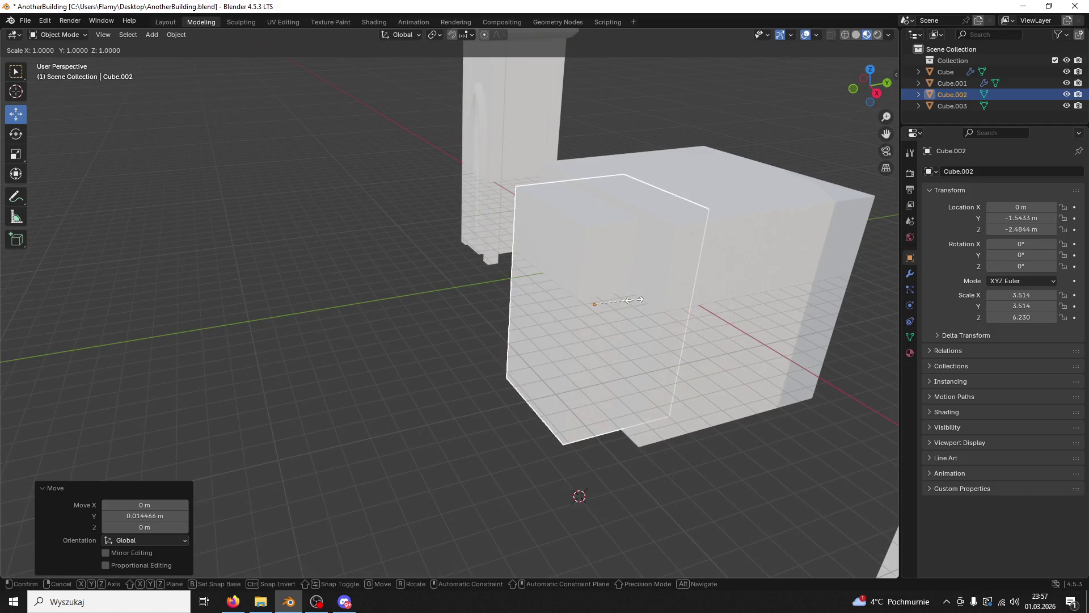
key("y")
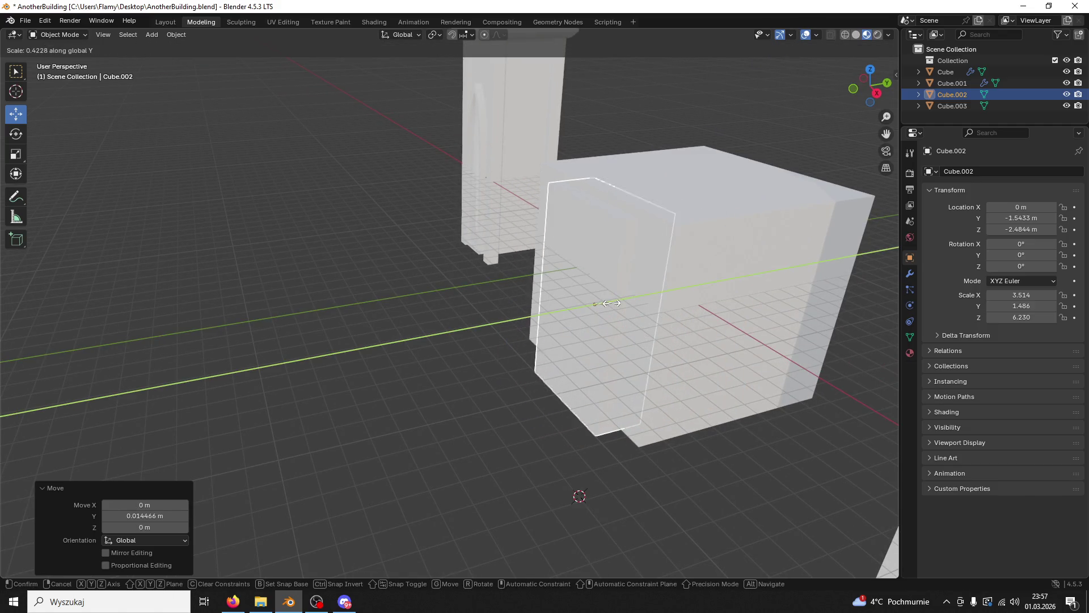
left_click(612, 302)
Step: Briefly enter Edit Mode, then in Object Mode move the slab along Y to -5.0927 m
left_click(85, 36)
left_click(79, 57)
left_click_drag(352, 159, 606, 235)
left_click(70, 40)
left_click(62, 46)
left_click_drag(647, 330, 575, 337)
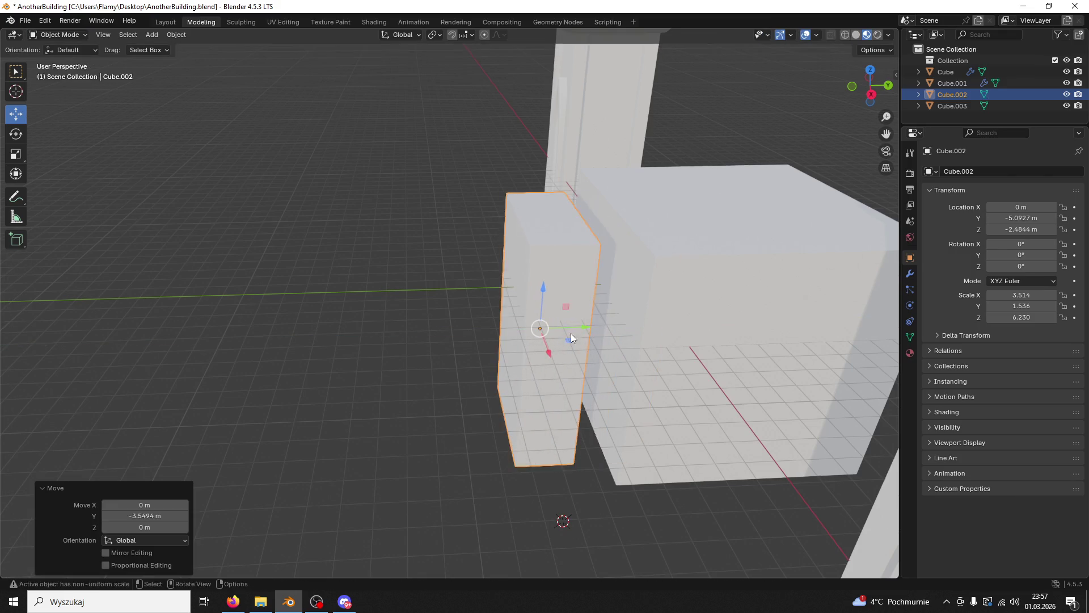
left_click_drag(575, 337, 600, 320)
Step: Enter Edit Mode on the slab and switch to edge selection
left_click(63, 35)
left_click(71, 59)
left_click(628, 227)
left_click(102, 34)
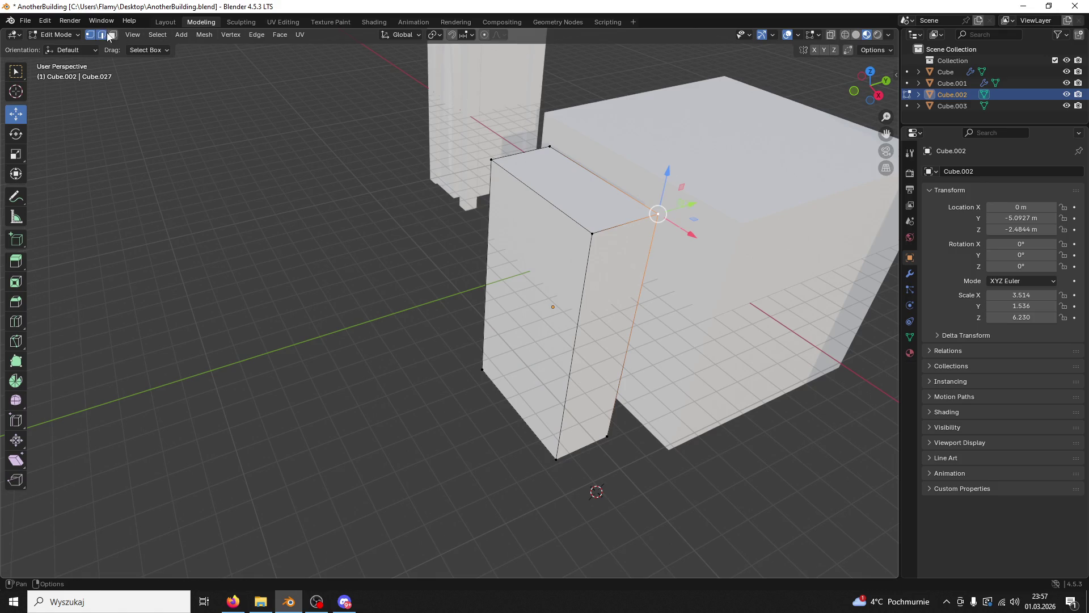
Step: Select the slab's top edge, try a 5-segment arch bevel, then undo it
left_click(521, 151)
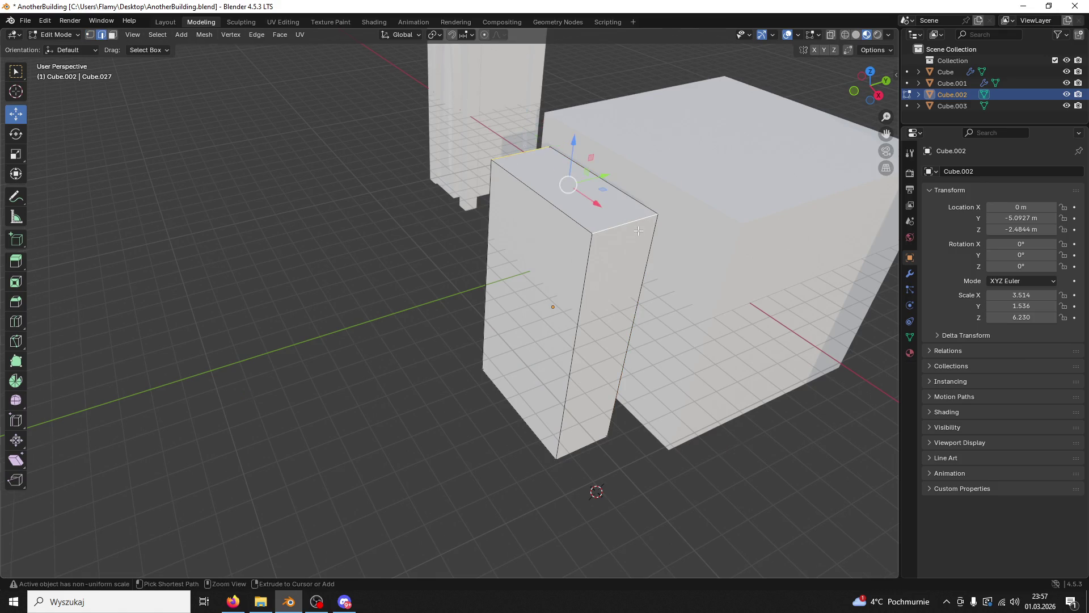
key("ctrl+space")
key("ctrl+b")
scroll("up", 3)
left_click(612, 493)
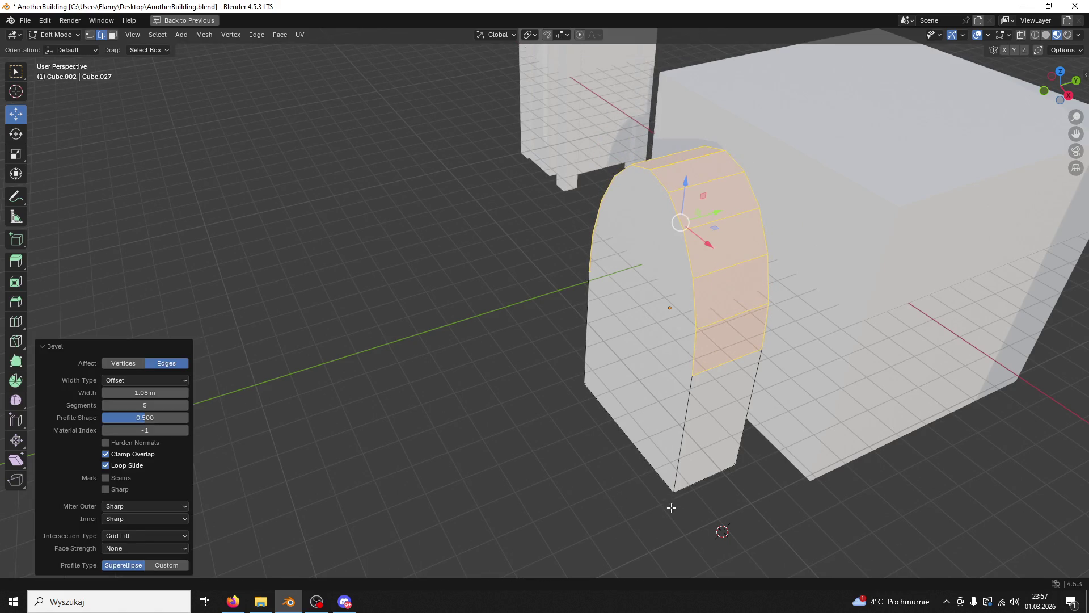
left_click_drag(738, 430, 666, 377)
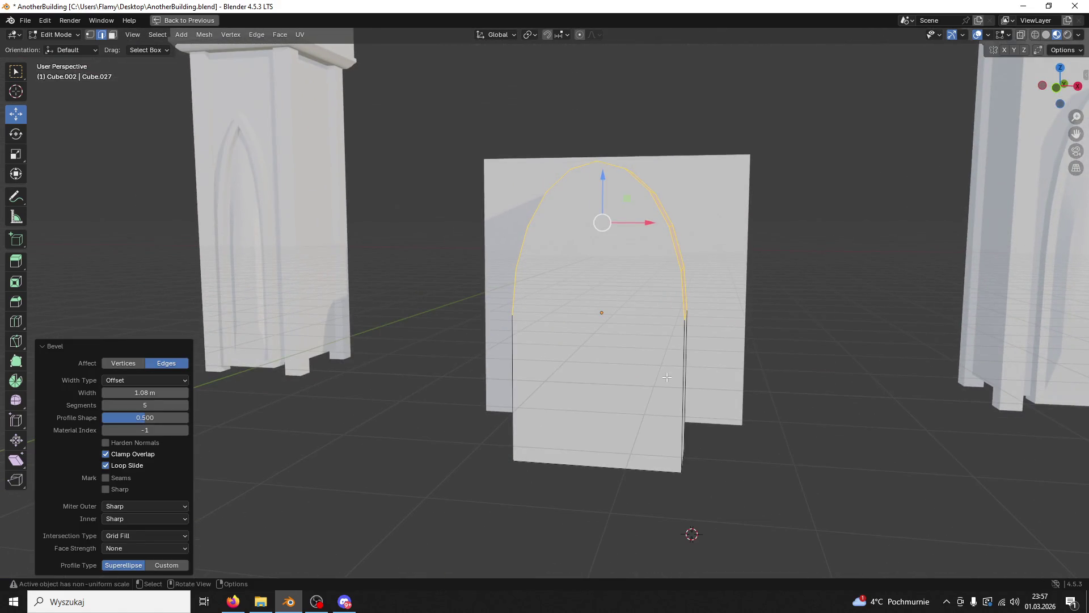
key("ctrl+z")
key("ctrl+z")
left_click_drag(669, 334, 675, 329)
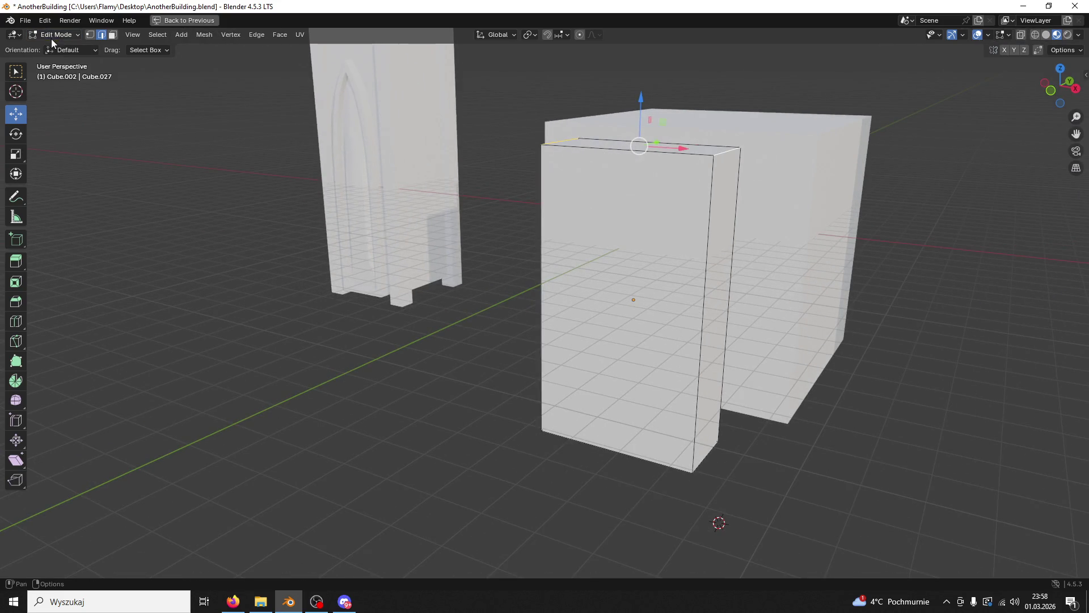
Step: In Object Mode, apply the slab's scale with Ctrl+A > Scale, then return to Edit Mode
left_click(52, 37)
left_click(55, 44)
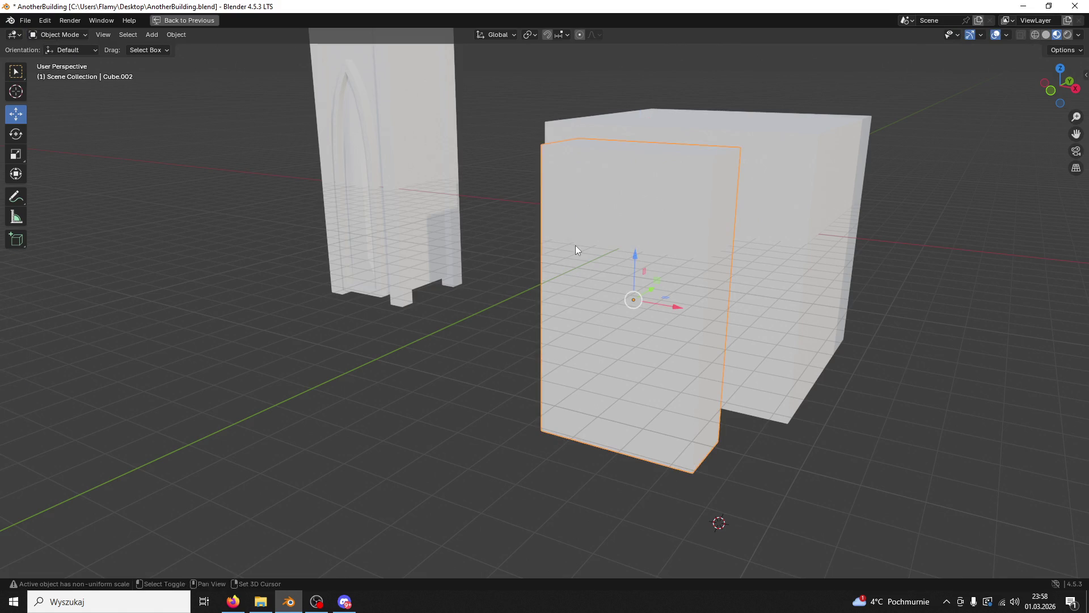
key("shift+a")
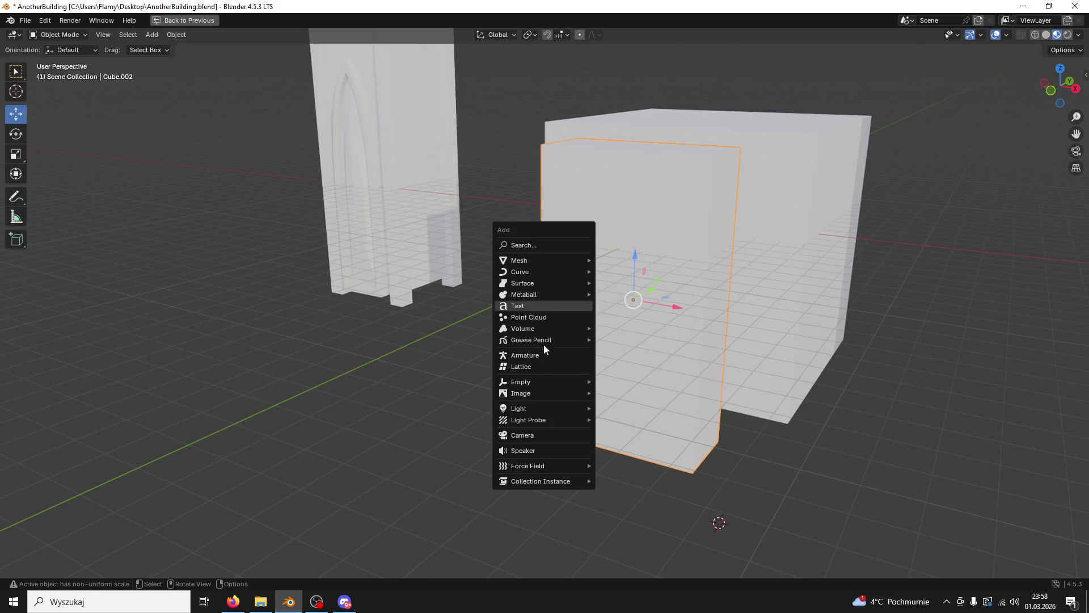
key("Escape")
key("ctrl+a")
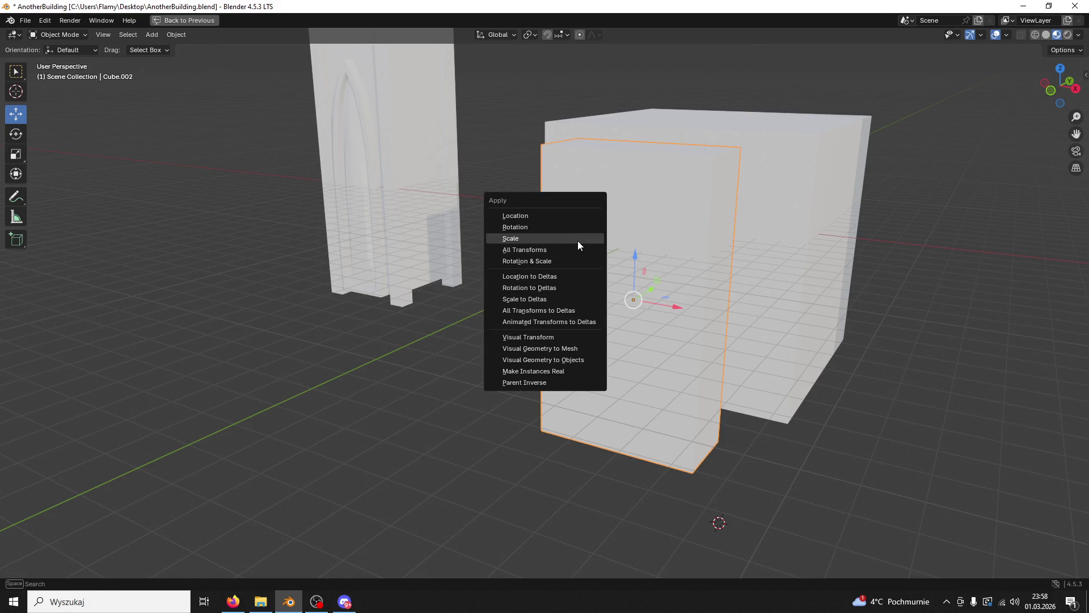
left_click(539, 239)
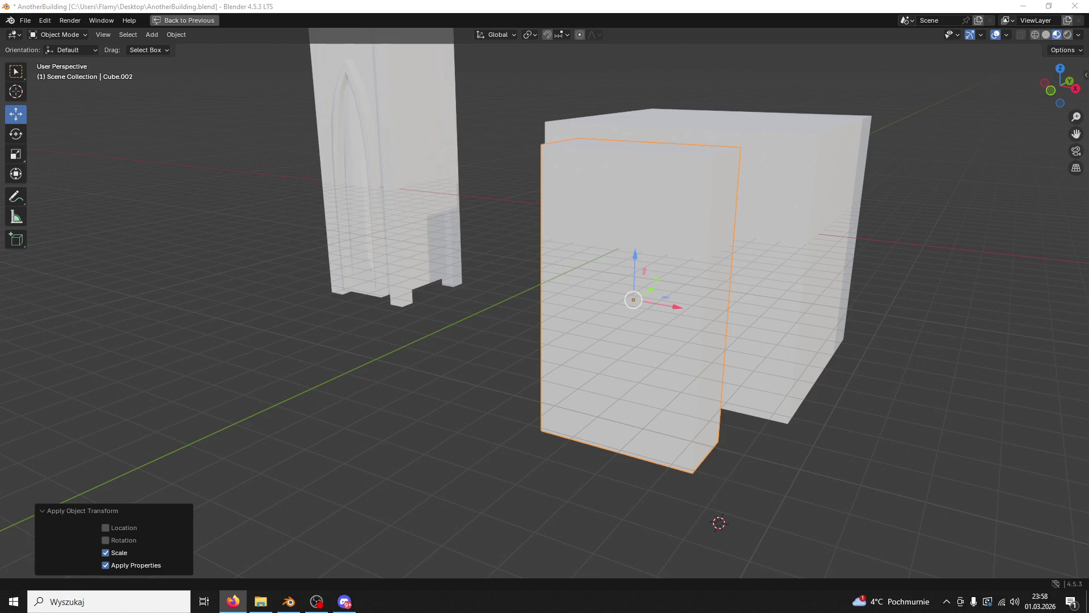
left_click_drag(669, 341, 709, 331)
left_click(57, 34)
left_click(56, 56)
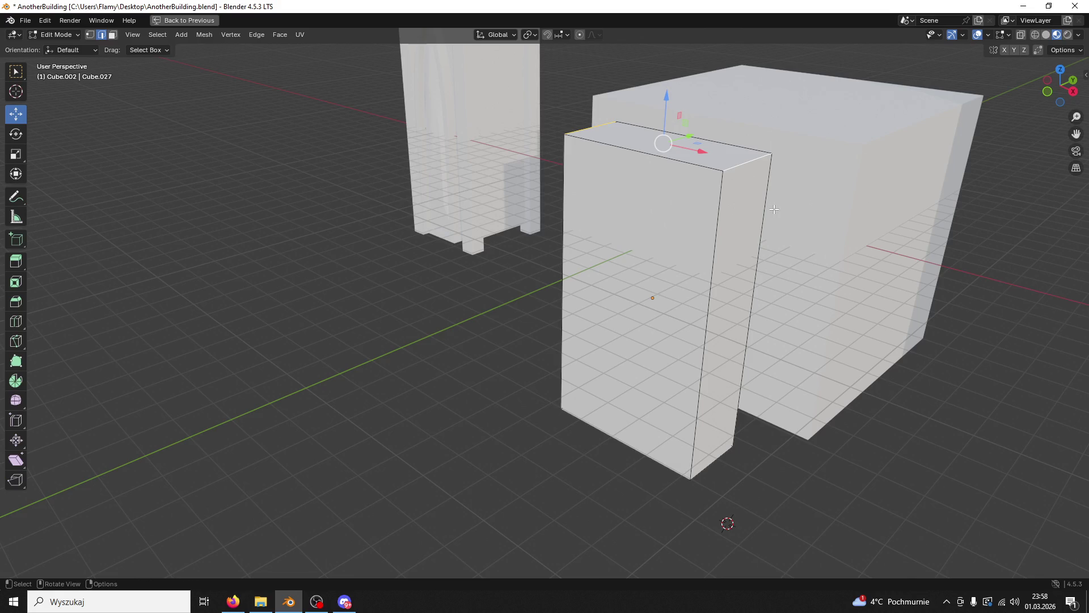
Step: Bevel the slab's top edge into a five-segment rounded arch
key("ctrl+b")
scroll("up", 3)
left_click(537, 389)
left_click_drag(537, 389, 709, 316)
left_click(757, 299)
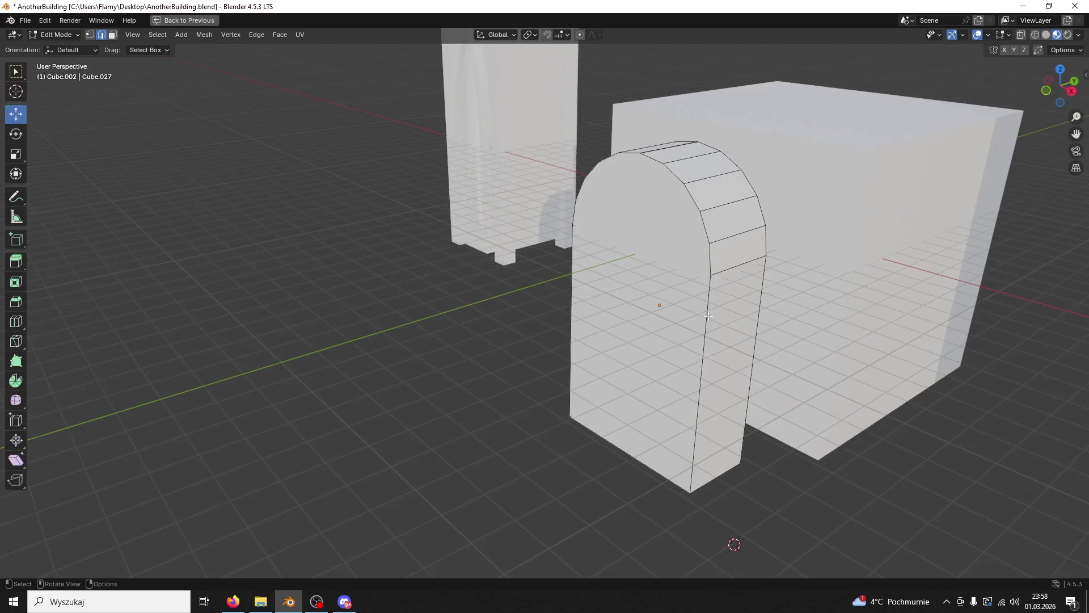
Step: Select the arch's front boundary loop and merge its vertices by distance
key("alt+Tab")
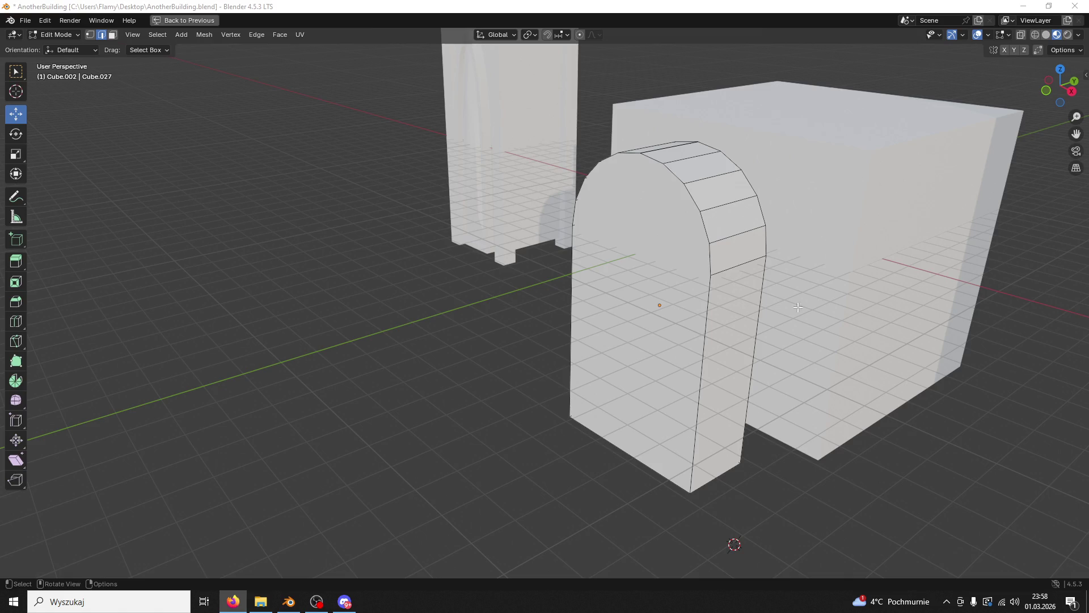
left_click(701, 216)
key("alt+a")
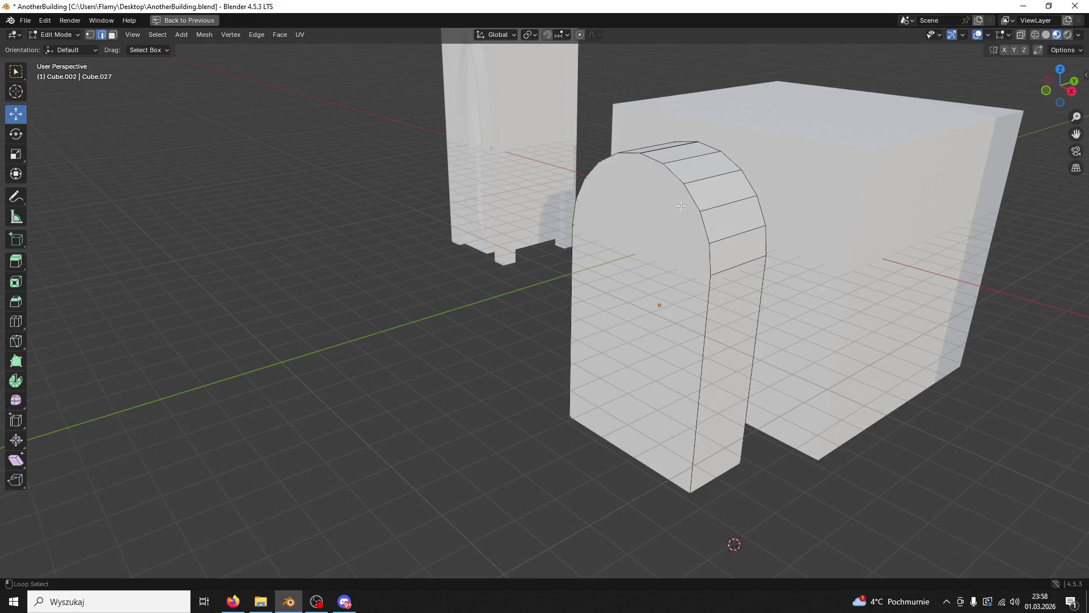
left_click(690, 201)
key("alt+a")
left_click(690, 200)
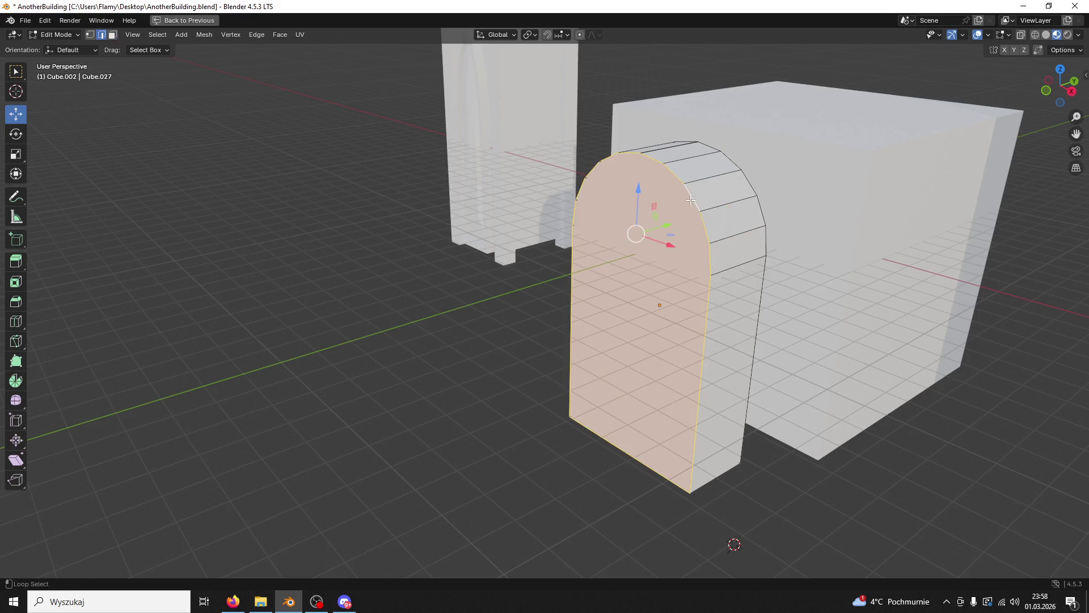
left_click(696, 243)
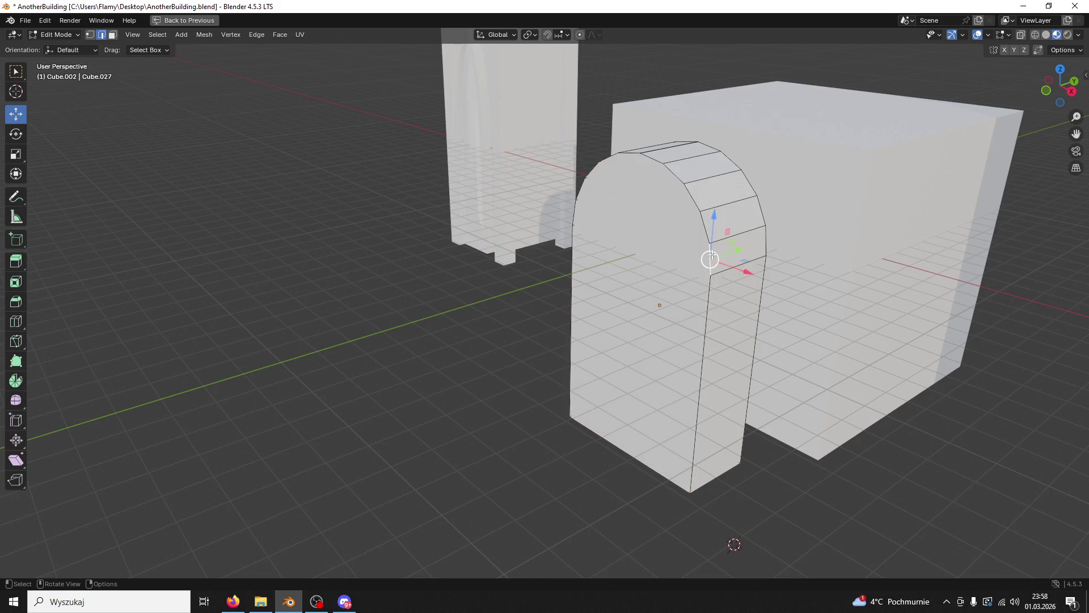
left_click_drag(699, 207, 573, 217)
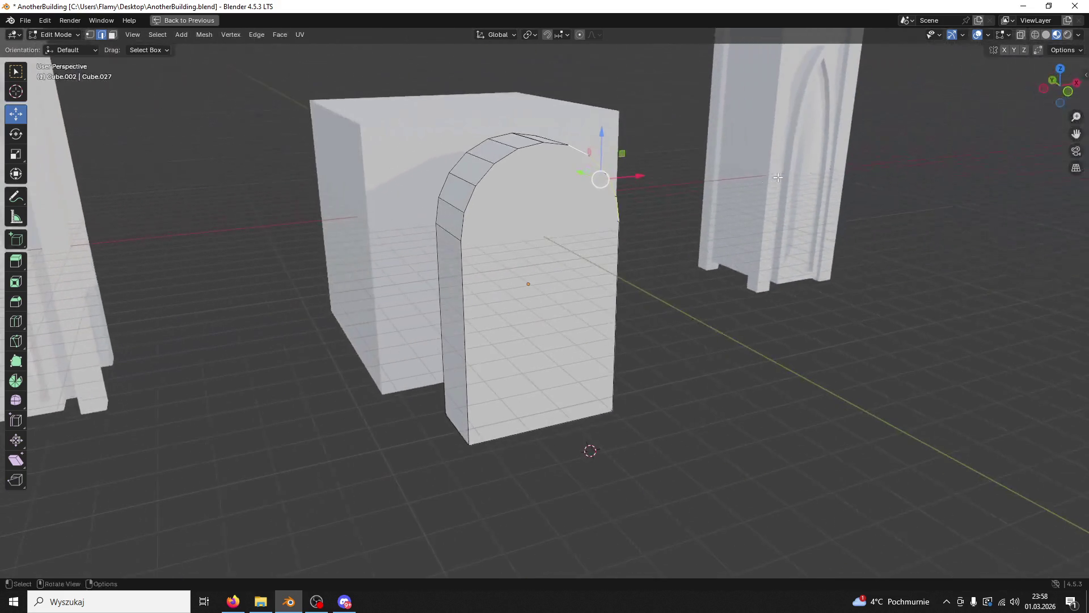
left_click(462, 228)
left_click_drag(489, 177, 500, 186)
left_click(500, 186)
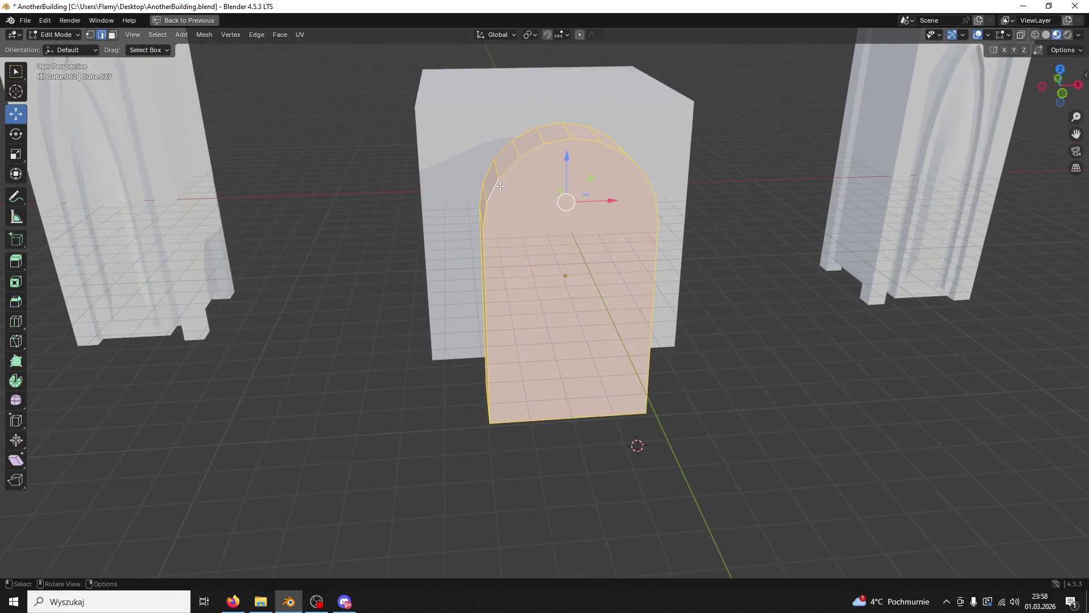
key("m")
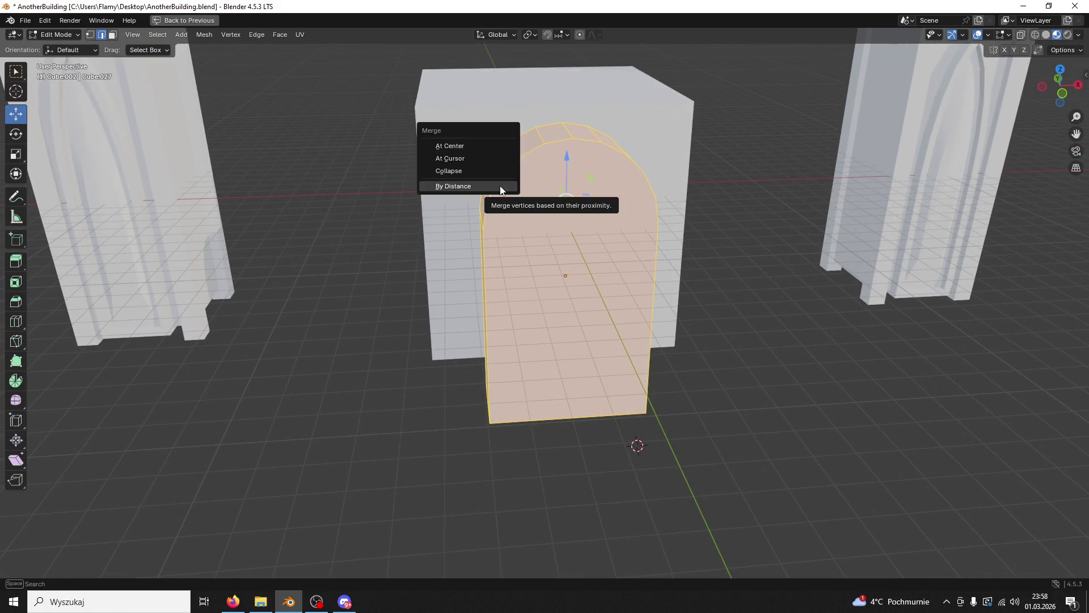
left_click(500, 187)
Step: Select the inner arch edges all the way around the curve
left_click(488, 202)
left_click(485, 176)
left_click(508, 166)
left_click(531, 150)
left_click(558, 140)
left_click(584, 137)
left_click(604, 147)
left_click_drag(604, 146, 675, 170)
left_click(685, 180)
left_click(704, 213)
left_click_drag(704, 213, 686, 348)
Step: Scale the selected arch edges outward to about 1.294 to widen the curve
key("s")
left_click(688, 243)
left_click_drag(543, 355, 425, 370)
key("s")
left_click(652, 385)
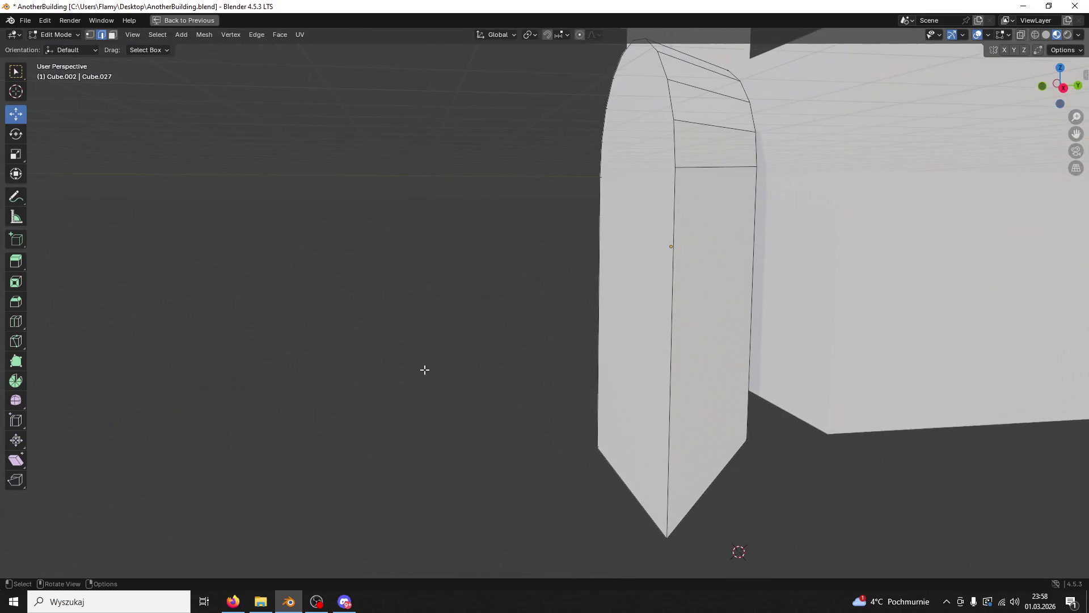
left_click(670, 361)
left_click(73, 36)
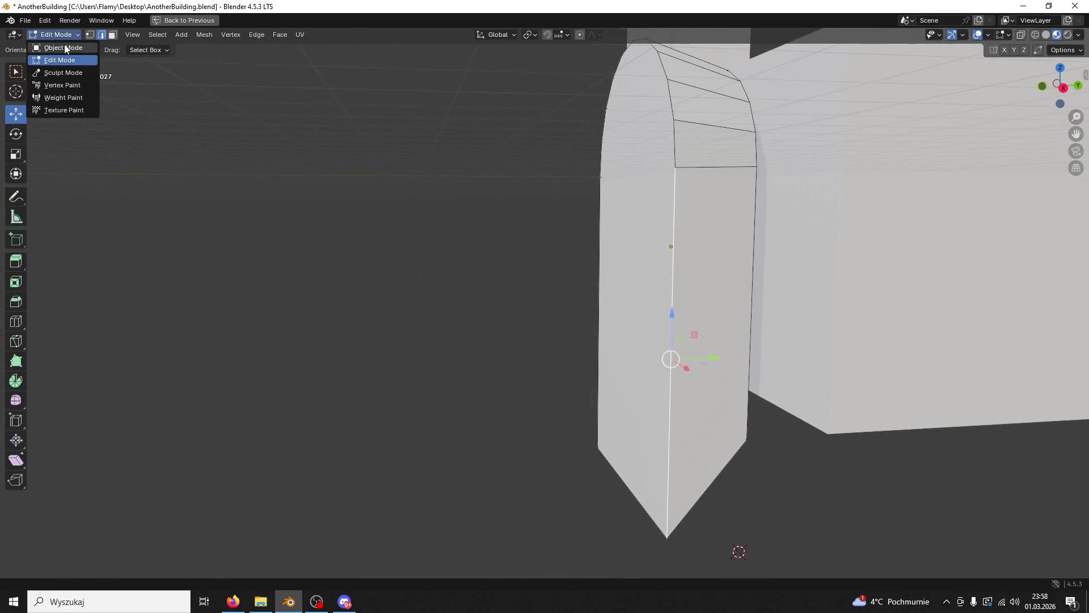
Step: In Object Mode, scale Cube.003 taller on Z and apply its scale
left_click(64, 47)
left_click_drag(707, 246, 833, 250)
left_click_drag(834, 250, 848, 234)
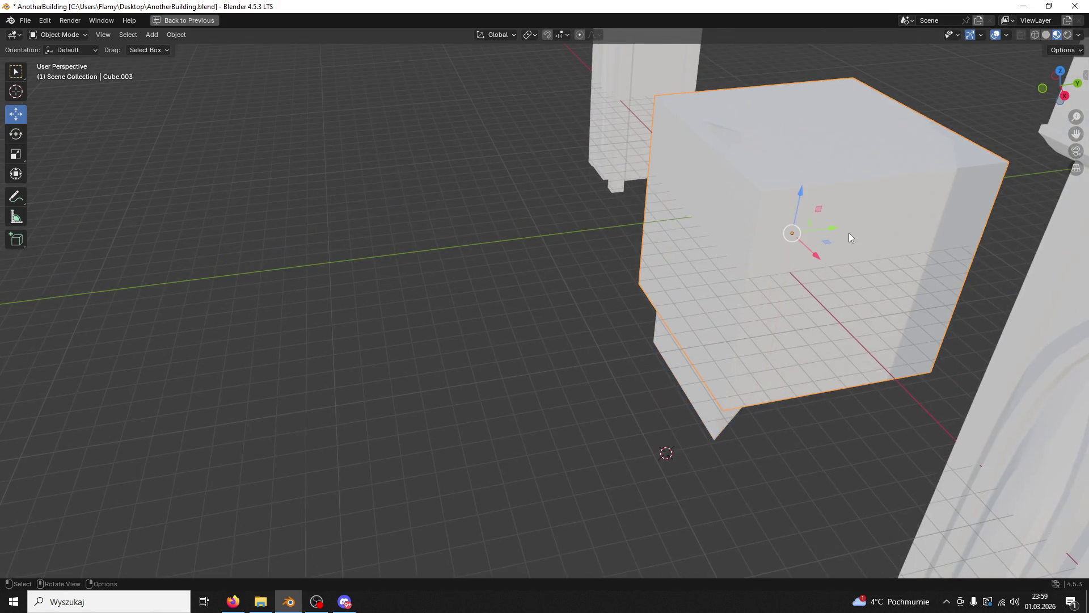
key("shift+d")
key("s")
key("z")
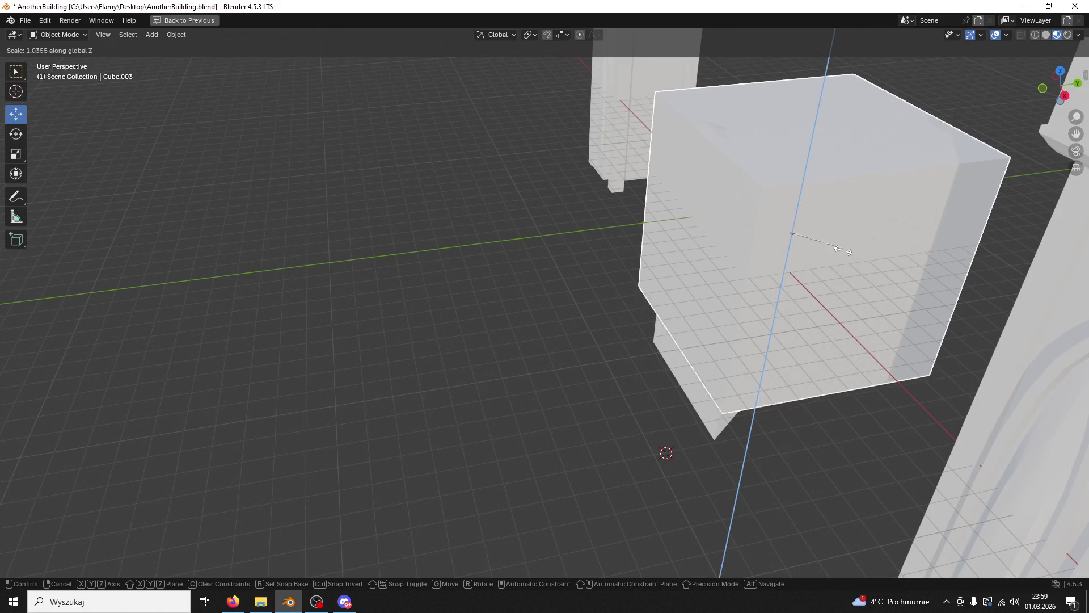
left_click(851, 214)
left_click_drag(851, 213, 849, 199)
key("ctrl+a")
left_click(798, 190)
Step: Select the arch Cube.002 and lower it along Z between the pillars
left_click(692, 397)
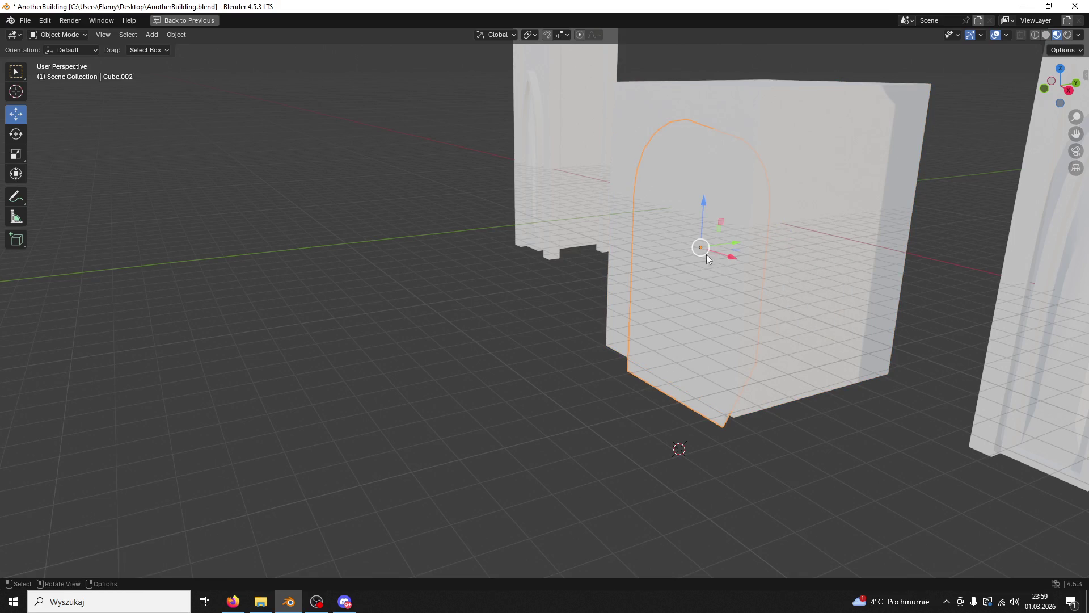
left_click_drag(701, 203, 698, 214)
left_click_drag(697, 214, 669, 196)
left_click_drag(729, 224, 732, 238)
left_click_drag(765, 271, 760, 272)
left_click_drag(760, 272, 866, 322)
Step: Resize the arched doorway, ending at a uniform scale of 1.044
key("s")
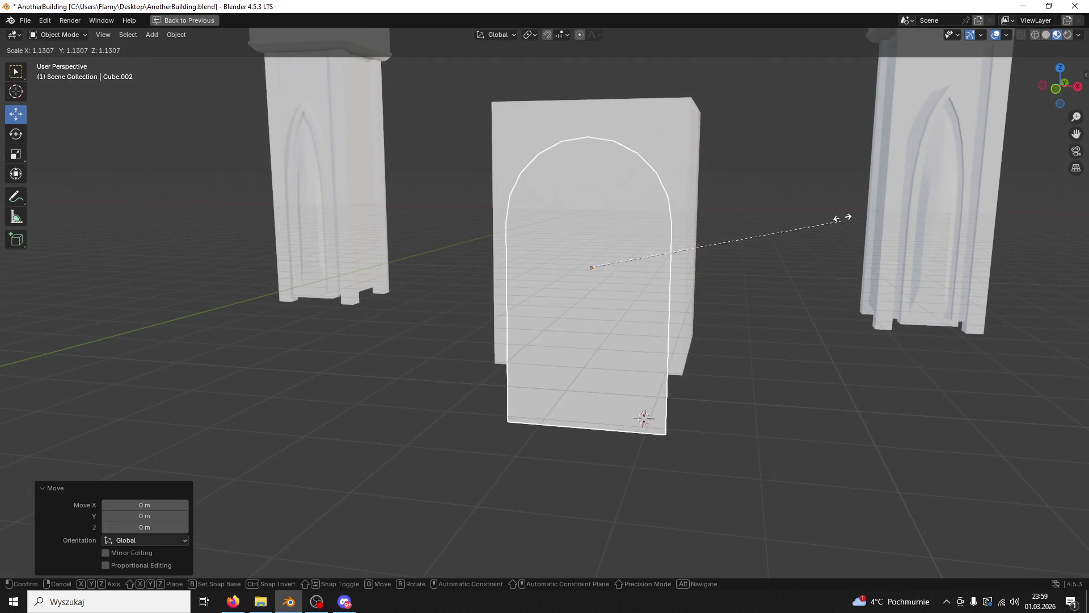
left_click(836, 224)
left_click_drag(836, 224, 822, 233)
key("s")
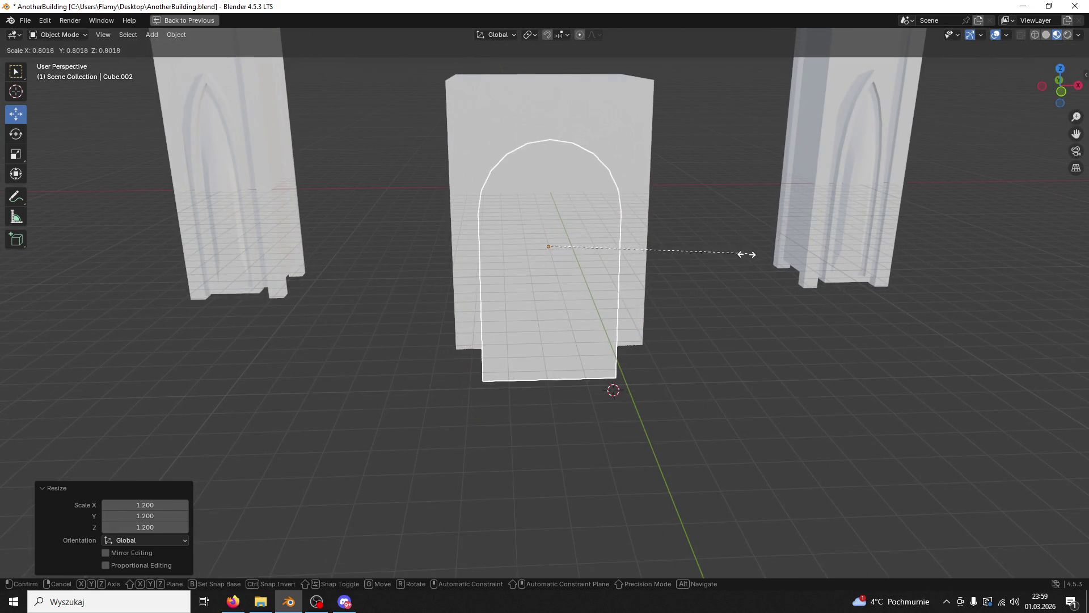
key("Escape")
key("s")
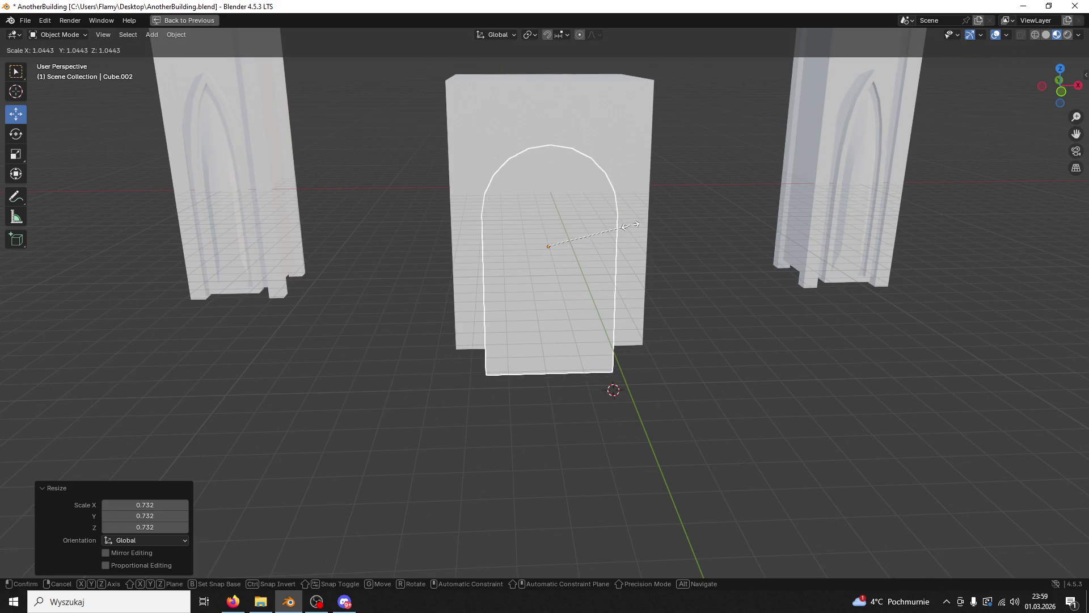
left_click(628, 228)
left_click_drag(629, 228, 519, 186)
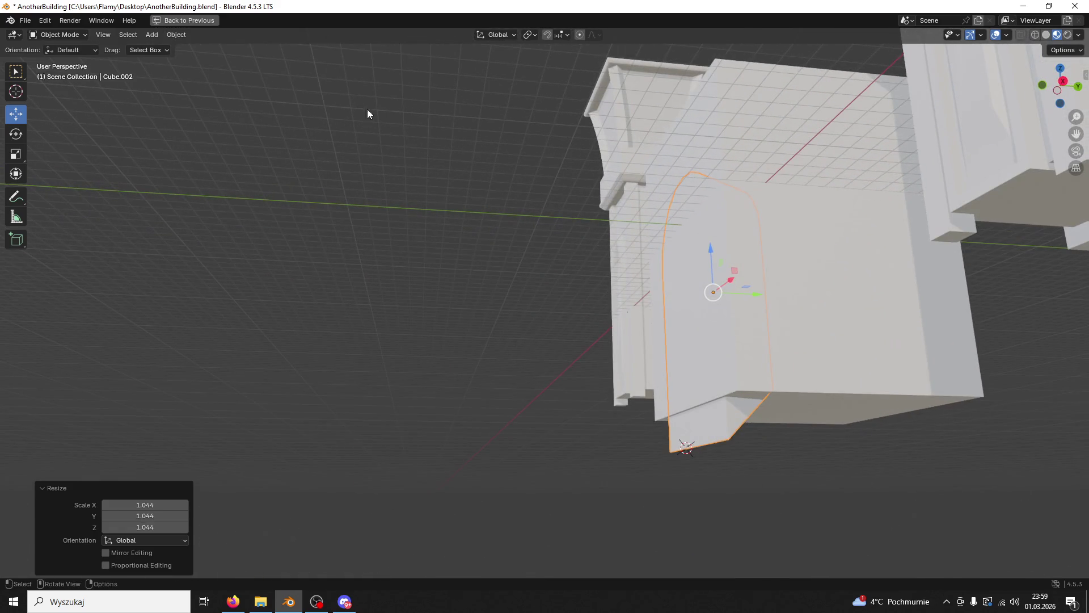
left_click(59, 34)
Step: Show Cube.002's transform values in the sidebar Item tab and return to Object Mode
left_click(59, 60)
left_click_drag(392, 227, 578, 214)
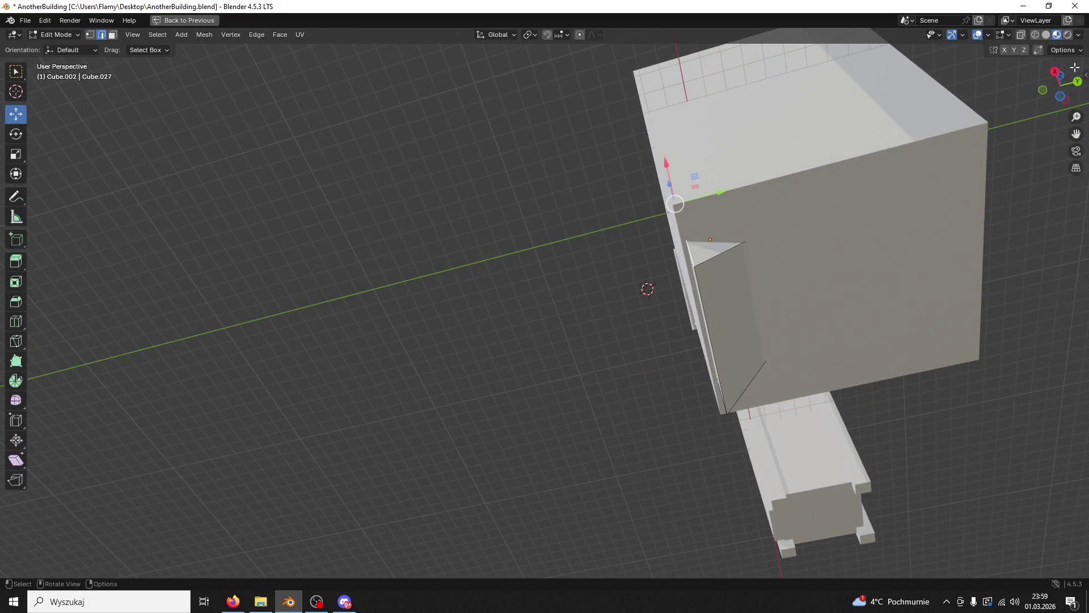
left_click(1084, 75)
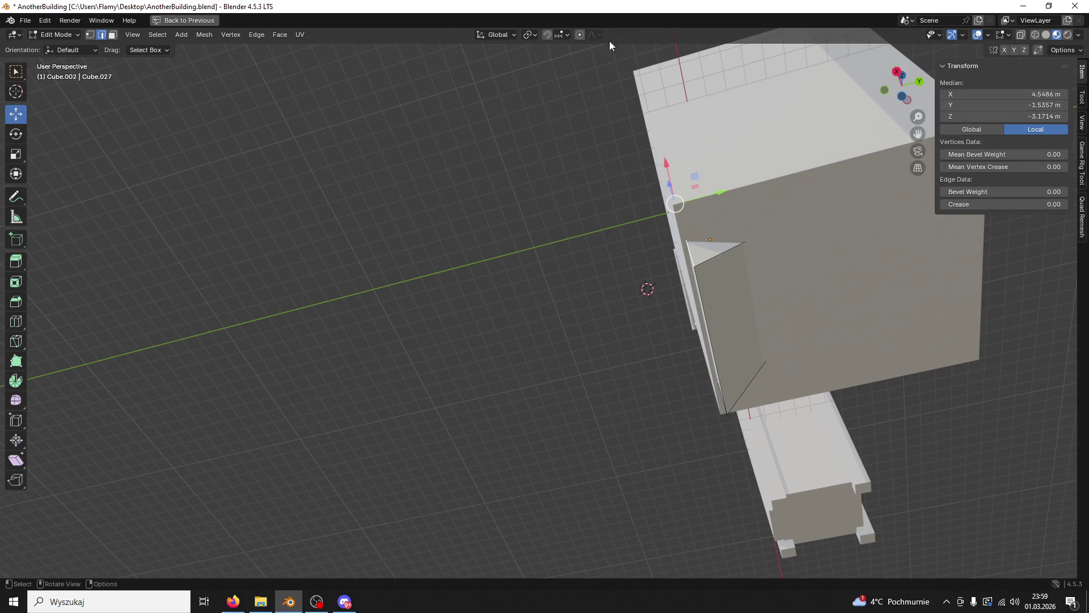
left_click(86, 18)
left_click(56, 34)
left_click(57, 47)
Step: Check the Transform panel's zero rotation and XYZ Euler rotation mode
left_click(257, 175)
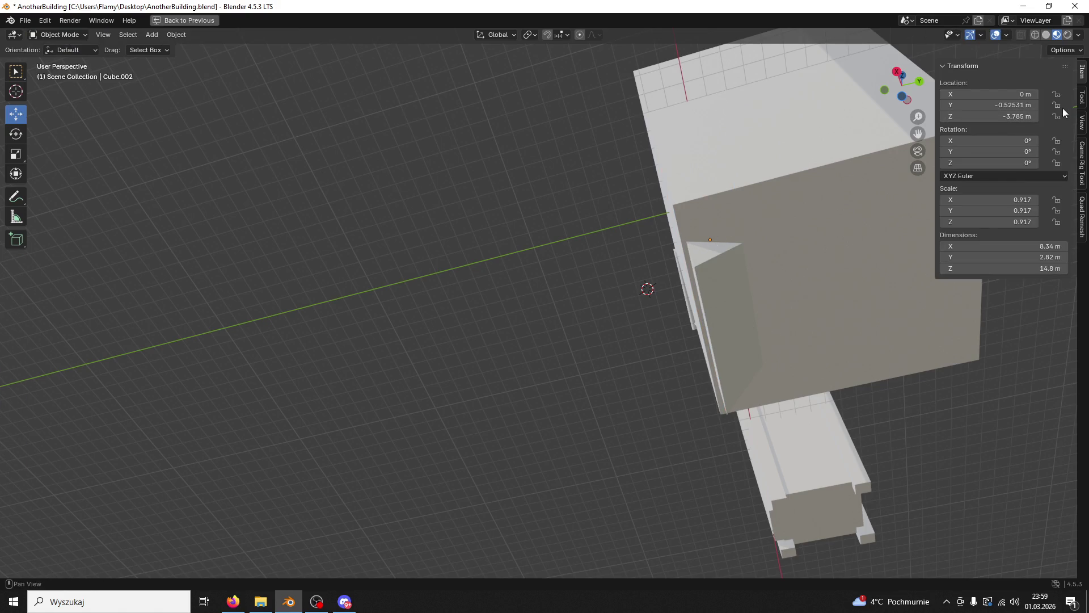
left_click(1083, 124)
left_click(1082, 72)
left_click(87, 20)
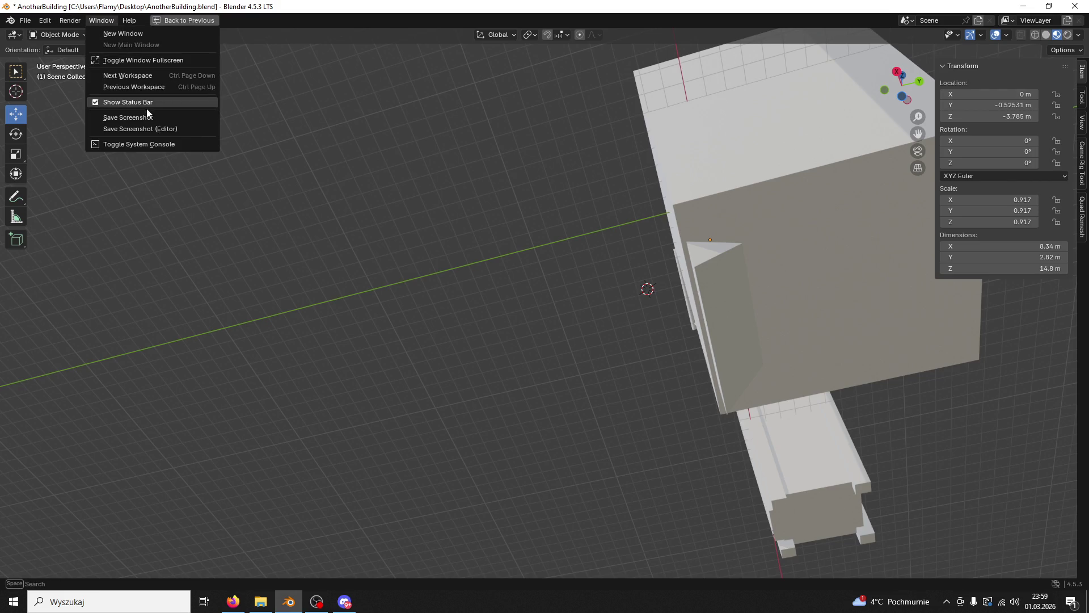
left_click(91, 20)
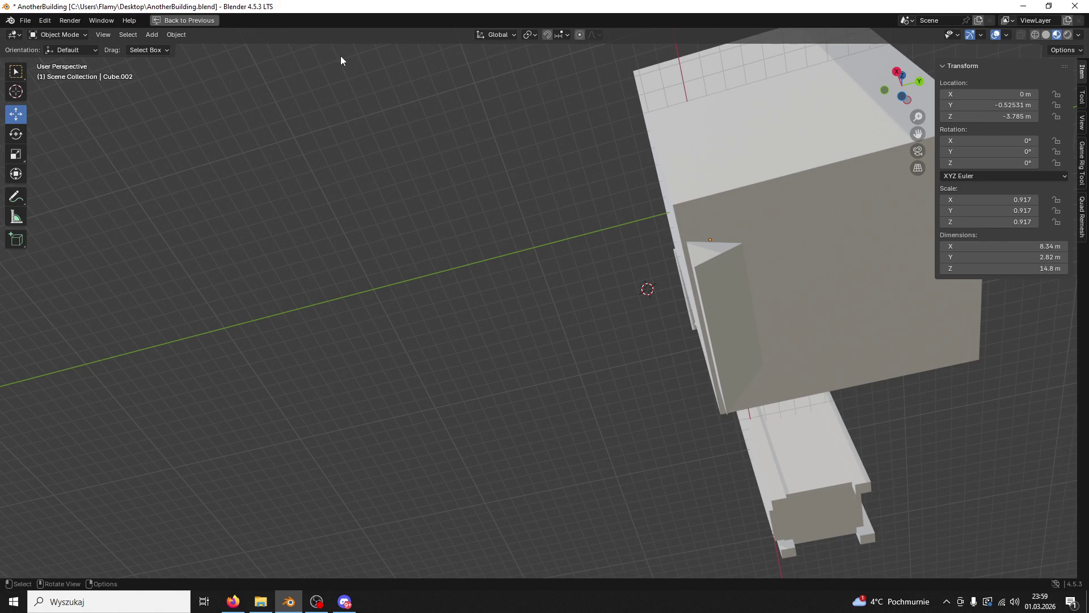
key("alt+Tab")
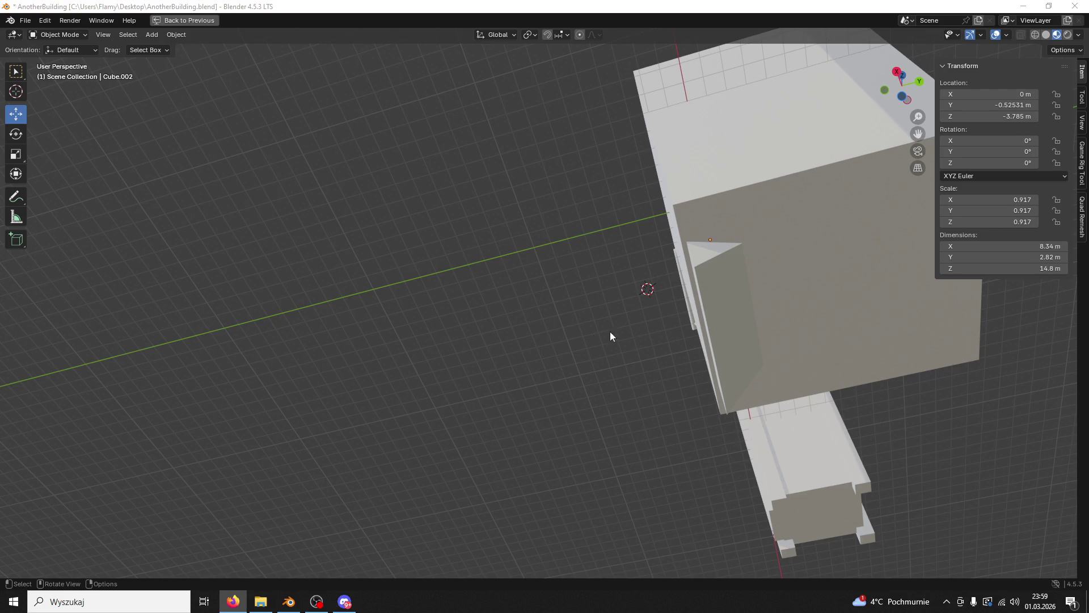
key("alt+Tab")
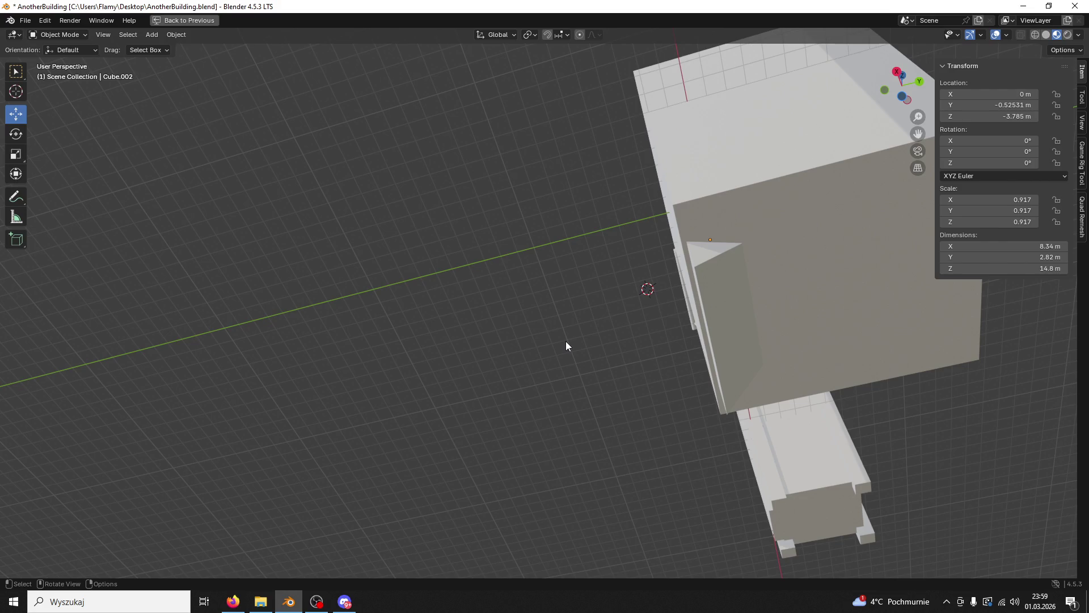
Step: Cycle the transform orientation through View, Global, Parent, Normal and Local, ending on Cursor
key("comma")
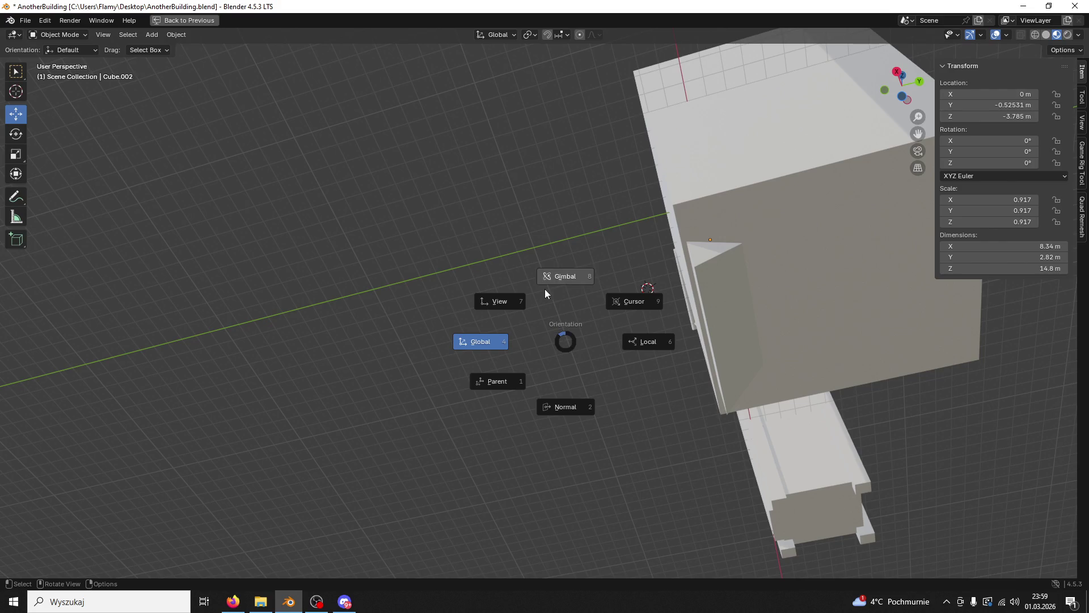
left_click(520, 304)
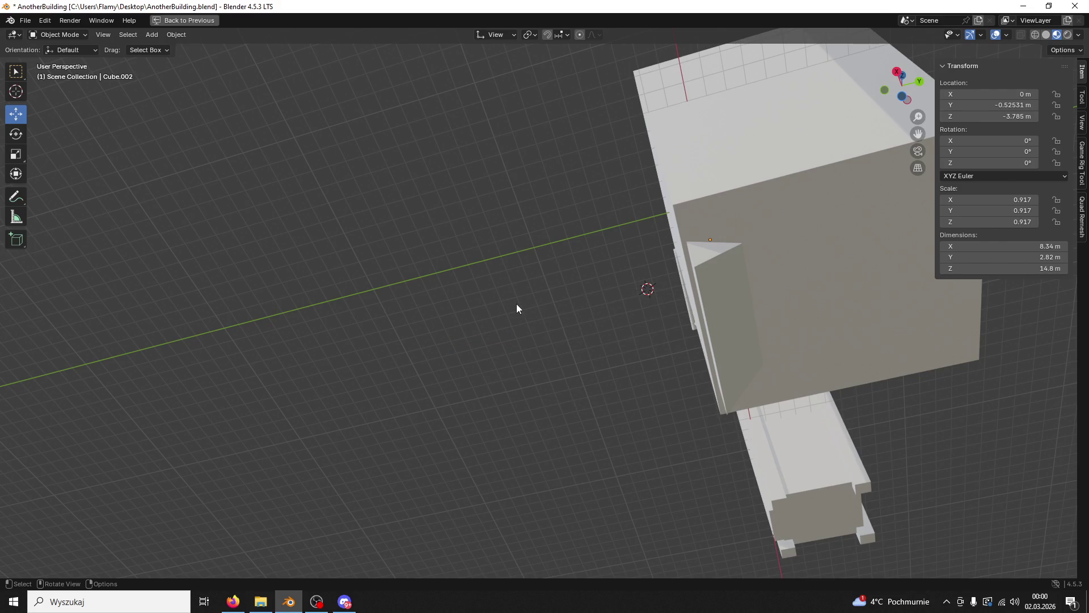
key("comma")
left_click(444, 308)
key("comma")
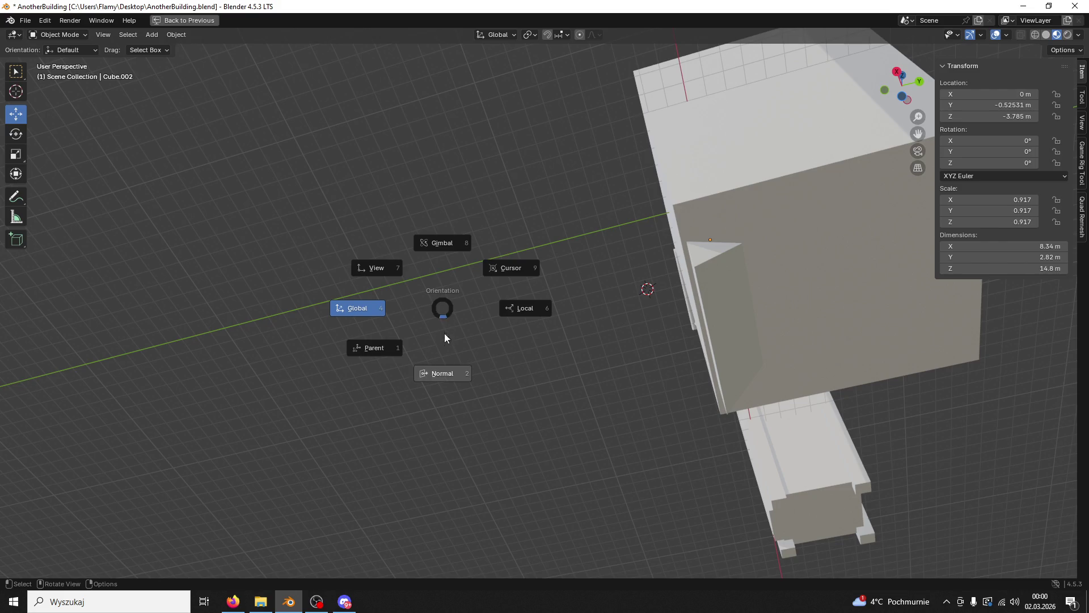
left_click(379, 357)
key("comma")
left_click(396, 417)
key("comma")
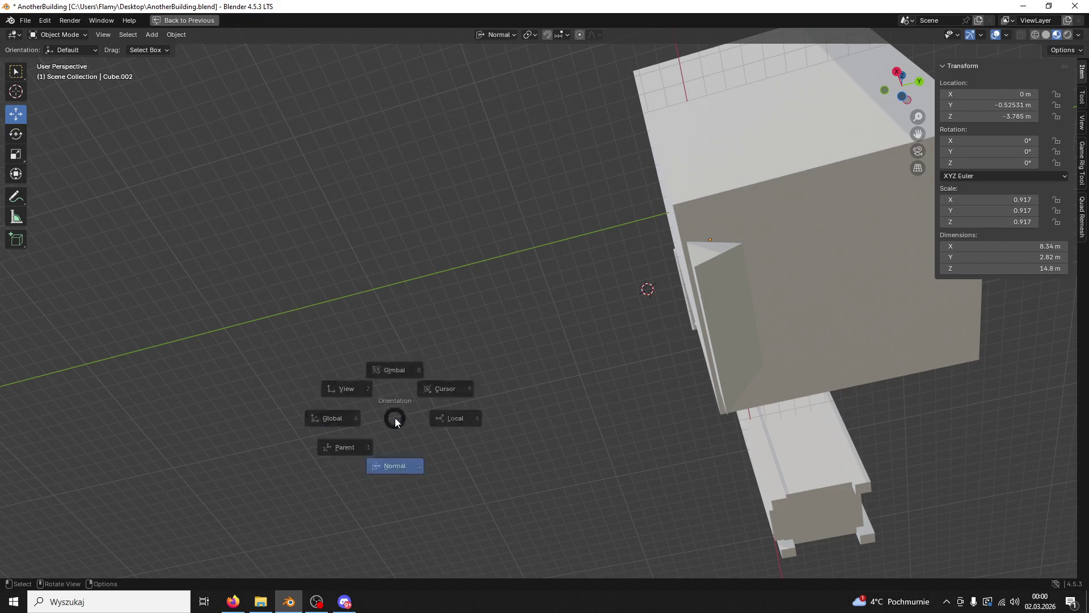
left_click(463, 411)
key("comma")
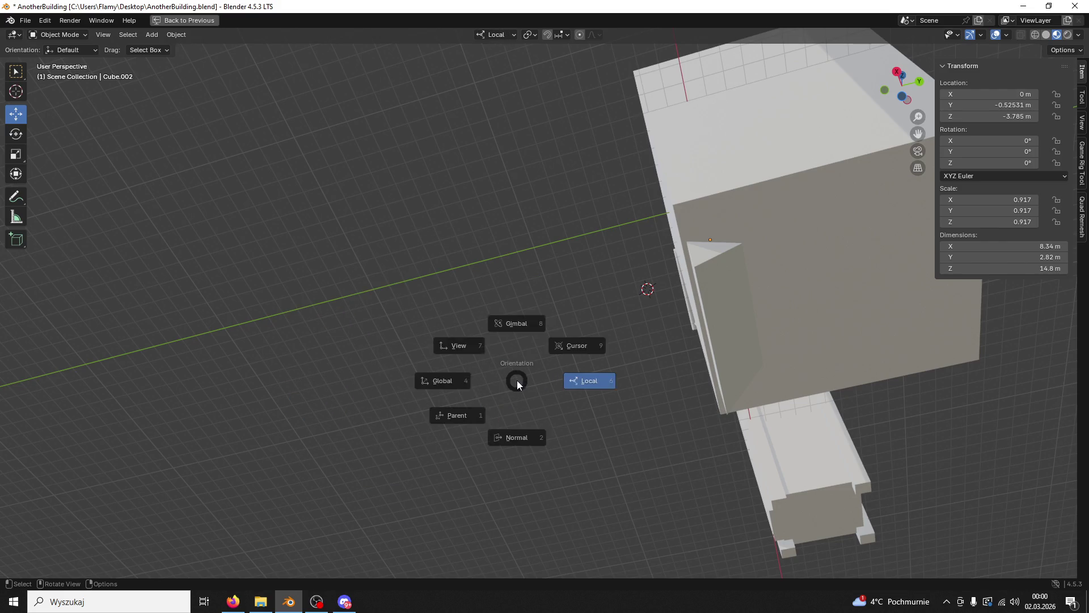
left_click(594, 343)
Step: Orbit the scene, then leave the maximized viewport to restore the outliner and properties
left_click_drag(594, 342, 623, 402)
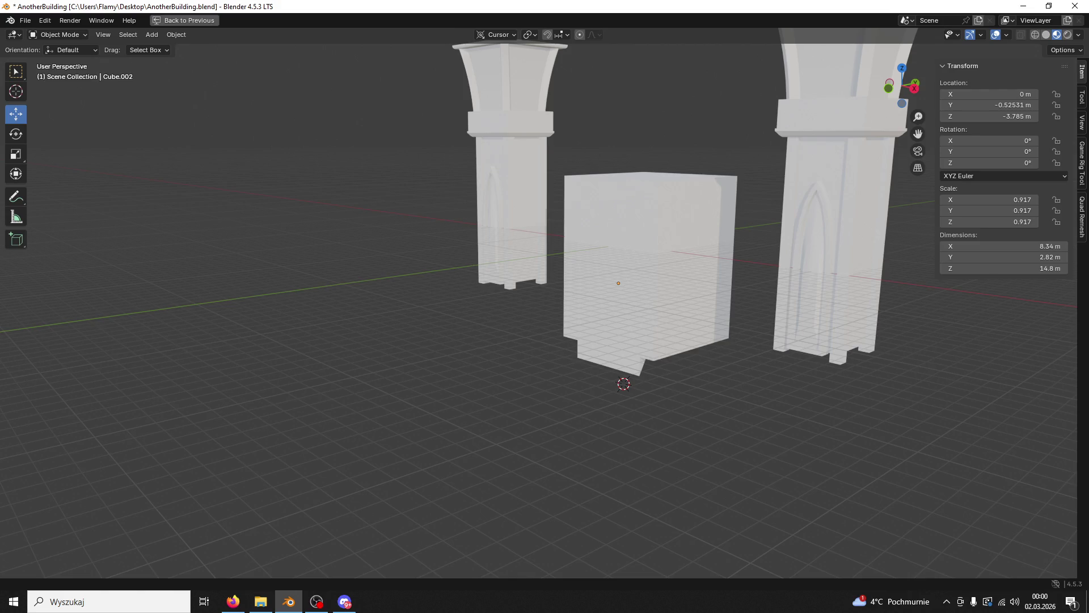
key("alt+Tab")
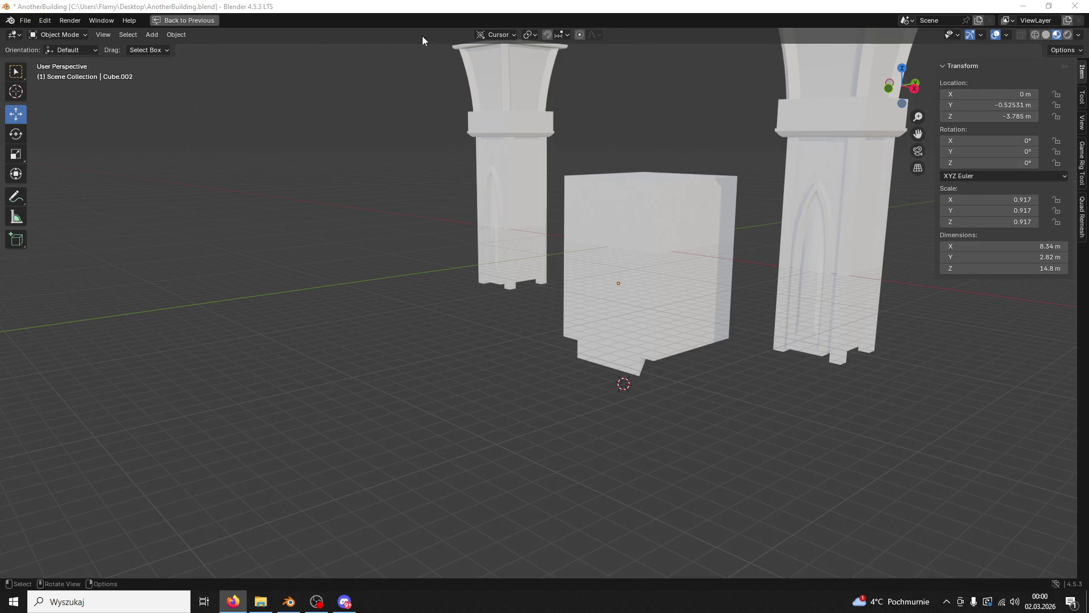
left_click(68, 20)
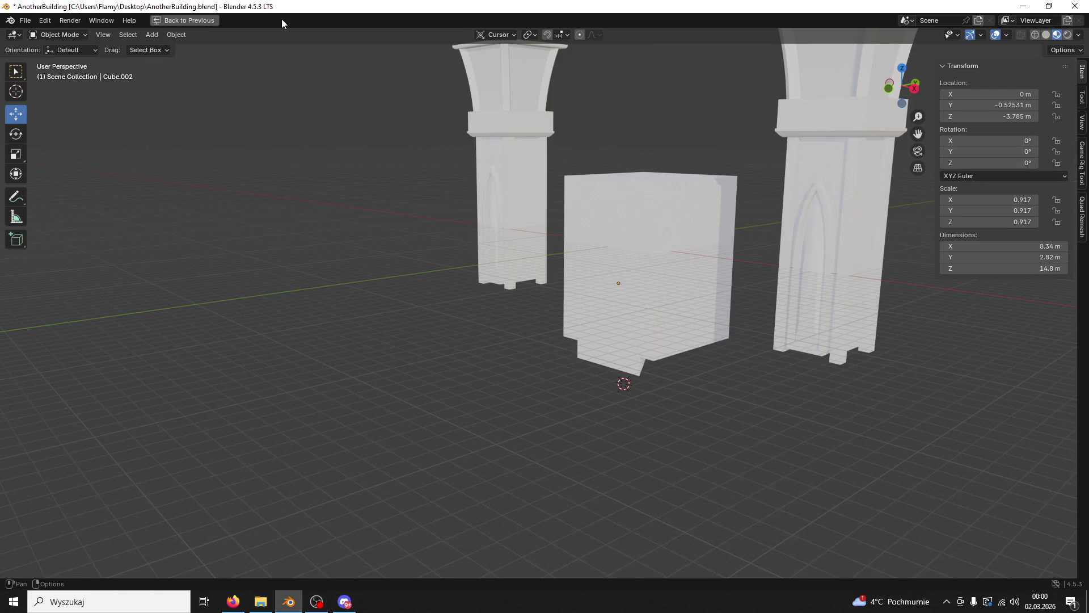
left_click(208, 20)
key("alt+Tab")
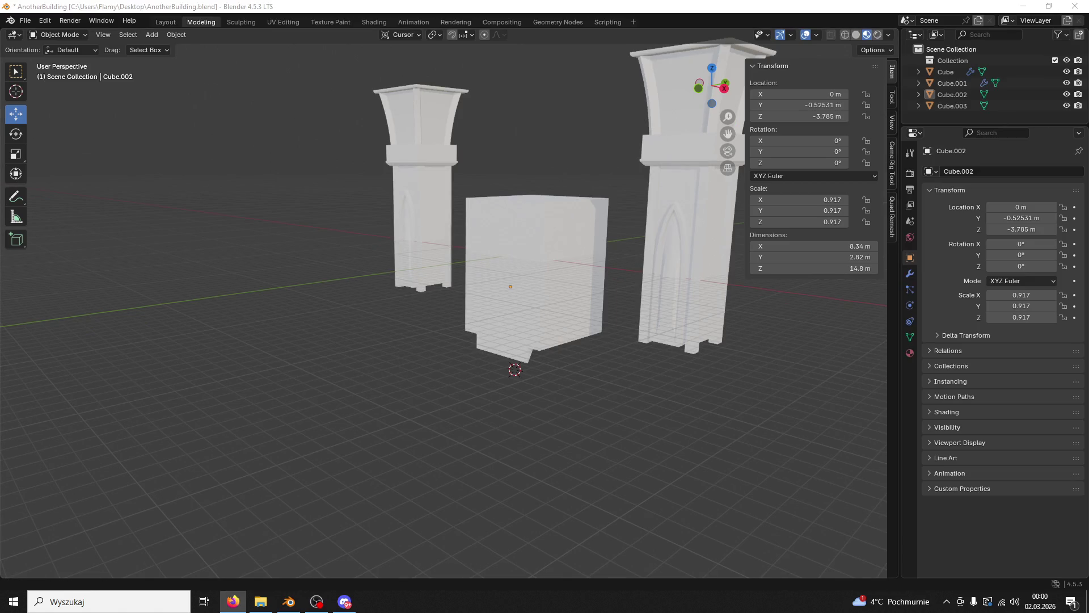
Step: Hide the building block Cube.003, select the arched piece Cube.002 and enter Edit Mode
left_click_drag(556, 307, 603, 287)
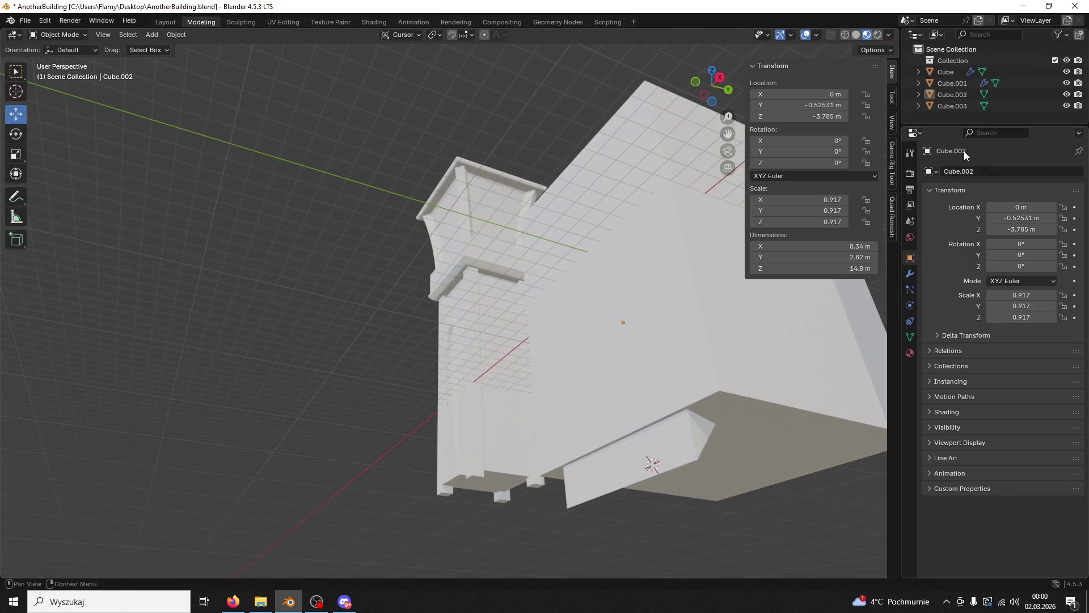
left_click(1066, 106)
left_click_drag(653, 397, 726, 340)
left_click(727, 339)
left_click(37, 38)
left_click(51, 52)
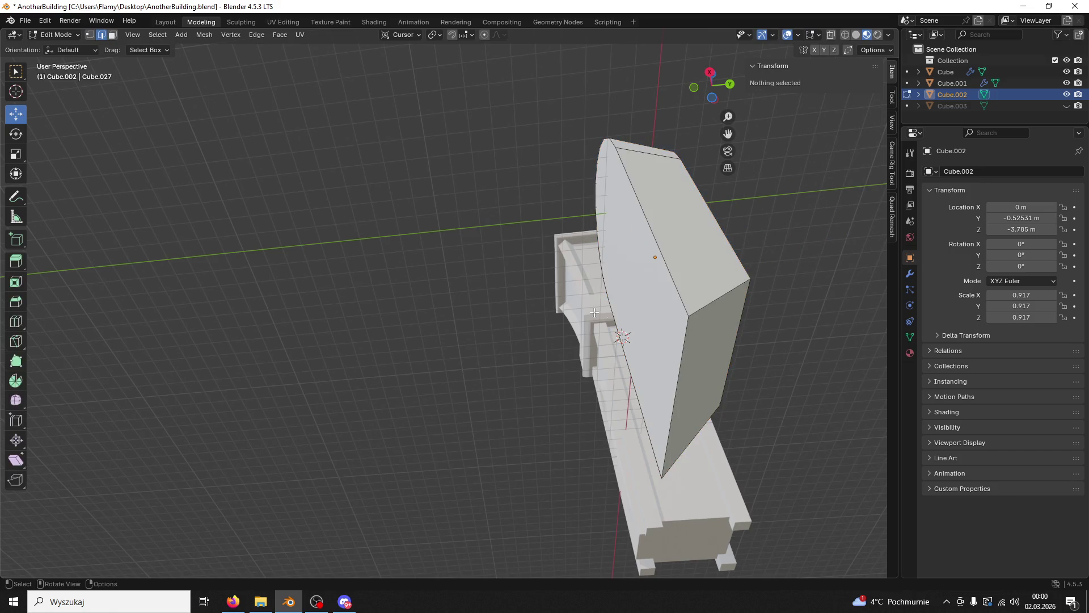
Step: Select part of the arched piece and move the face along the Y axis
left_click(739, 337)
left_click_drag(734, 345, 752, 145)
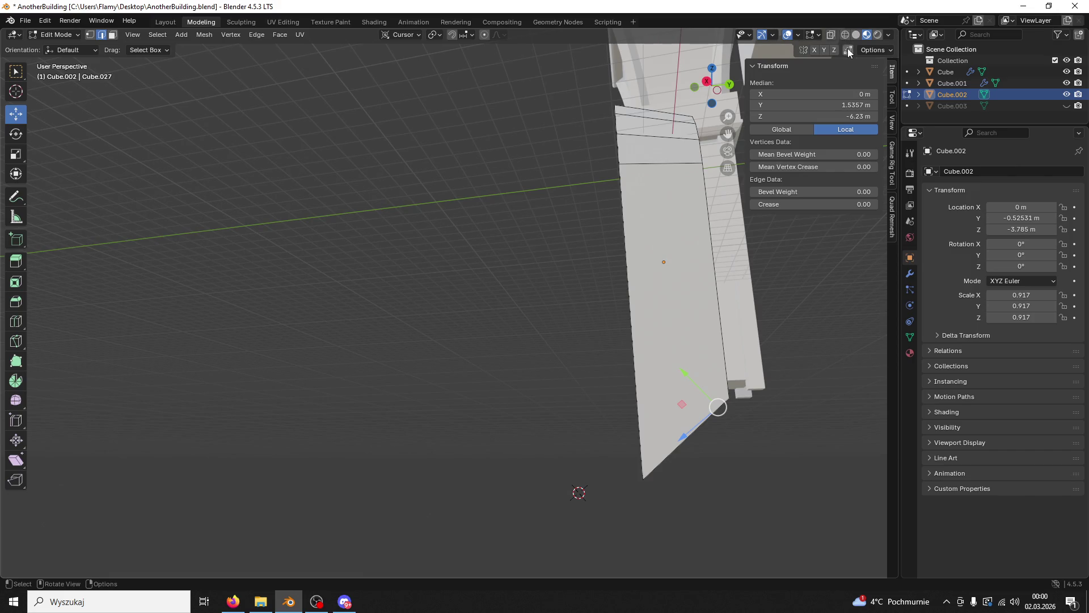
left_click(745, 37)
left_click(786, 35)
left_click(787, 36)
left_click_drag(686, 393, 736, 429)
Step: Check the selection's median in global and local coordinates, then select the block's bottom face
left_click(754, 357)
left_click_drag(754, 357, 806, 369)
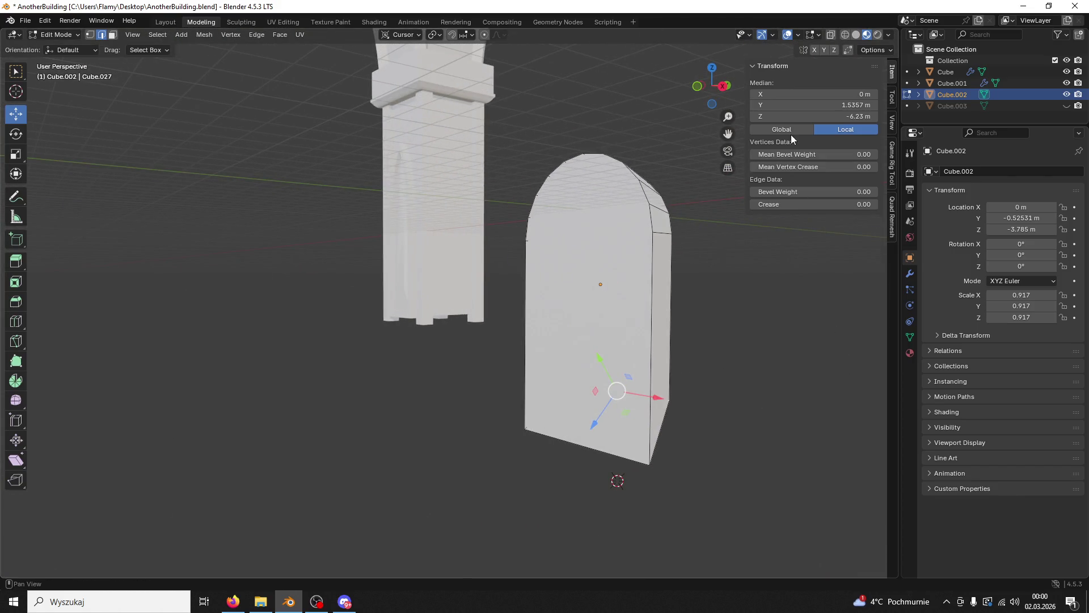
left_click(782, 129)
left_click_drag(709, 352, 698, 335)
left_click(835, 127)
left_click(830, 317)
left_click_drag(667, 410, 646, 392)
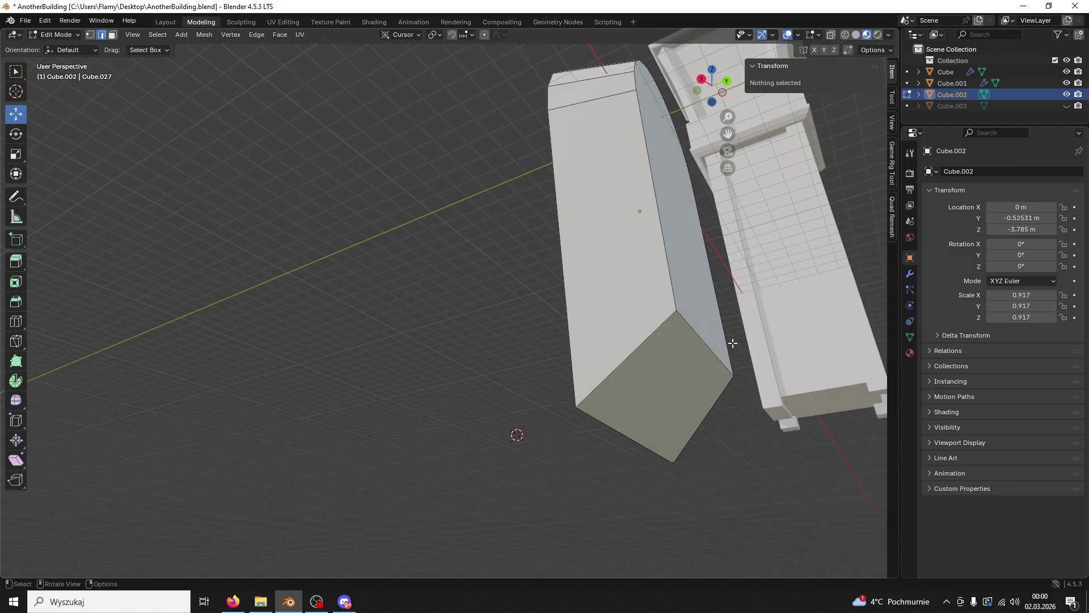
left_click(709, 345)
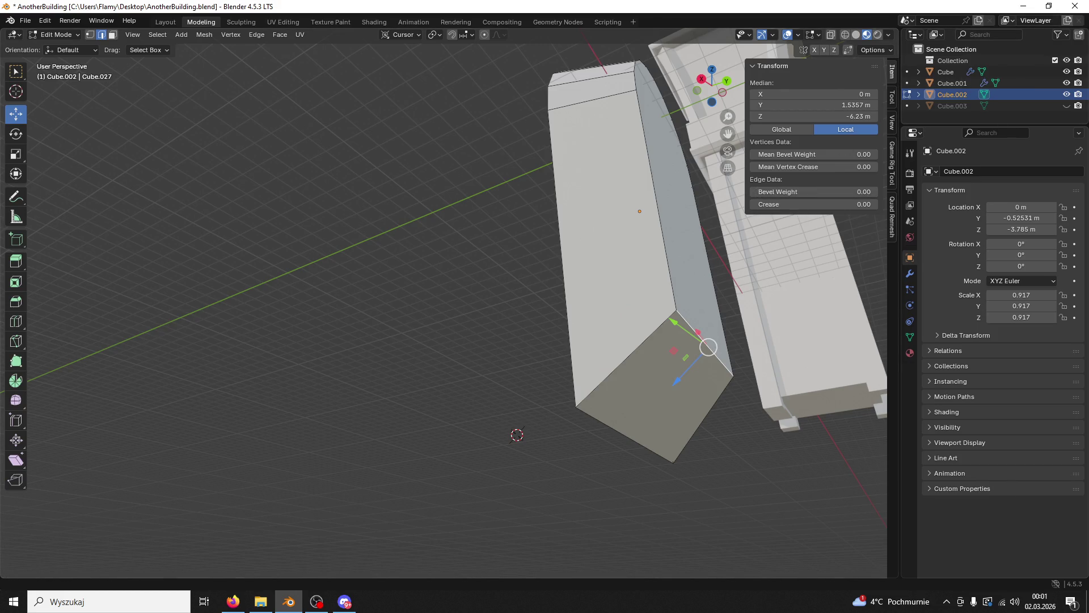
key("alt+Tab")
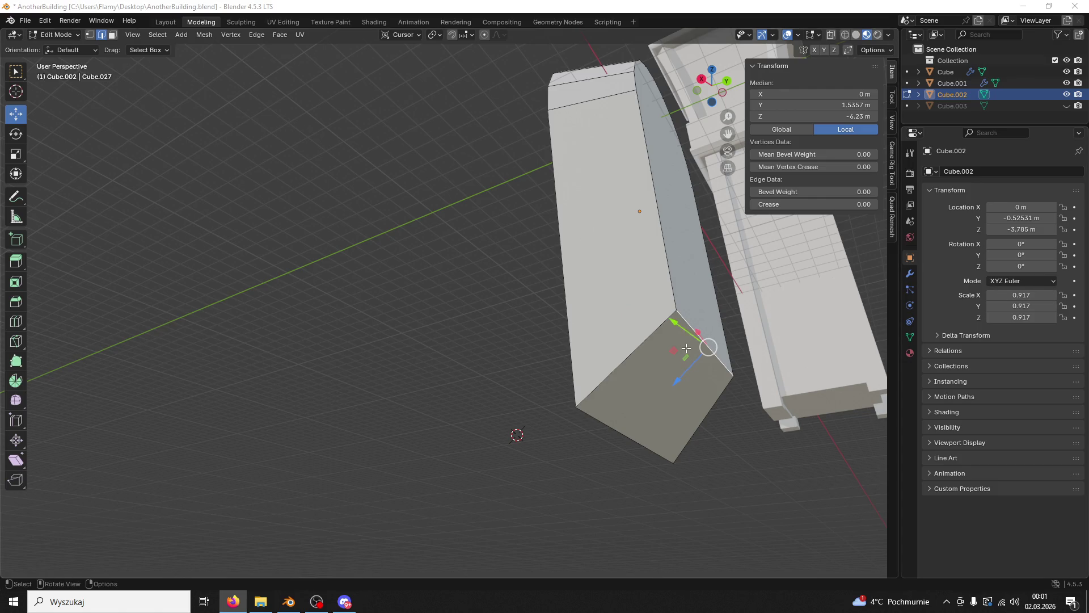
Step: Look up at the mesh, select an edge at the arch top, and return to Object Mode
left_click_drag(682, 350, 786, 24)
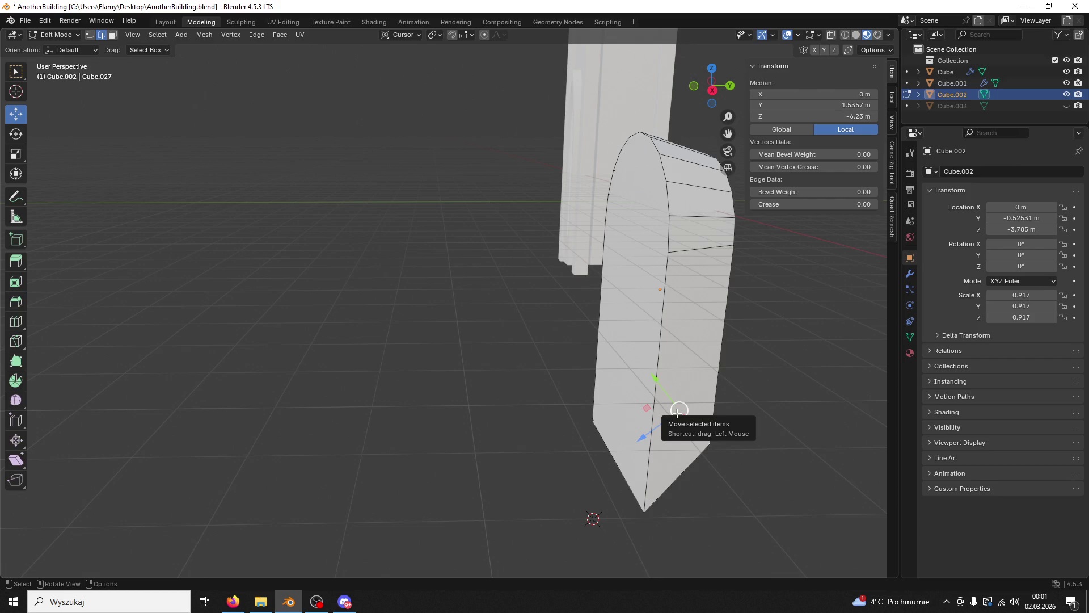
key("alt+Tab")
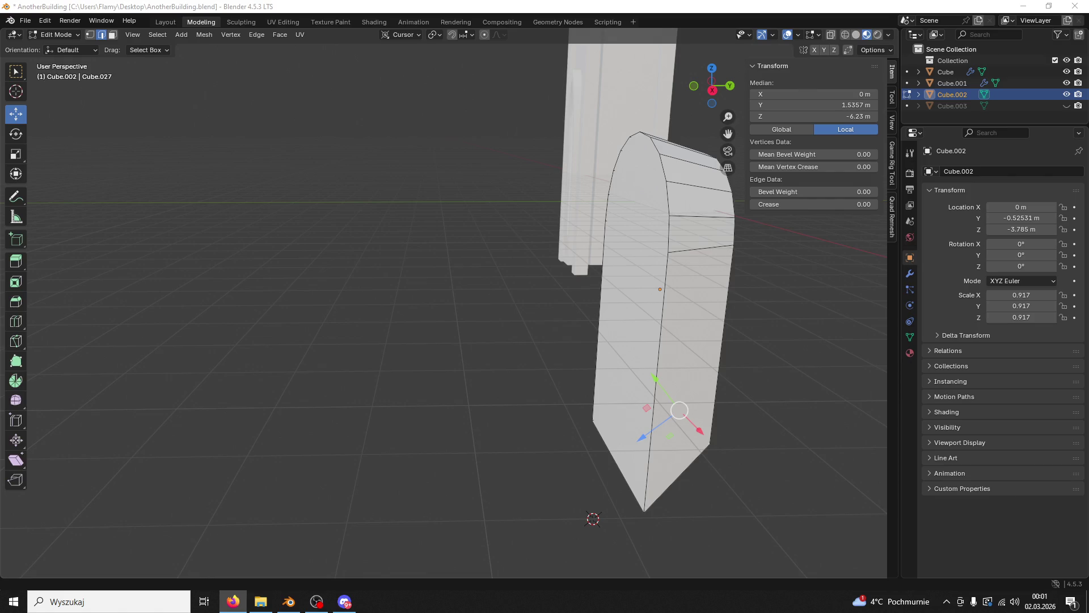
left_click(625, 141)
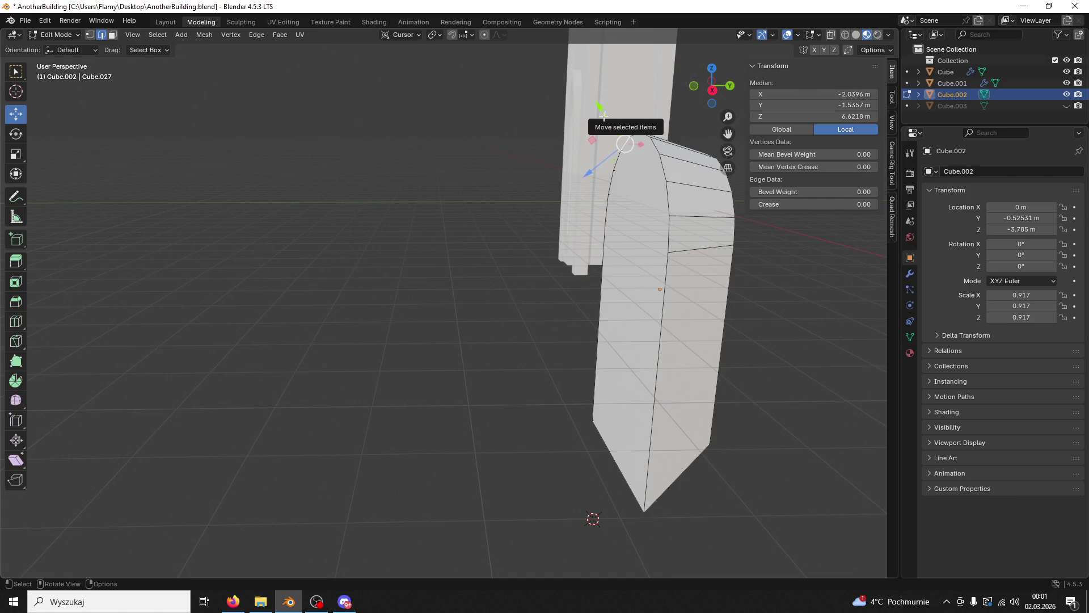
left_click_drag(602, 108, 632, 163)
left_click(57, 35)
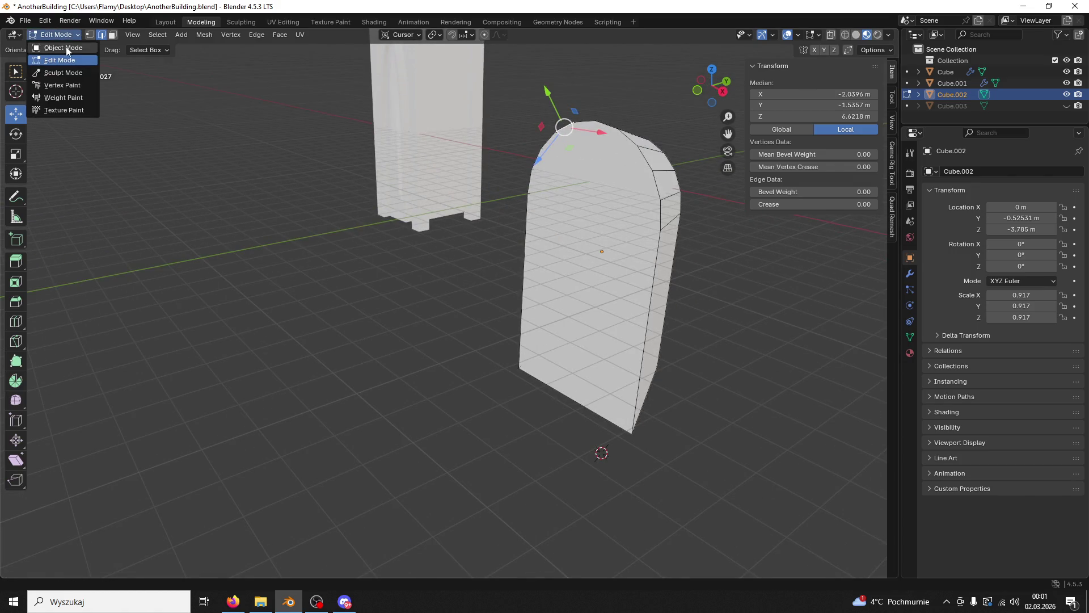
left_click(54, 47)
Step: Select the tall pillar, then the doorway piece, then pillar Cube.001 again
left_click(396, 191)
left_click(621, 207)
left_click(416, 168)
left_click_drag(418, 168, 816, 268)
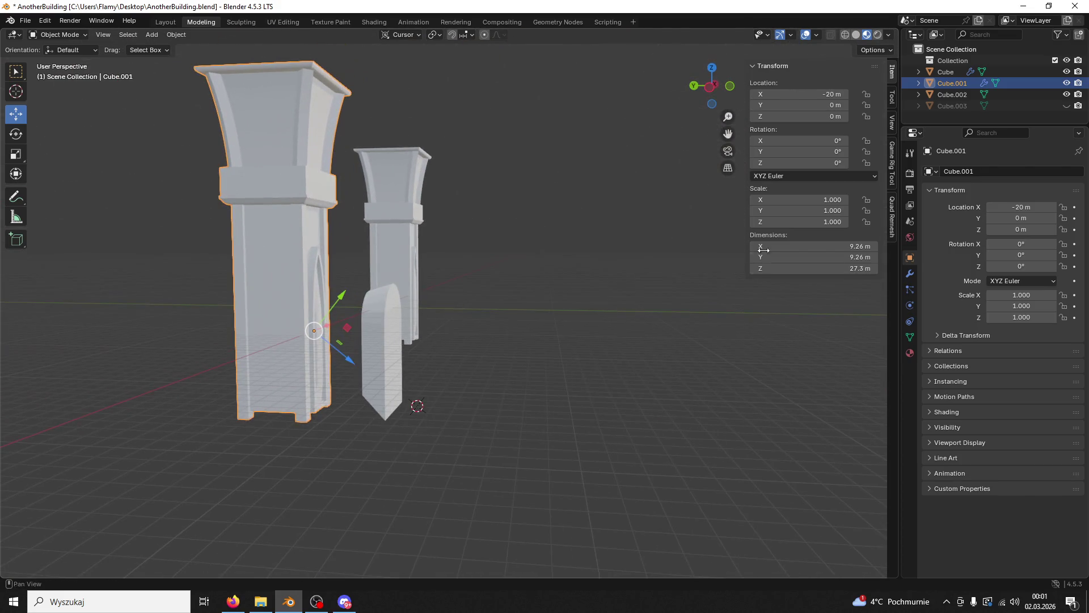
Step: Select the arched doorway piece Cube.002 and show its Object Properties
key("alt+Tab")
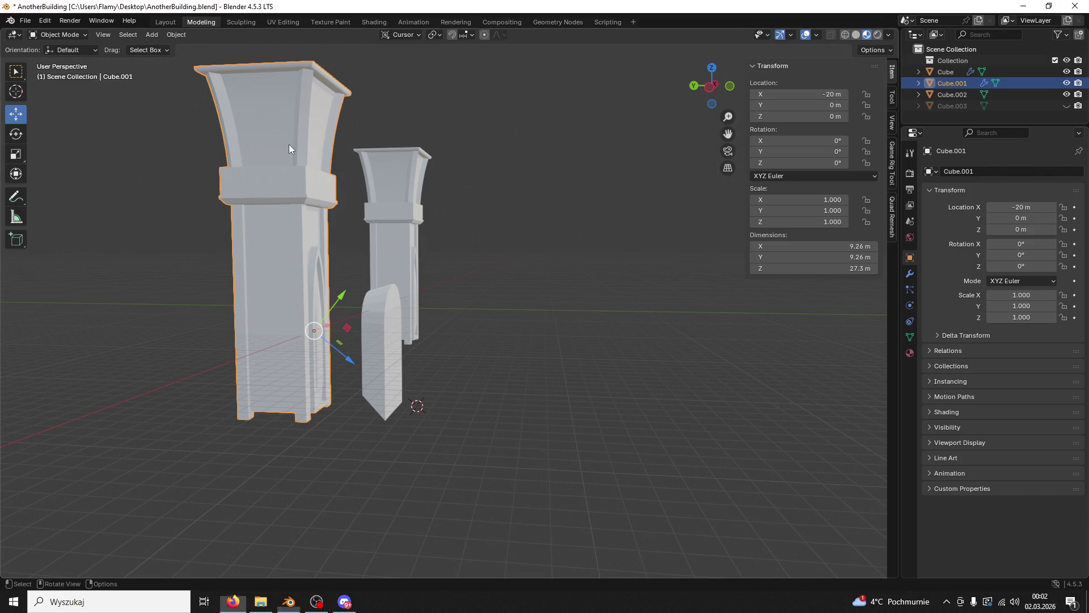
left_click(424, 250)
left_click(399, 261)
left_click(380, 325)
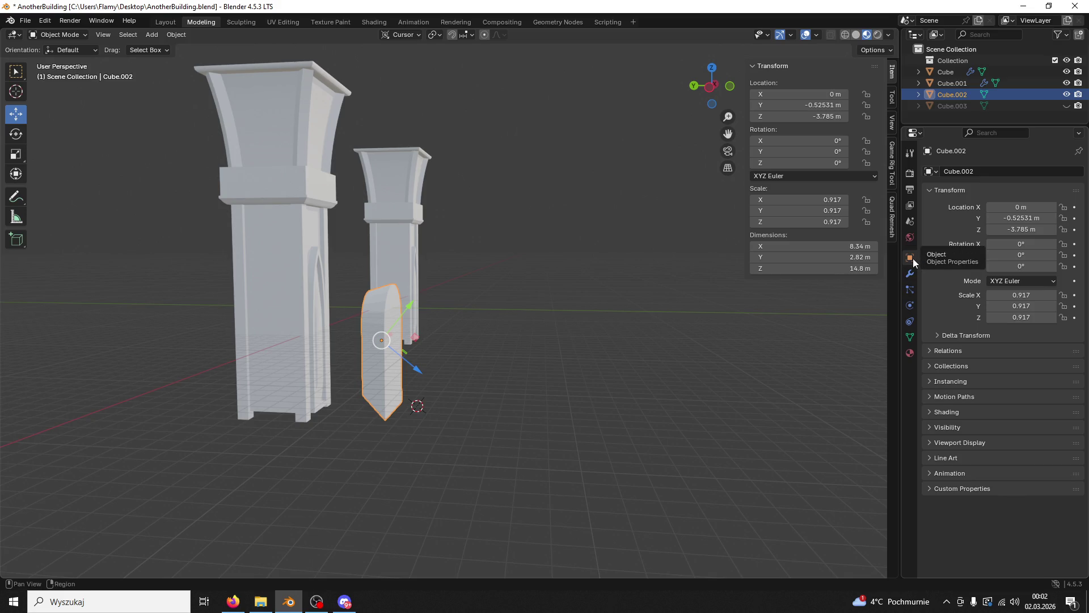
Step: Try YXZ Euler, then set Cube.002's rotation mode to Quaternion (WXYZ)
left_click(1033, 282)
left_click(1034, 282)
left_click(1033, 282)
left_click(1021, 294)
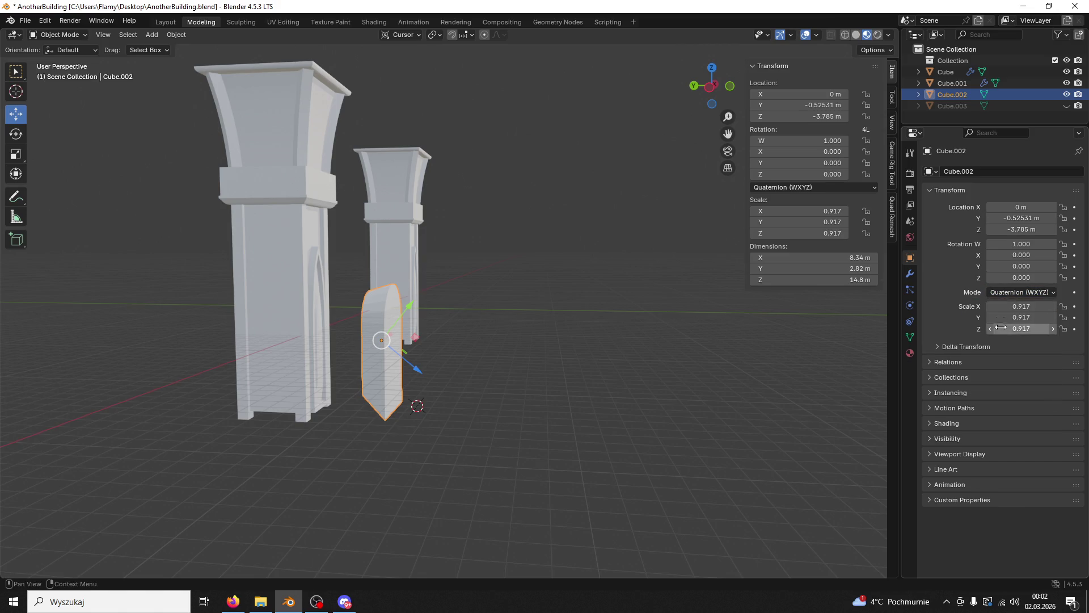
left_click(1010, 295)
left_click(1002, 345)
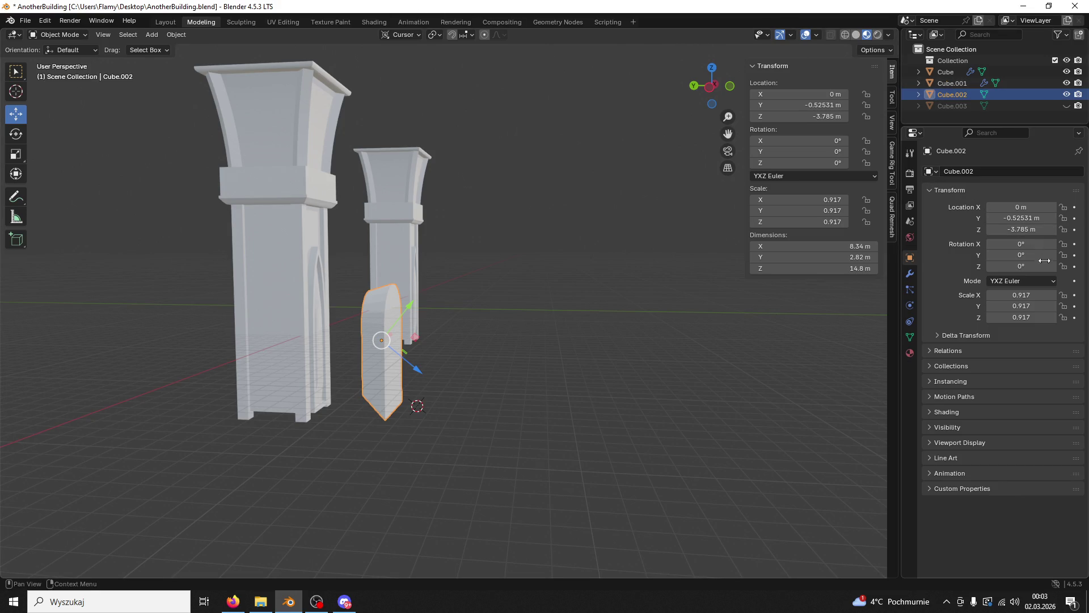
left_click(1043, 281)
left_click(1012, 290)
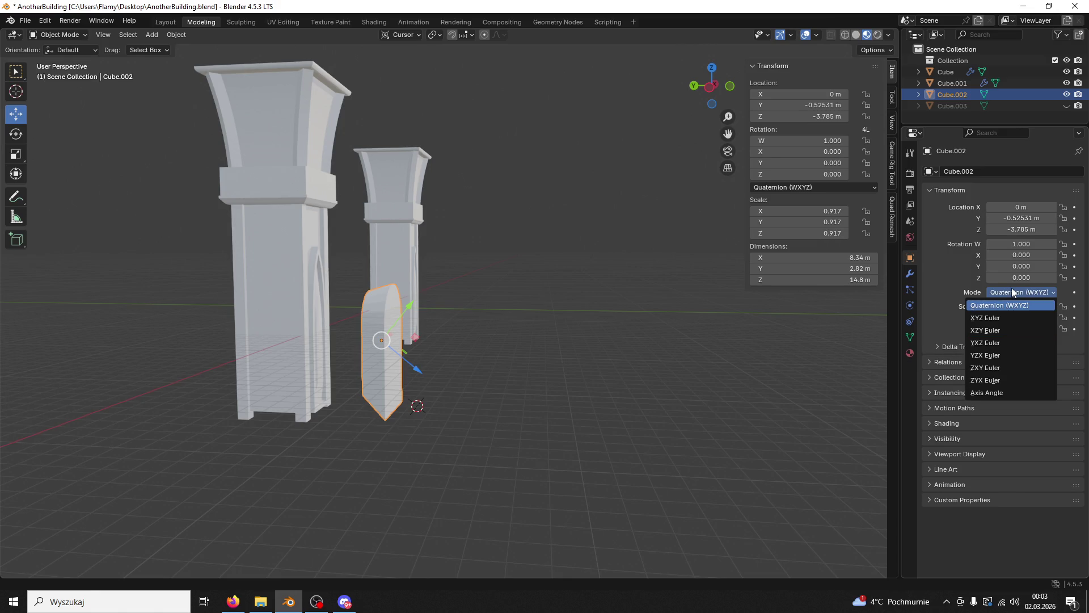
left_click(389, 393)
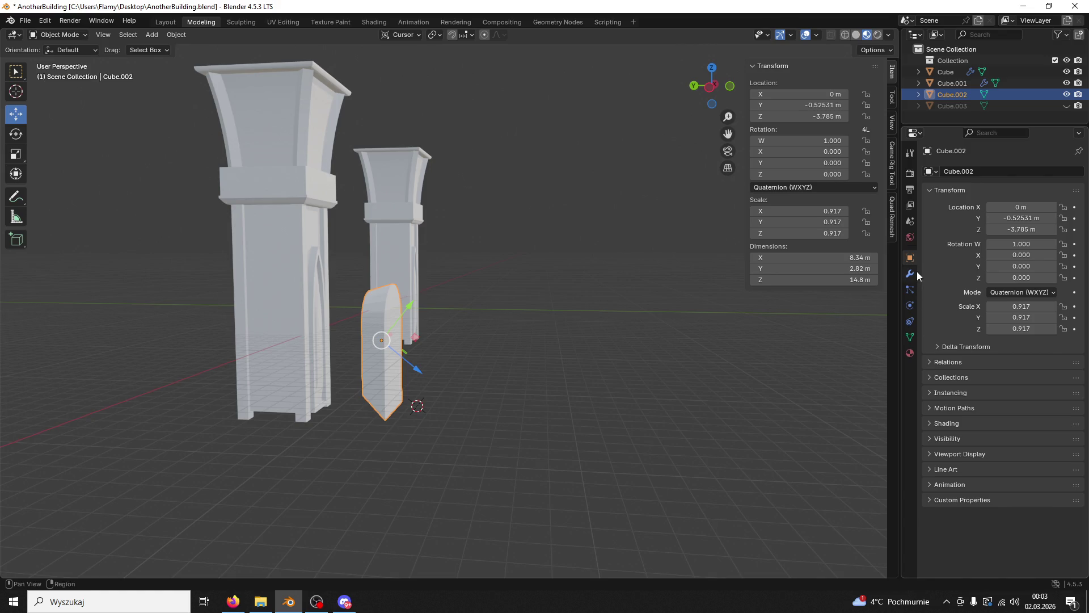
Step: Set the arch piece Cube.002's Y and Z location to 0
left_click(1005, 219)
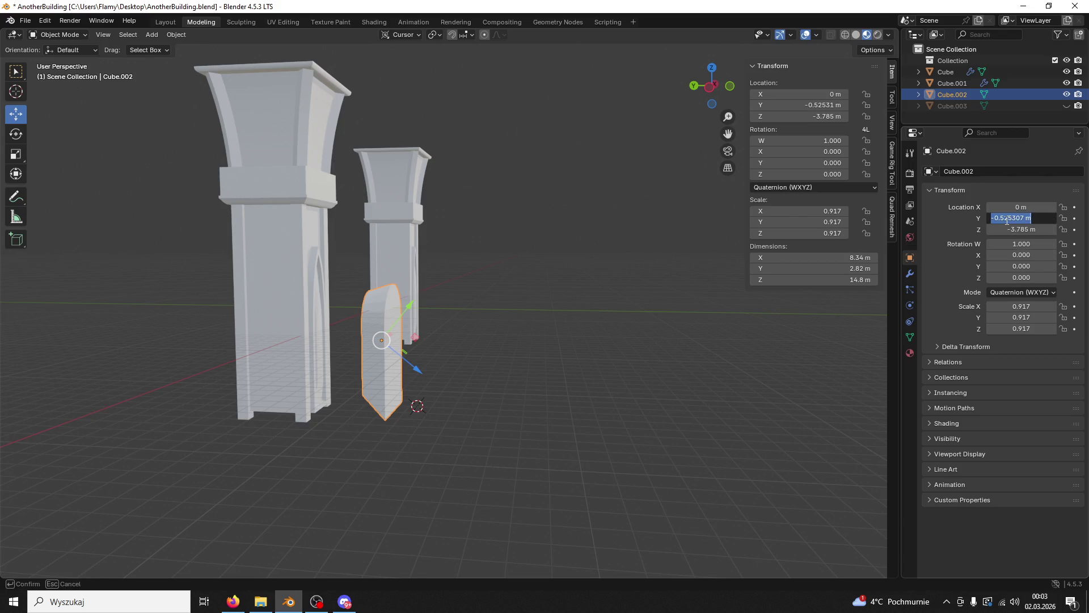
type("0")
key("Return")
left_click(1014, 230)
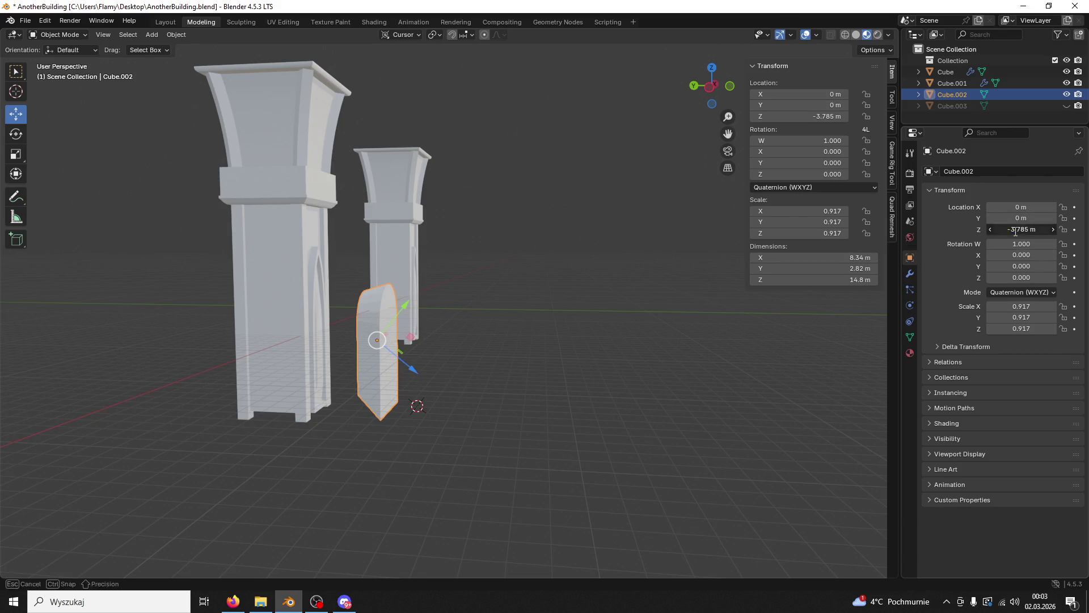
type("0")
key("Return")
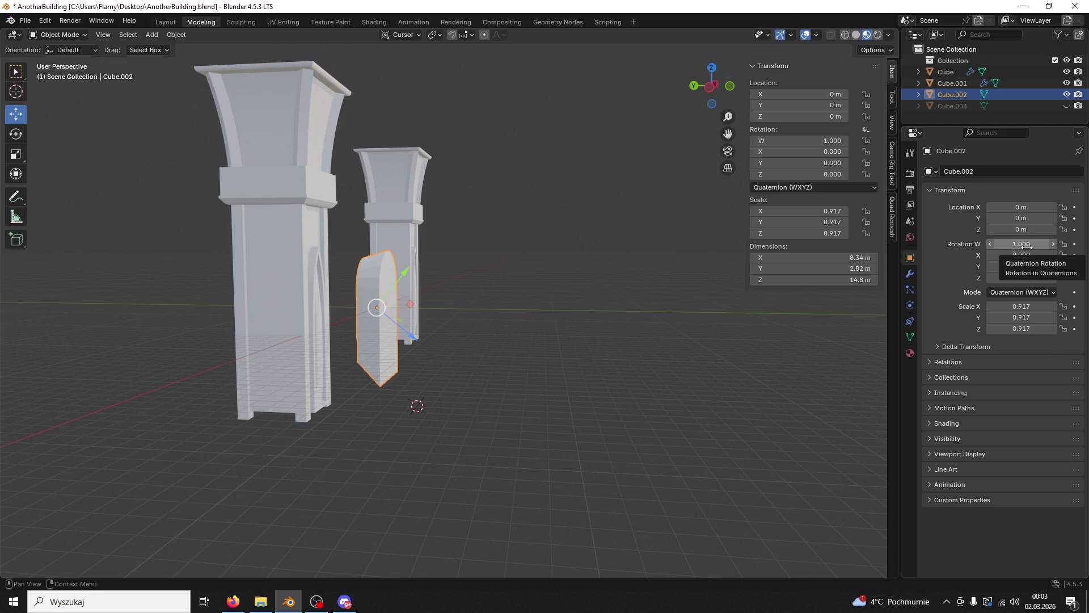
Step: Try rotation W at 0, then restore it to 1 so the arch stands upright
left_click(1023, 245)
type("0")
key("Return")
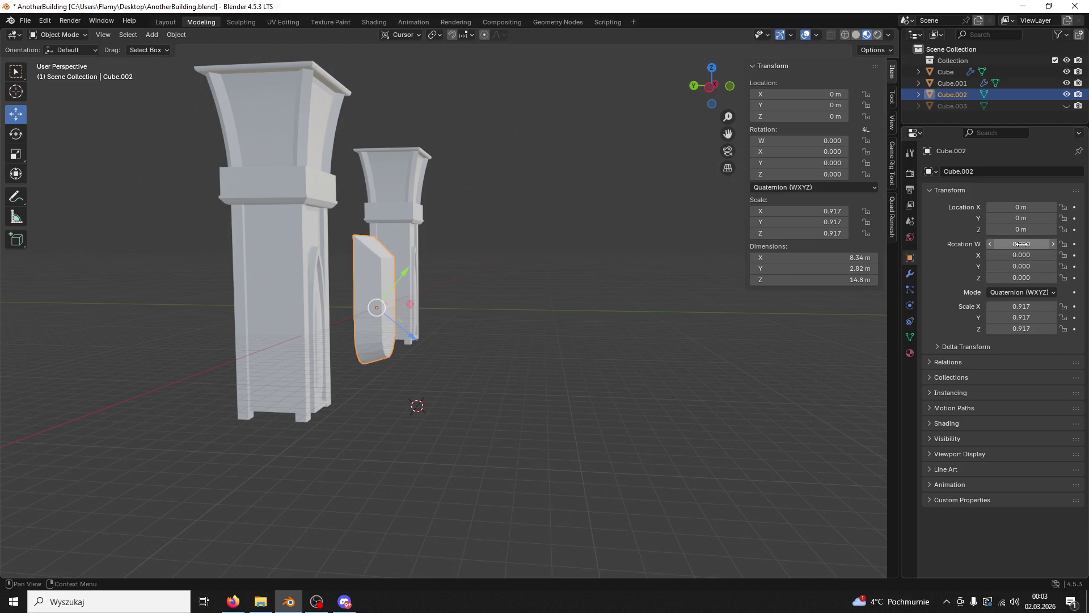
left_click(1021, 244)
type("1")
key("Return")
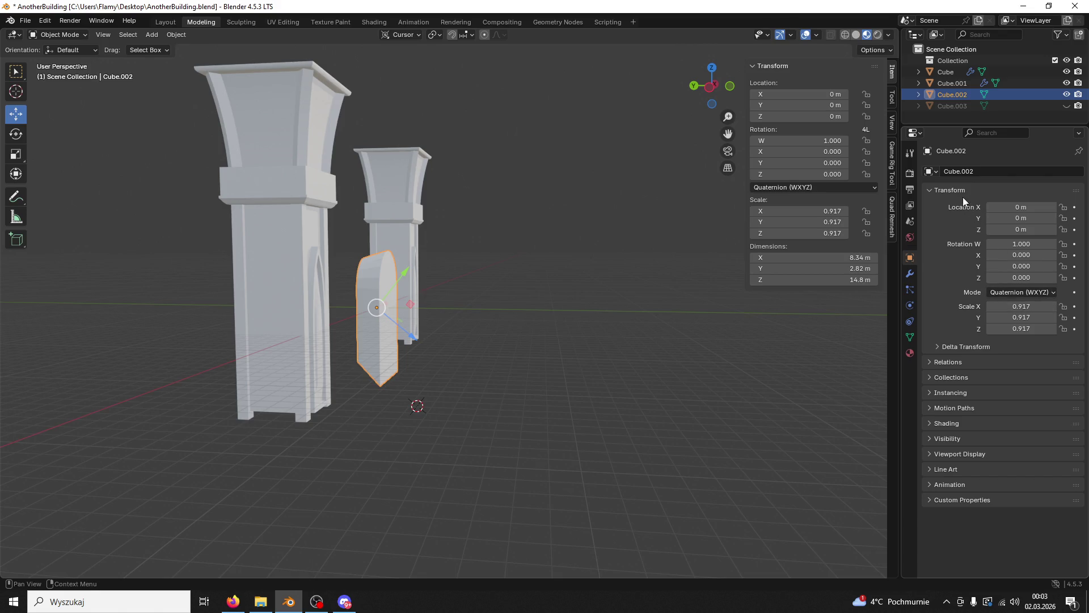
Step: Unhide the box Cube.003 and select all four objects
left_click(911, 238)
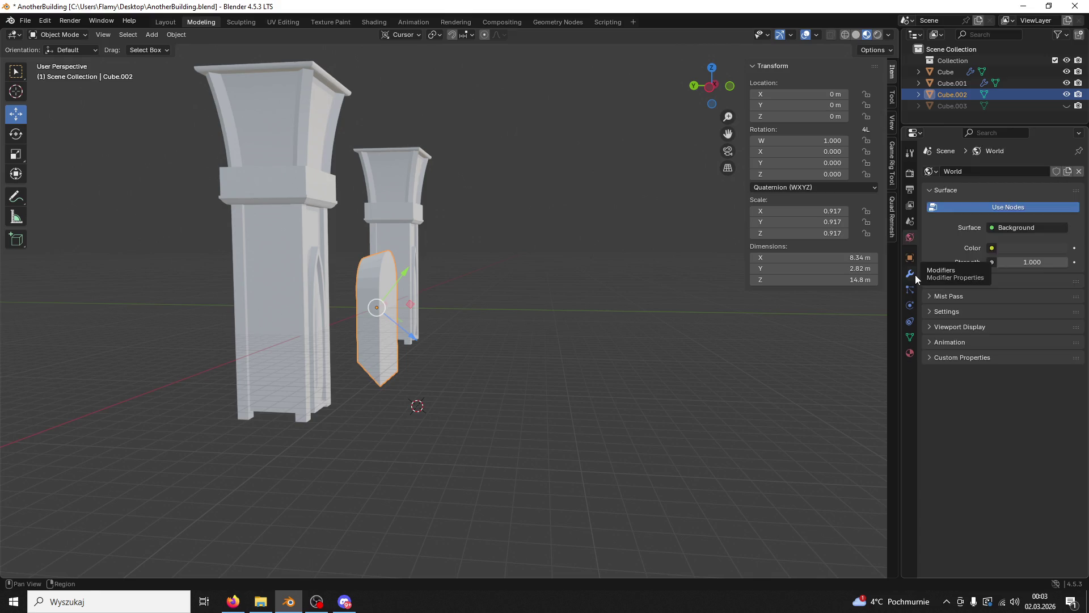
left_click(909, 274)
left_click(379, 306)
left_click(294, 317)
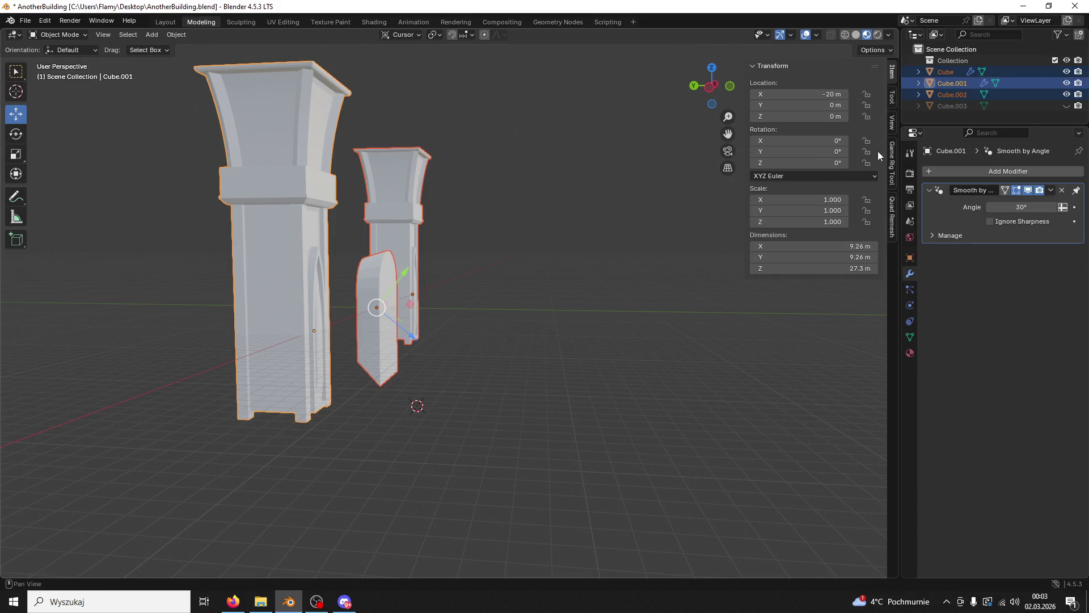
left_click(1066, 105)
left_click(596, 288)
left_click_drag(597, 288, 543, 304)
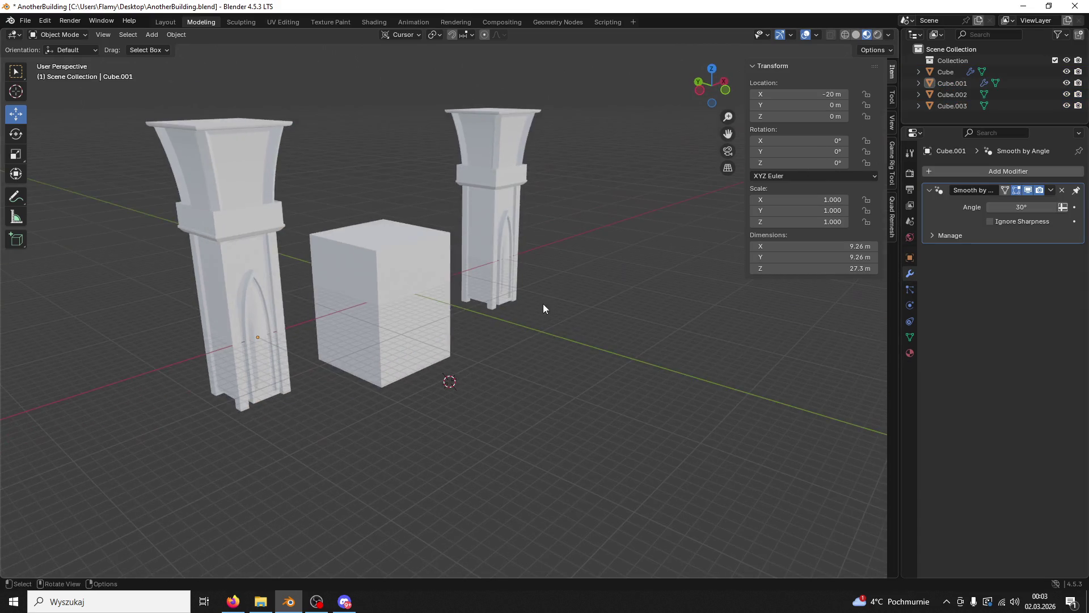
key("a")
Step: Export the selection to the Desktop as meshing.fbx and close Blender without saving
left_click(25, 21)
mouse_move(76, 193)
left_click(216, 300)
left_click(506, 440)
type("xxxxxxxxxxx")
key("Return")
left_click(780, 447)
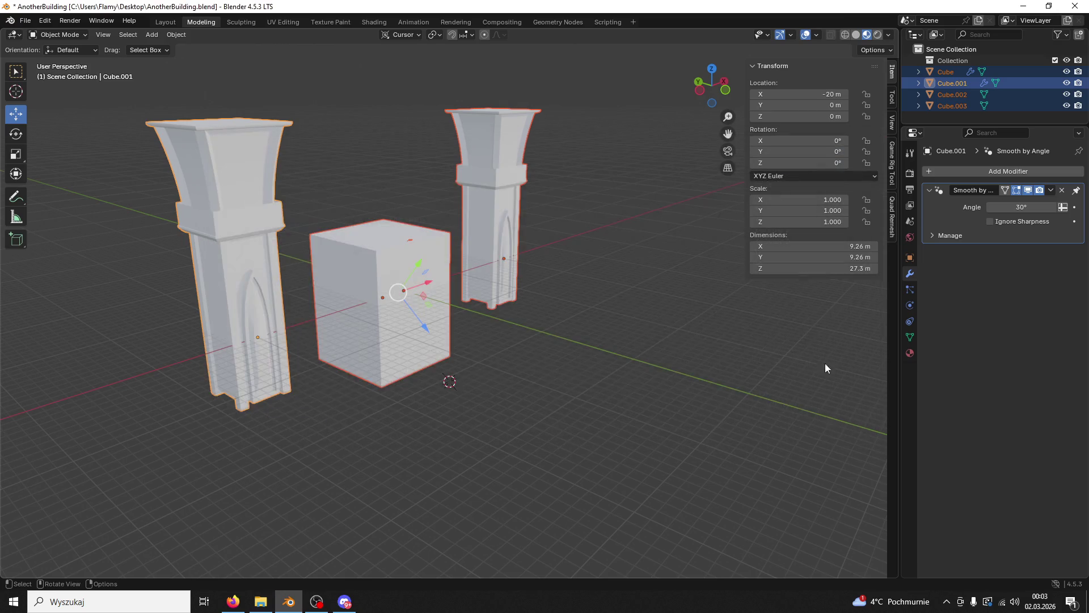
left_click(1075, 6)
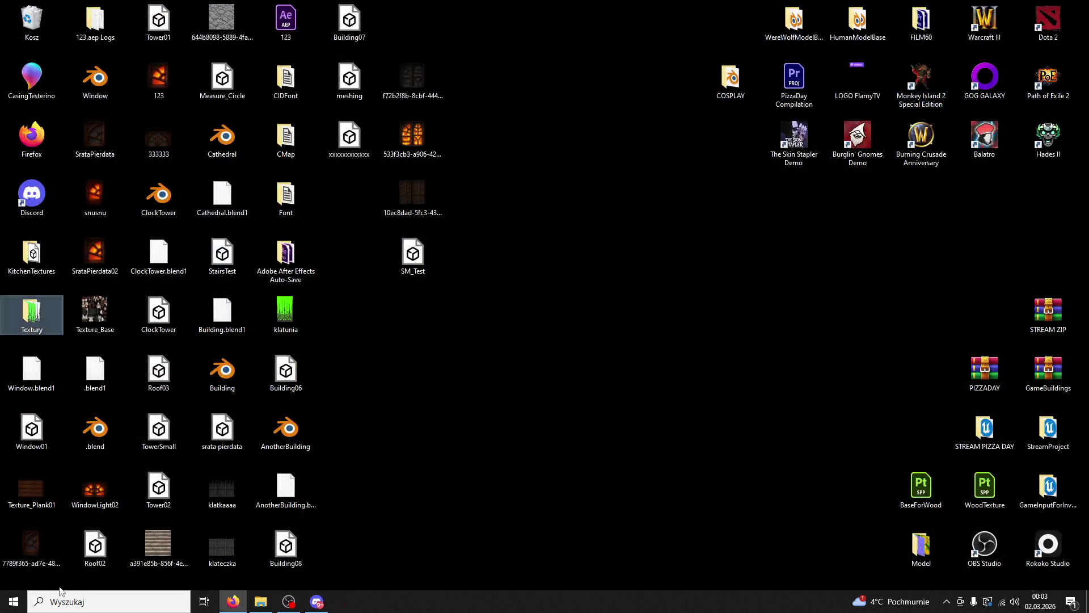
Step: Launch Blender 4.2 and delete the default Camera, Cube and Light
left_click(70, 600)
type("blen")
key("Return")
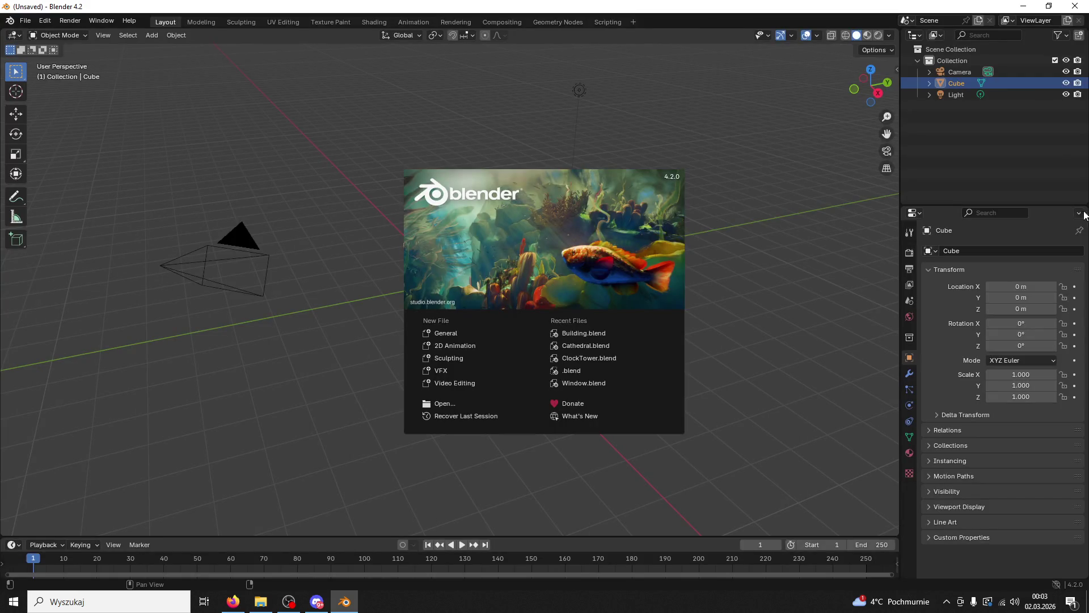
left_click(332, 238)
left_click(238, 239)
key("Delete")
left_click(435, 287)
key("Delete")
left_click(579, 90)
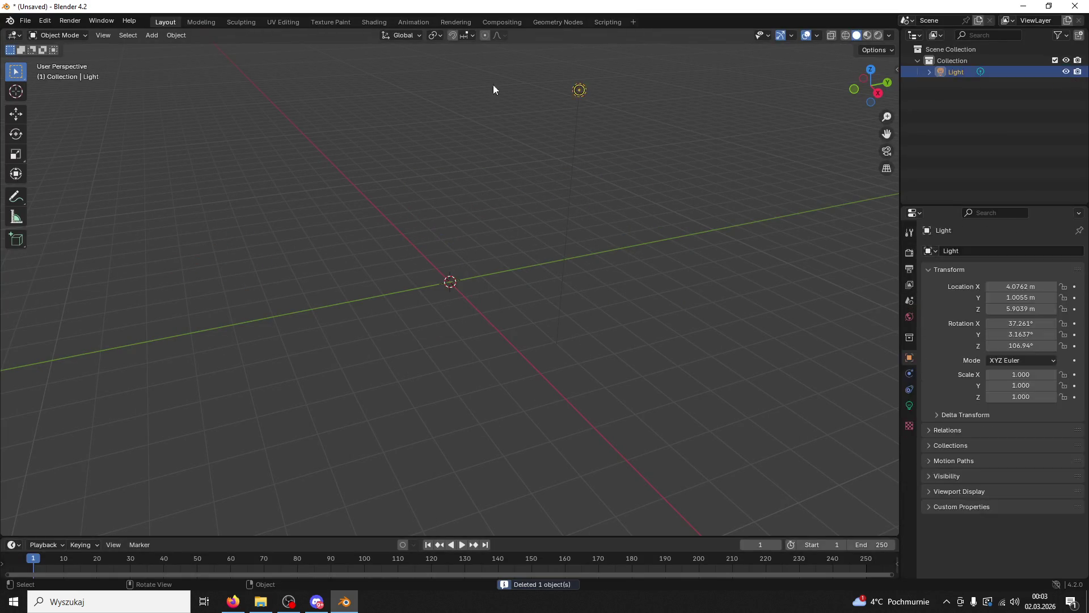
key("Delete")
Step: Import meshing.fbx from the Desktop, bringing in Cube through Cube.003
left_click(25, 20)
mouse_move(66, 185)
left_click(193, 284)
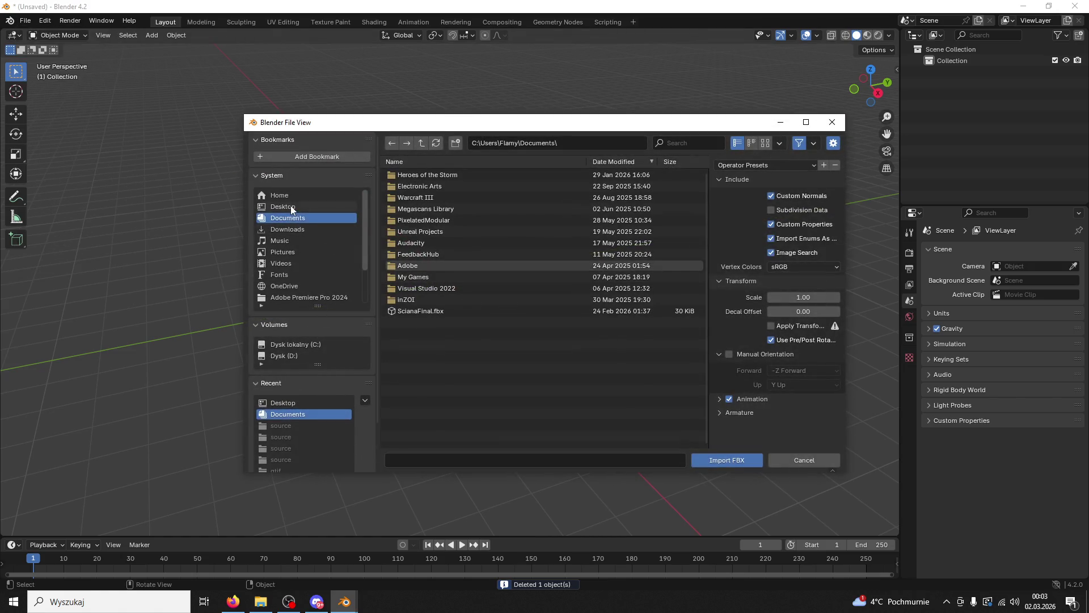
left_click(291, 205)
left_click(545, 424)
key("Return")
left_click_drag(499, 326, 574, 307)
left_click(574, 307)
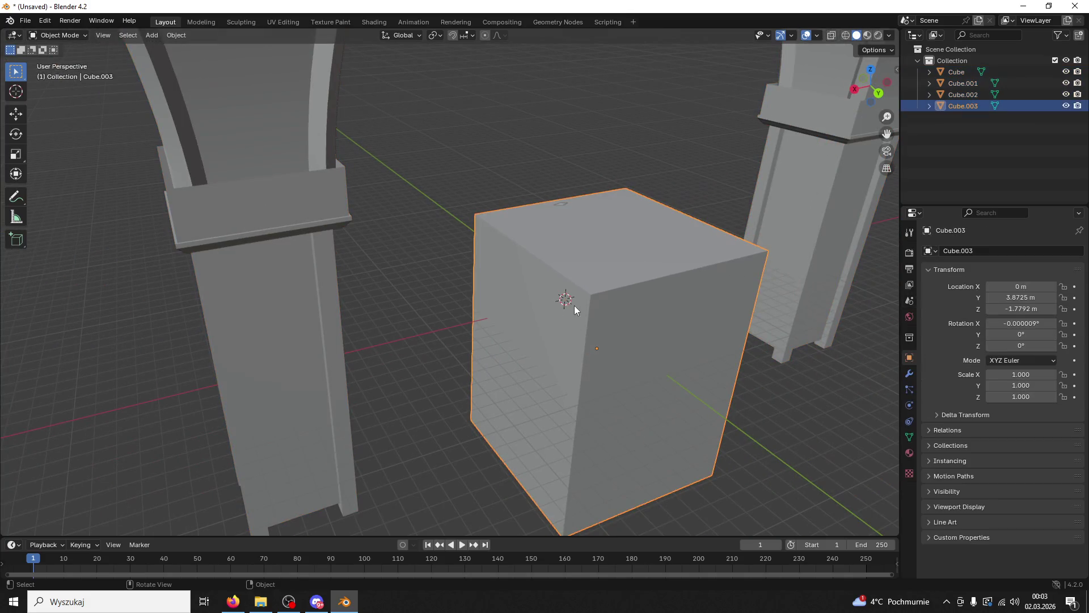
Step: Slide the box Cube.003 along the Y axis with the Move tool
left_click(22, 116)
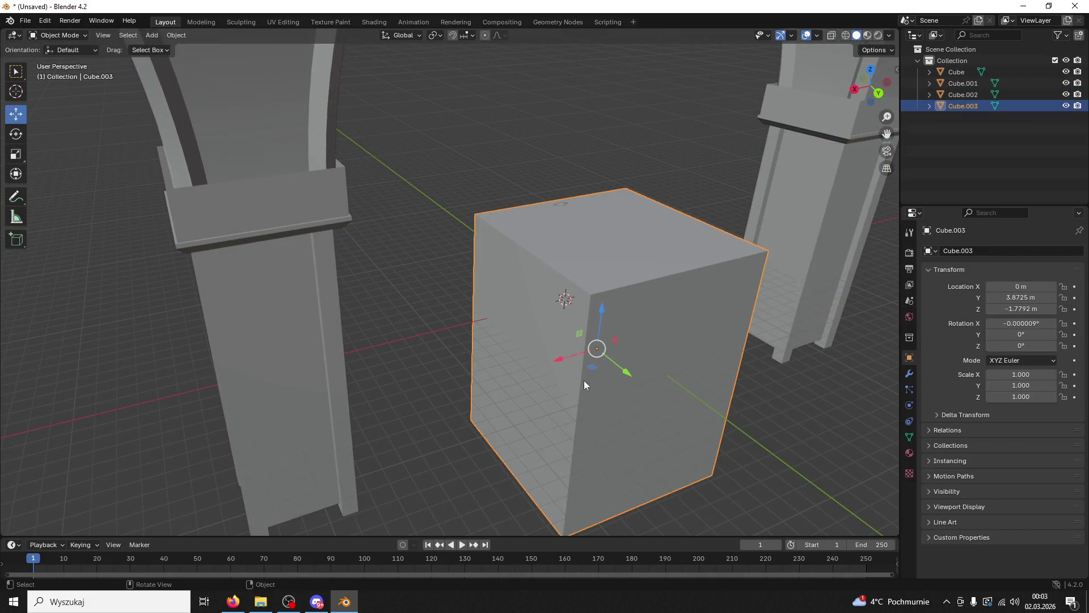
left_click_drag(624, 372, 647, 393)
left_click_drag(648, 393, 452, 155)
left_click(395, 448)
left_click(423, 232)
left_click_drag(423, 233, 476, 278)
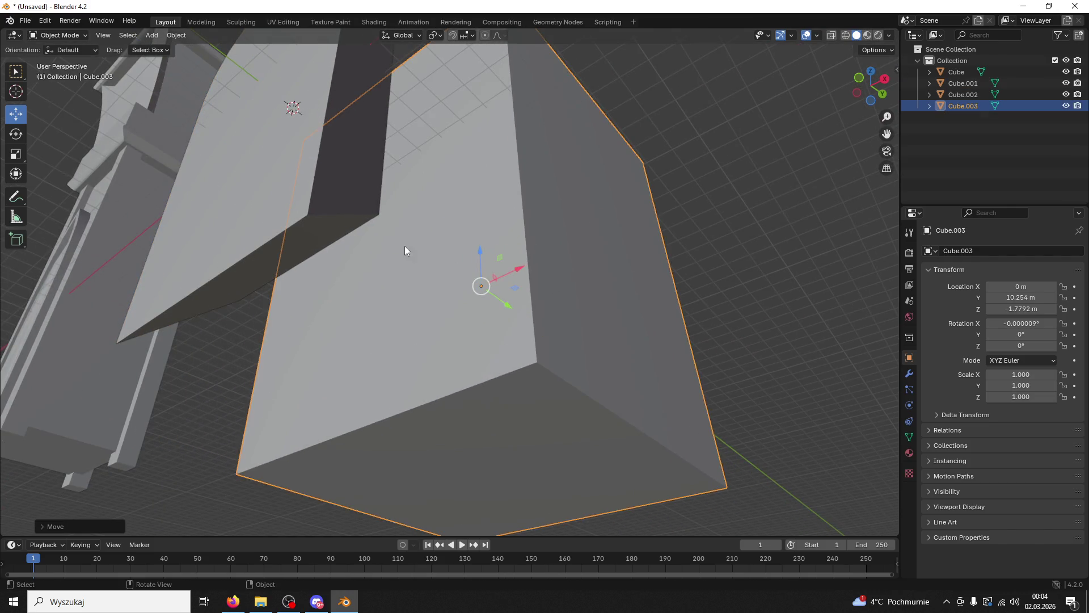
left_click(352, 210)
Step: Put the arch piece in Edit Mode with edge select and move an edge along Z
left_click(57, 35)
left_click(54, 58)
left_click(102, 35)
key("alt+a")
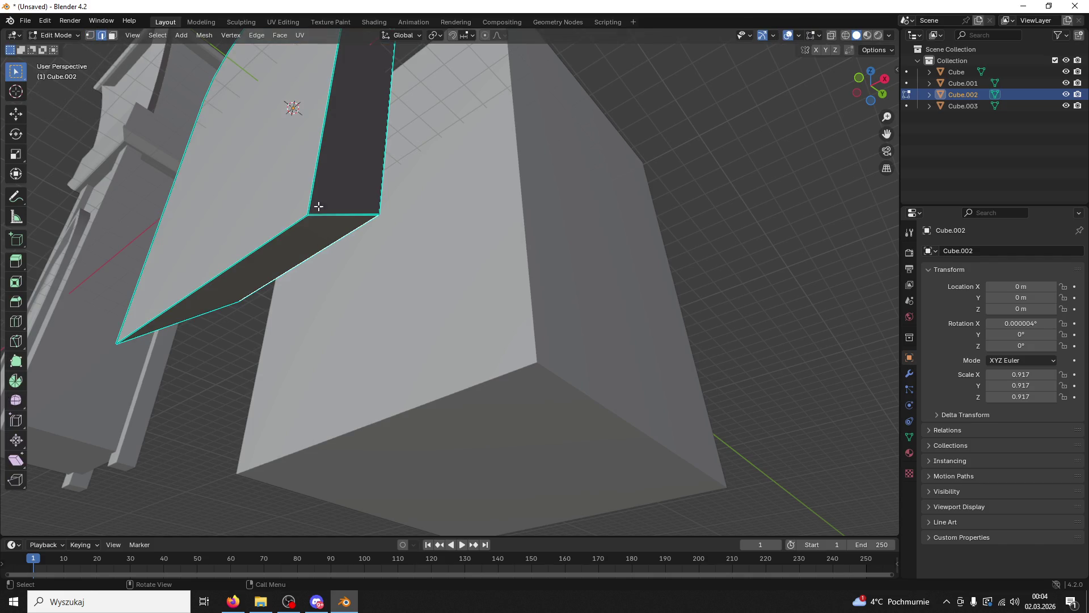
scroll("down", 3)
left_click(17, 115)
left_click_drag(422, 246, 403, 301)
left_click_drag(403, 301, 392, 283)
Step: After undoing trial moves and X/Y scales, flatten the edge to zero along Z (sz0)
key("g")
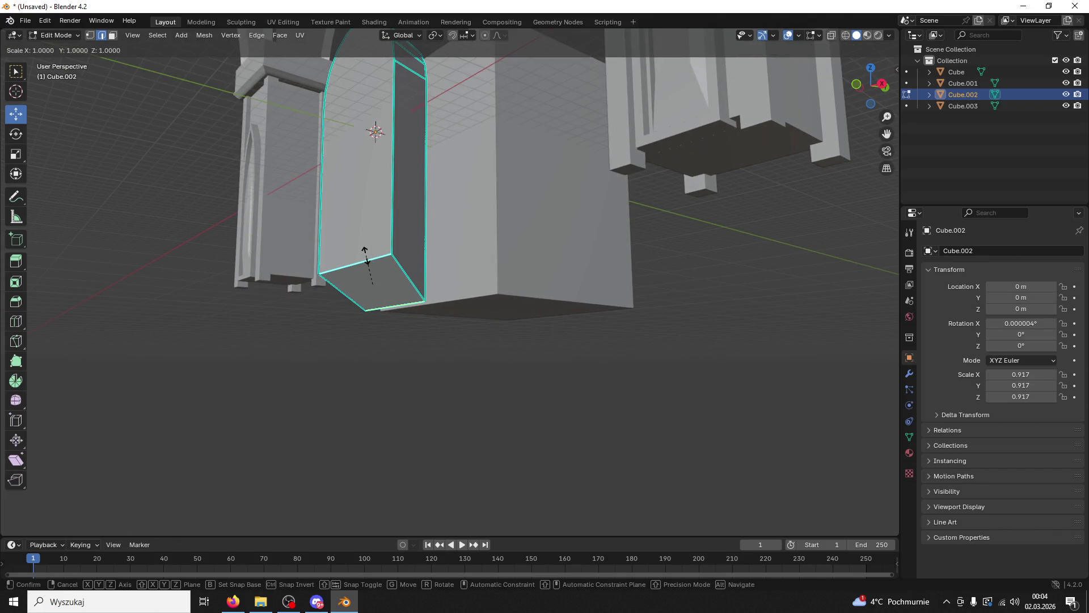
left_click(367, 256)
key("ctrl+z")
key("s")
key("x")
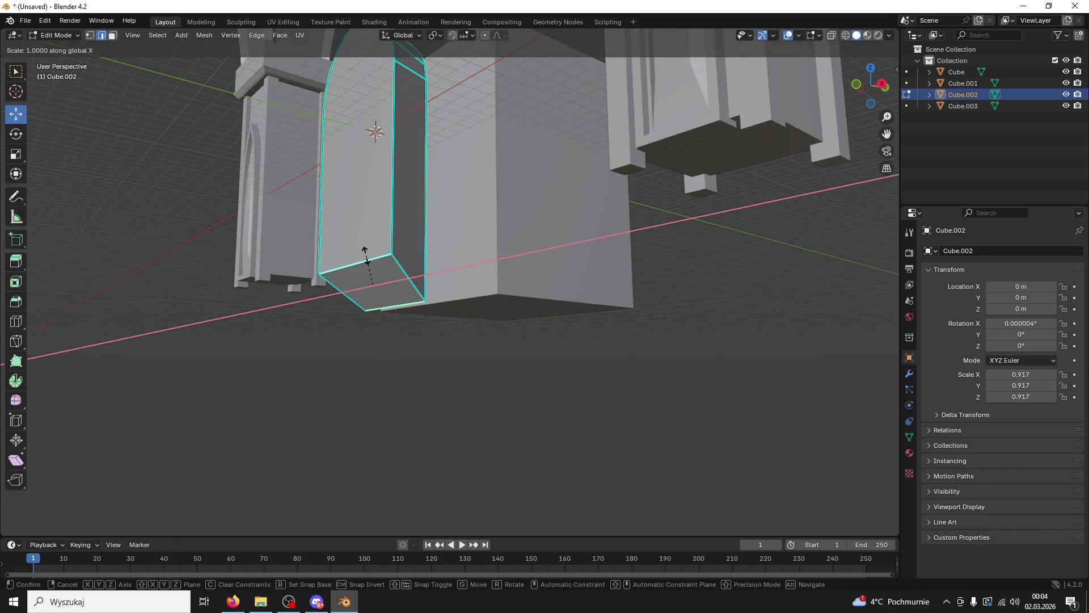
left_click(366, 277)
key("ctrl+z")
key("s")
key("y")
left_click(366, 256)
key("ctrl+z")
type("sz")
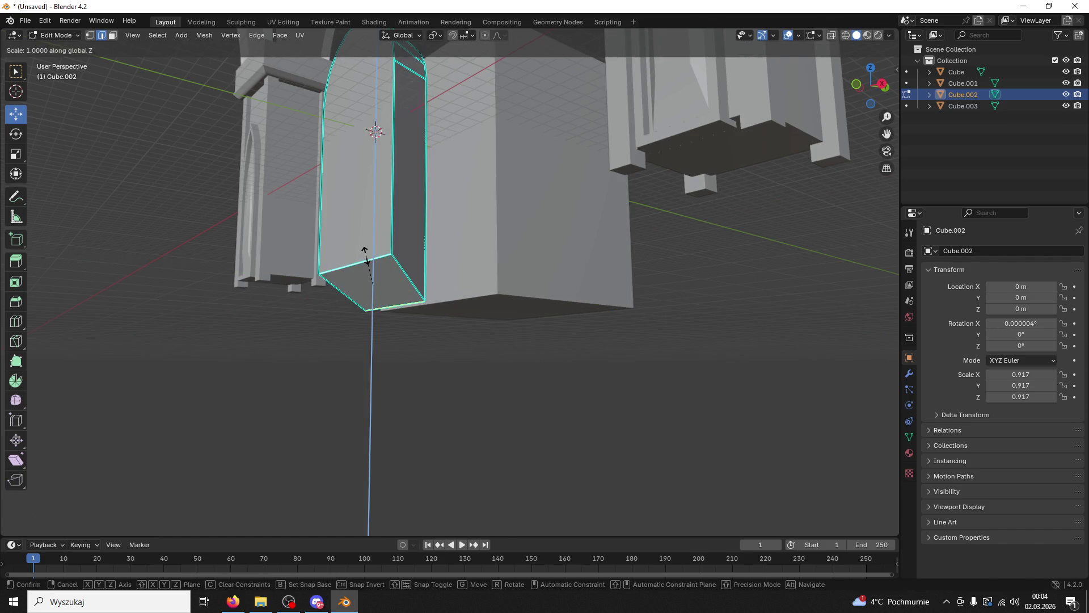
type("0")
left_click(365, 256)
Step: Mark all of the arch mesh's edges sharp and return to Object Mode
left_click_drag(367, 259, 418, 370)
key("a")
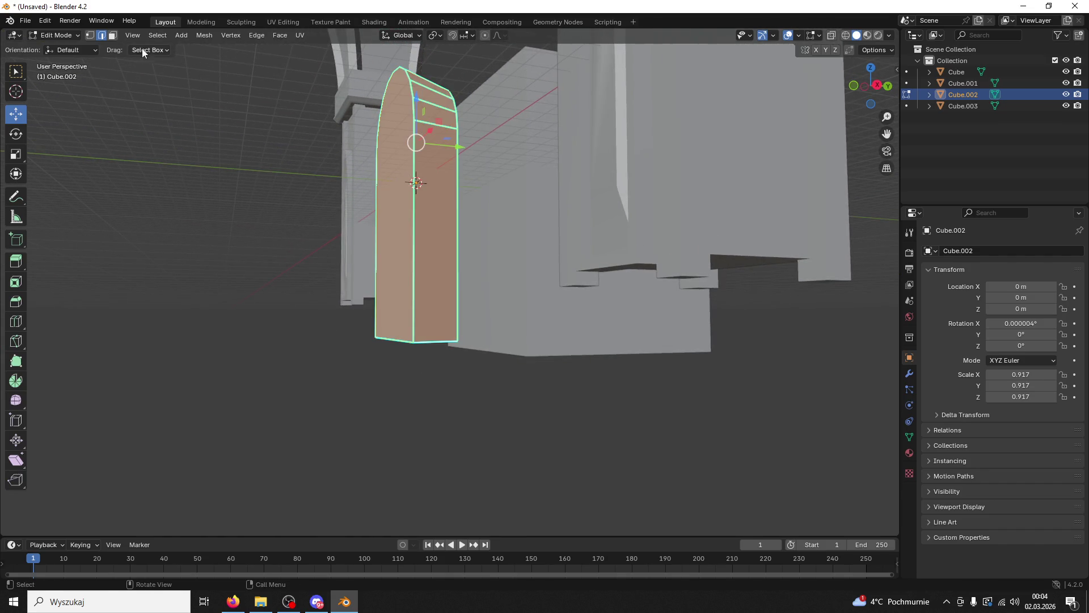
key("ctrl+e")
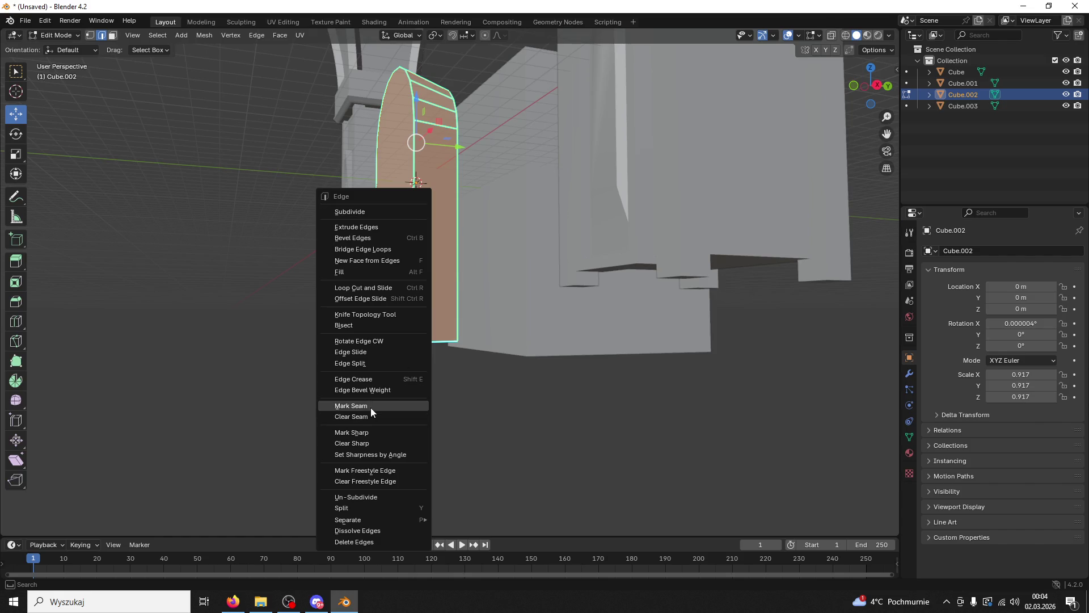
left_click(369, 435)
left_click(478, 410)
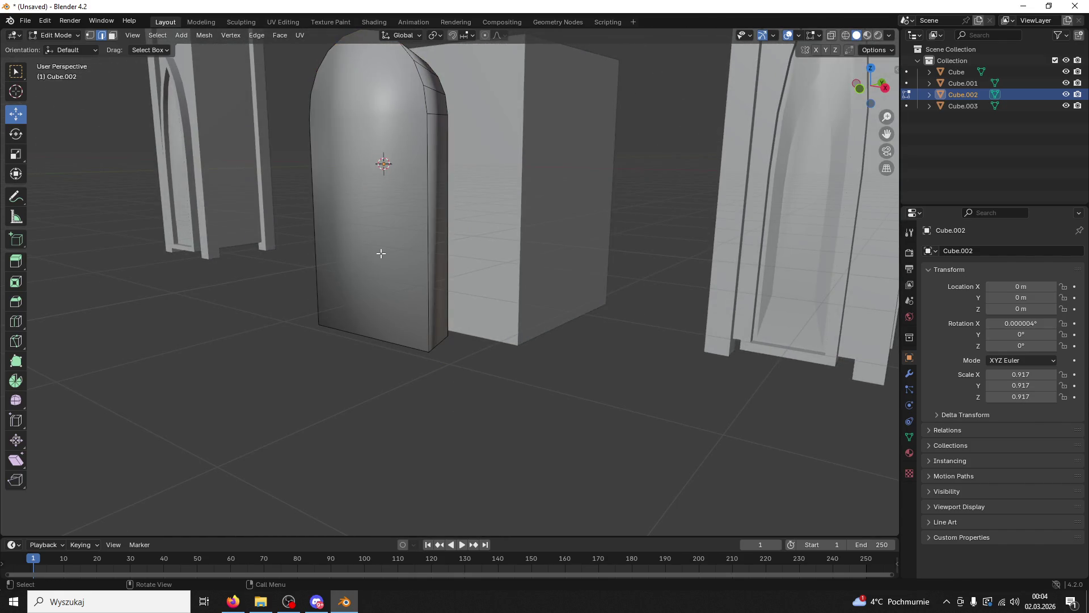
left_click_drag(412, 203, 301, 169)
left_click(54, 35)
left_click(54, 46)
Step: Move the box Cube.003 back along Y to 5.2245 m
left_click(475, 203)
left_click_drag(475, 203, 586, 207)
scroll("up", 3)
left_click_drag(639, 193, 563, 207)
scroll("down", 3)
left_click_drag(563, 207, 646, 166)
scroll("down", 3)
Step: Scale the arch piece to 0.835 and lower it along Z to about -2.54 m
left_click(474, 322)
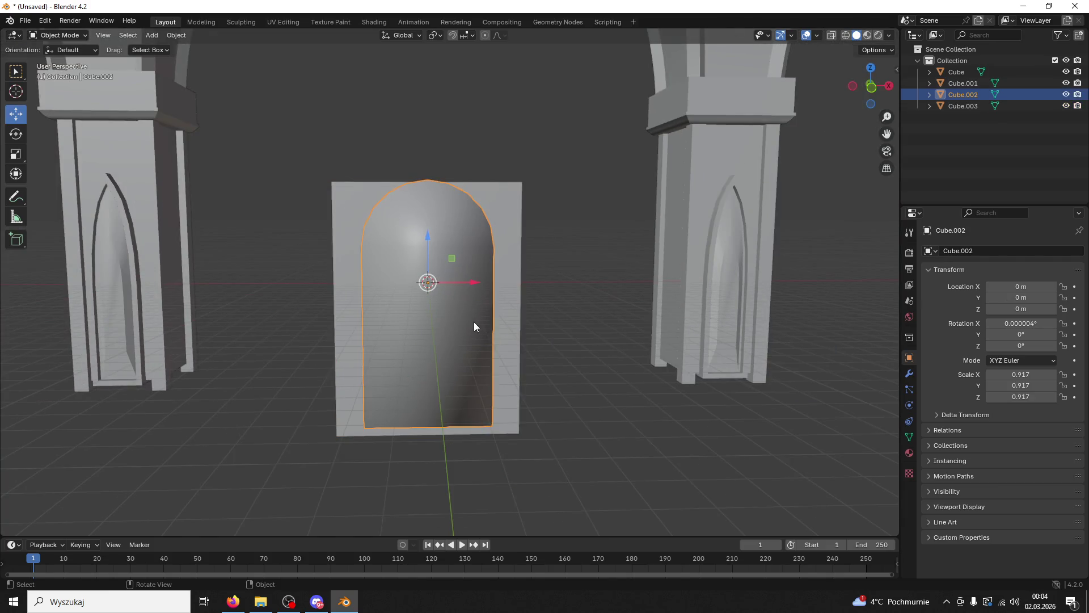
key("s")
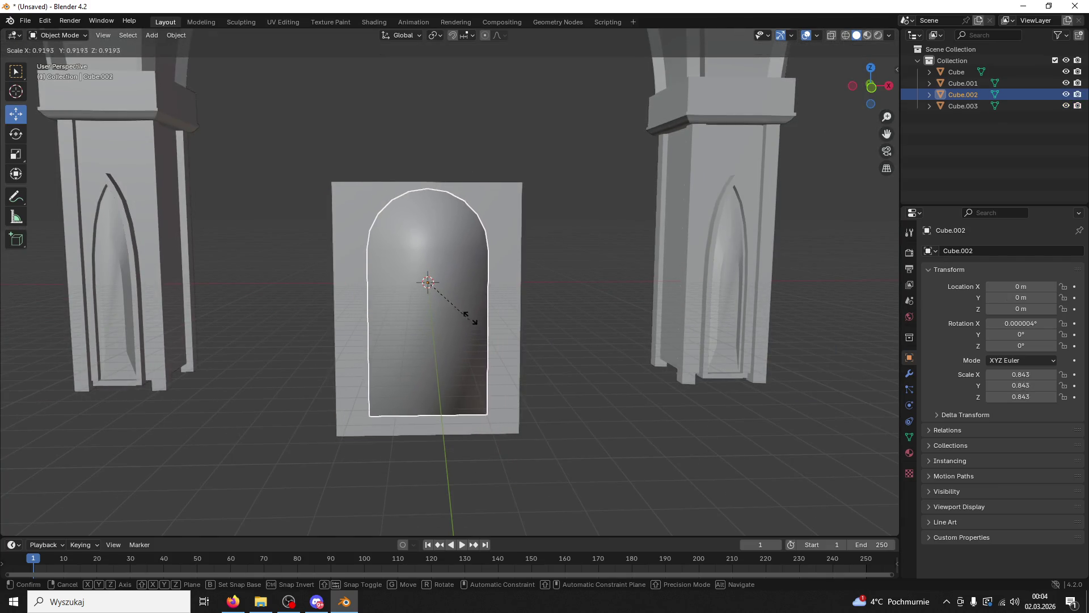
left_click(478, 305)
left_click_drag(478, 304, 448, 275)
key("g")
key("z")
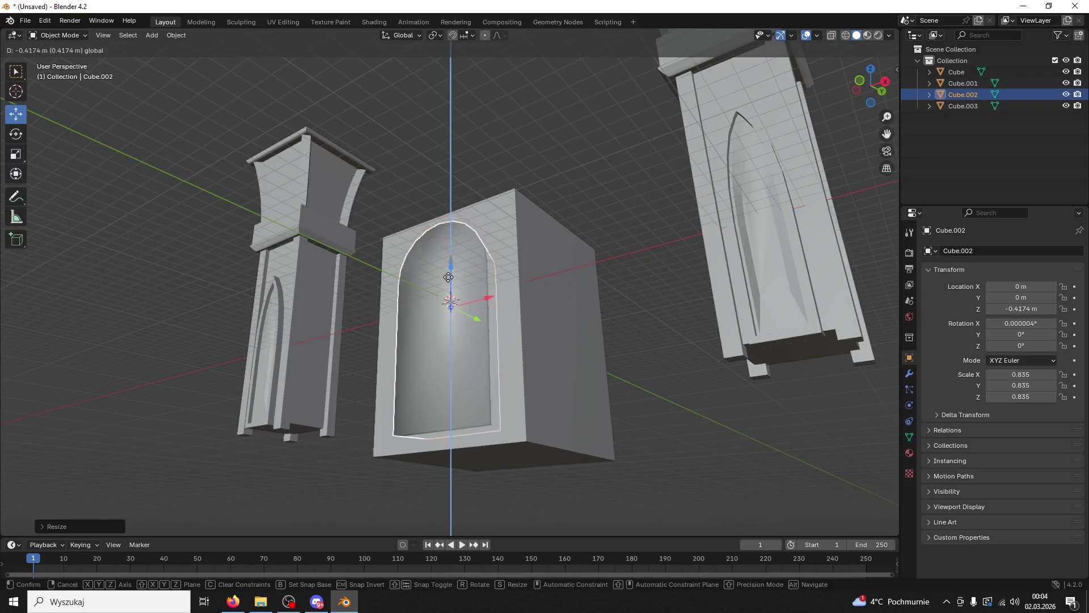
left_click(451, 340)
left_click_drag(451, 340, 517, 345)
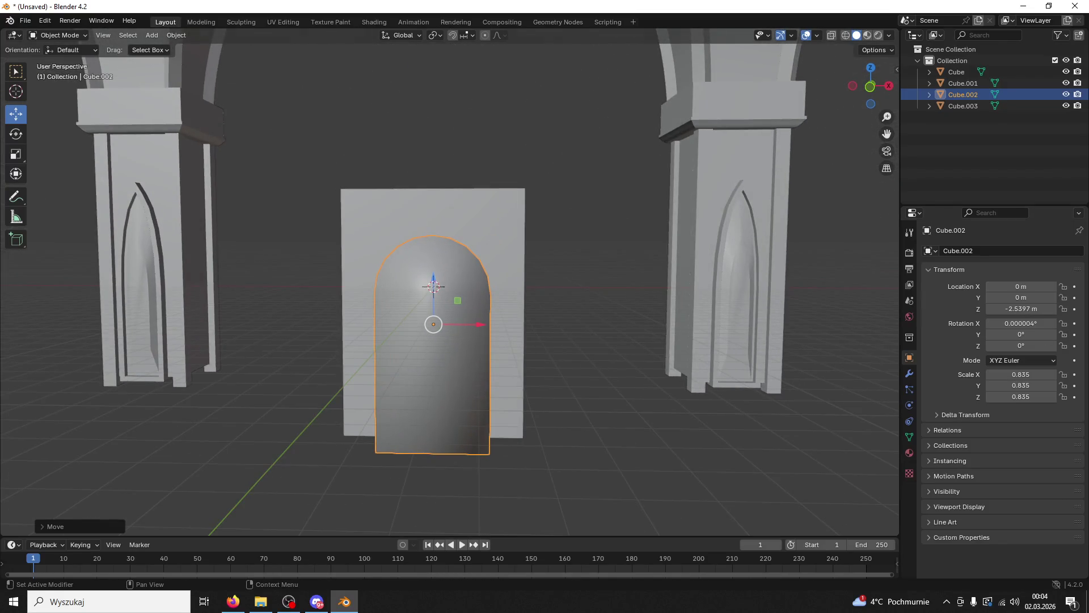
left_click_drag(622, 370, 529, 355)
Step: Move the arch forward along Y to 0.18 m and apply Shade Auto Smooth
key("g")
key("y")
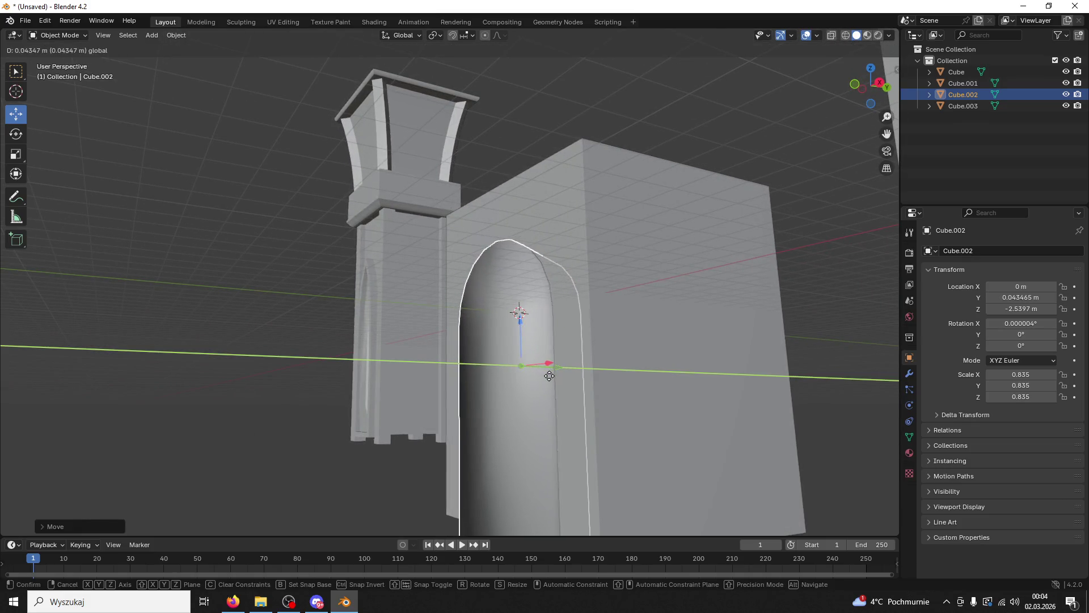
left_click(554, 388)
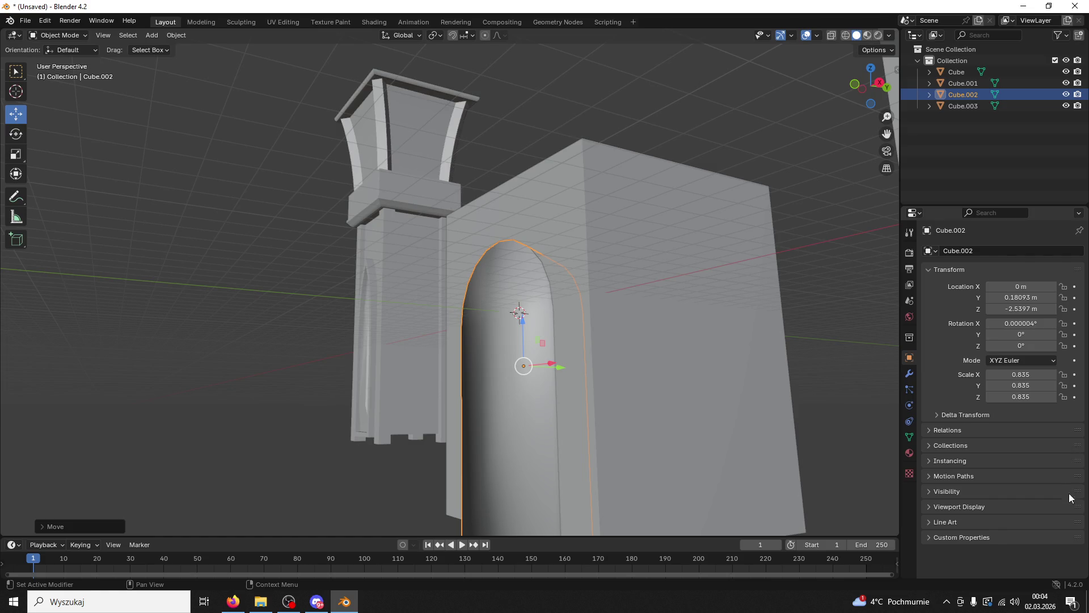
left_click(317, 601)
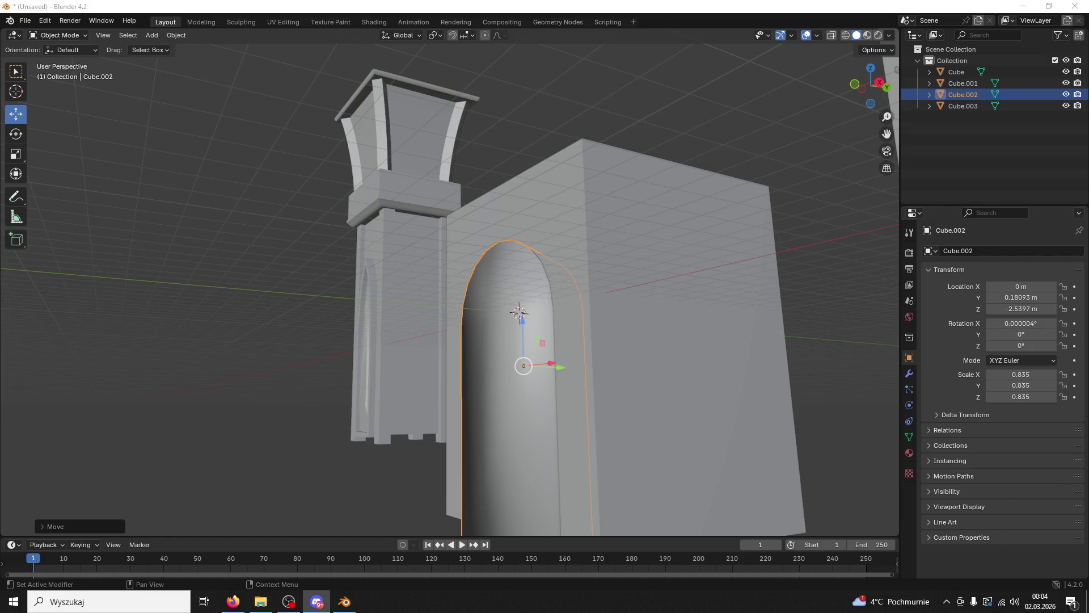
left_click_drag(659, 395, 643, 409)
right_click(516, 290)
left_click(499, 302)
left_click_drag(523, 312, 622, 291)
left_click(608, 293)
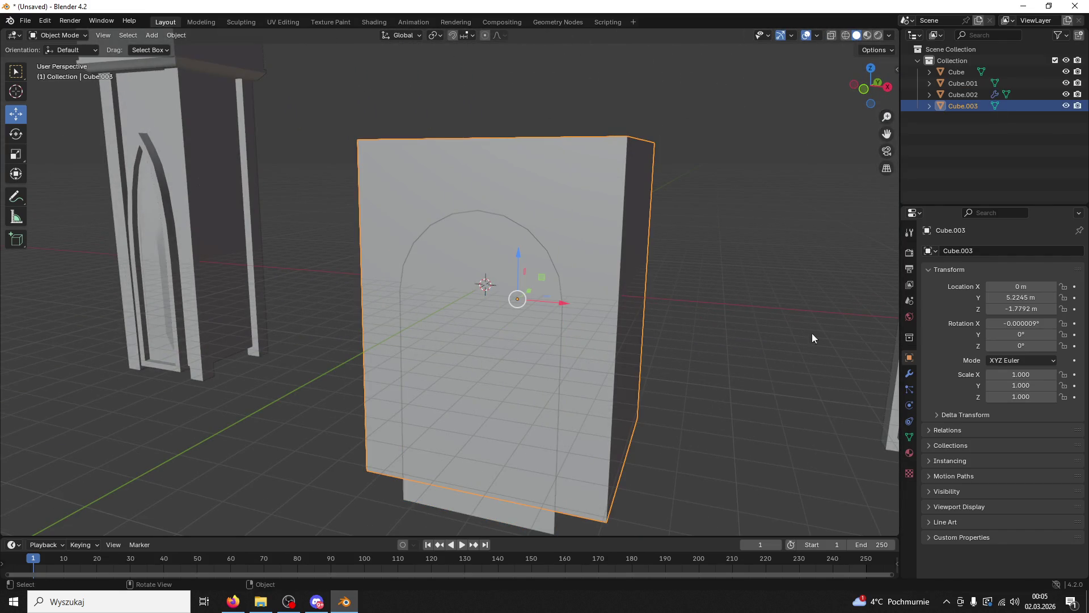
Step: Add a Boolean modifier to the box using Cube.002 as the cutter, and apply it
left_click(909, 373)
left_click(934, 255)
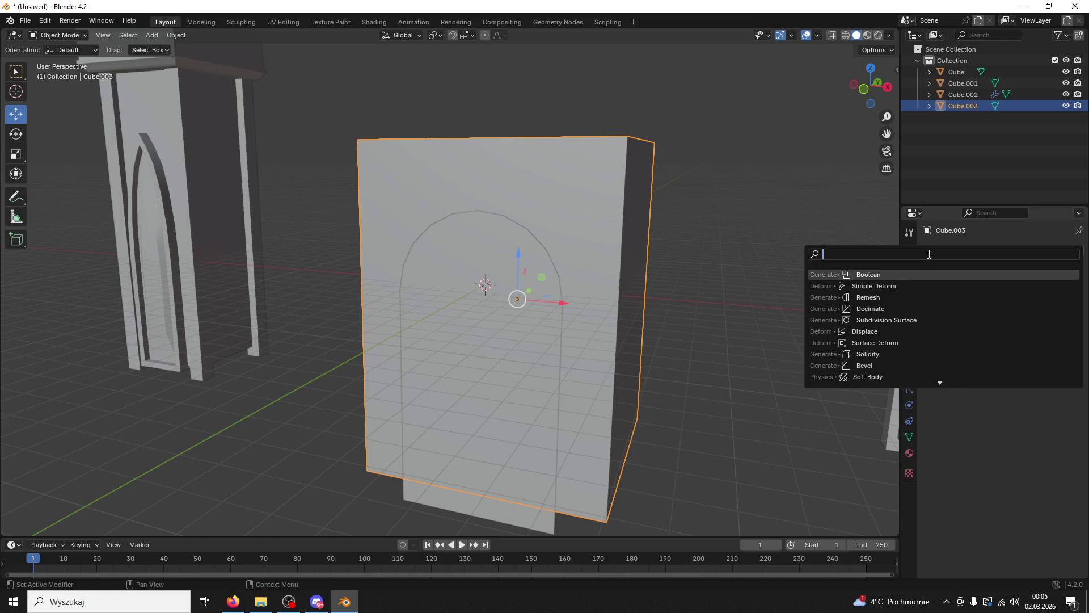
left_click(884, 274)
key("e")
left_click(526, 359)
left_click(1050, 274)
left_click(1026, 283)
Step: Delete the arch cutter and give the wall Shade Auto Smooth
left_click(487, 399)
key("Delete")
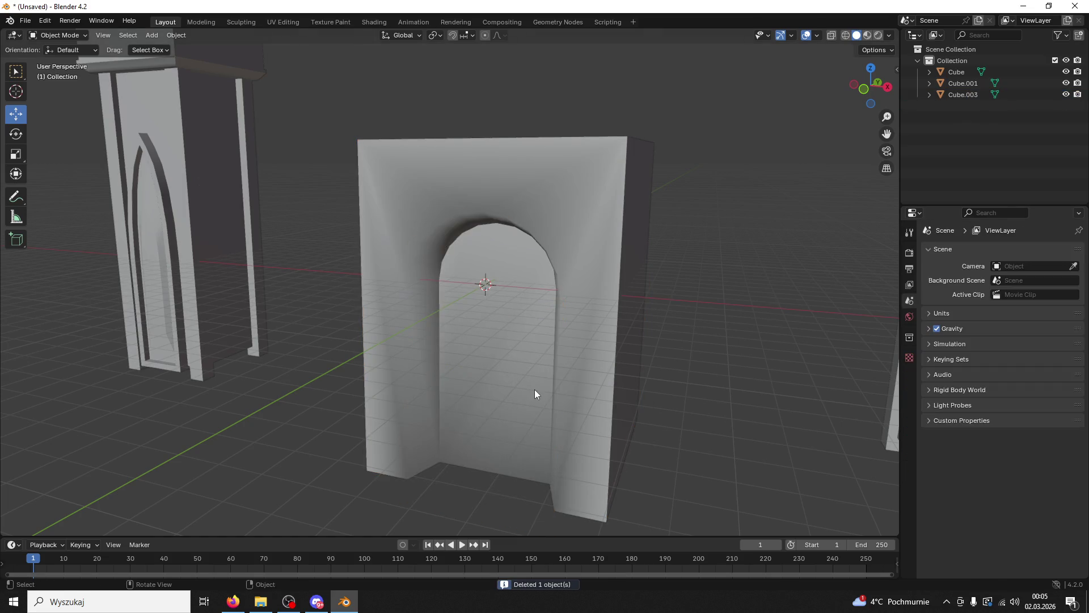
left_click(535, 394)
left_click_drag(534, 393, 502, 355)
right_click(563, 298)
left_click(563, 300)
left_click_drag(551, 304, 621, 313)
Step: Switch the wall into Edit Mode and select an edge at the top of the arch
left_click(55, 35)
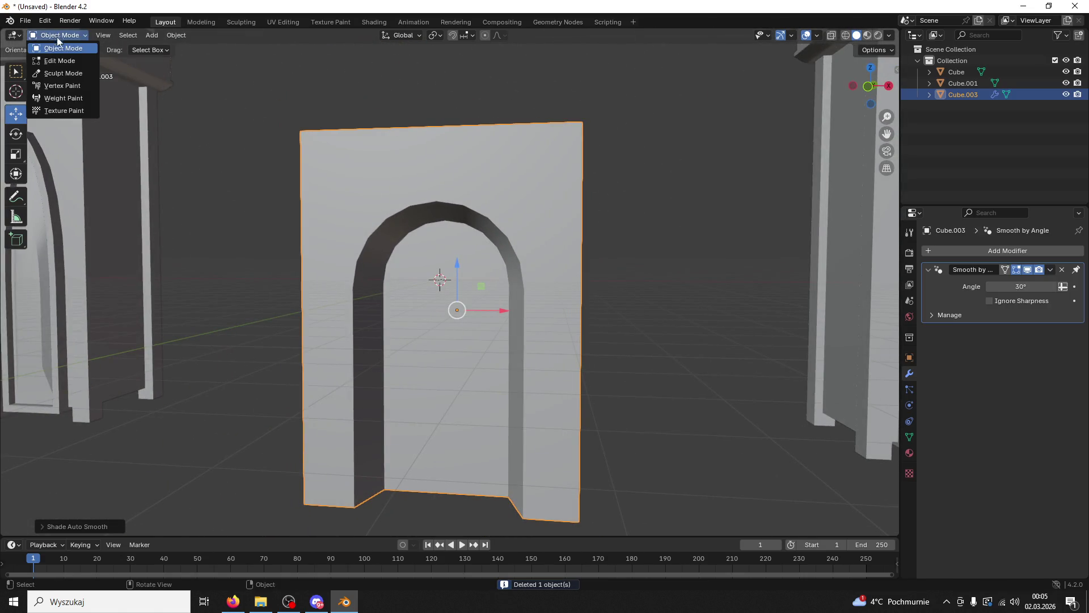
left_click(59, 60)
left_click(473, 228)
Step: Select the door opening's face loop and scale it
left_click(471, 231)
left_click_drag(472, 232, 526, 246)
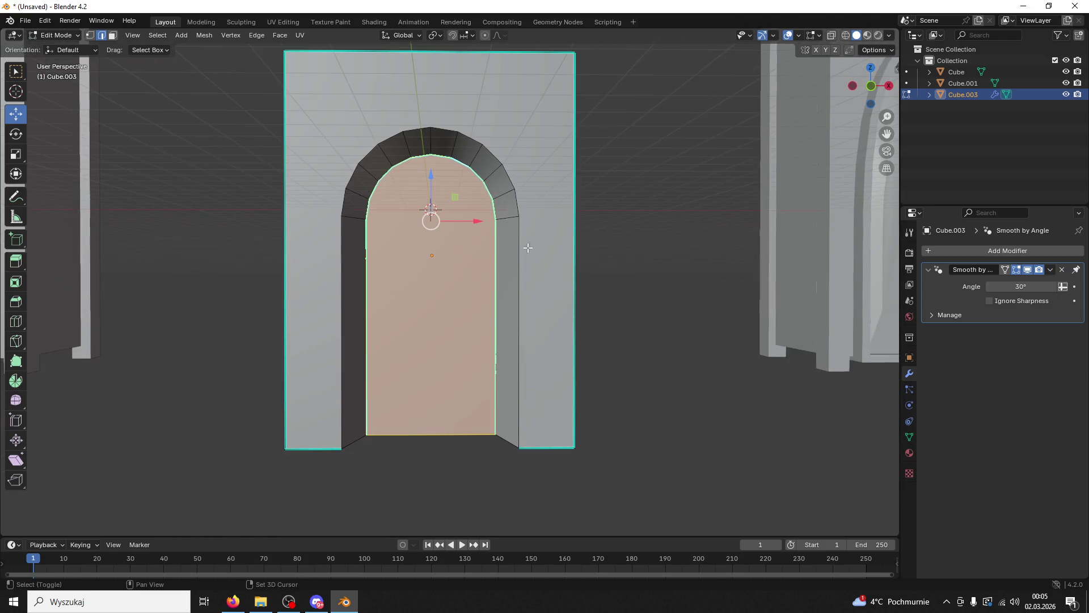
left_click(494, 321)
left_click(496, 322)
key("s")
left_click(452, 393)
Step: Try selecting the opening's straight edge, the arch's outer band and the block's top face
left_click_drag(452, 394, 392, 318)
left_click_drag(427, 177, 422, 201)
left_click_drag(422, 201, 413, 228)
scroll("down", 3)
scroll("up", 3)
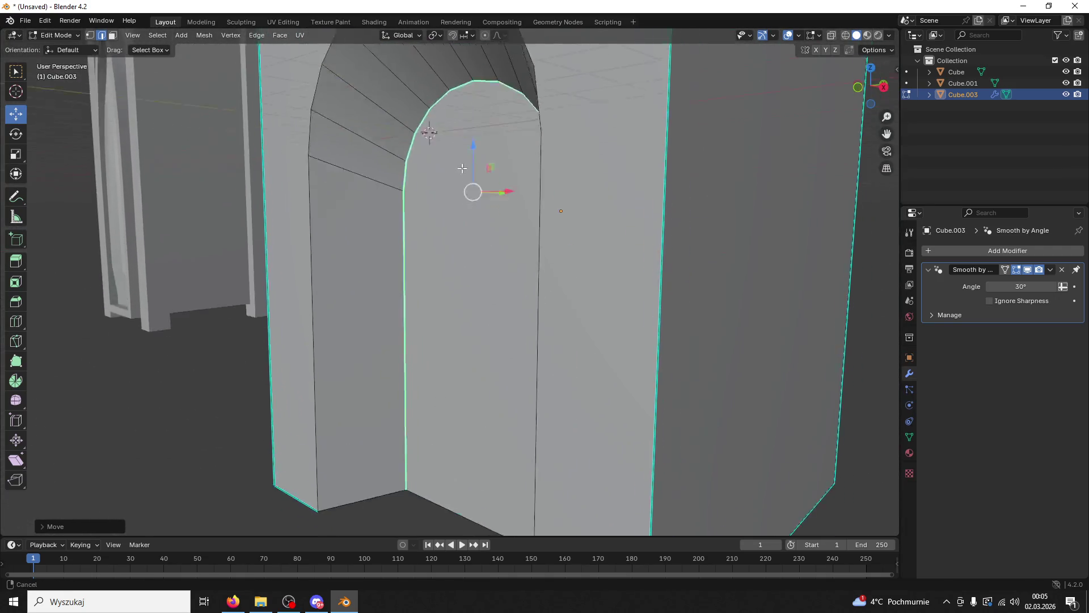
left_click_drag(505, 226, 556, 285)
left_click(555, 286)
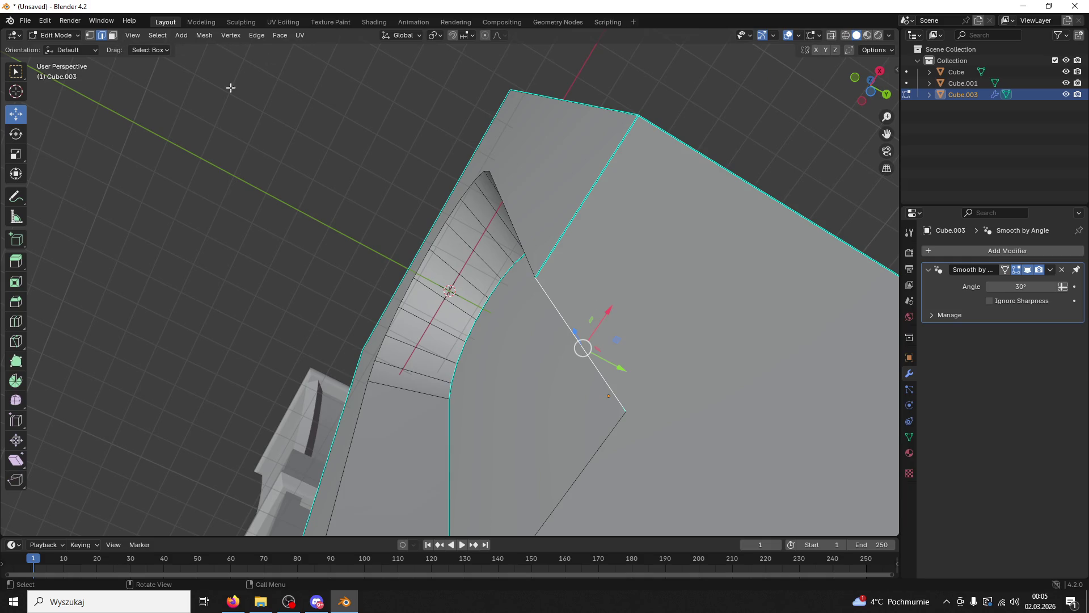
left_click(586, 196)
left_click(699, 172)
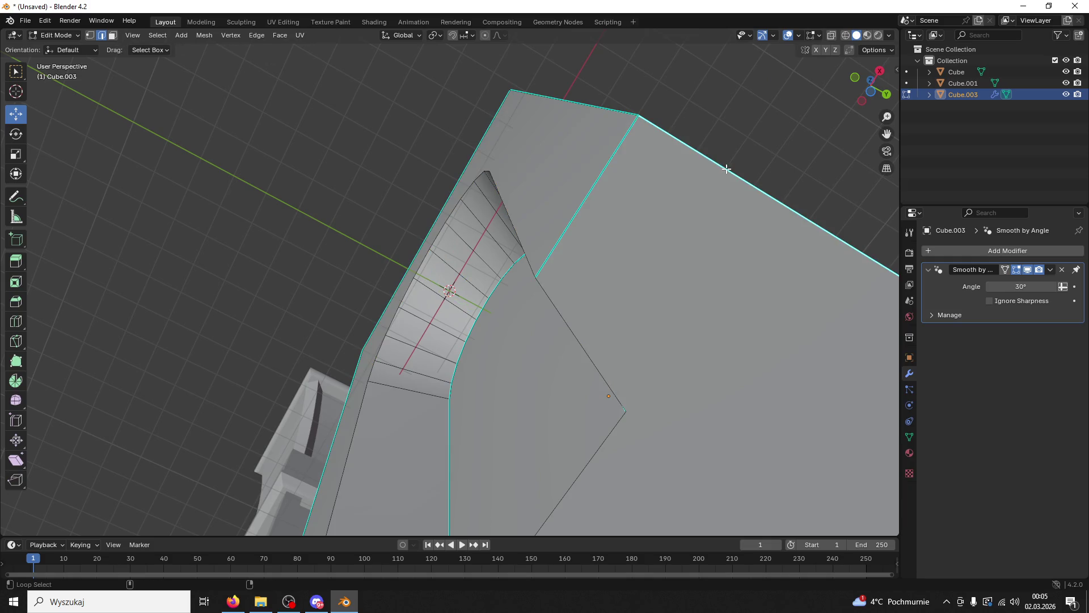
Step: View the block from below and clear the face selection, leaving shading unchanged
left_click_drag(698, 172, 683, 318)
key("z")
left_click(610, 299)
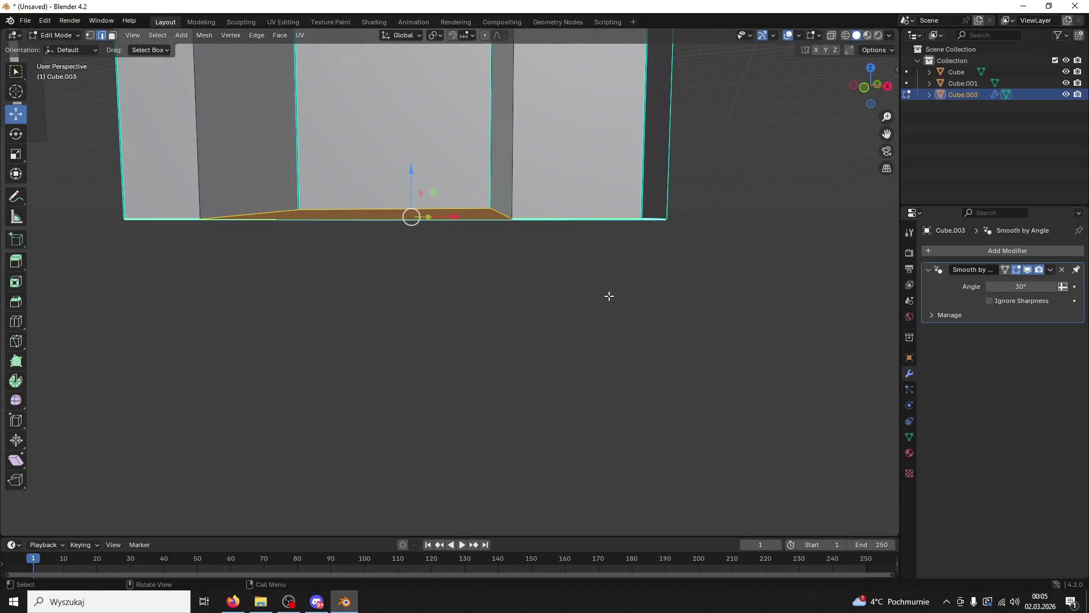
key("alt+a")
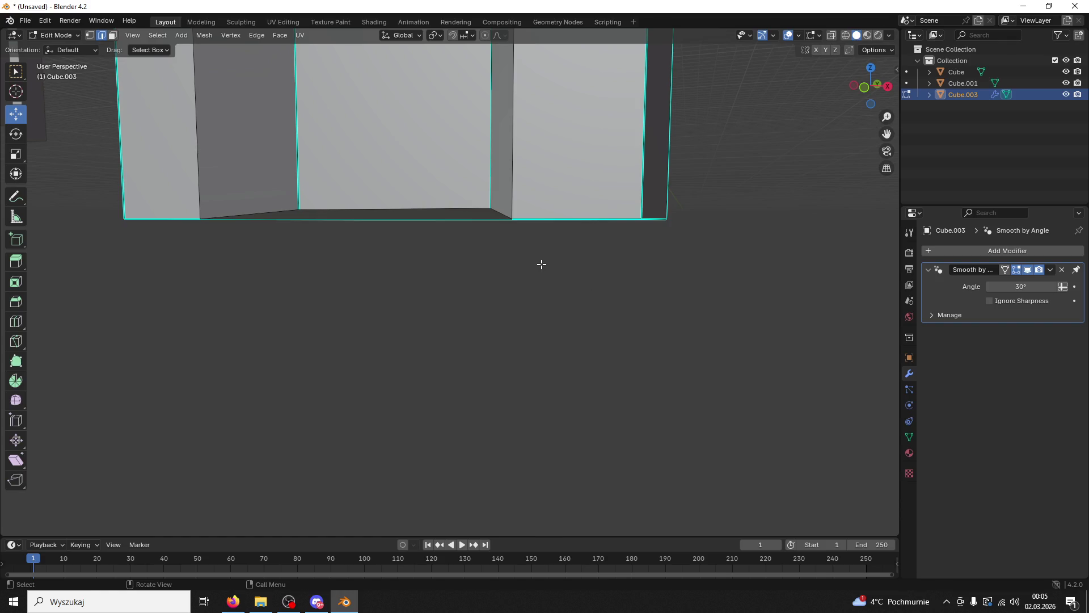
Step: Select the wall's large bottom face and scale it flat along Z
left_click_drag(541, 264, 528, 194)
left_click(530, 191)
left_click(653, 219)
left_click(650, 222)
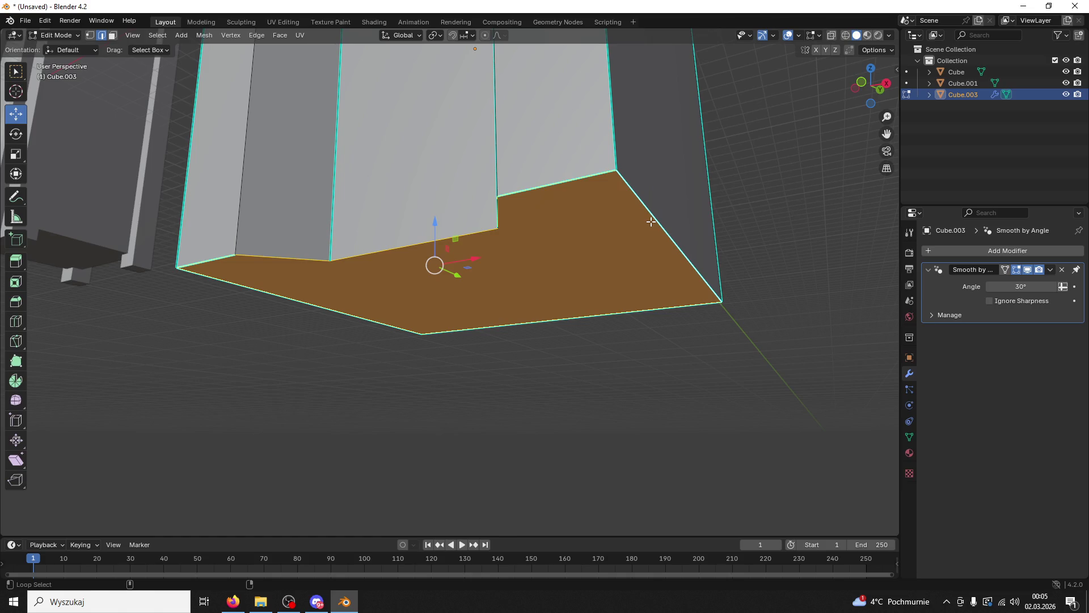
key("s")
key("z")
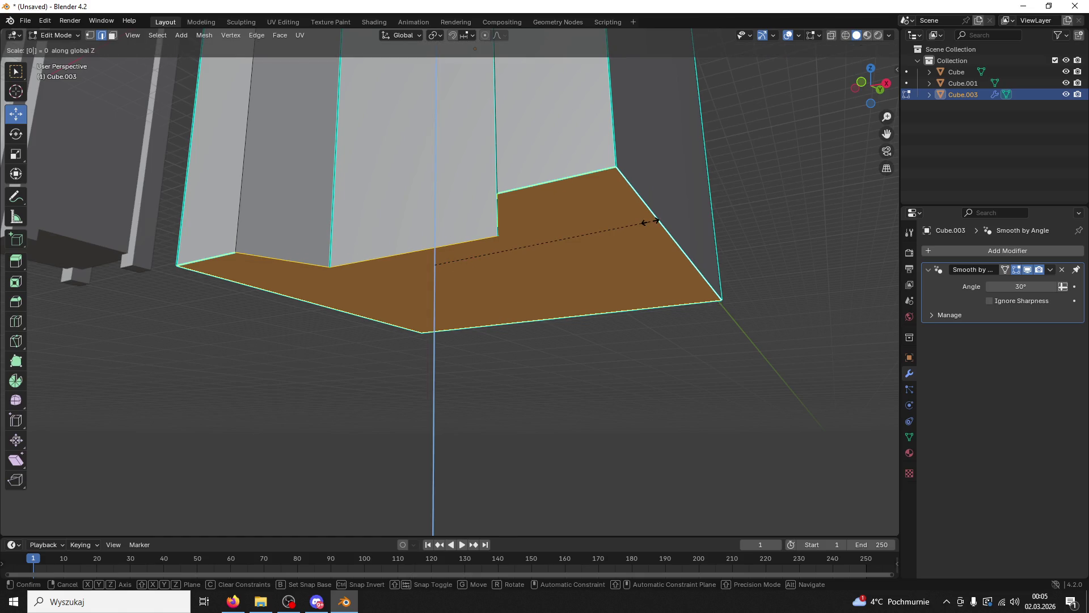
left_click(650, 222)
Step: Switch the arch wall back to Object Mode
left_click_drag(650, 222, 668, 282)
scroll("down", 3)
left_click_drag(625, 316, 599, 331)
left_click(64, 35)
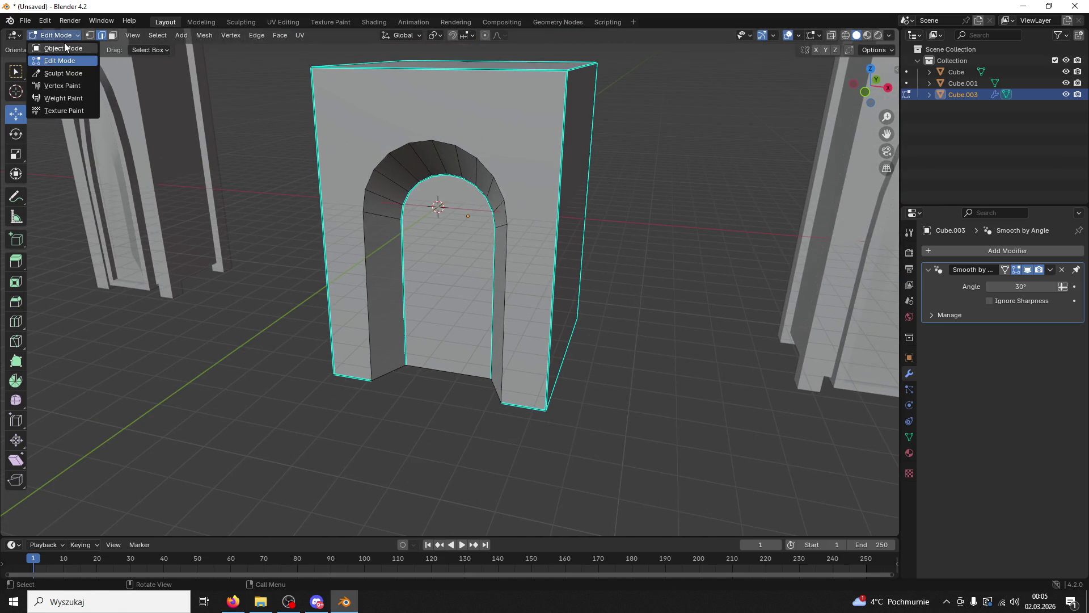
left_click(65, 42)
Step: Select the right pillar, then the arch wall, closing an accidentally opened file window
left_click_drag(285, 140, 426, 178)
scroll("down", 3)
left_click(610, 260)
left_click_drag(610, 260, 683, 277)
scroll("up", 3)
scroll("up", 3)
left_click(577, 252)
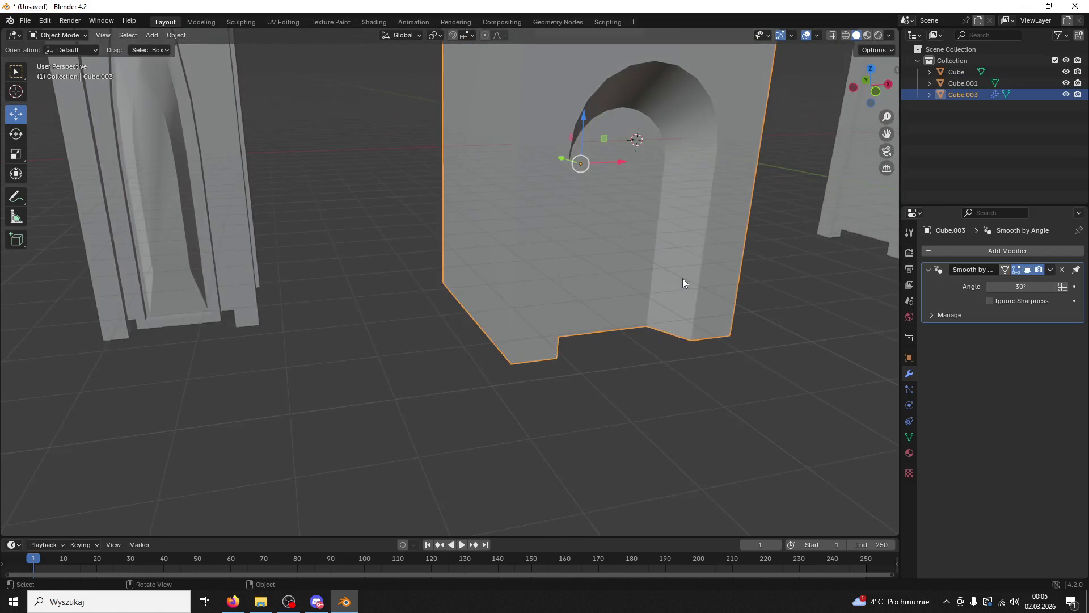
scroll("down", 3)
key("ctrl+o")
key("Escape")
left_click_drag(699, 333, 749, 326)
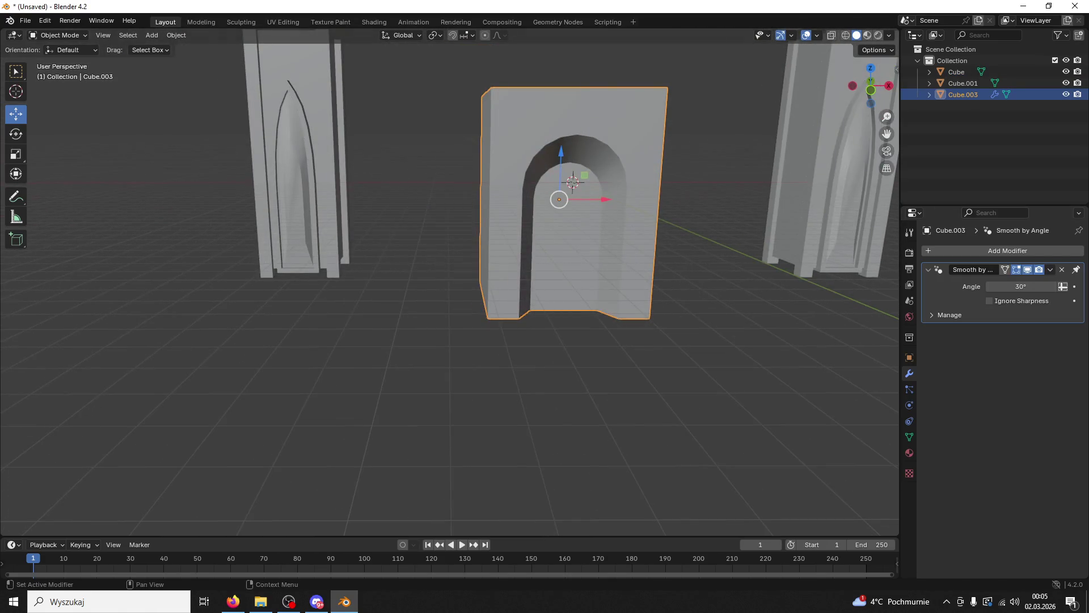
Step: Enter Edit Mode on the wall and select the face loop and edges around the arch
left_click_drag(794, 165, 511, 142)
left_click(58, 35)
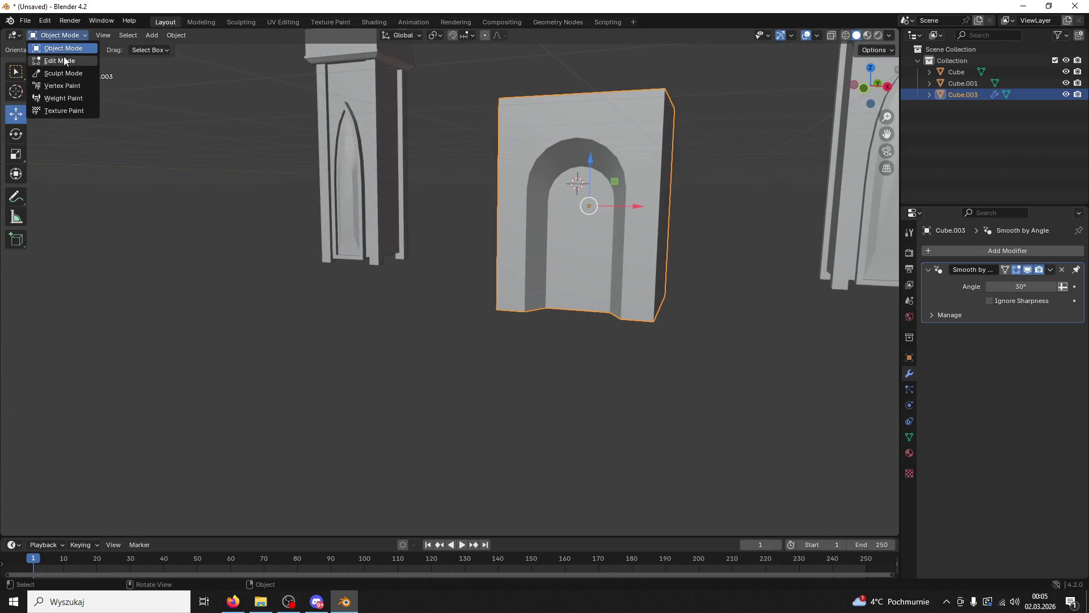
left_click(63, 60)
scroll("up", 3)
left_click(700, 162)
left_click(697, 151)
left_click(686, 105)
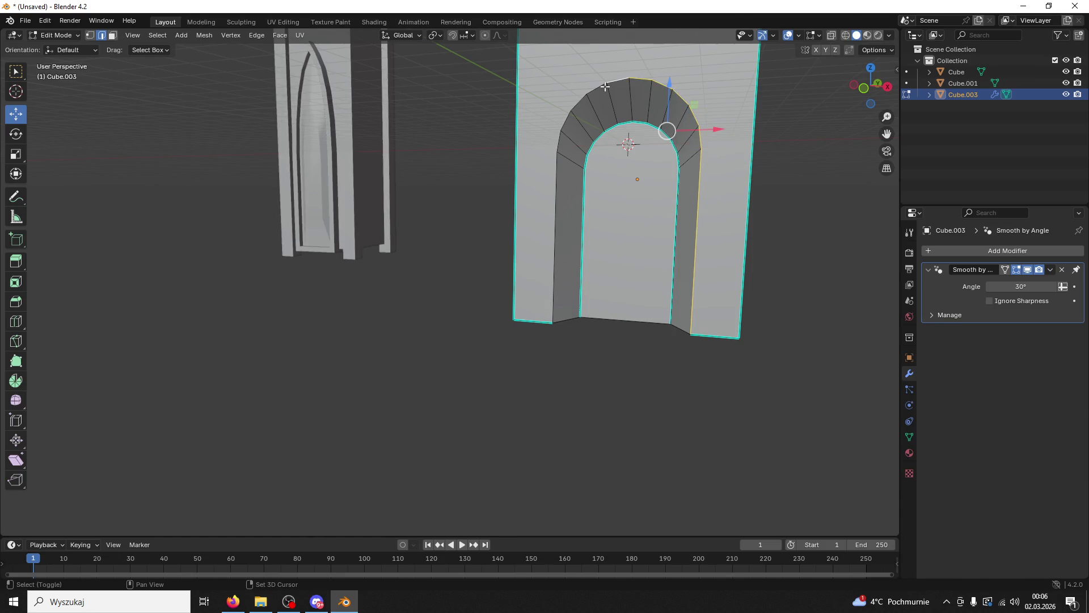
left_click(574, 101)
left_click(553, 159)
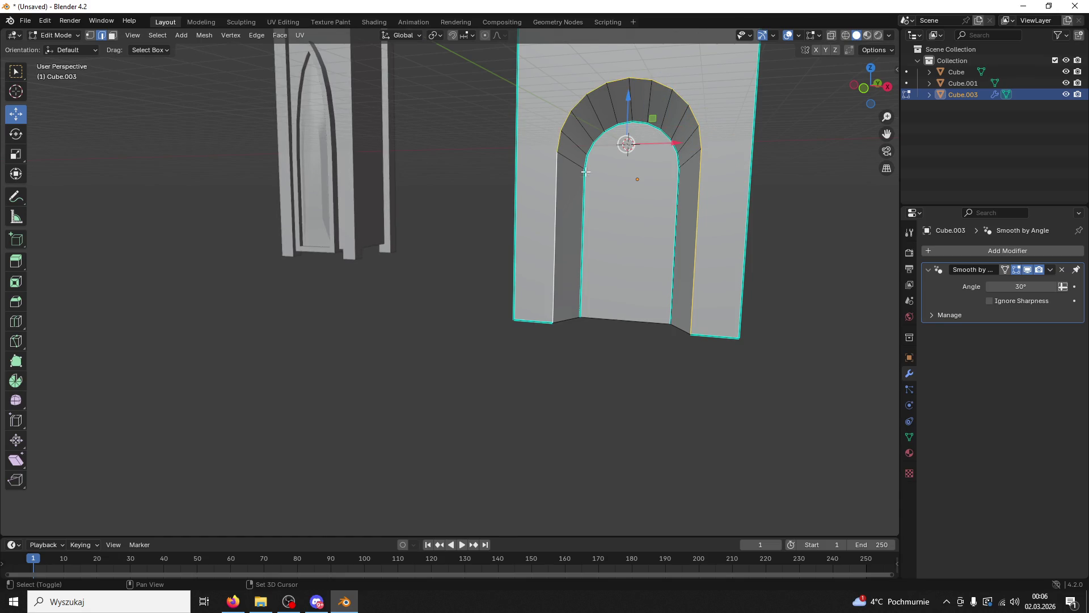
left_click_drag(553, 159, 659, 179)
Step: Start an inset on the arch selection and cancel it with no thickness
key("i")
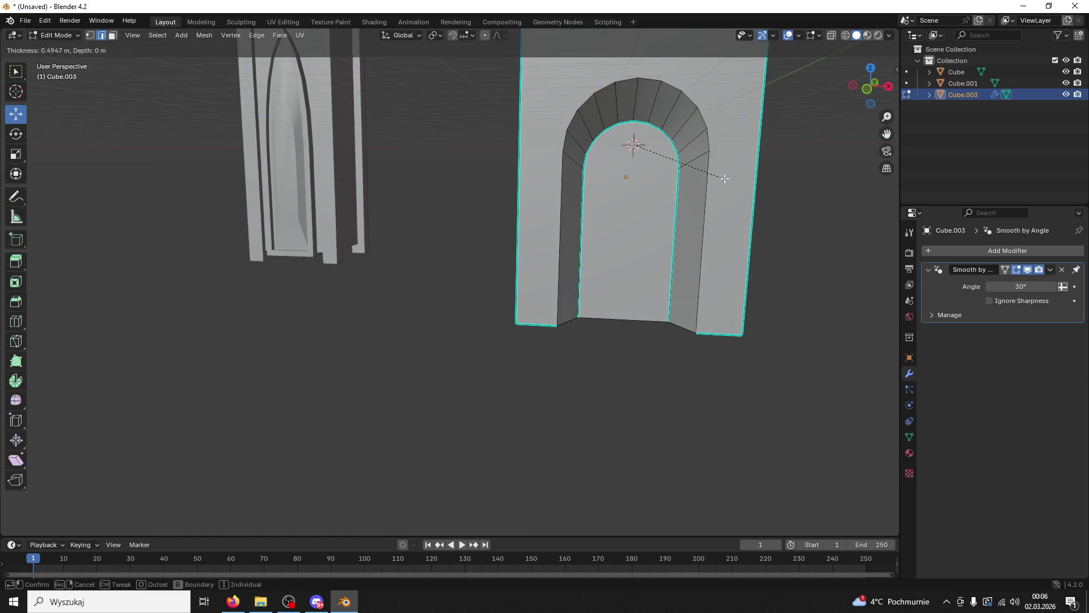
key("Escape")
key("i")
key("Escape")
Step: Try an extrusion and a vertical scale on the arch, undoing both, then rescale it uniformly
key("e")
left_click(715, 100)
key("ctrl+z")
key("s")
key("z")
left_click(739, 81)
key("ctrl+z")
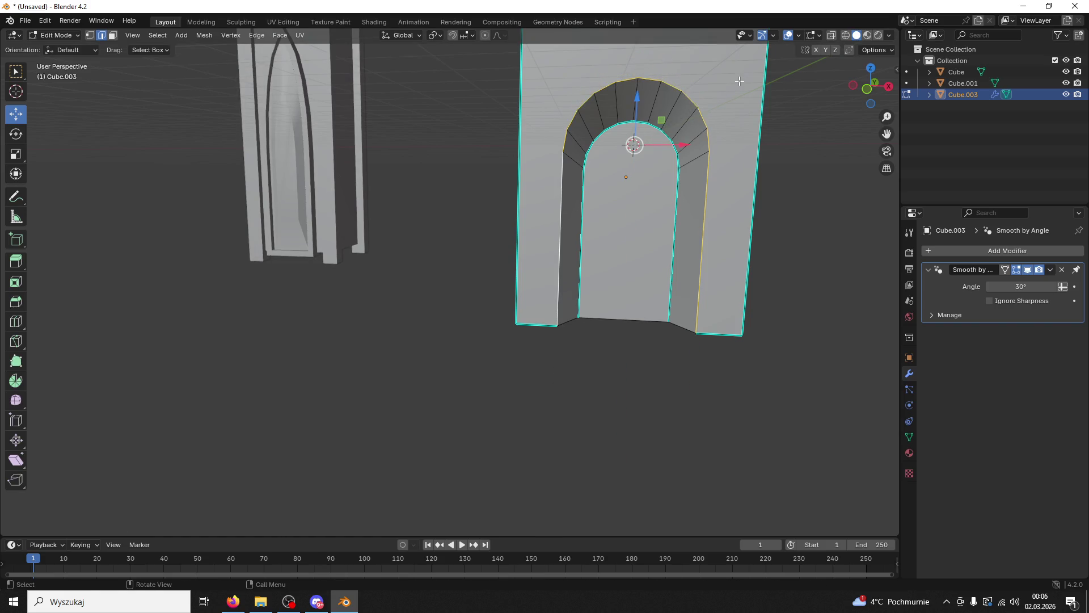
key("s")
left_click(752, 71)
Step: Add a radial arch edge, inset the arch faces at zero thickness and slide the new edges
left_click_drag(750, 99, 735, 113)
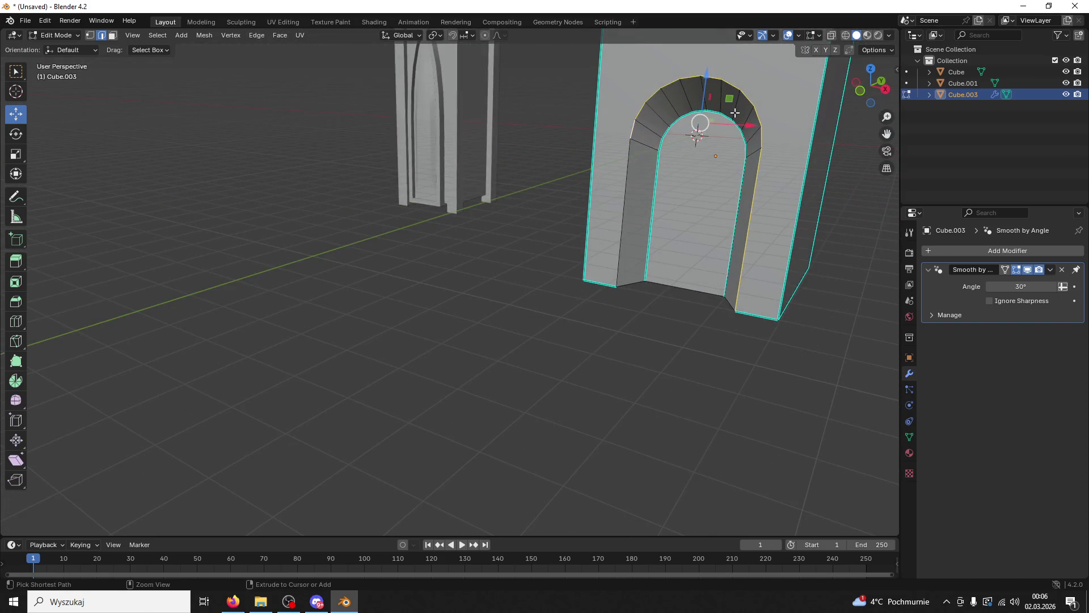
left_click(637, 134)
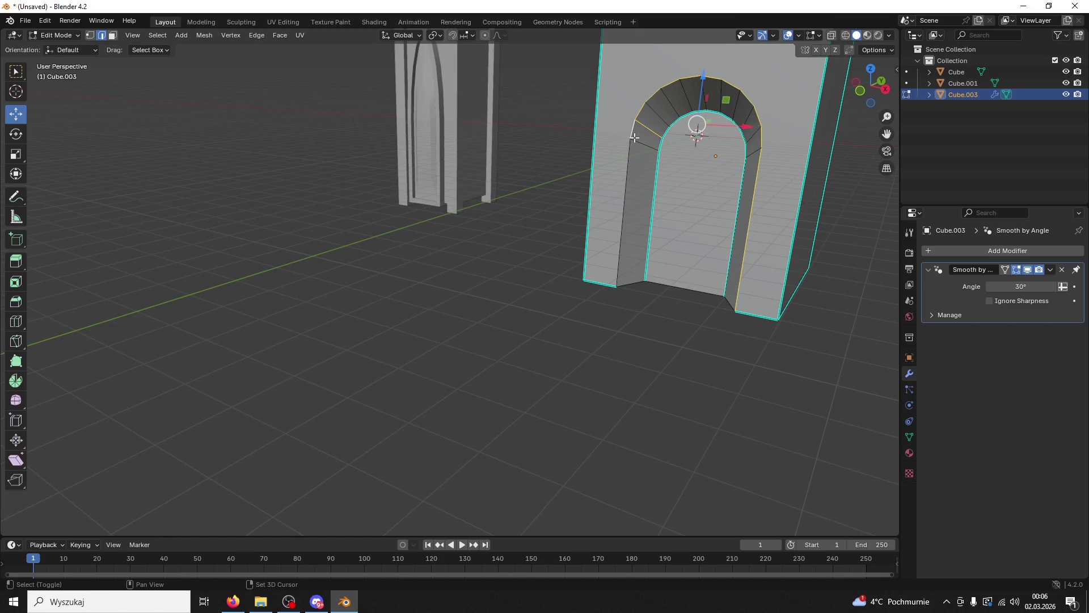
left_click_drag(651, 139, 672, 166)
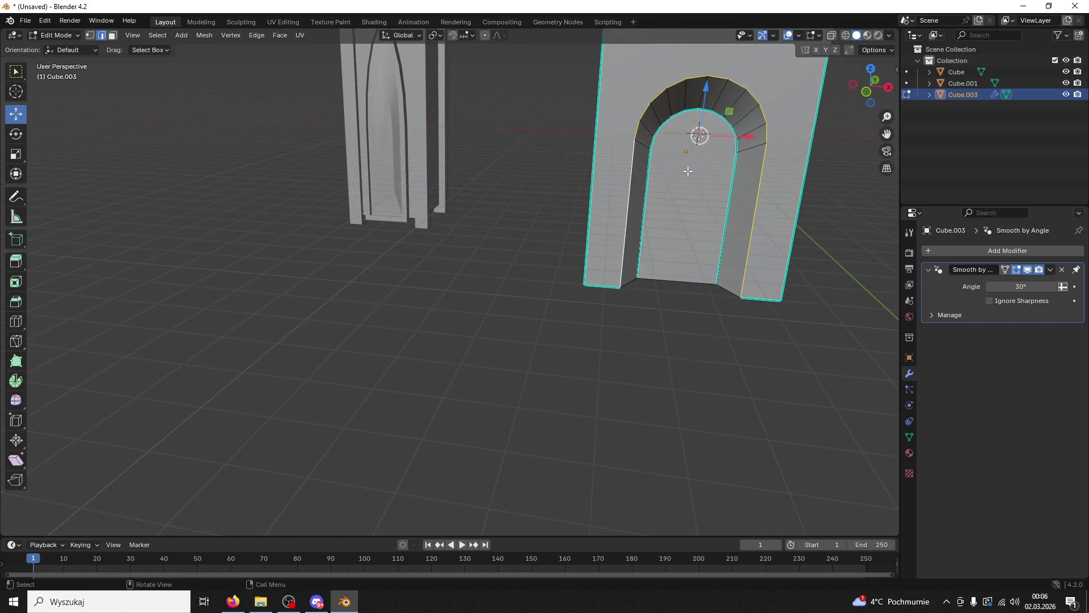
key("i")
left_click(763, 131)
key("g")
key("g")
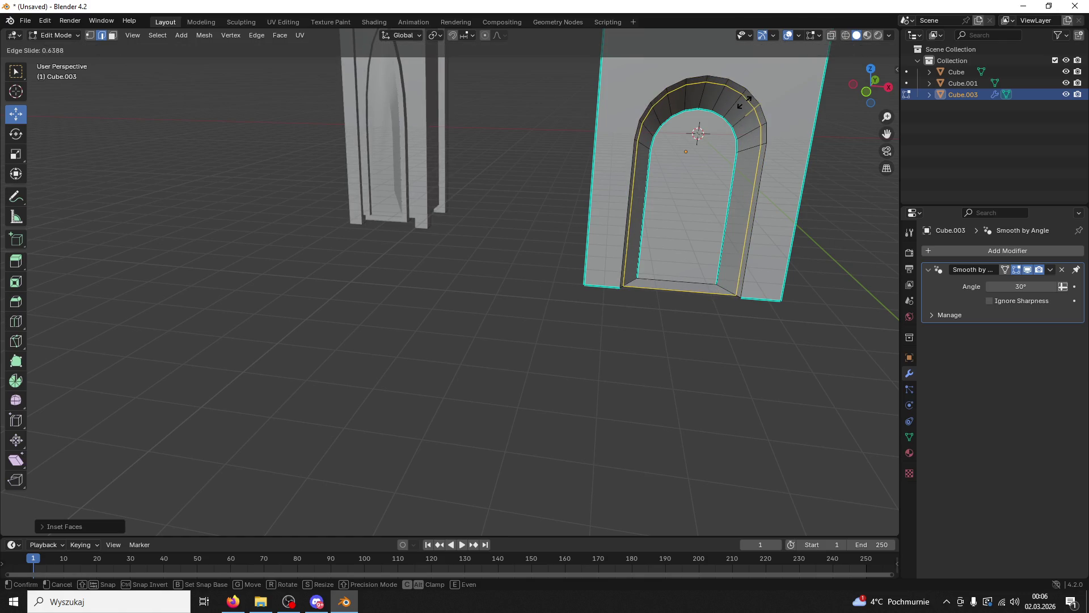
left_click(732, 114)
Step: Add a loop cut across the arch
left_click_drag(732, 113, 775, 89)
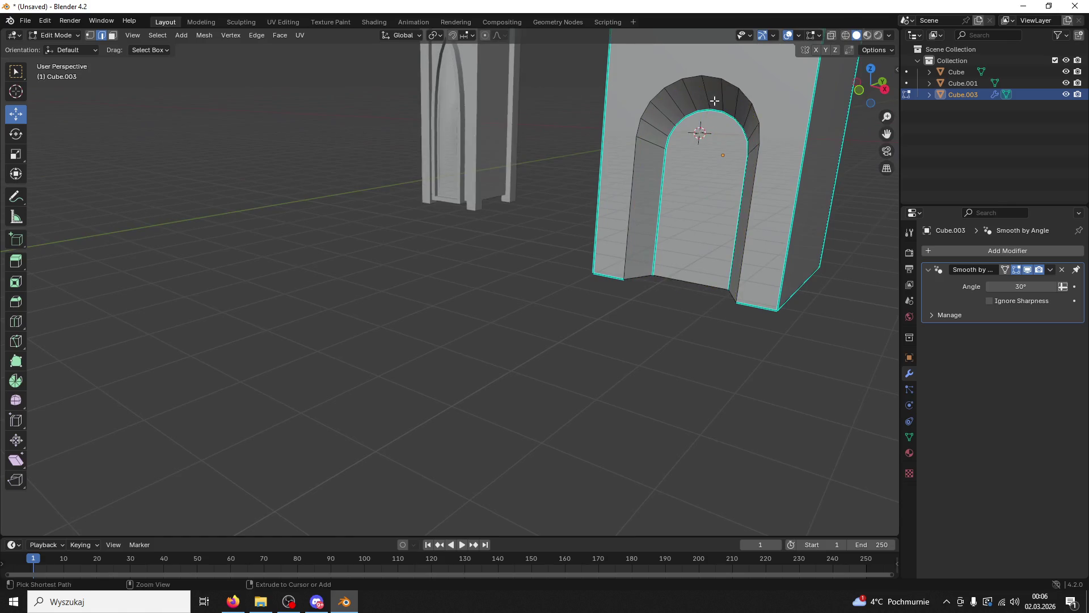
key("ctrl+r")
left_click(800, 189)
left_click(782, 187)
Step: Deselect the right outer vertical edge and try scaling the arch edges, cancelling
left_click_drag(781, 190, 786, 215)
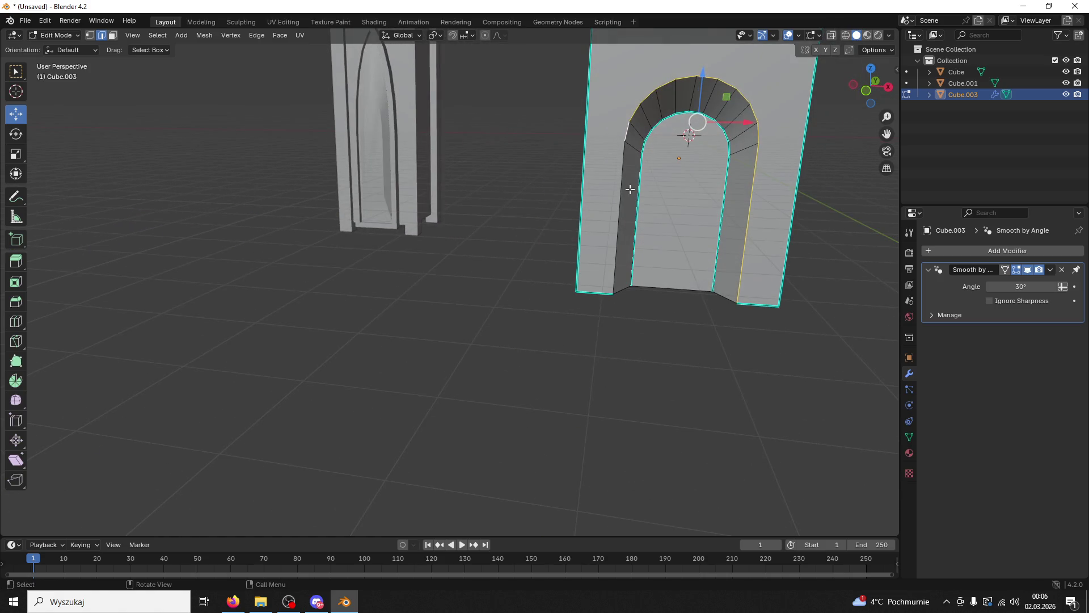
left_click(757, 154)
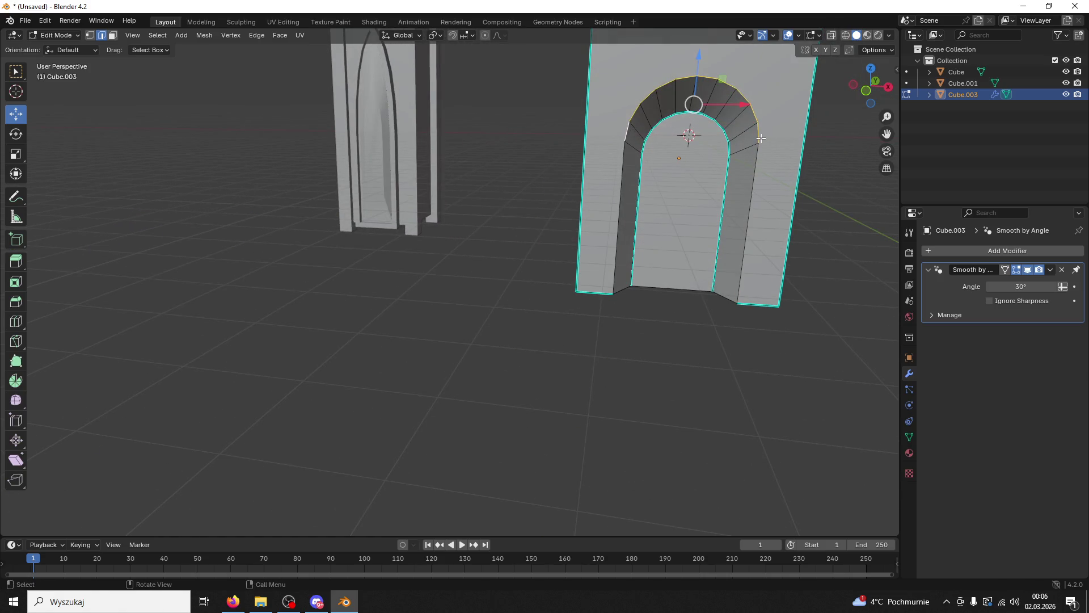
key("s")
key("Escape")
key("s")
key("Escape")
Step: Select the arch's face loop, inset a border around the front and offset it in depth
left_click(750, 197)
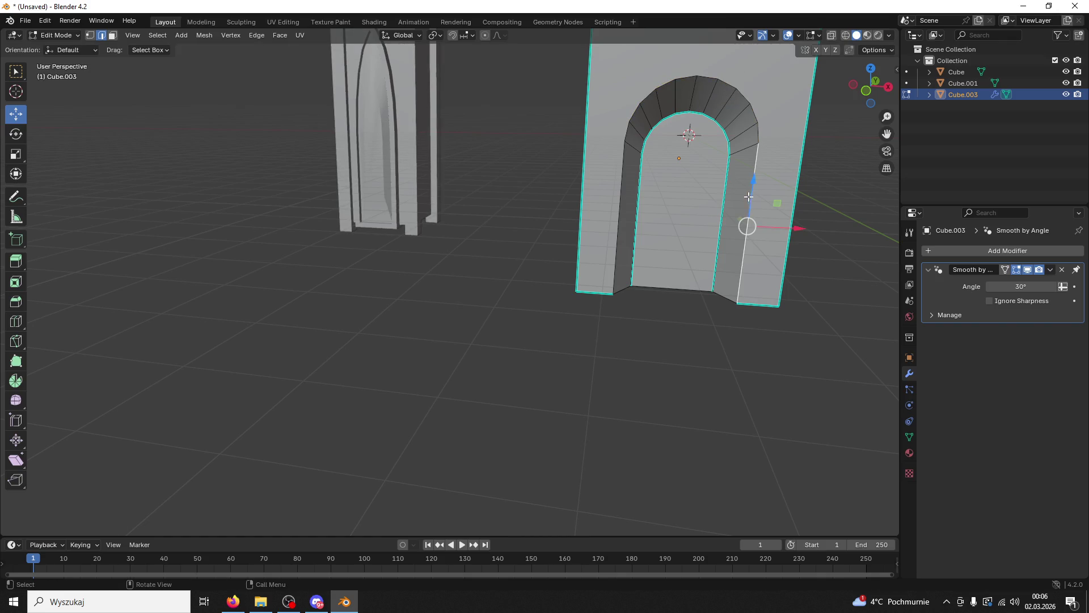
left_click(757, 135)
left_click_drag(758, 134, 750, 169)
key("i")
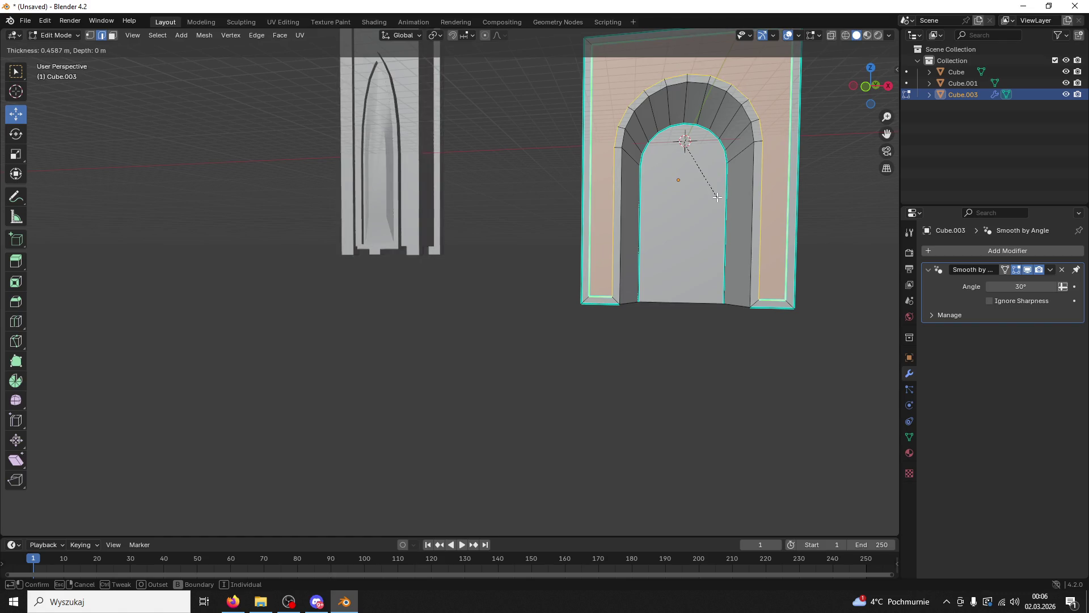
left_click(717, 196)
left_click_drag(717, 197, 682, 201)
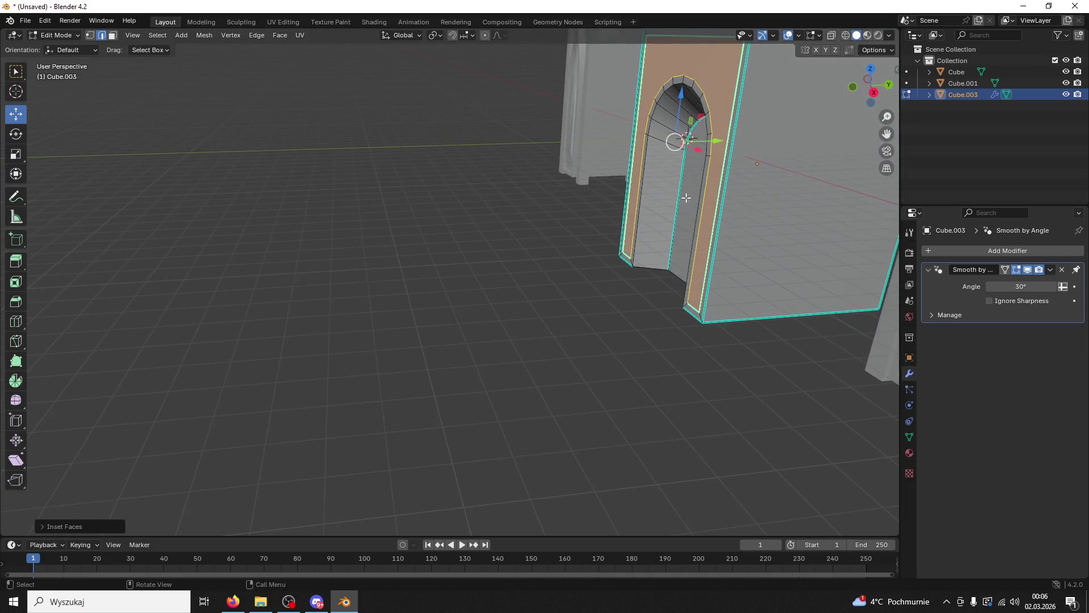
left_click_drag(720, 142, 728, 142)
Step: Open the edge operations menu, then select a lower vertical edge from the front
right_click(686, 108)
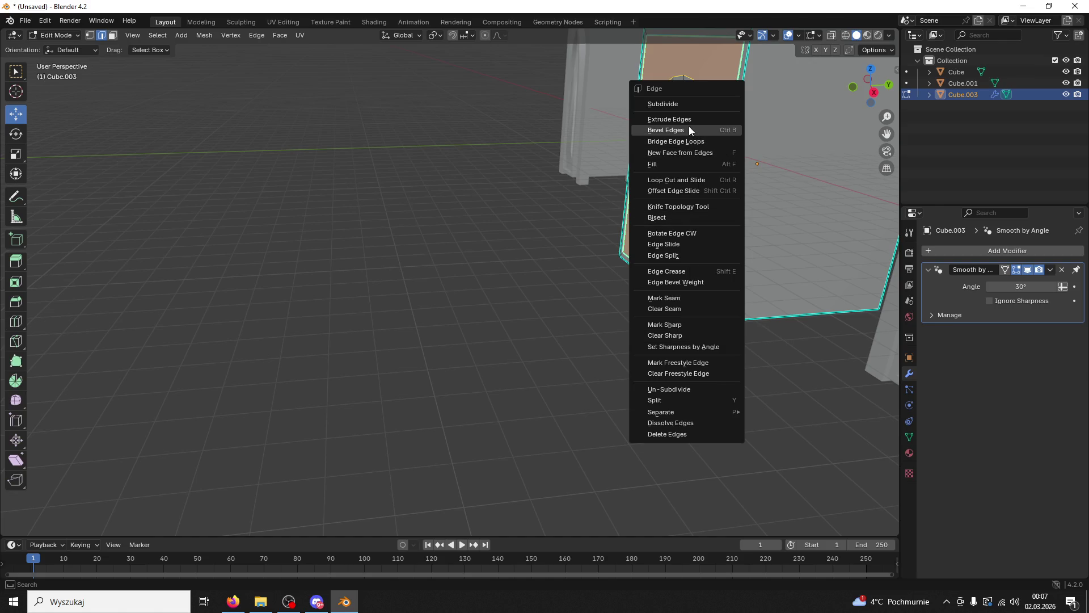
left_click_drag(574, 262, 583, 206)
left_click(587, 207)
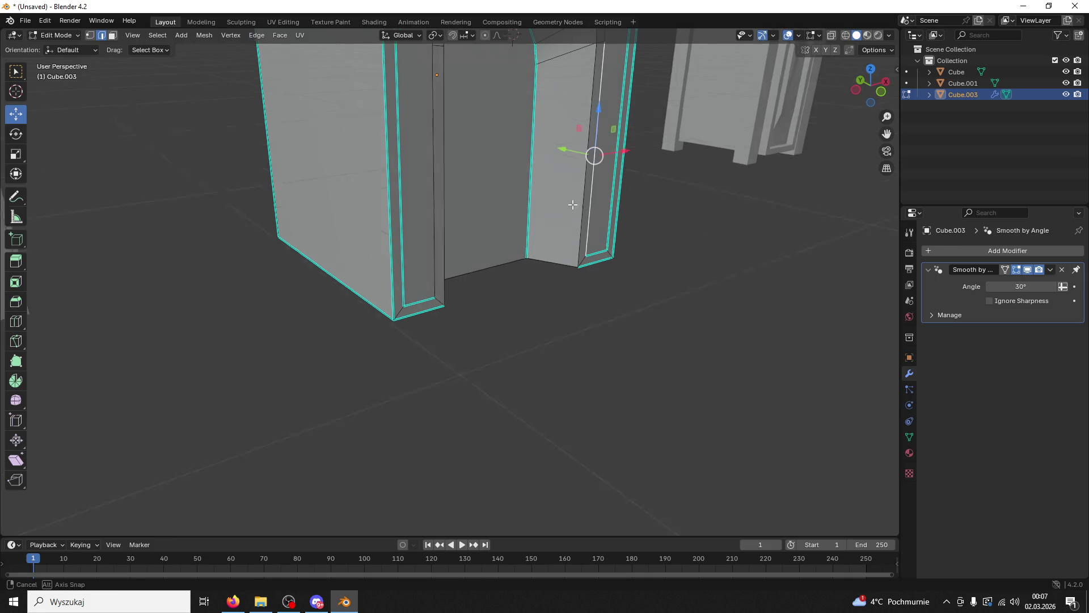
scroll("down", 3)
left_click_drag(611, 276, 617, 254)
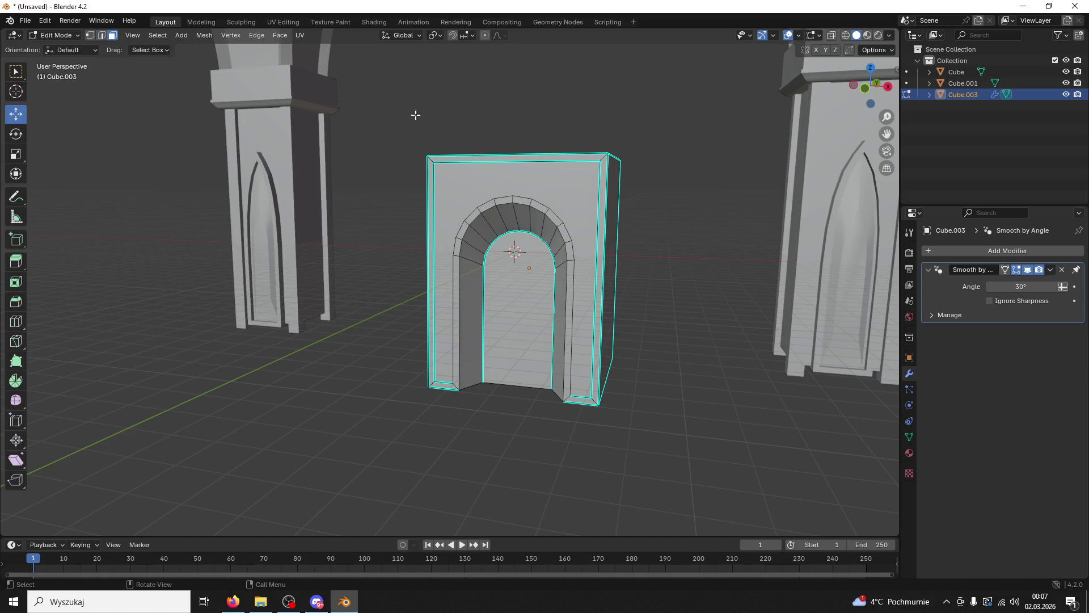
Step: Select the arch wall's front faces, then undo back to the previous selection
left_click(474, 154)
key("ctrl+z")
key("ctrl+z")
key("ctrl+z")
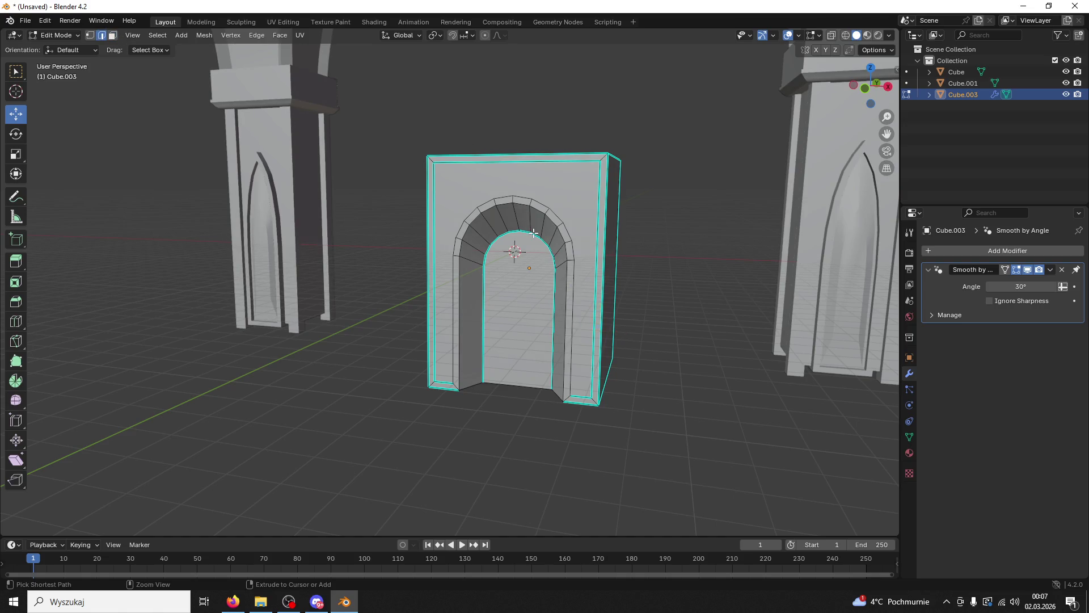
key("ctrl+z")
left_click_drag(535, 233, 622, 429)
scroll("up", 3)
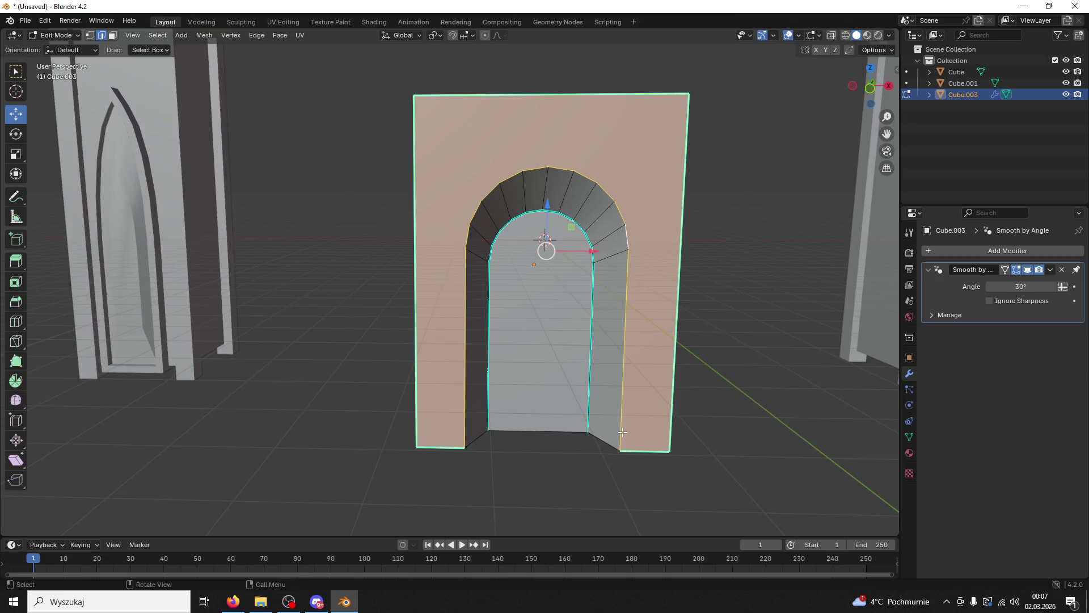
Step: Select the doorway's corner, bottom, left and arch edges and inset them into a doorway border
left_click(603, 438)
left_click(548, 430)
left_click(479, 438)
left_click(463, 370)
left_click(473, 220)
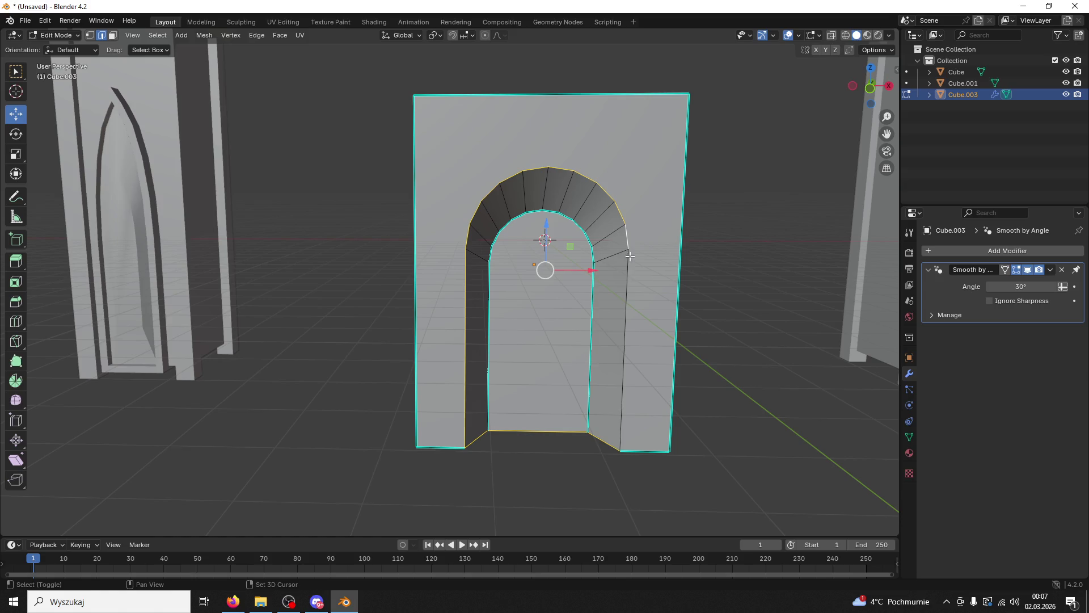
key("i")
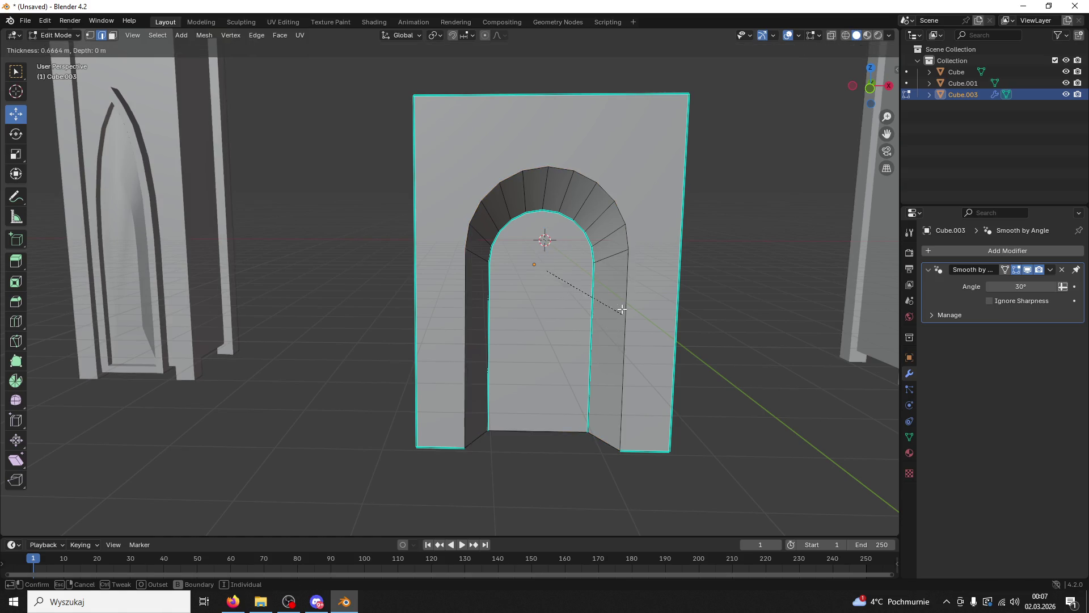
left_click(603, 359)
key("ctrl+z")
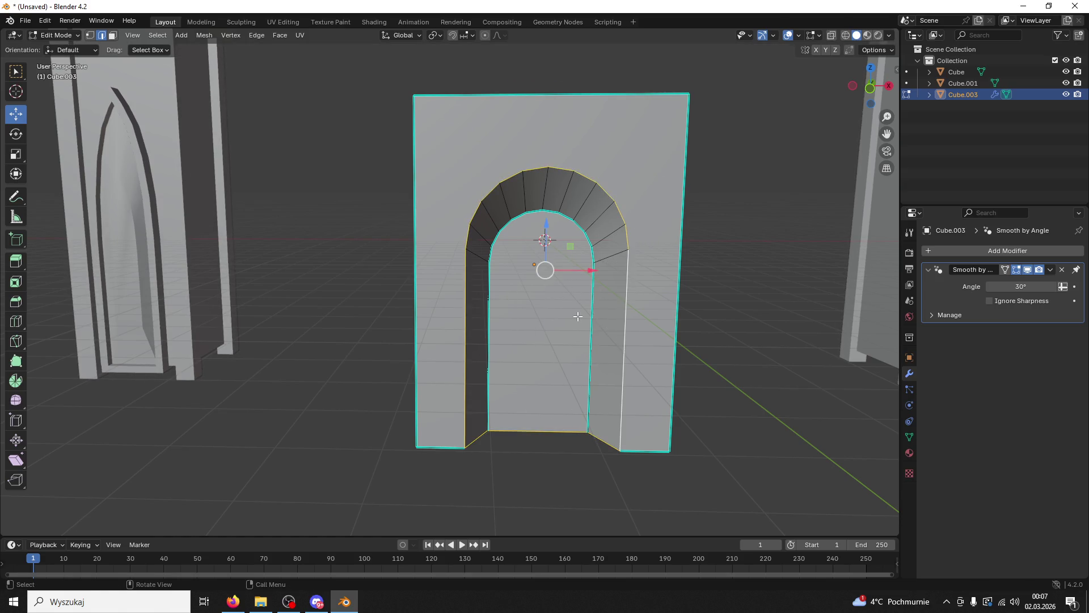
key("i")
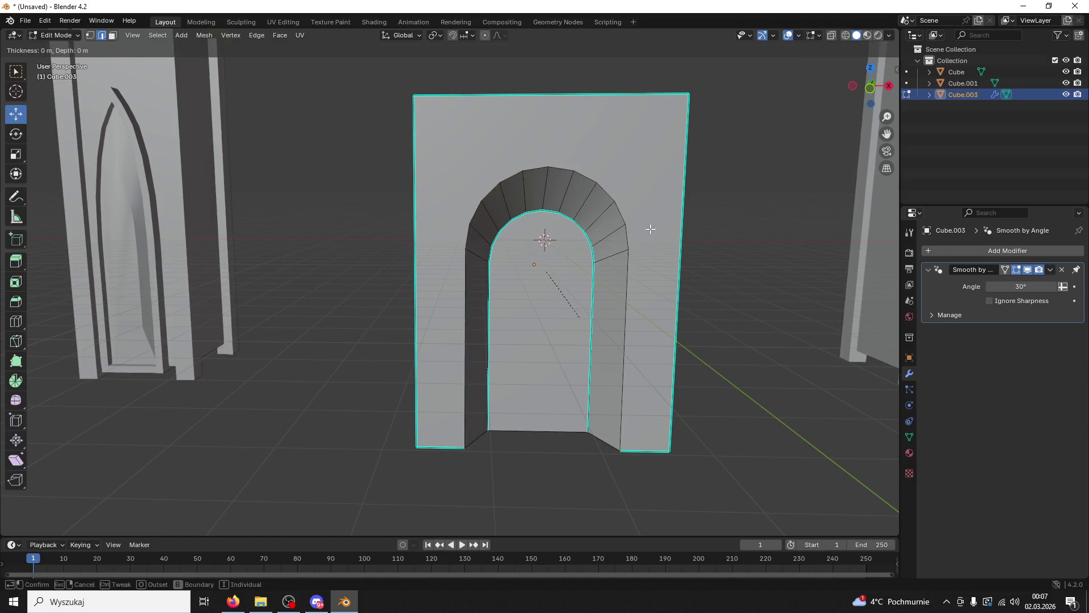
left_click(616, 261)
Step: Select the inner door face and inset it
left_click_drag(709, 282, 628, 306)
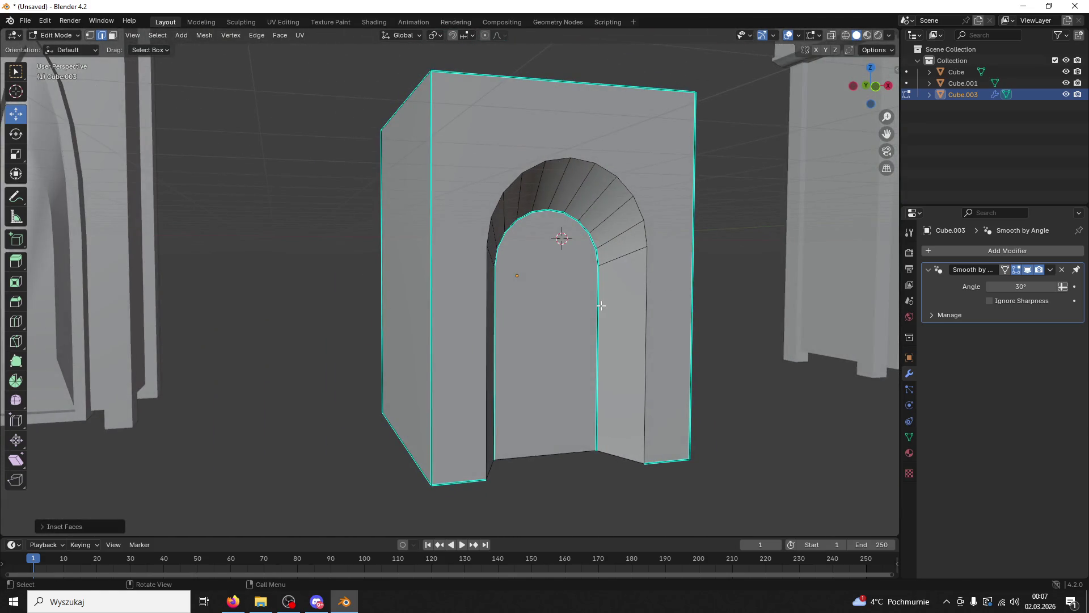
left_click(601, 305)
left_click(599, 300)
key("i")
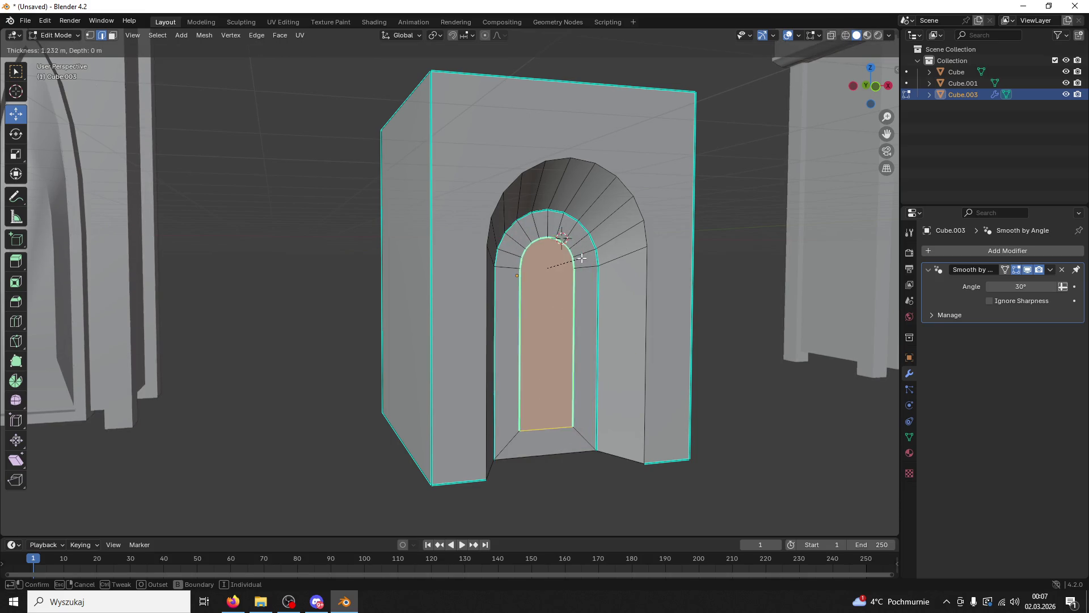
left_click(585, 228)
Step: Recess the door face using Extrude Faces Along Normals in face select mode
left_click_drag(584, 229, 587, 283)
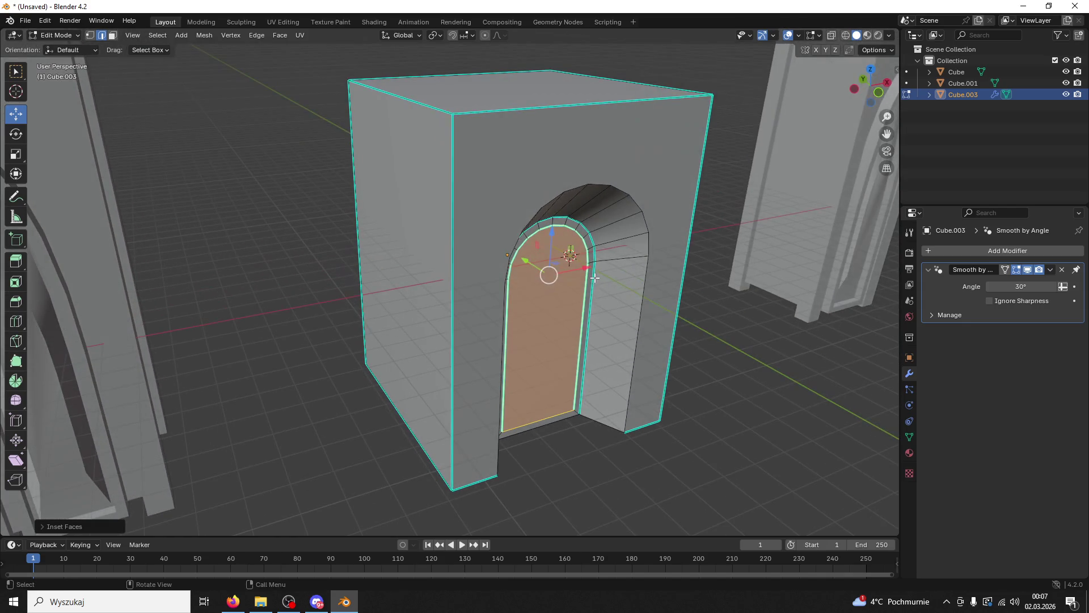
key("ctrl+e")
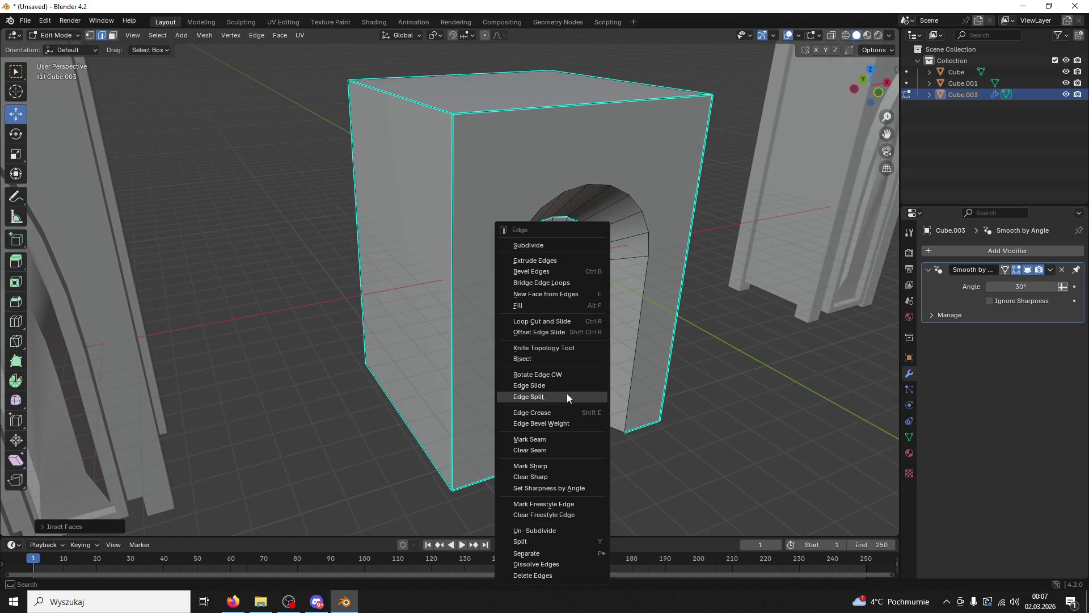
key("ctrl+e")
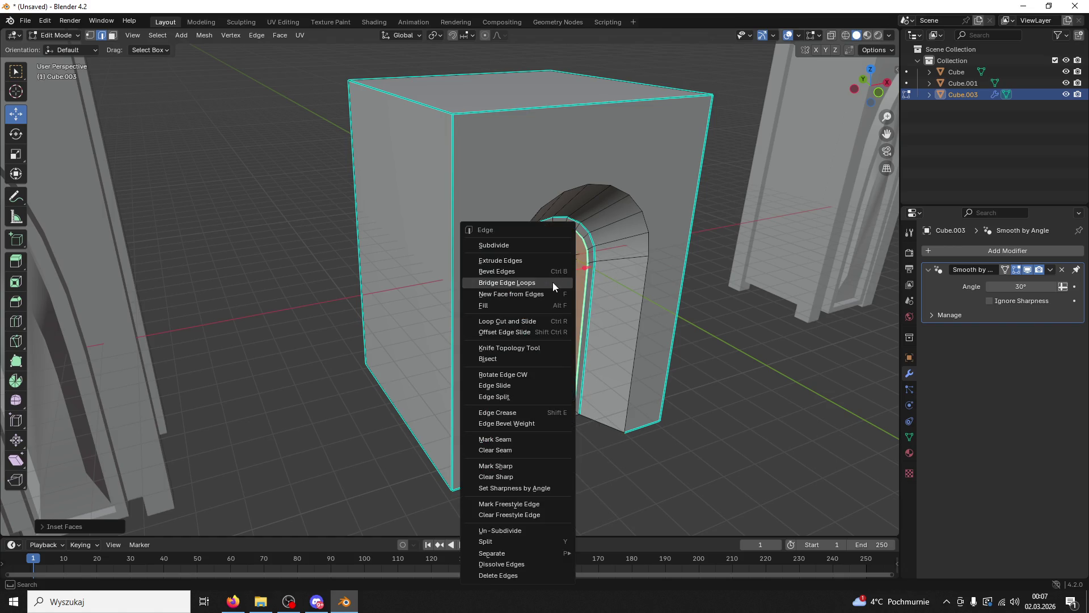
left_click(111, 36)
key("ctrl+f")
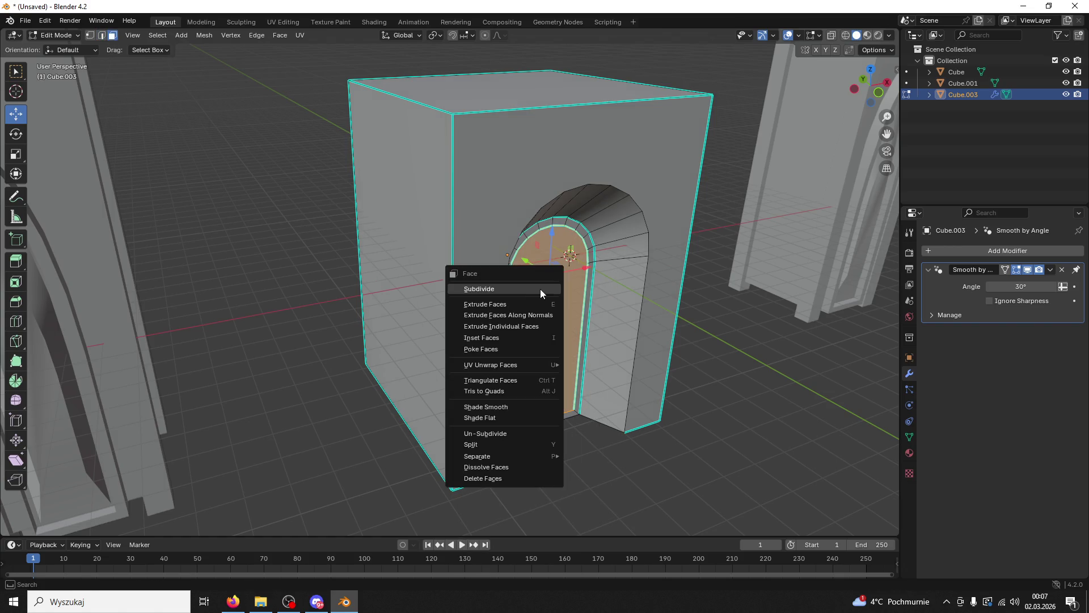
left_click(523, 318)
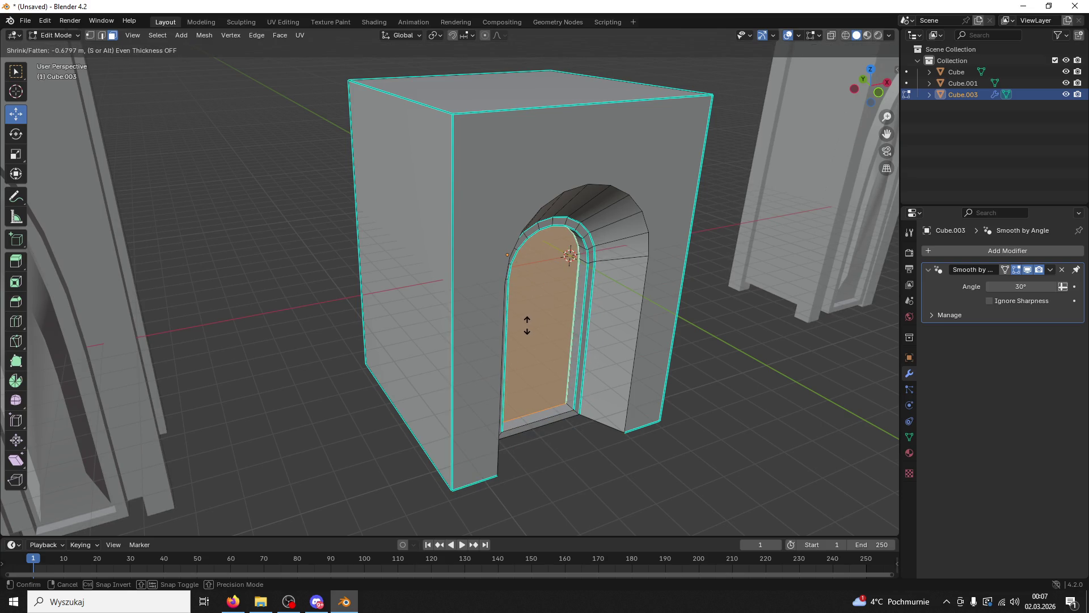
left_click(526, 324)
Step: Select the arch block's front face and begin an inset on it
left_click_drag(526, 324, 562, 288)
left_click(631, 262)
key("i")
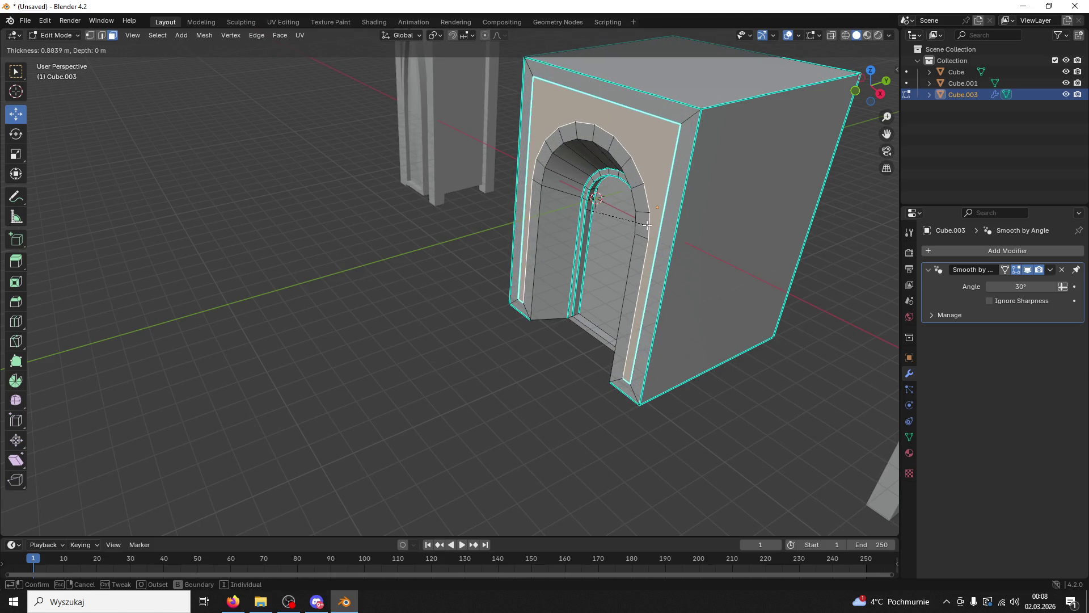
Step: Confirm the inset on the arch block's front face and view the arch head-on
left_click(630, 266)
left_click_drag(629, 266, 640, 225)
right_click(658, 190)
key("Escape")
scroll("up", 3)
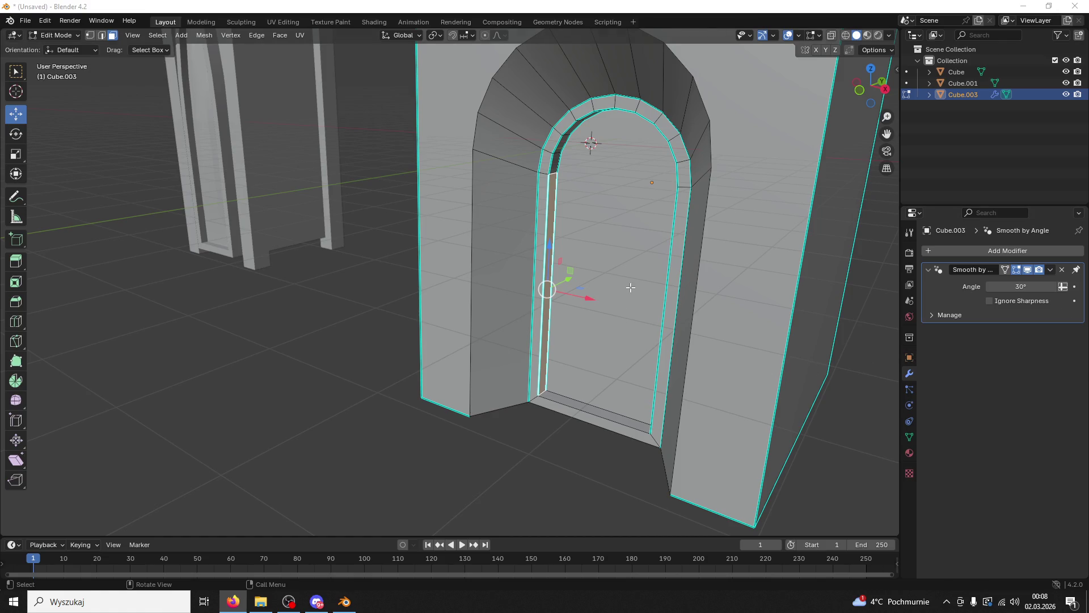
Step: Select the door face and right jamb strip, then invert the face selection with Ctrl+I
left_click(630, 287)
left_click(672, 273)
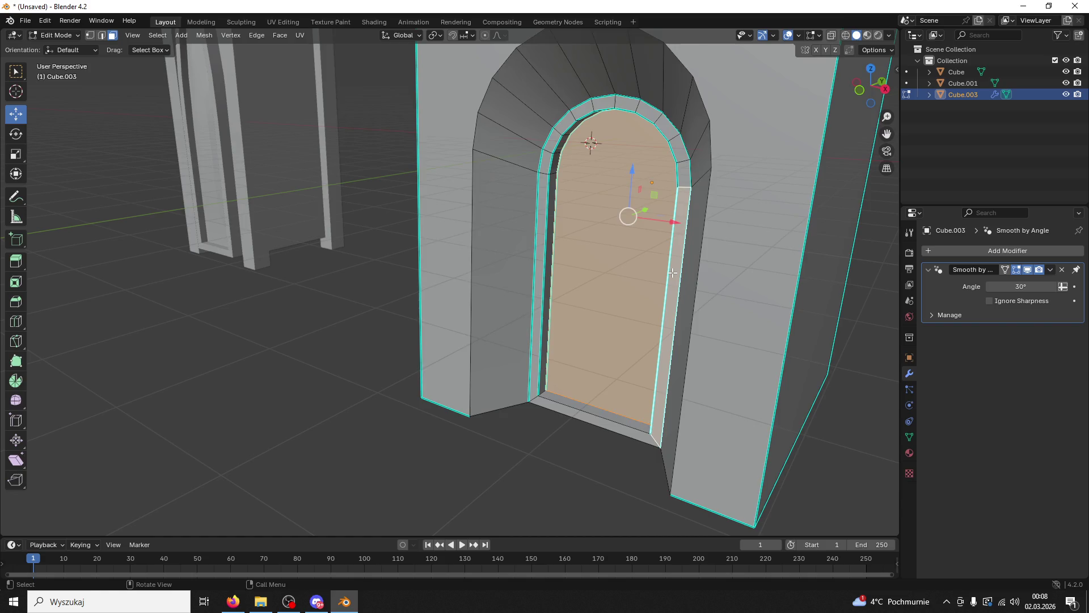
key("ctrl+i")
left_click_drag(672, 272, 406, 202)
scroll("up", 3)
left_click_drag(540, 418, 513, 223)
scroll("down", 3)
Step: Scale and move the block's front faces to form the recessed doorway frame
left_click(524, 182)
left_click_drag(525, 182, 622, 195)
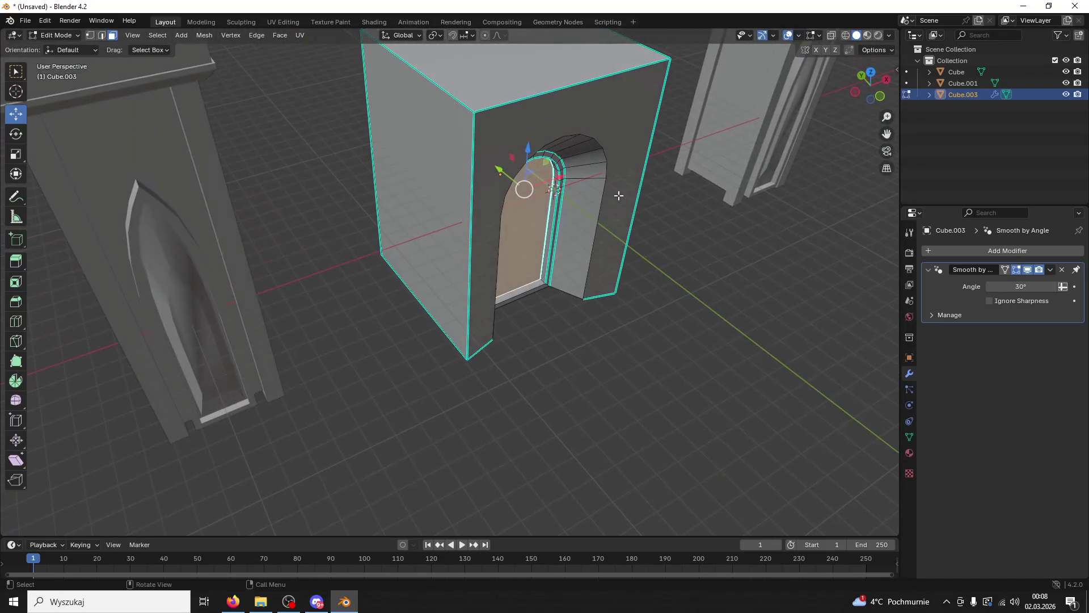
left_click(604, 196)
key("2")
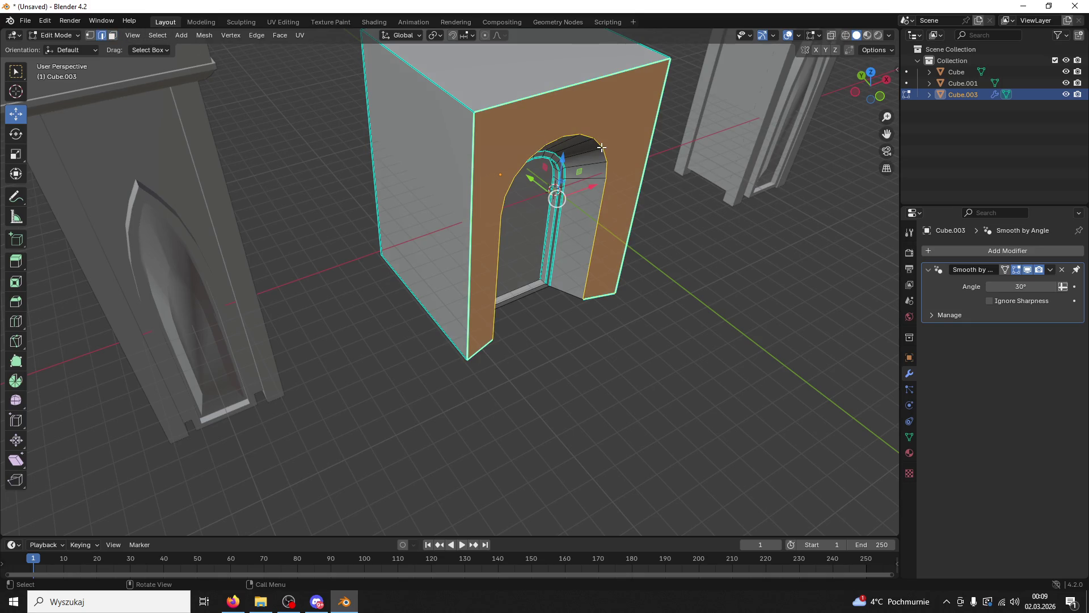
key("s")
left_click(555, 189)
left_click_drag(555, 189, 621, 236)
key("g")
left_click(573, 160)
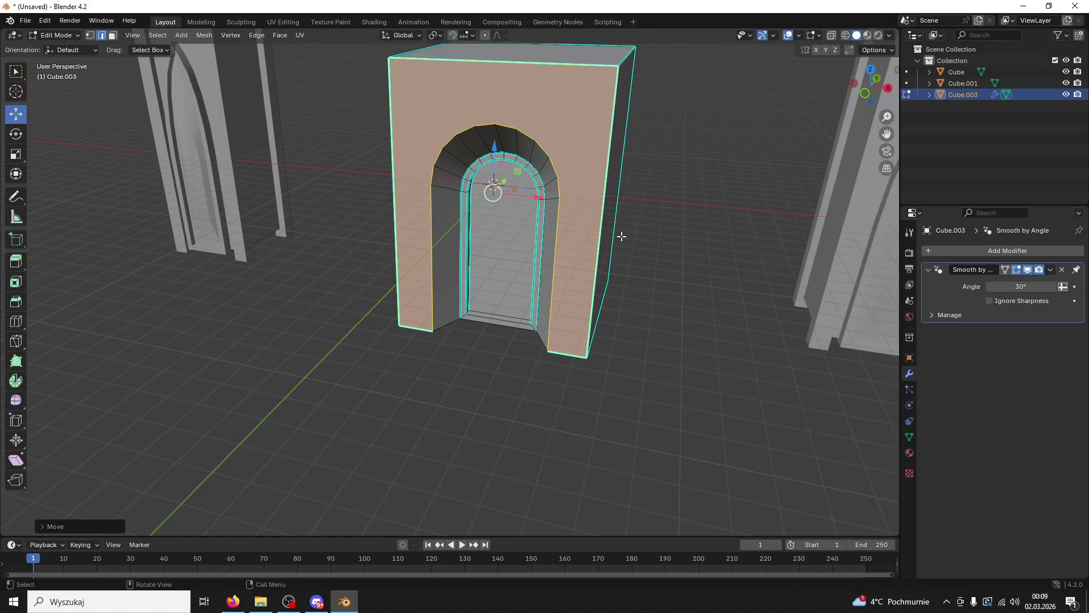
Step: Deselect the front faces and return the arch block to Object Mode
left_click(622, 236)
left_click_drag(662, 240, 665, 220)
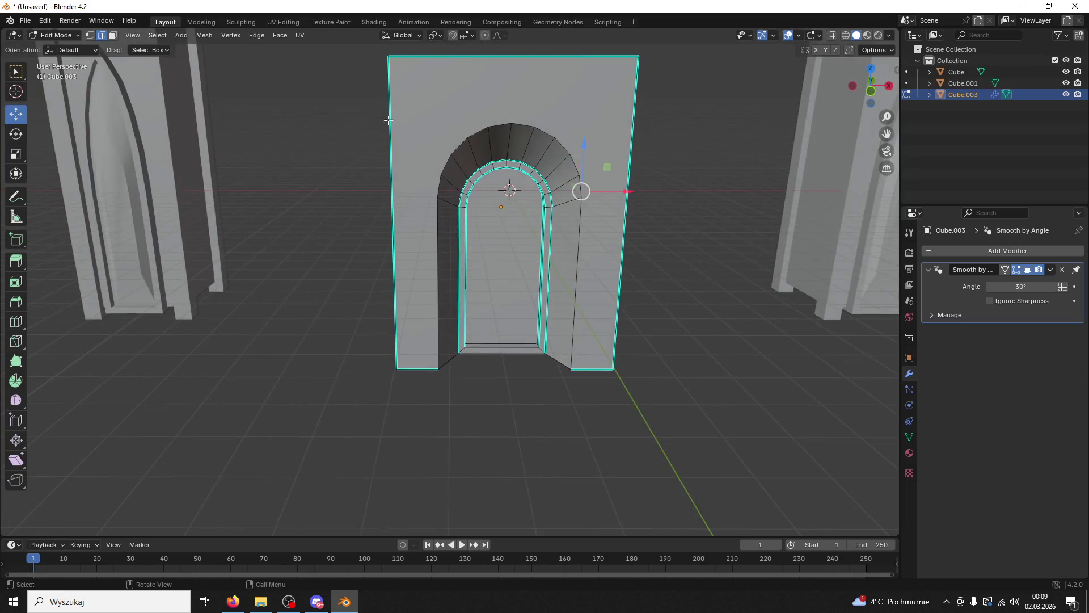
key("Tab")
left_click(142, 107)
left_click_drag(141, 107, 581, 168)
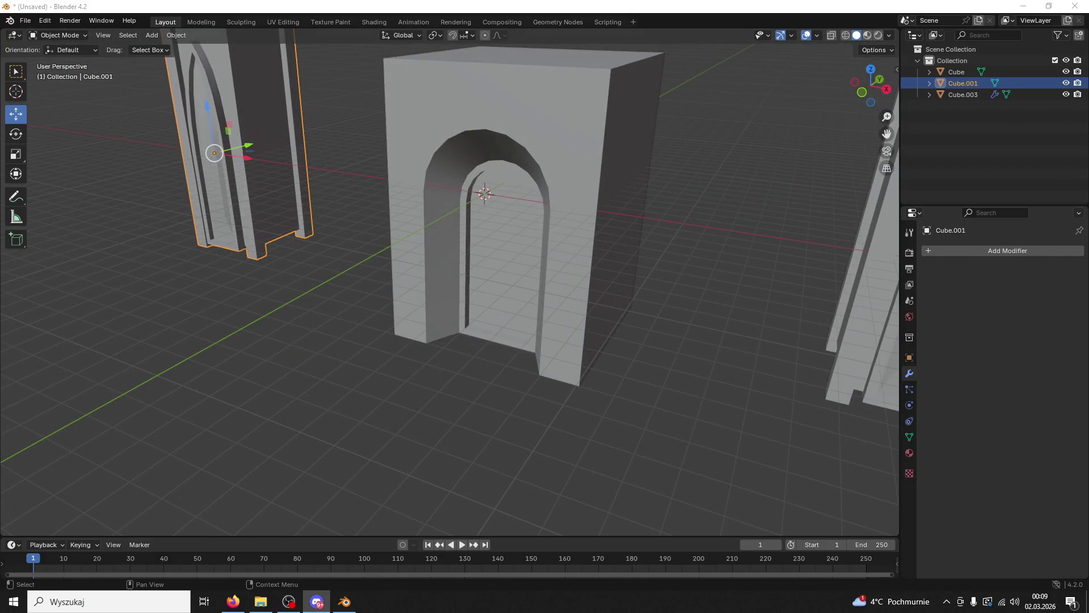
Step: Select the middle arch block instead of the left pillar and enter Edit Mode on it
left_click_drag(406, 307, 466, 235)
left_click(60, 35)
left_click(63, 56)
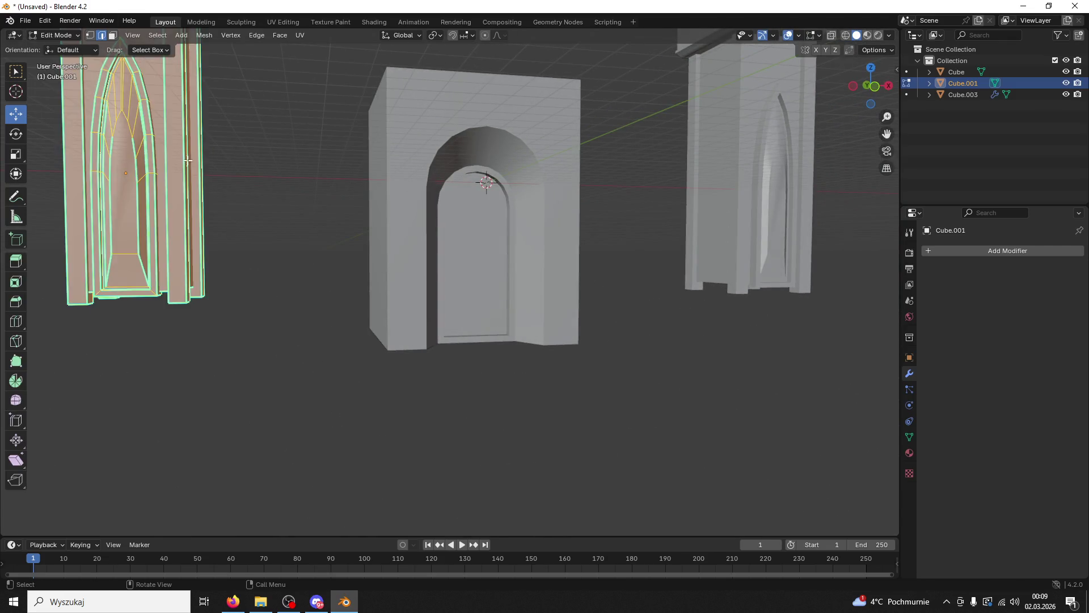
scroll("up", 3)
left_click(56, 35)
left_click(63, 45)
left_click(403, 178)
left_click_drag(404, 179, 380, 195)
left_click(56, 35)
left_click(64, 56)
Step: Add a single centered horizontal edge loop around the arch block
key("ctrl+r")
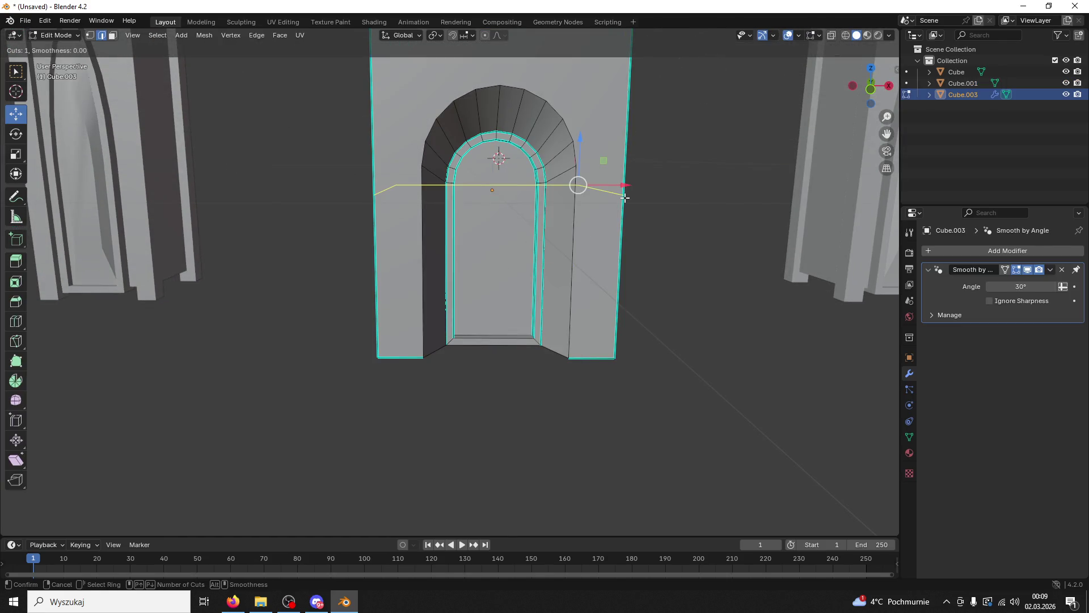
scroll("up", 3)
right_click(622, 199)
left_click_drag(623, 199, 536, 216)
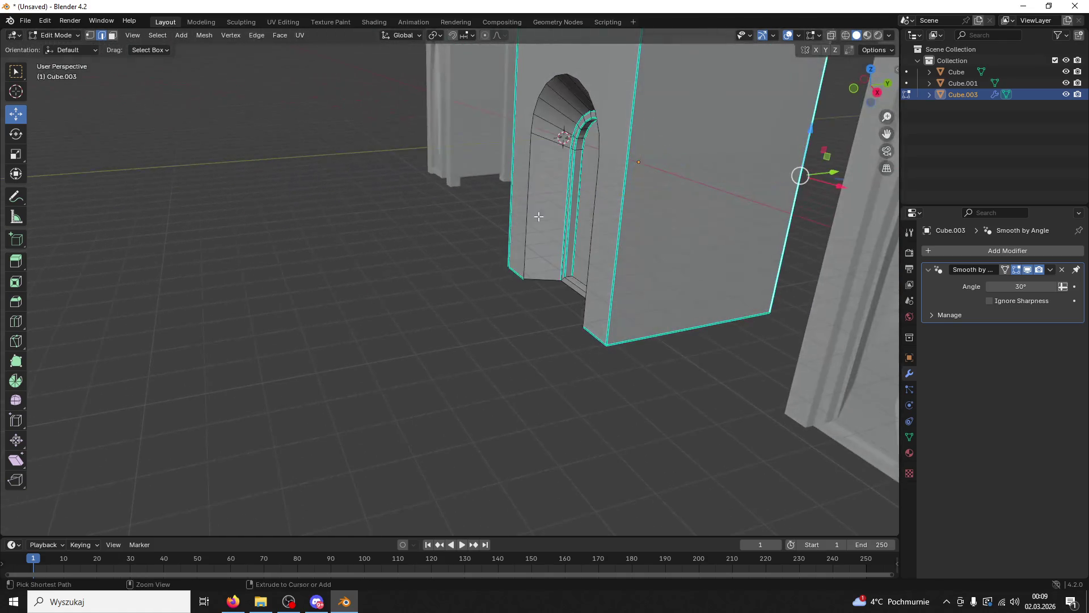
key("ctrl+r")
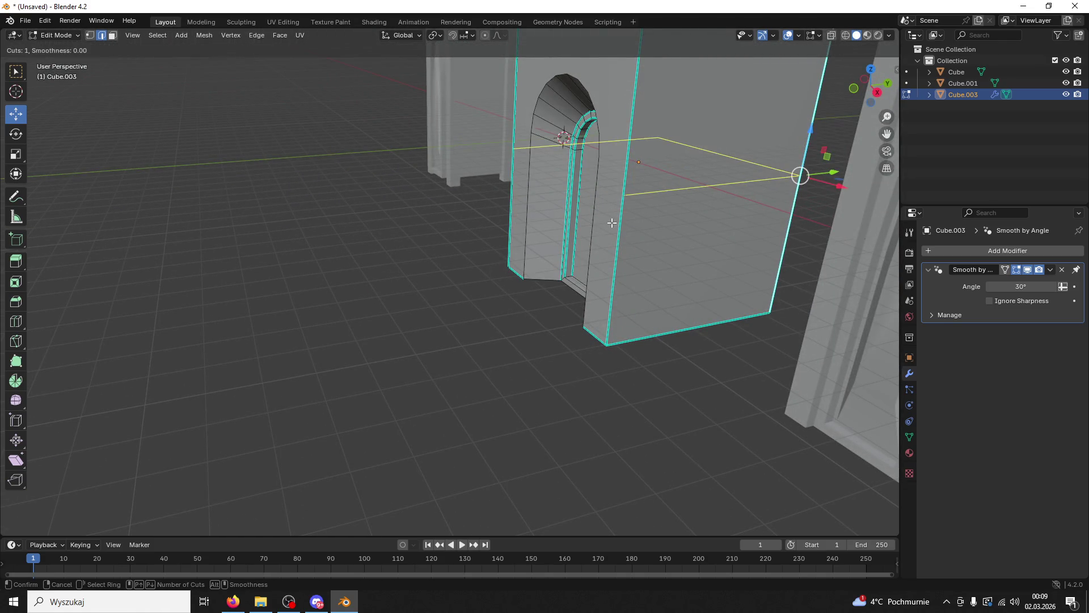
left_click(620, 199)
right_click(620, 202)
left_click_drag(620, 202, 767, 205)
Step: Delete the selected lower arch faces in face select mode
left_click(56, 35)
left_click(57, 48)
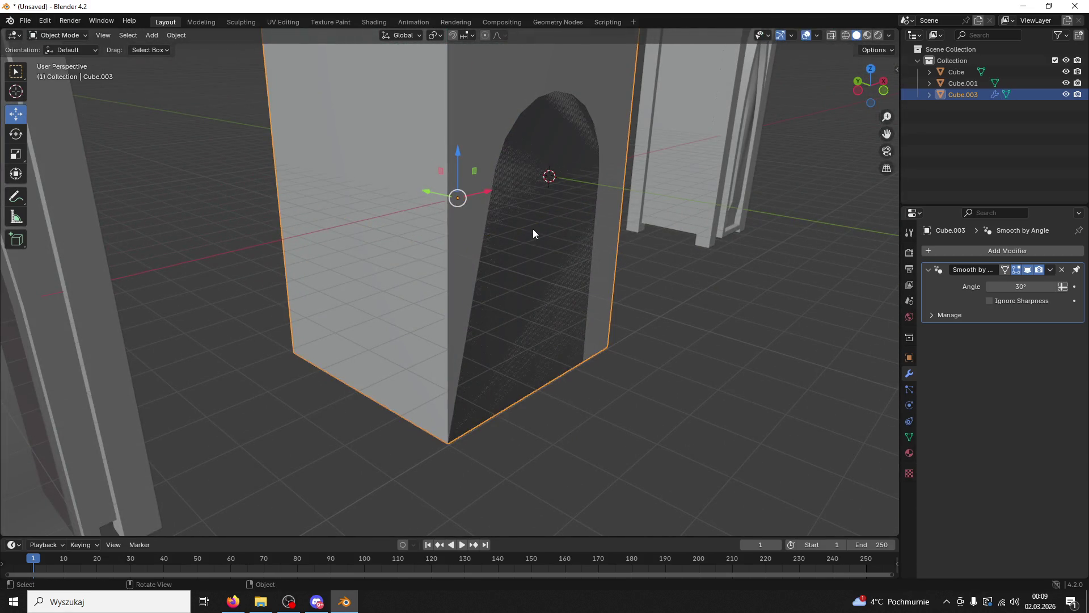
left_click(79, 35)
left_click(77, 54)
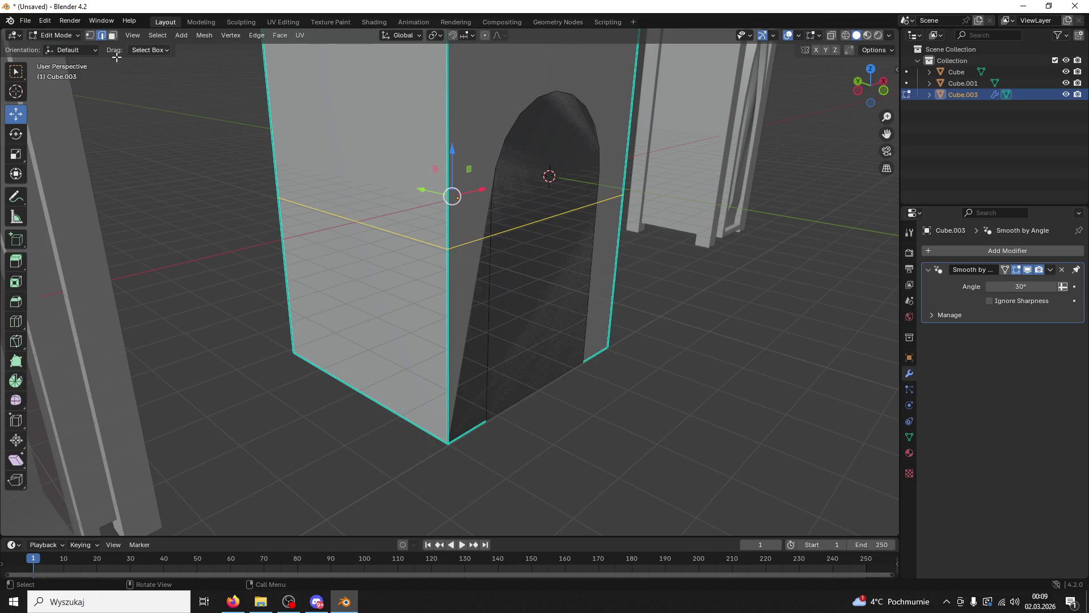
left_click(112, 35)
left_click(505, 170)
left_click_drag(506, 170, 616, 250)
key("x")
left_click(481, 196)
Step: Select the block's top face and begin a loop cut across it
key("2")
key("Tab")
key("Tab")
scroll("down", 3)
left_click_drag(705, 277, 553, 348)
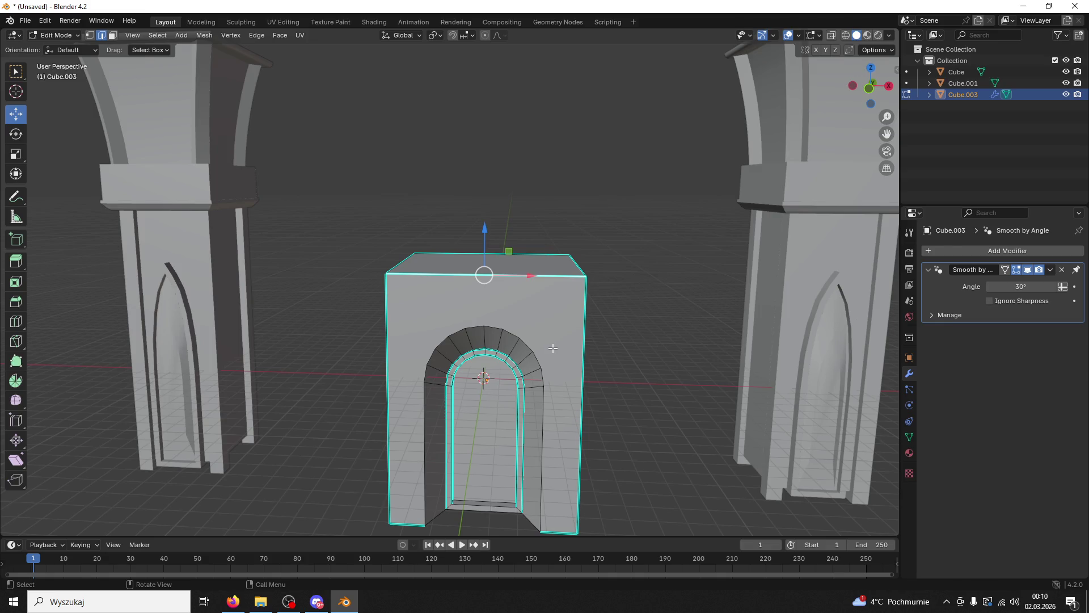
left_click_drag(515, 299, 452, 245)
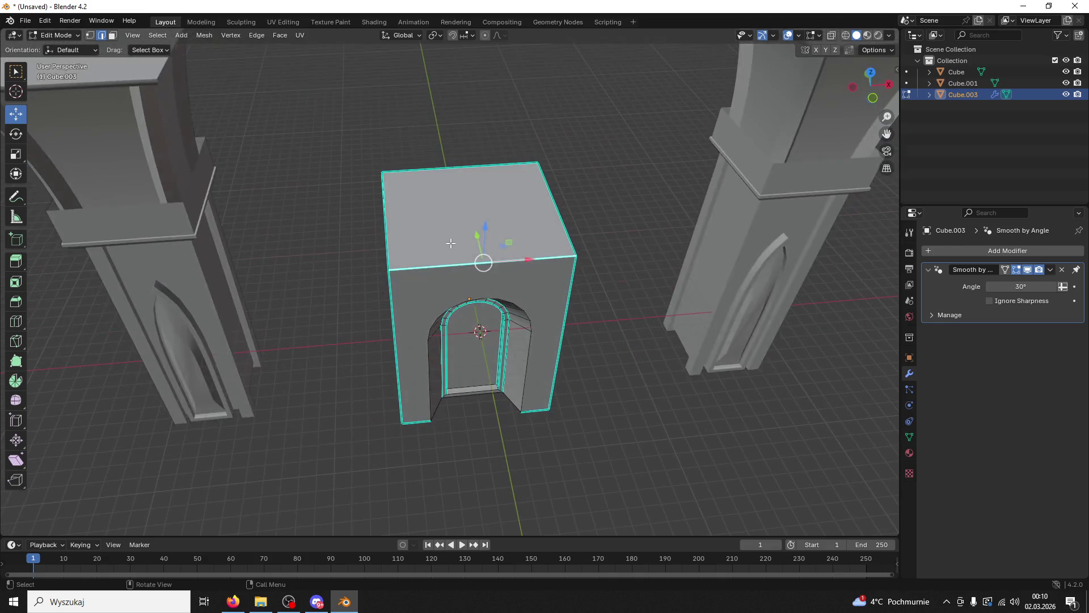
left_click(111, 37)
left_click(479, 205)
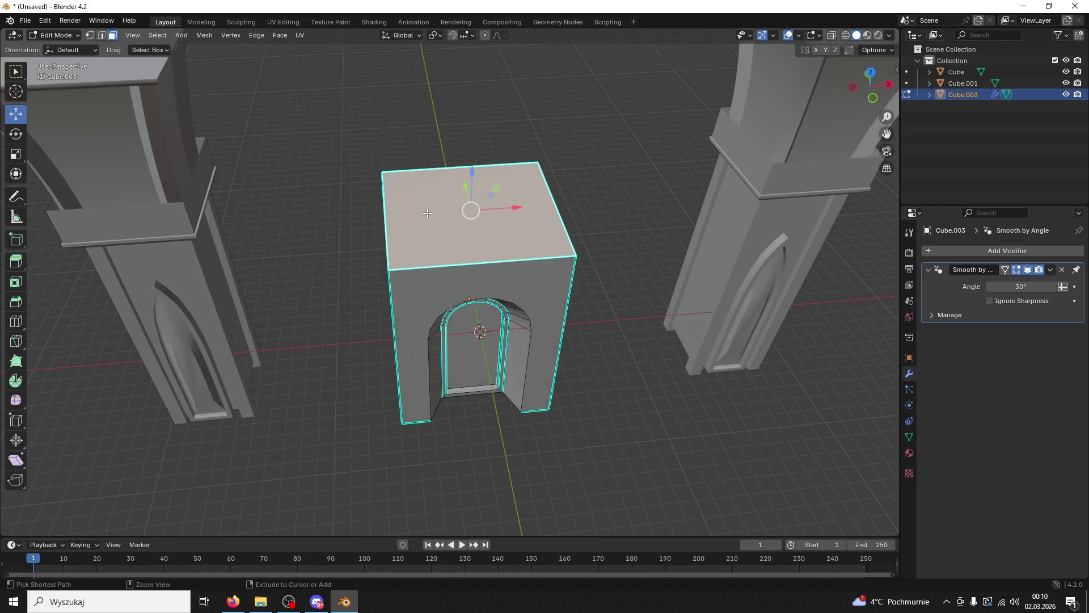
key("ctrl+r")
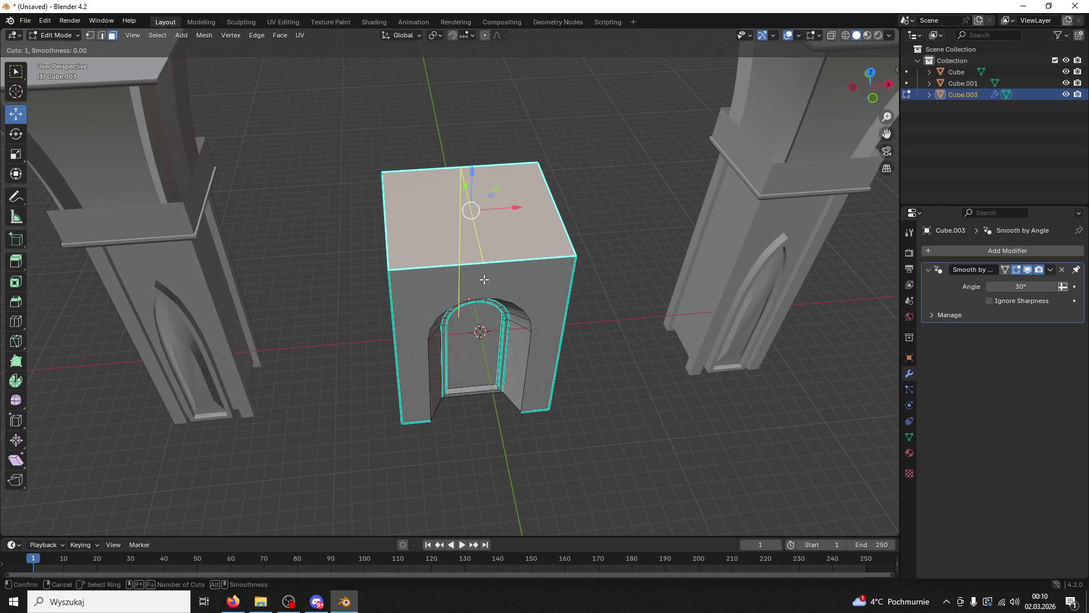
Step: Place trial edge loops across the top and around the block, then undo both
left_click(484, 279)
right_click(483, 279)
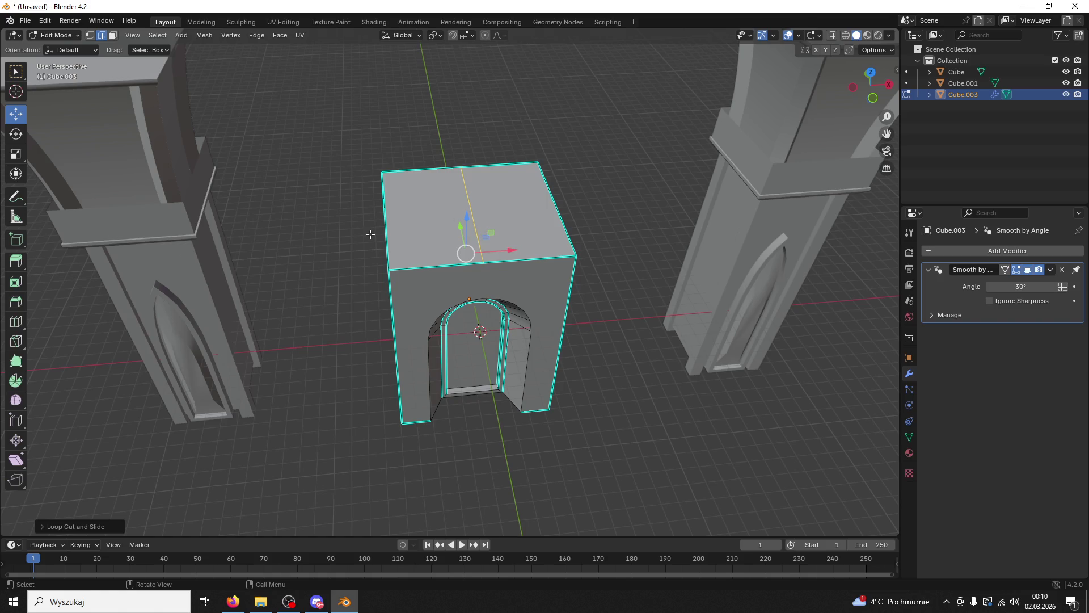
left_click_drag(512, 239, 538, 245)
key("ctrl+r")
left_click(387, 259)
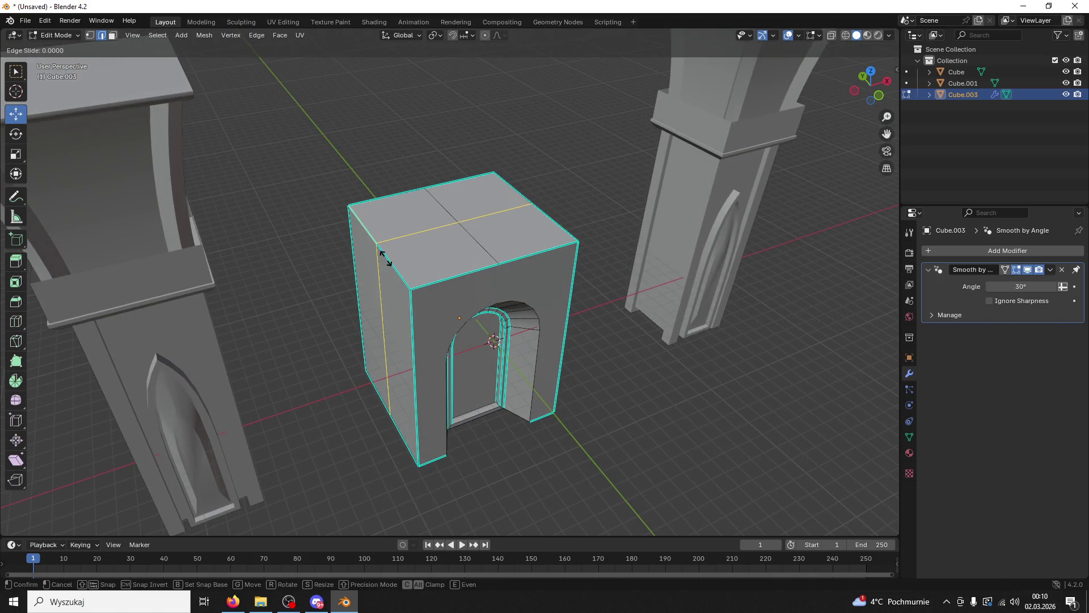
left_click_drag(454, 296, 469, 306)
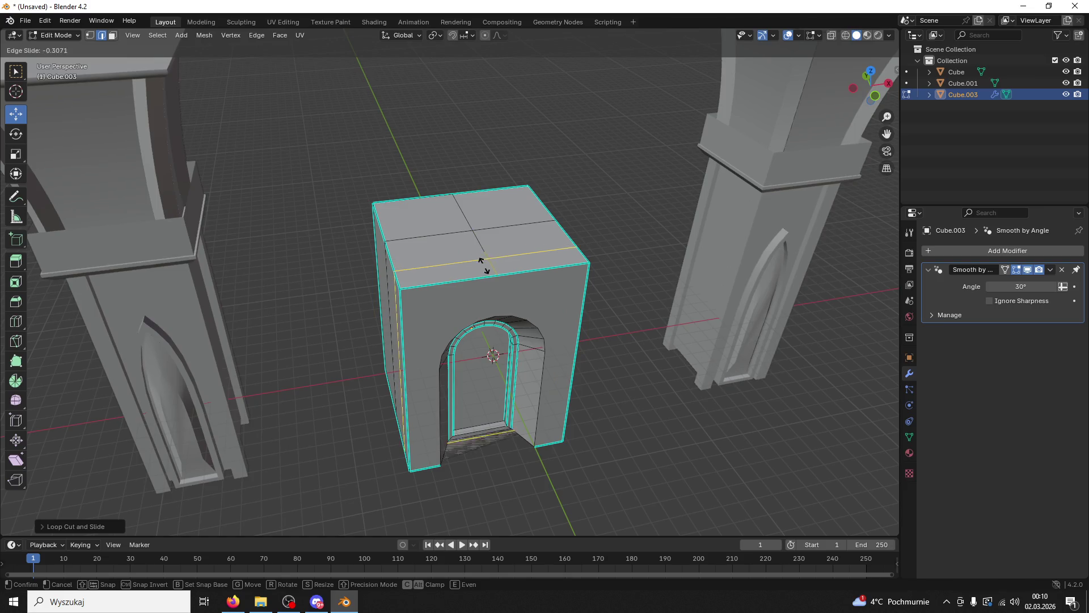
right_click(483, 265)
key("ctrl+z")
key("ctrl+z")
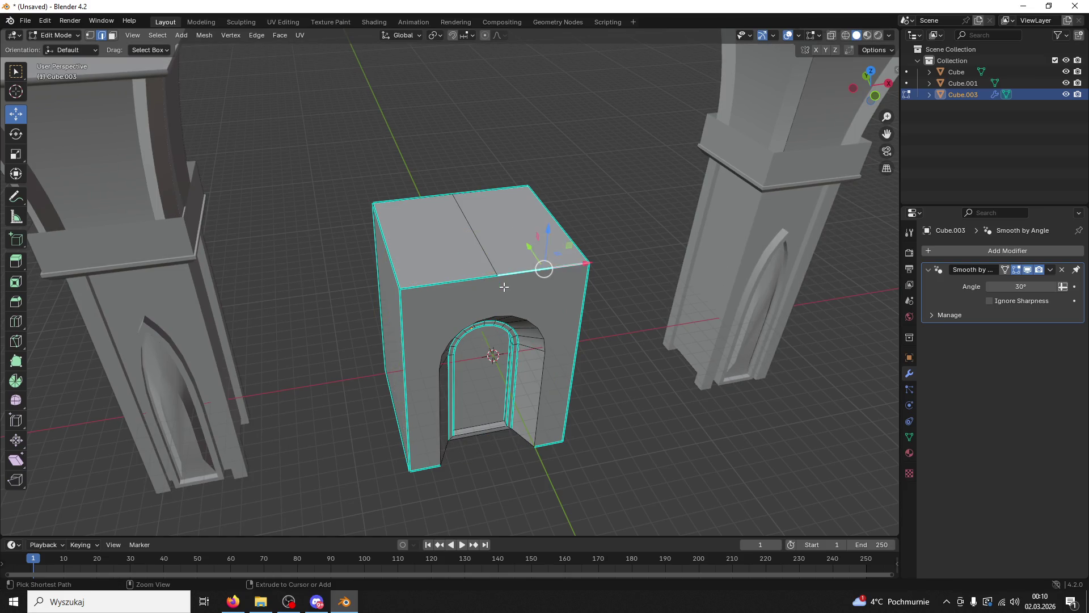
key("ctrl+z")
Step: Try an inset on the block's top face, then undo it to keep the top plain
left_click_drag(504, 287, 494, 264)
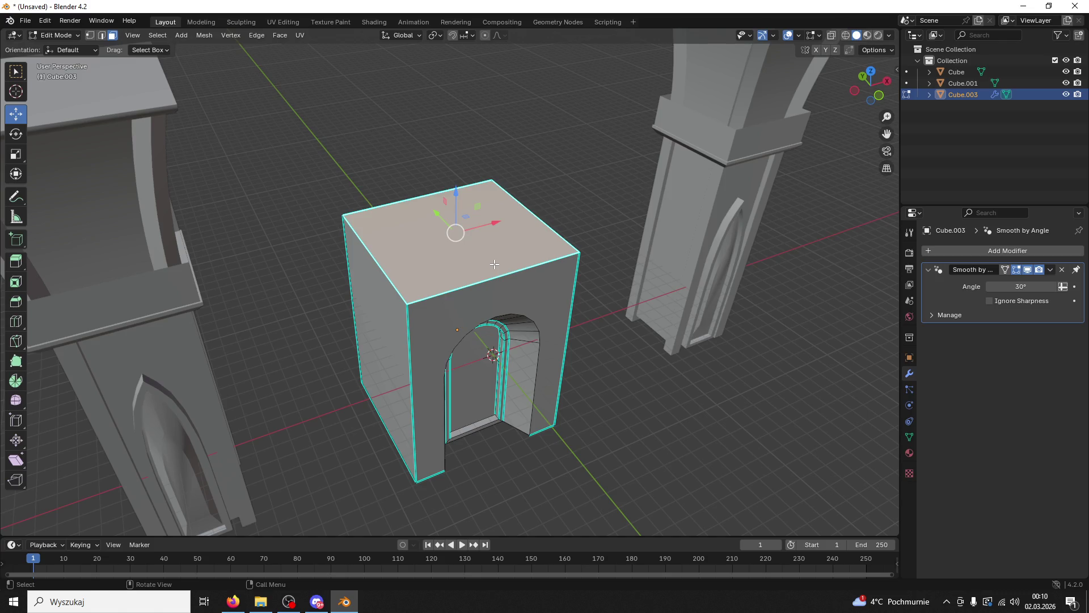
key("i")
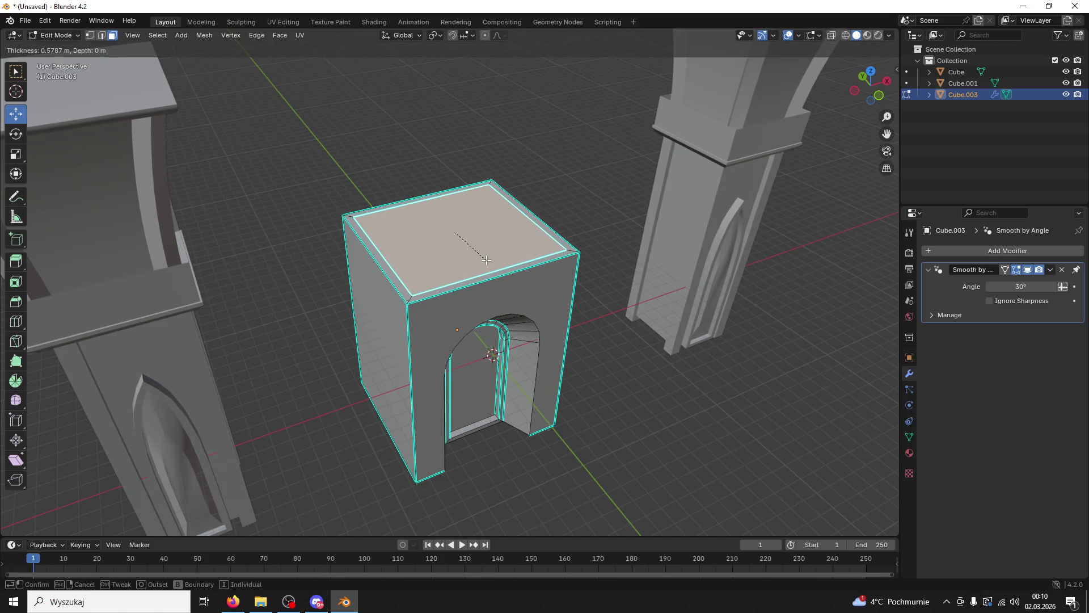
left_click(486, 259)
left_click_drag(488, 261, 420, 246)
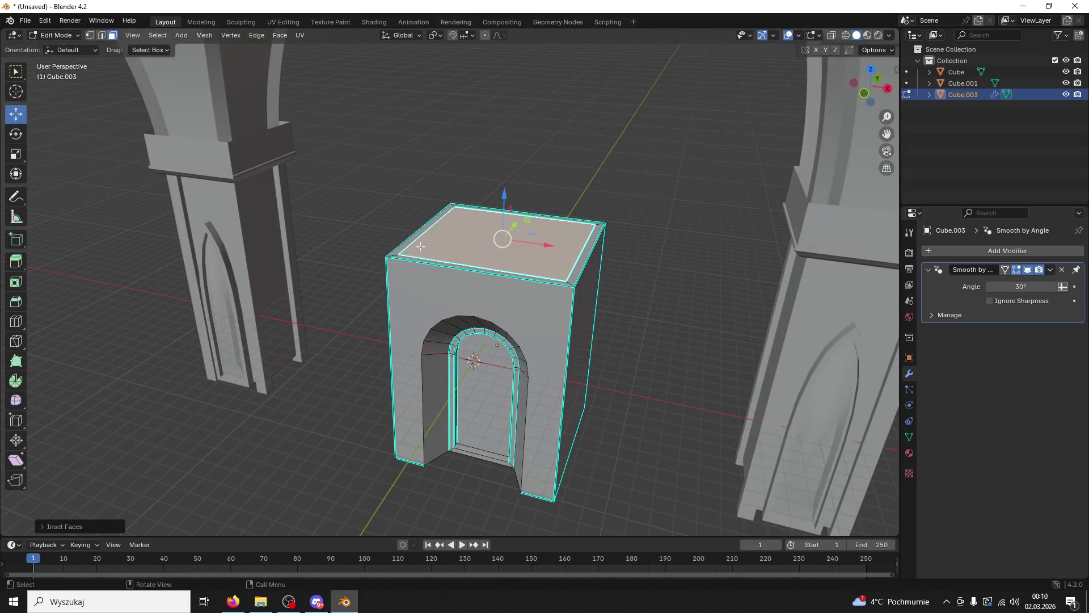
key("ctrl+z")
left_click_drag(542, 312, 291, 116)
left_click(622, 311)
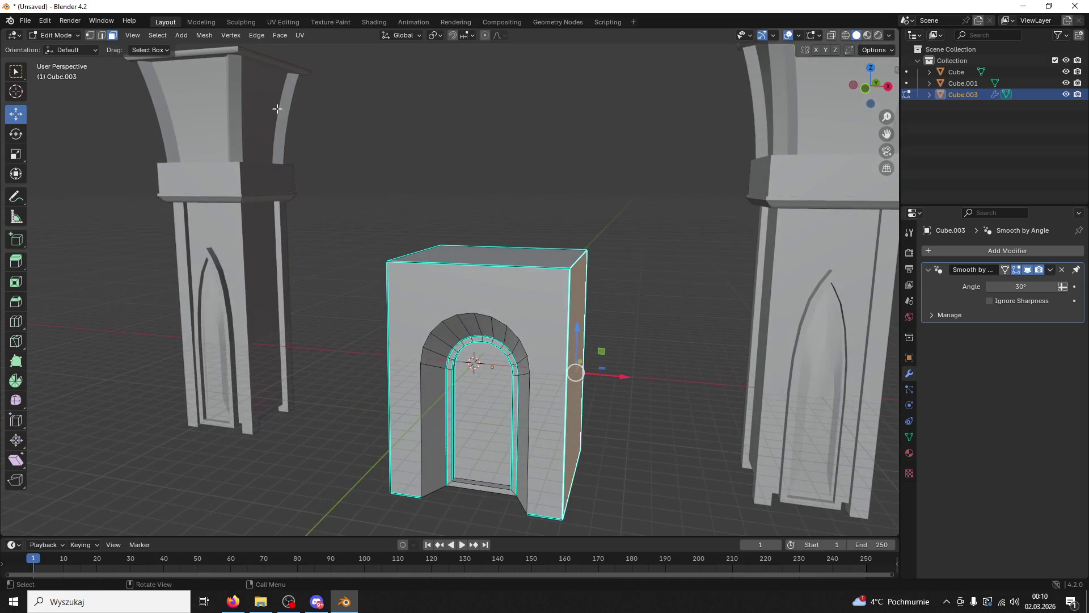
Step: Split the top face with a middle edge and raise it along Z into a gable ridge
left_click(98, 35)
left_click_drag(444, 263, 482, 189)
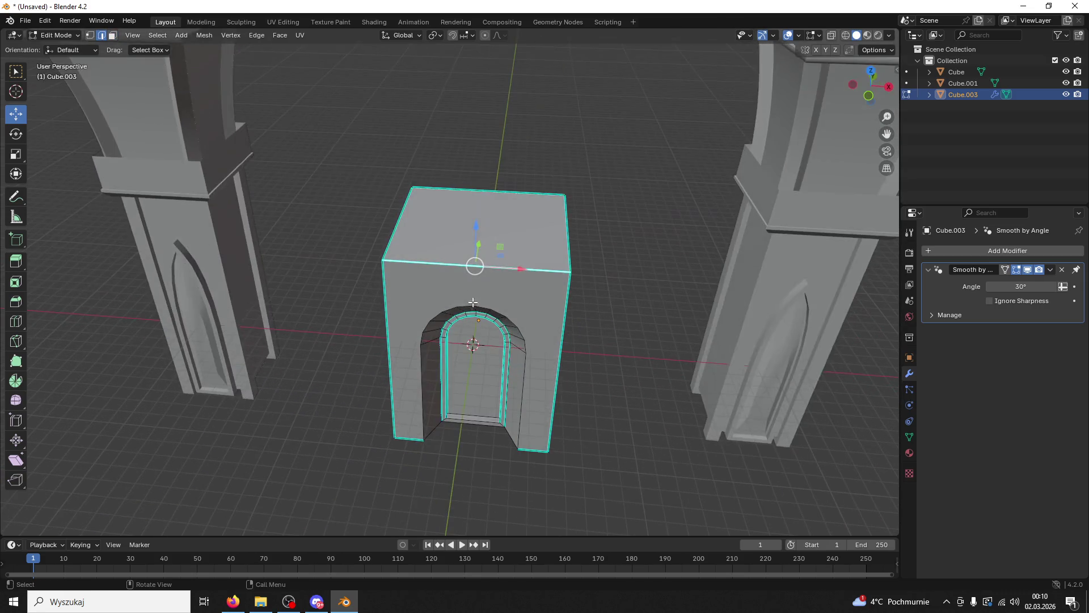
left_click(482, 189)
key("ctrl+e")
left_click(475, 191)
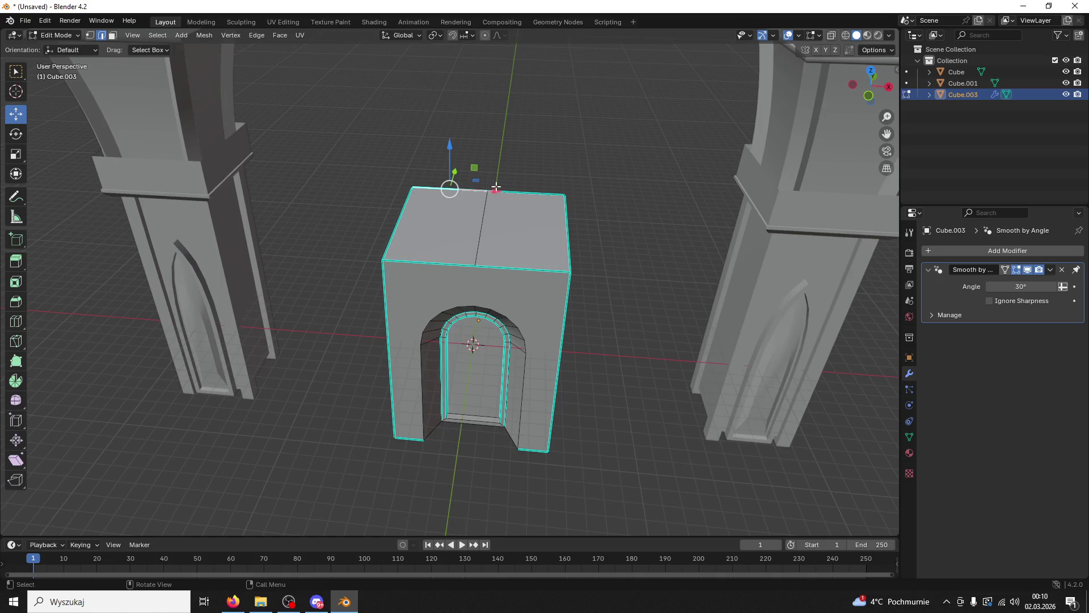
left_click(478, 260)
key("g")
key("z")
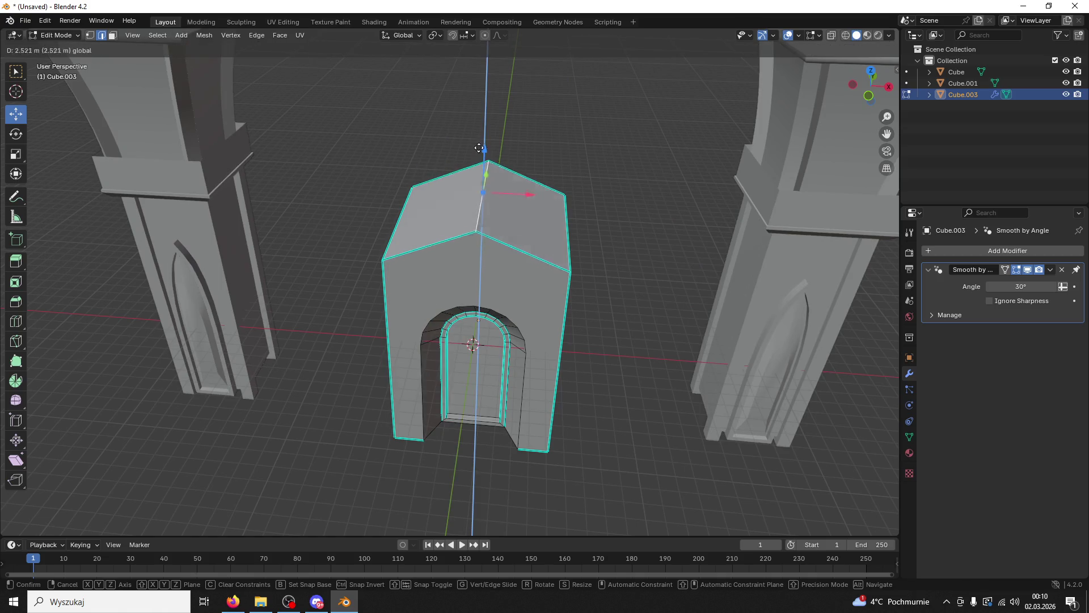
left_click(475, 101)
Step: Select the roof's eave, ridge and front diagonal edges on the gabled block
left_click_drag(475, 100, 556, 372)
scroll("down", 3)
scroll("up", 3)
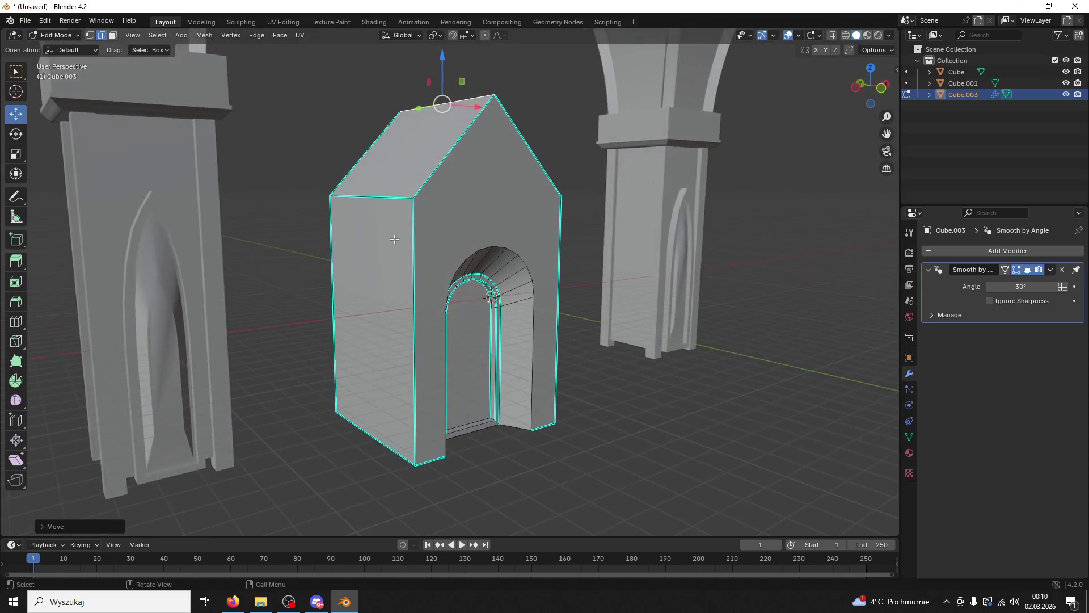
left_click(382, 199)
left_click_drag(384, 199, 623, 166)
left_click(493, 64)
left_click(602, 170)
left_click(533, 103)
left_click(584, 95)
left_click_drag(584, 96, 591, 104)
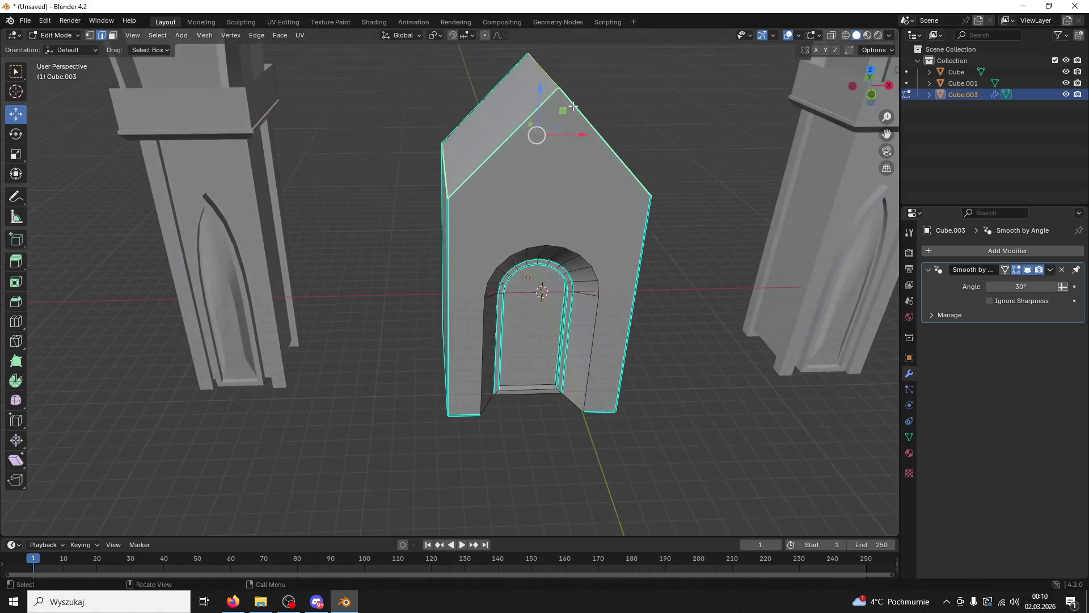
Step: Move the right roof face vertically along Z, then deselect it
left_click(113, 36)
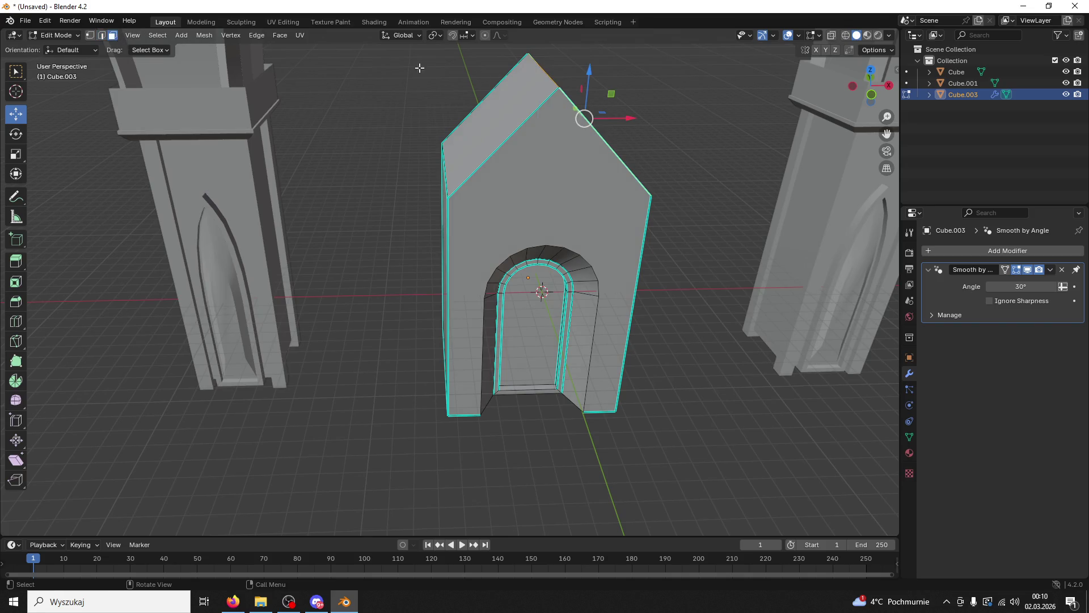
left_click(493, 108)
left_click_drag(567, 113, 657, 105)
left_click(599, 138)
key("g")
key("z")
left_click(569, 130)
left_click(789, 160)
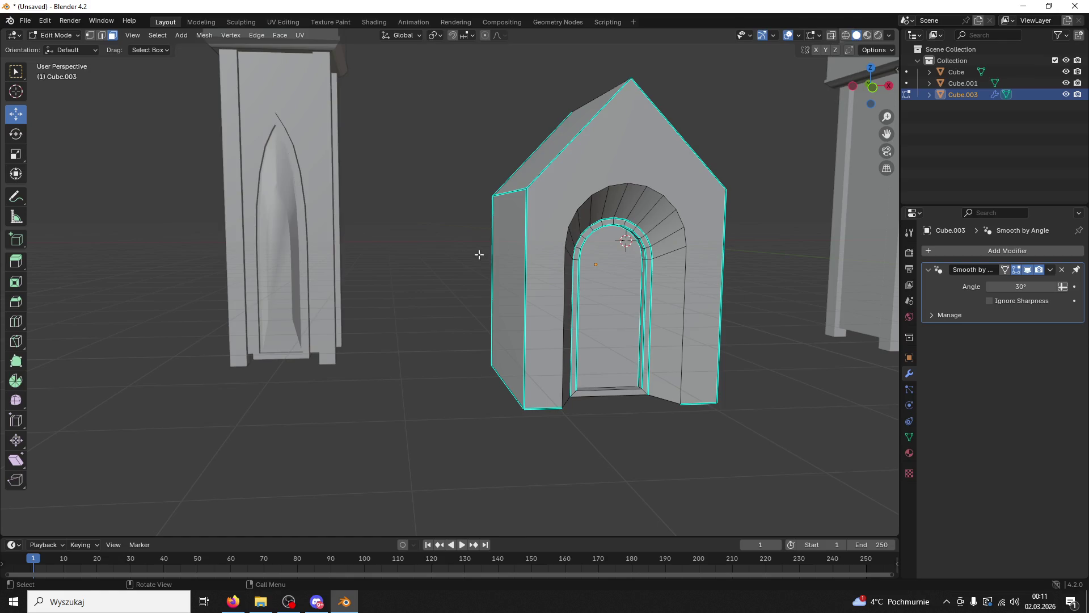
scroll("down", 3)
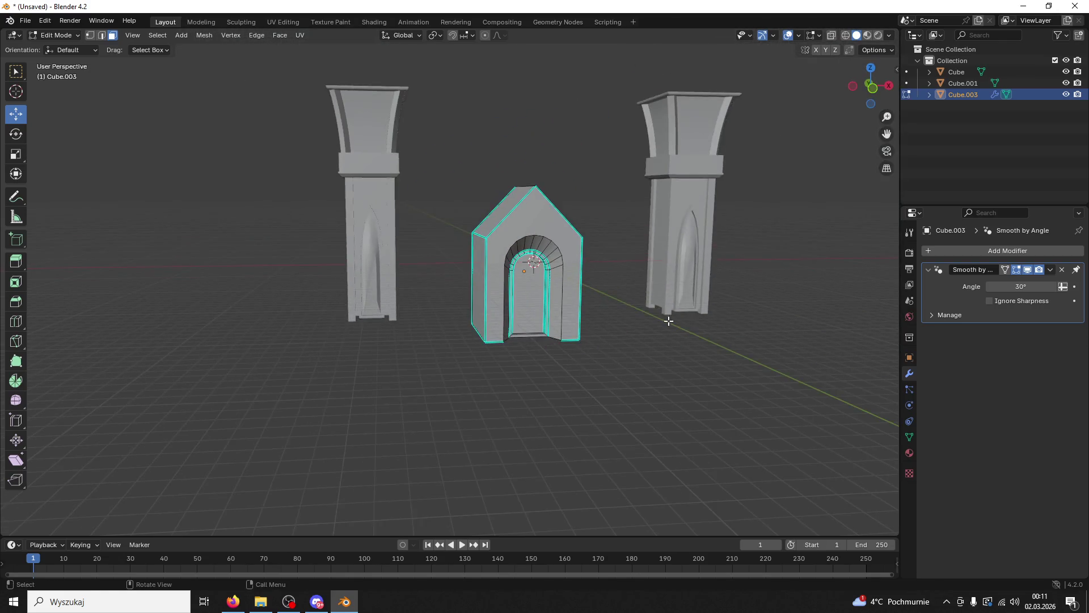
Step: Put Cube.003 back in Object Mode, deselect it, and orbit in on the gabled house
left_click_drag(668, 321, 613, 318)
left_click(56, 35)
left_click(53, 48)
left_click(289, 223)
left_click_drag(290, 223, 482, 321)
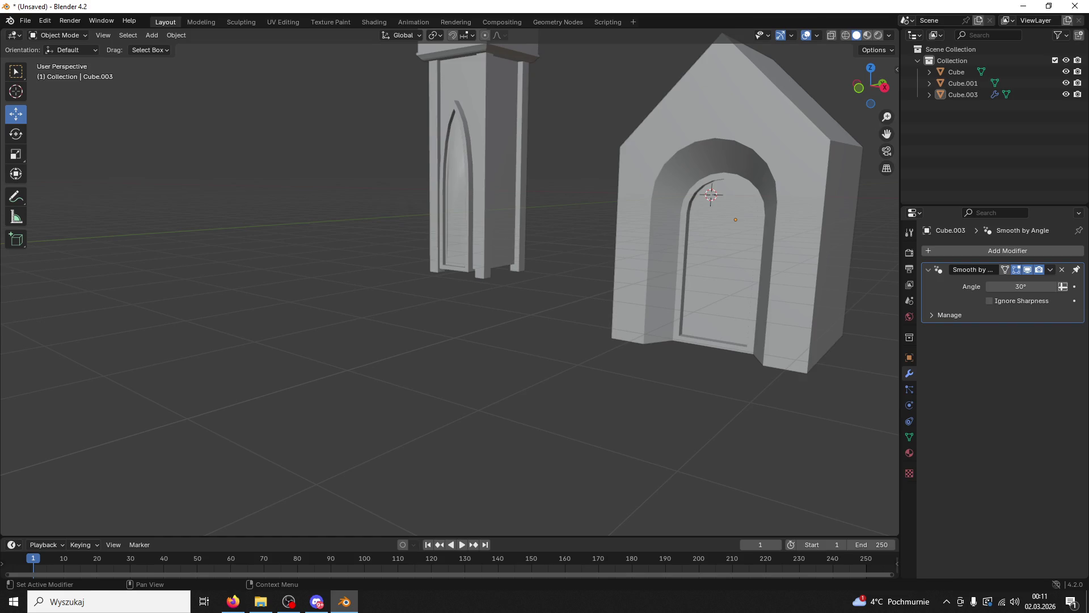
key("alt+Tab")
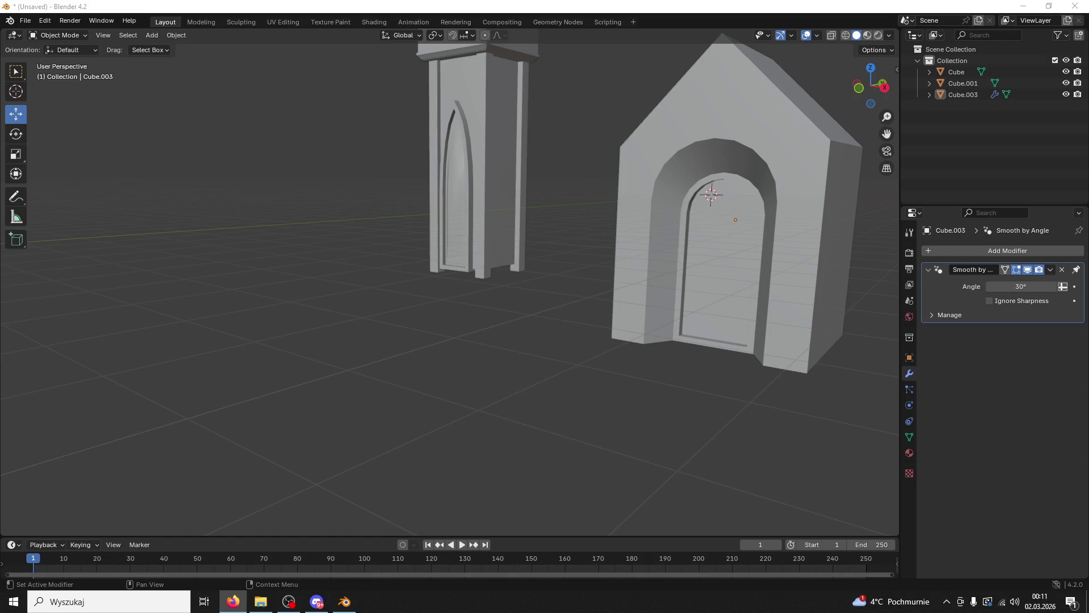
left_click(57, 35)
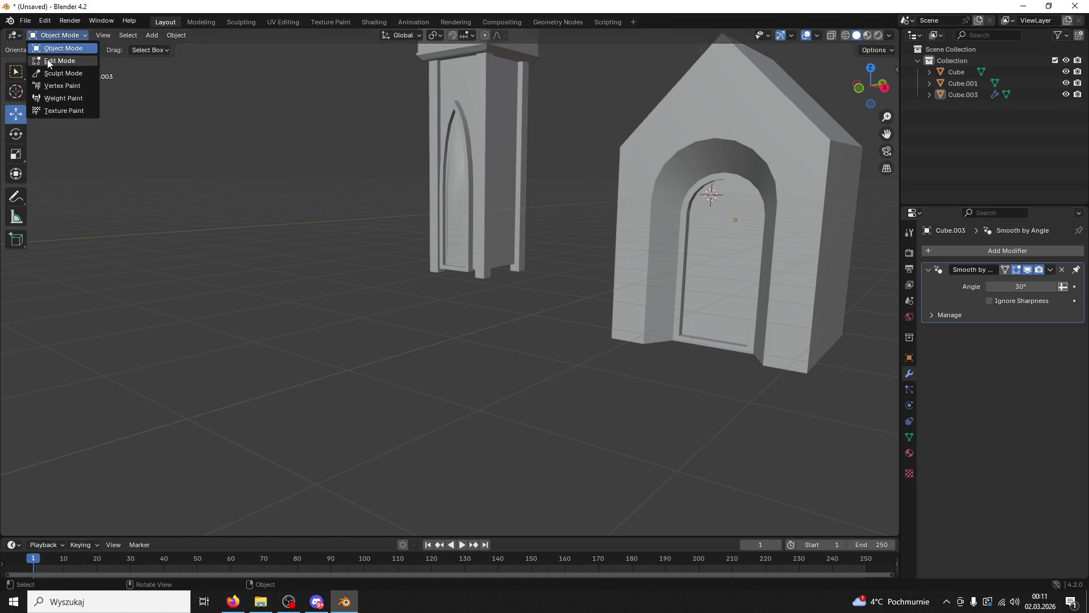
Step: Inset the gabled house's front face in Edit Mode
left_click(63, 61)
left_click(786, 141)
left_click_drag(785, 142, 754, 165)
key("i")
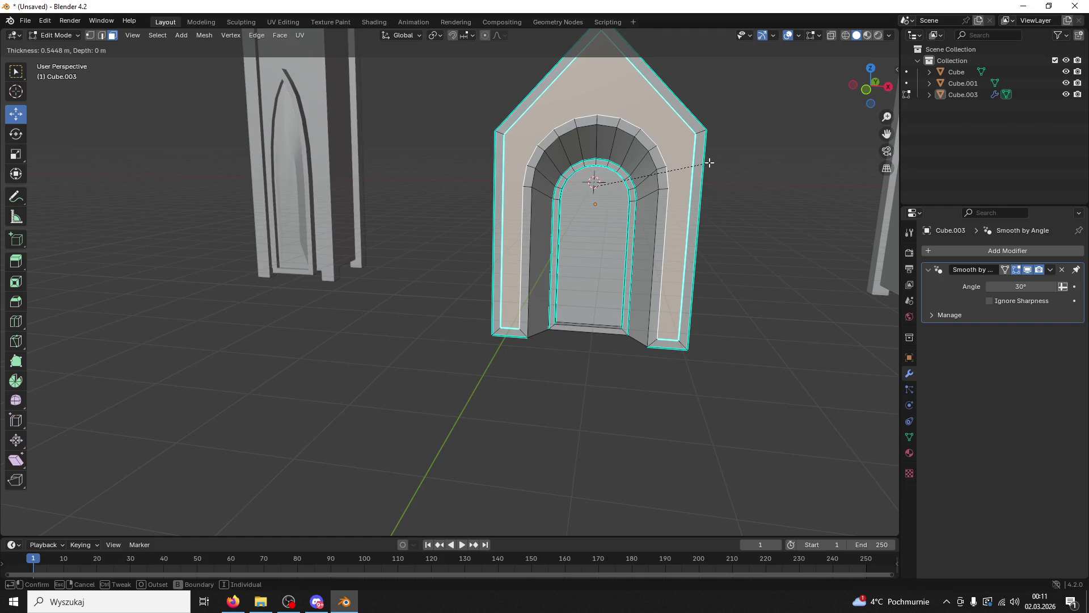
left_click(709, 163)
left_click_drag(710, 162, 674, 172)
left_click_drag(769, 161, 575, 239)
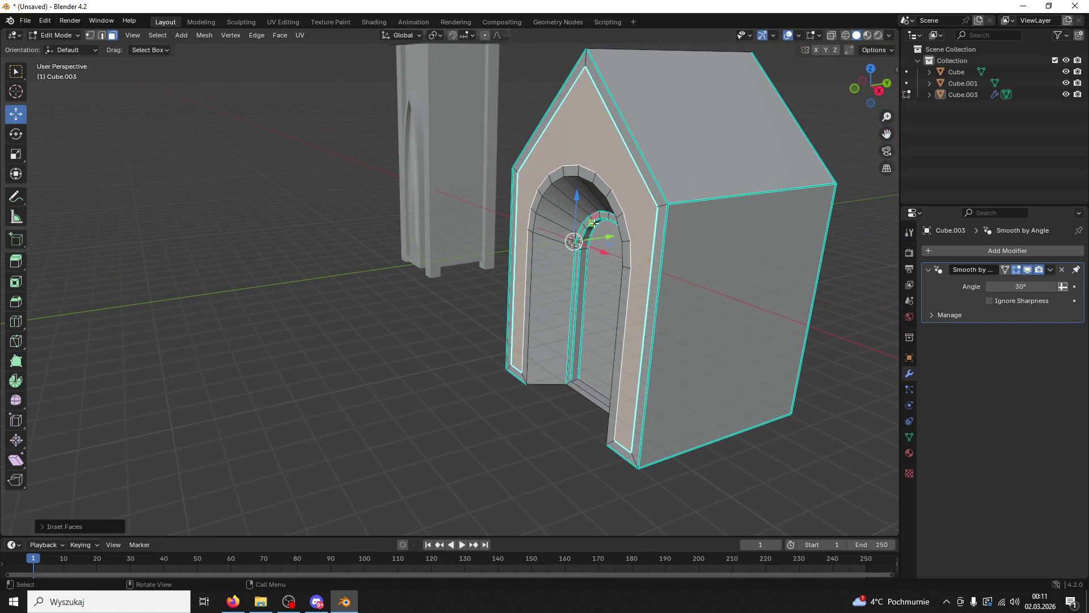
scroll("up", 3)
Step: Extrude the inset faces along their normals into a raised border, then return to Object Mode
key("ctrl+f")
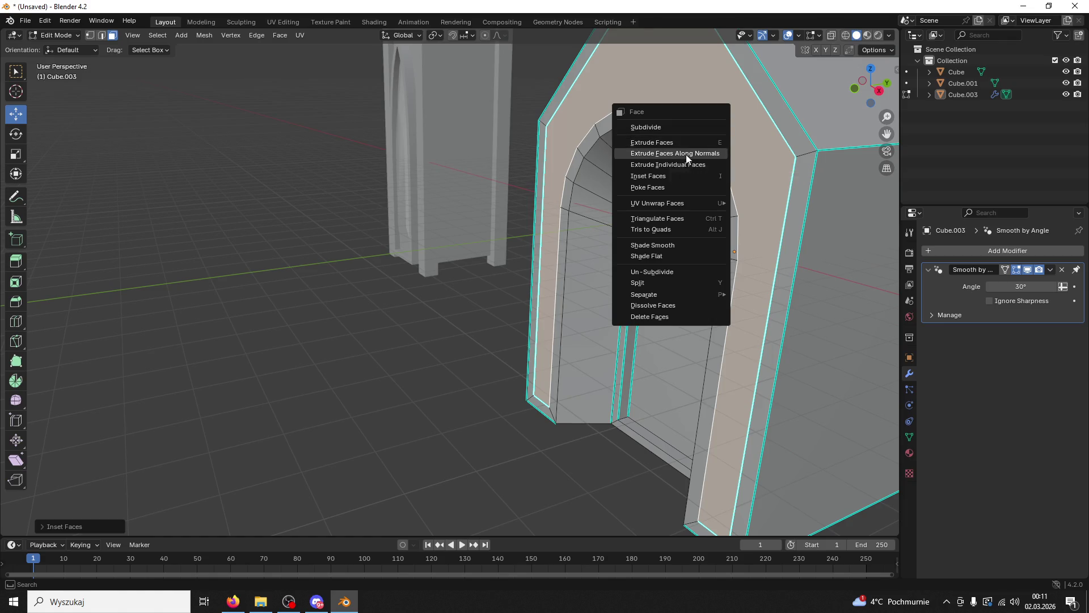
left_click(686, 154)
left_click(492, 260)
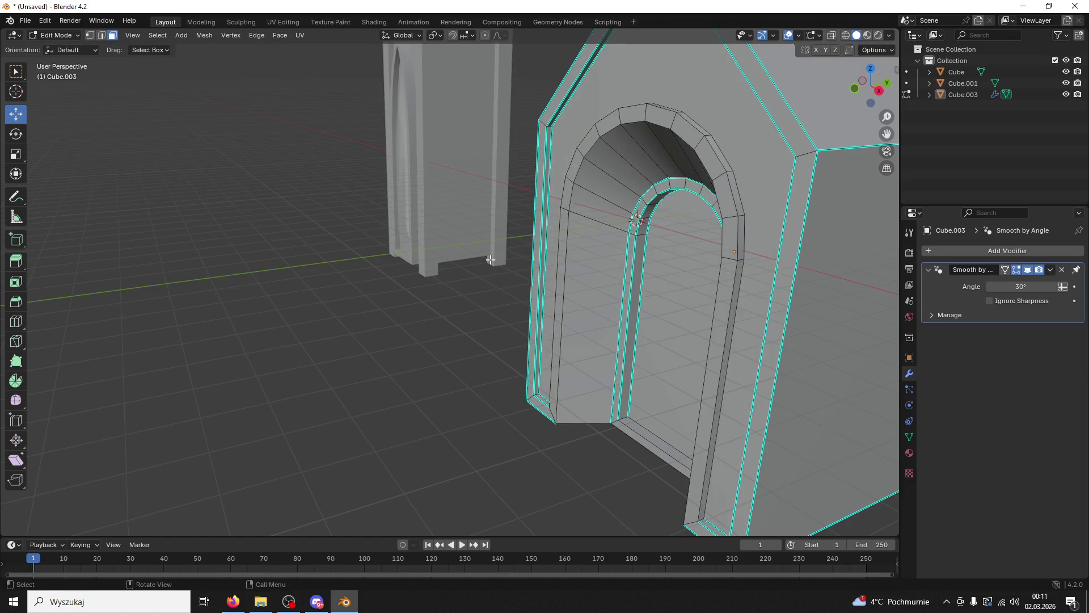
scroll("down", 3)
left_click_drag(523, 253, 629, 259)
key("KP_Decimal")
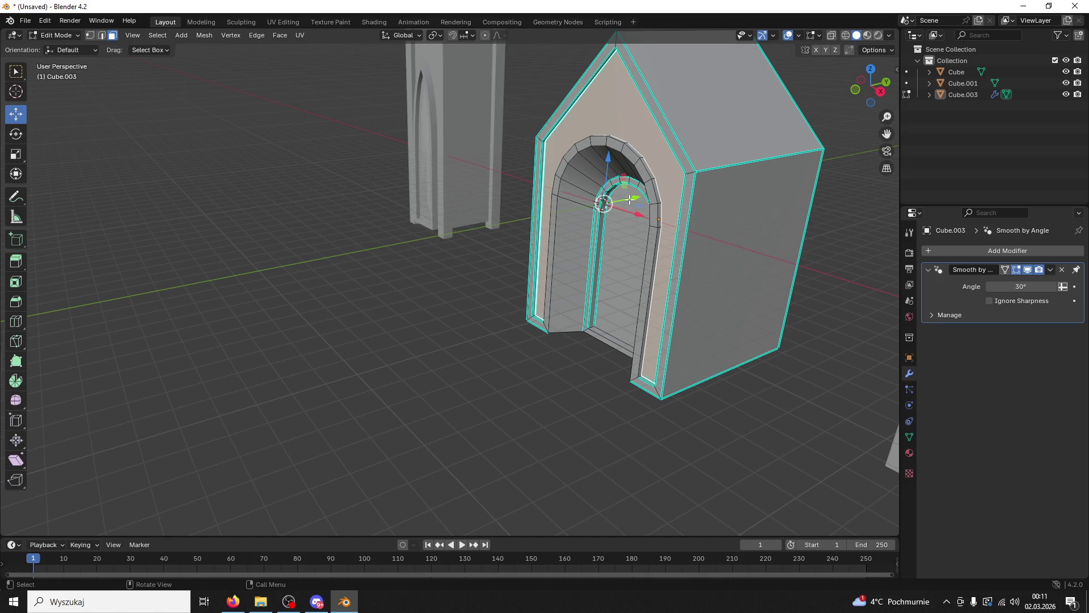
left_click_drag(629, 199, 599, 256)
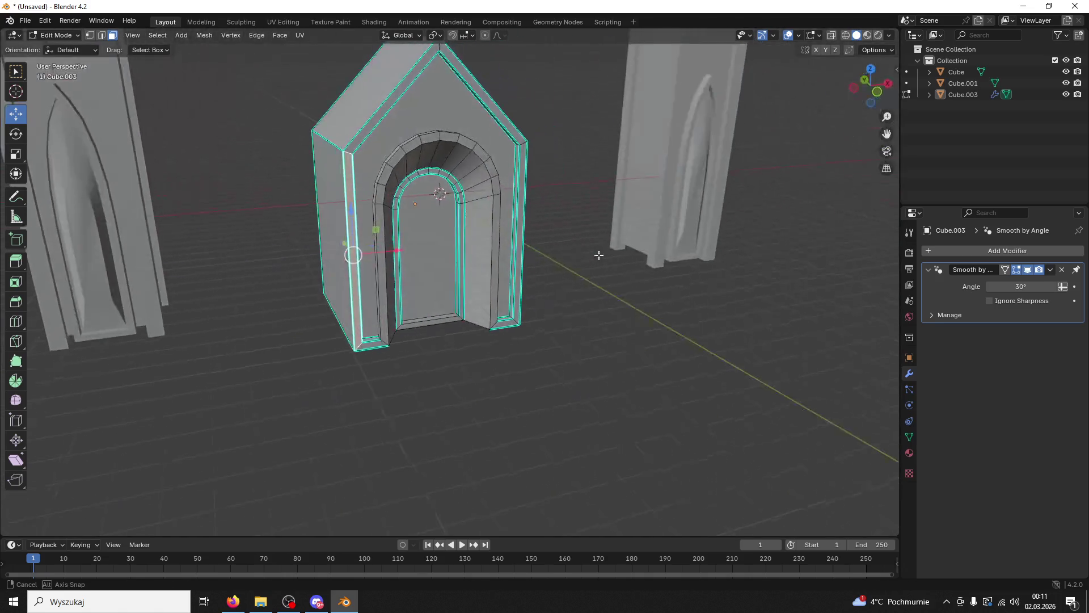
left_click(57, 35)
left_click(57, 47)
left_click_drag(185, 132, 590, 190)
left_click_drag(662, 282, 588, 267)
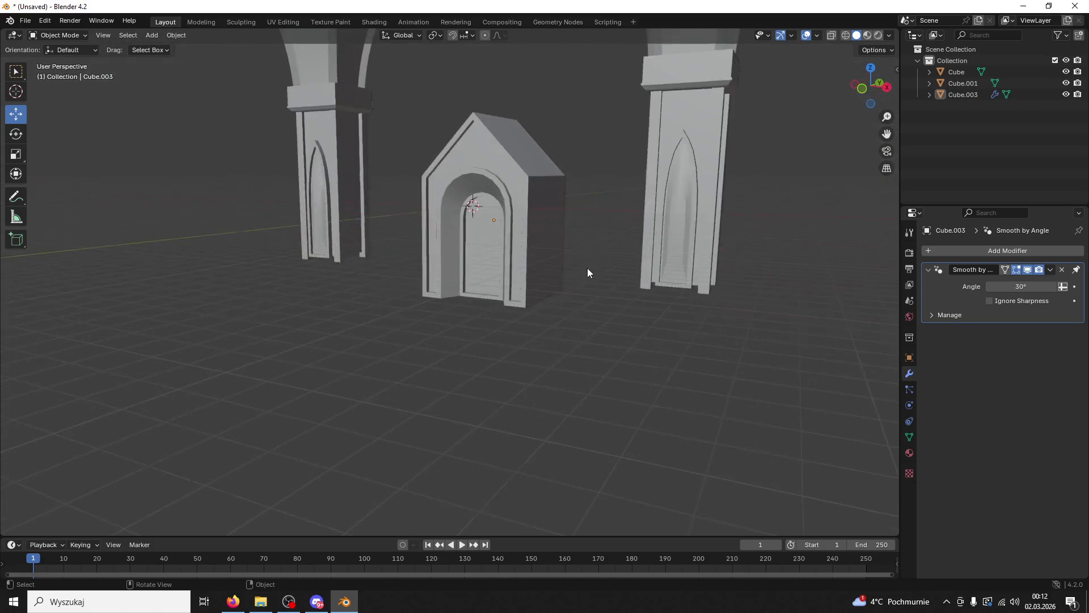
Step: Extrude the house's front arched face inward along its normals so the border frames it
scroll("up", 3)
key("Tab")
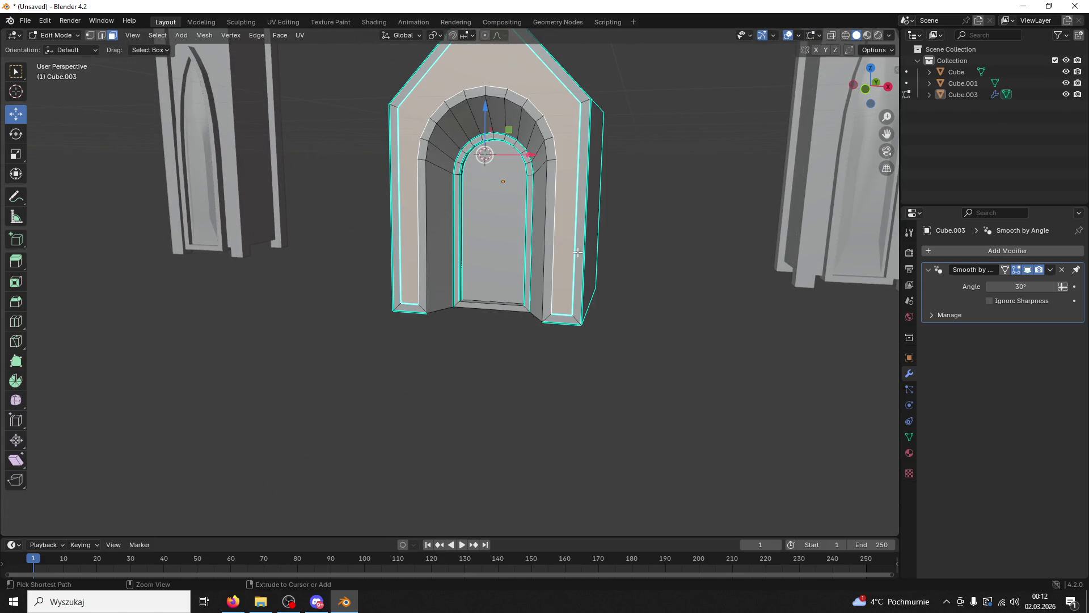
left_click(577, 252)
left_click_drag(578, 251, 623, 250)
left_click(560, 128)
left_click_drag(560, 128, 555, 126)
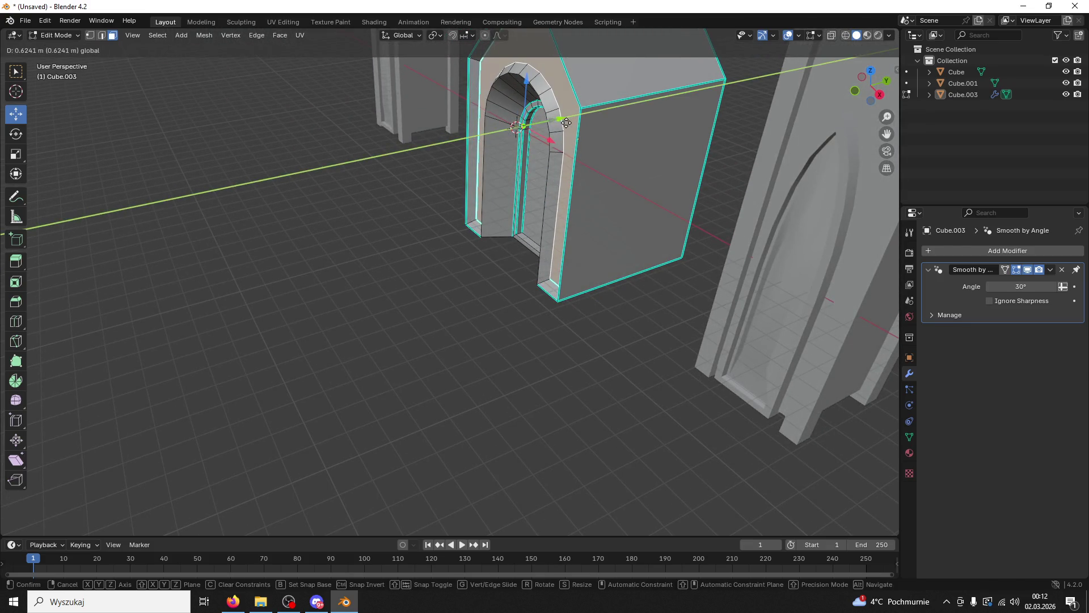
key("ctrl+f")
left_click(552, 154)
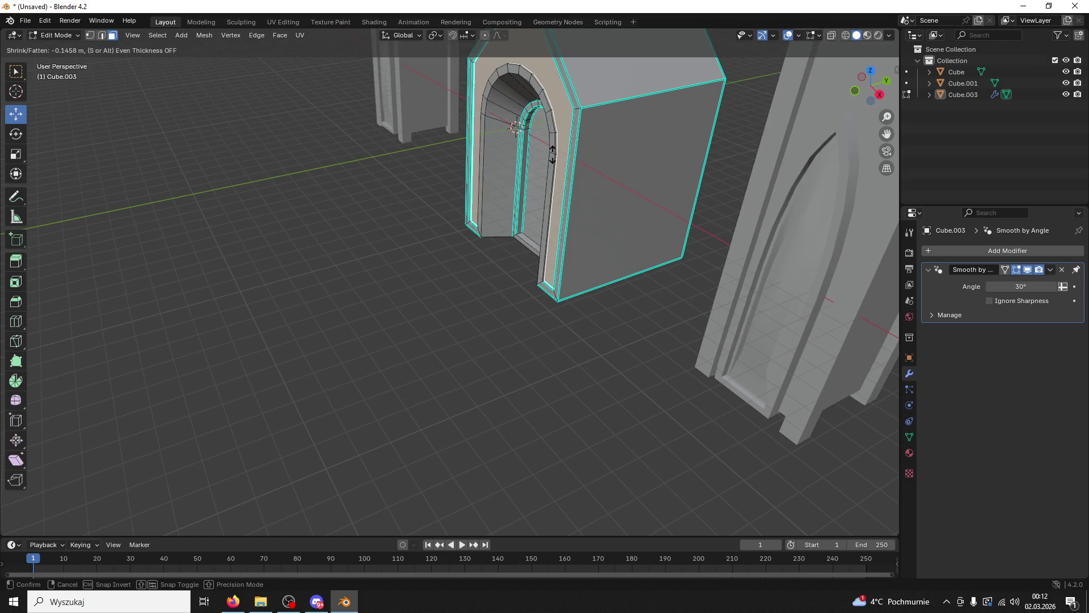
left_click(553, 155)
Step: Select both the left and right roof faces of the house
scroll("down", 3)
left_click_drag(510, 323, 533, 163)
left_click(507, 172)
left_click(452, 155)
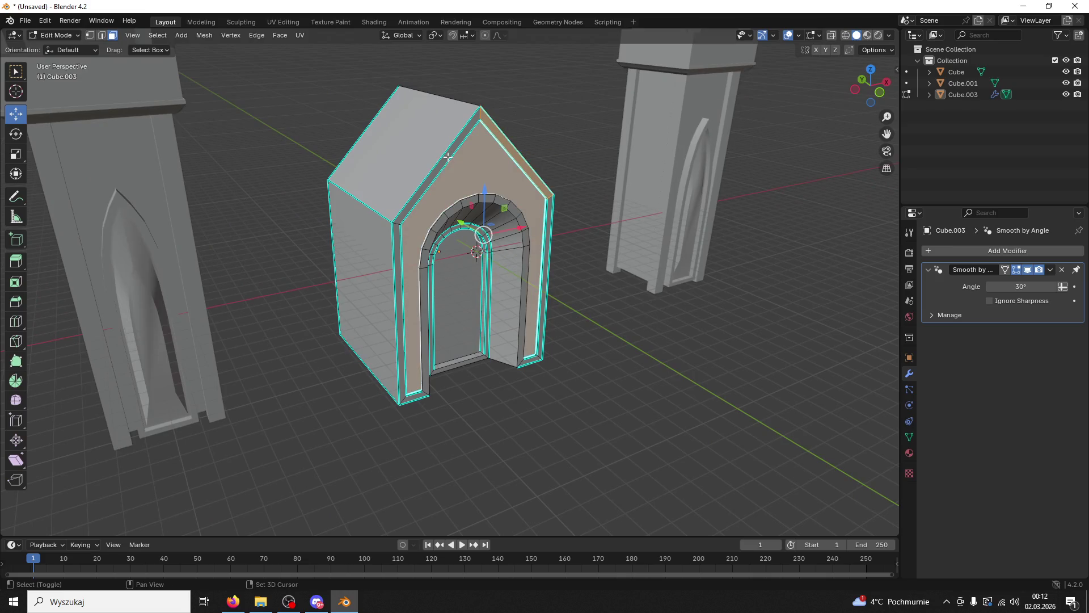
Step: Extrude the selected roof faces outward along their normals
left_click(472, 159)
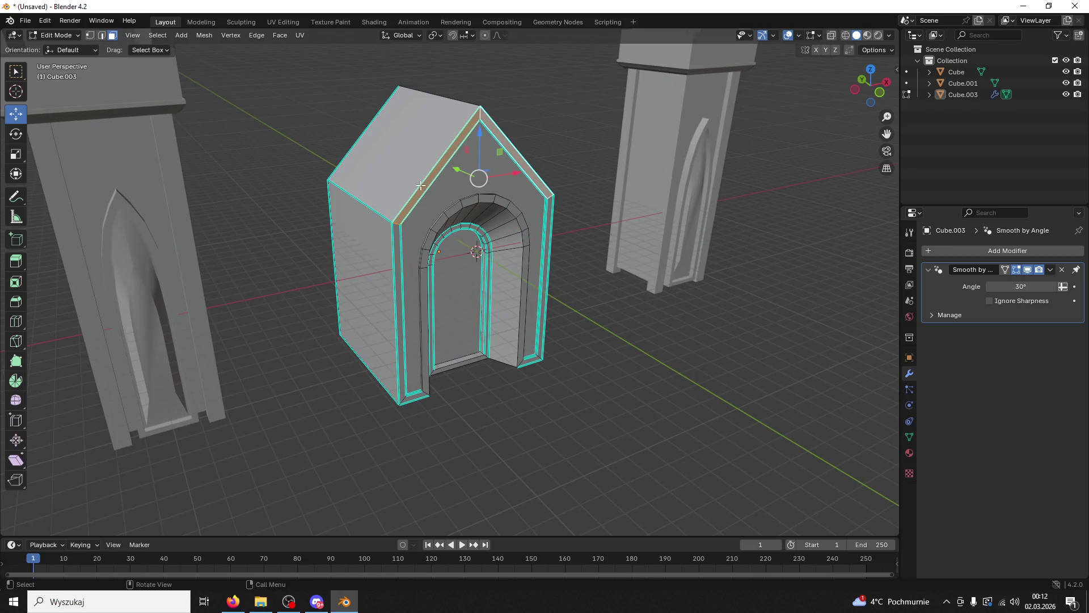
right_click(421, 184)
left_click(416, 199)
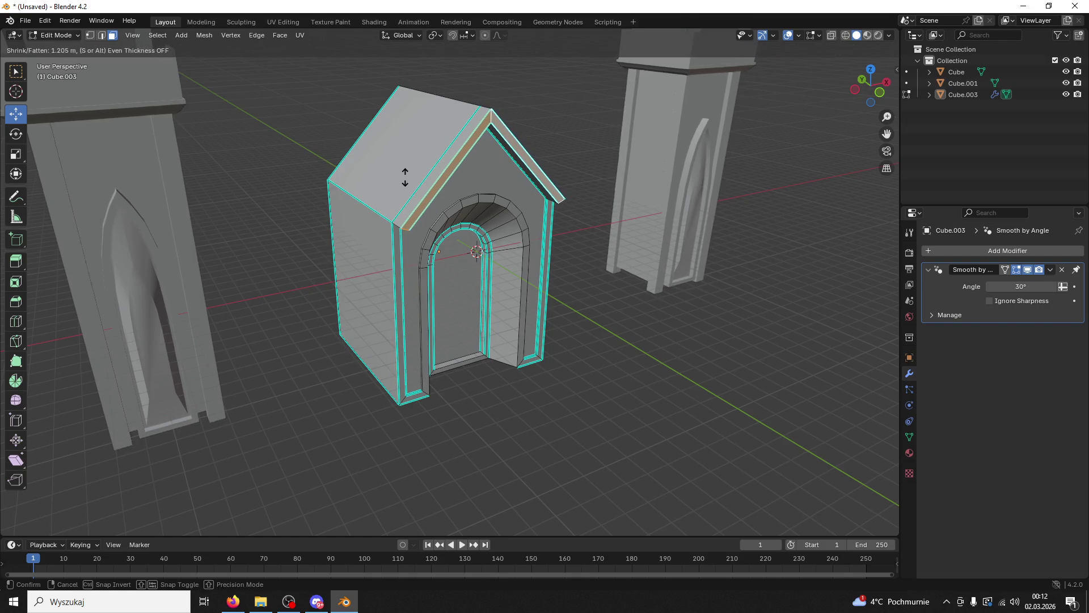
left_click(403, 171)
Step: Reselect the roof faces including the right one and extrude them along their normals again
left_click_drag(430, 182, 423, 176)
left_click(422, 175)
left_click(423, 176)
left_click_drag(493, 147, 514, 138)
left_click(514, 138)
key("ctrl+f")
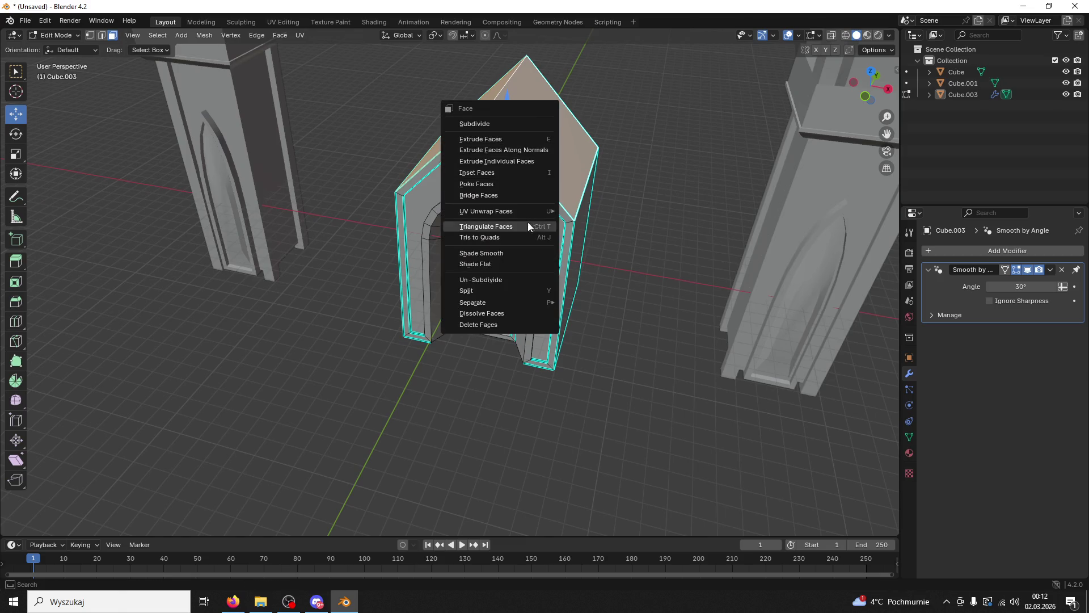
left_click(519, 150)
left_click(538, 145)
Step: Extrude the thin roof-edge face outward along its normals
left_click_drag(538, 145, 490, 87)
left_click(591, 198)
left_click_drag(590, 197, 443, 176)
key("ctrl+f")
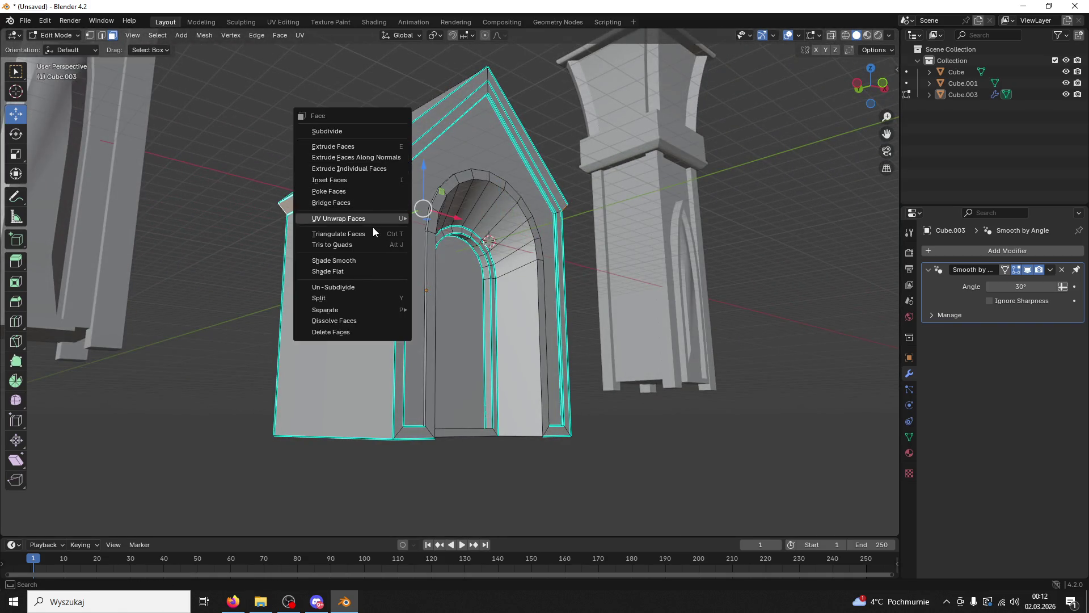
left_click(380, 157)
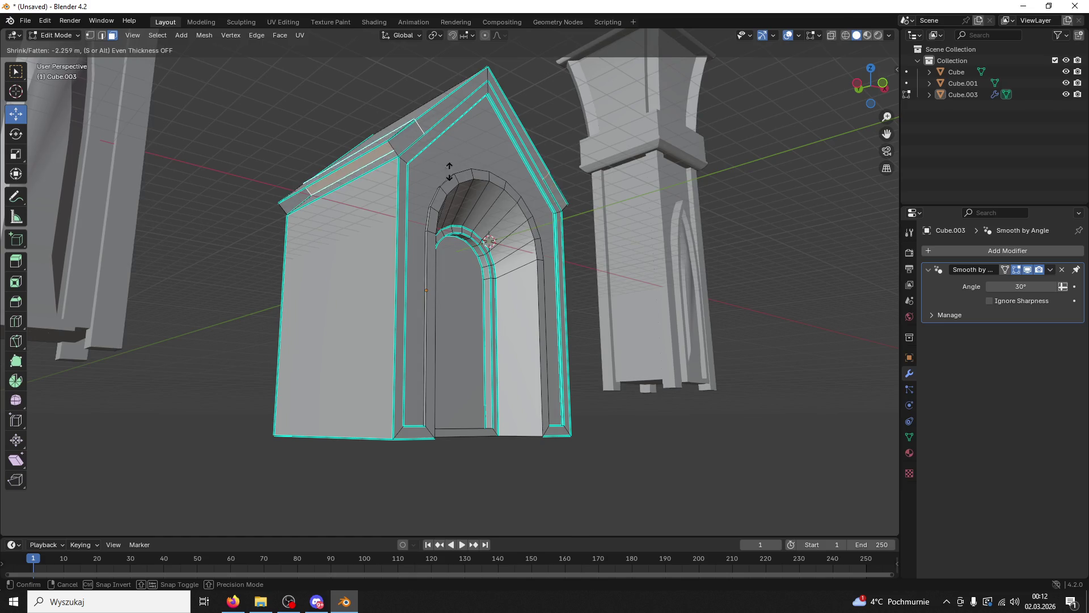
left_click(485, 146)
Step: Extrude both sloped roof-edge strips outward along their normals as an overhang
left_click_drag(485, 147, 410, 158)
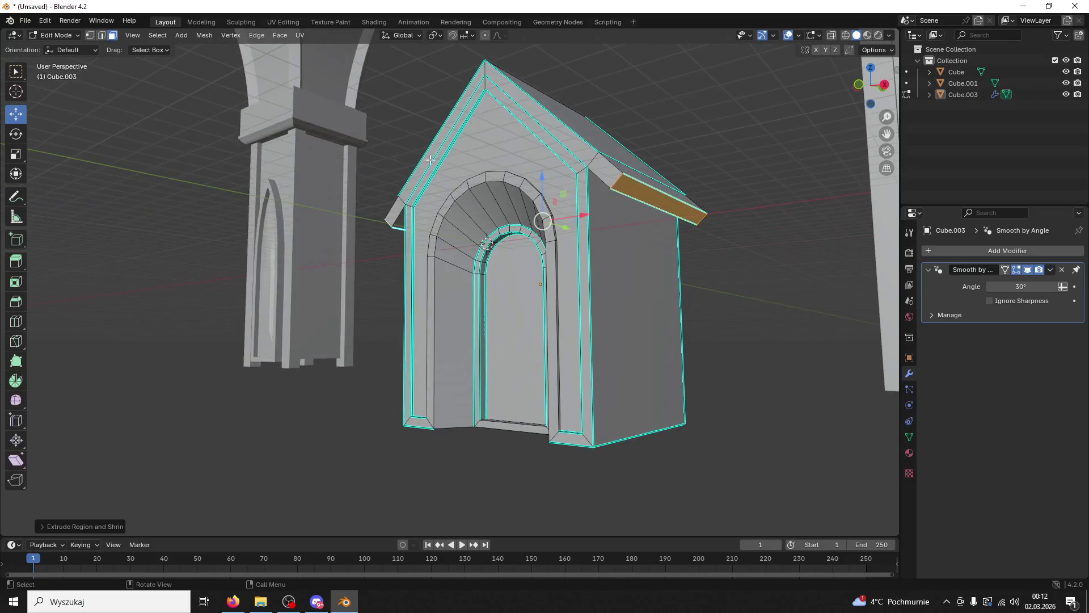
left_click(560, 169)
left_click_drag(560, 168, 549, 178)
scroll("down", 3)
scroll("up", 3)
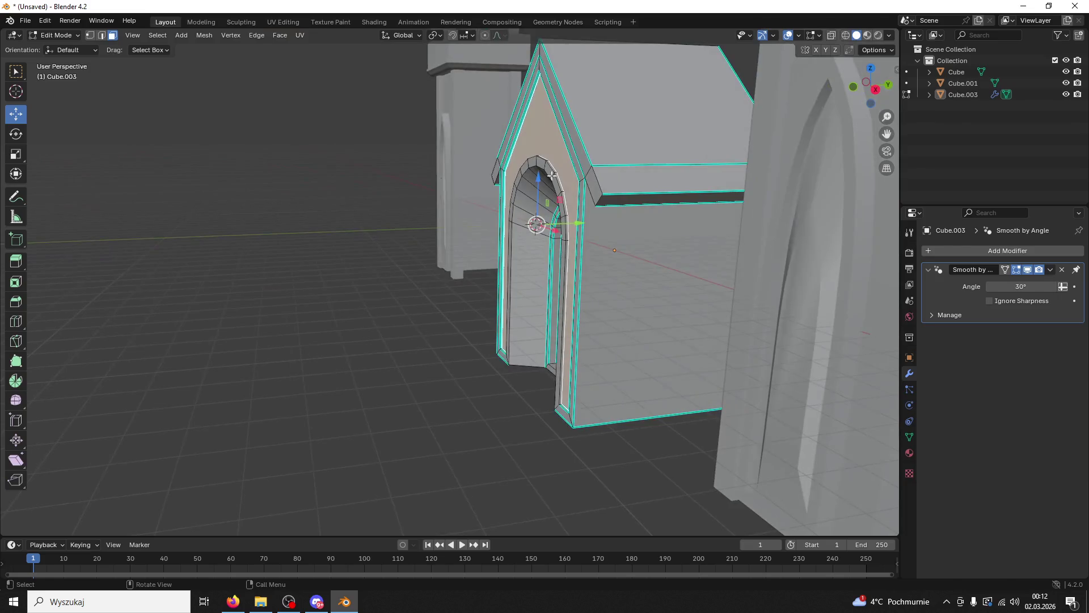
left_click(586, 167)
left_click(596, 176)
left_click_drag(595, 176, 513, 144)
left_click(429, 193)
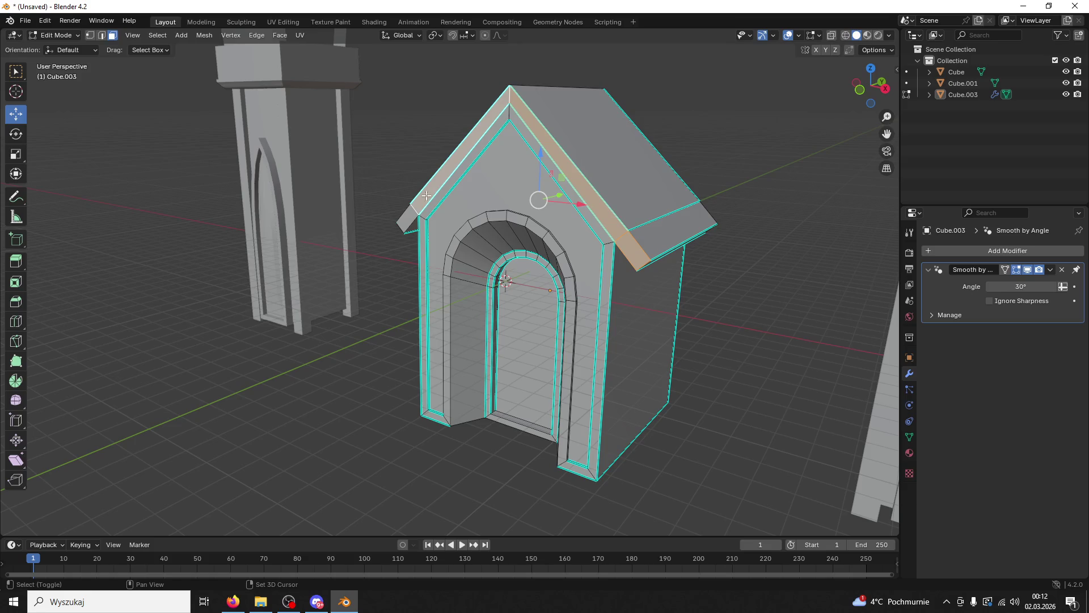
right_click(586, 186)
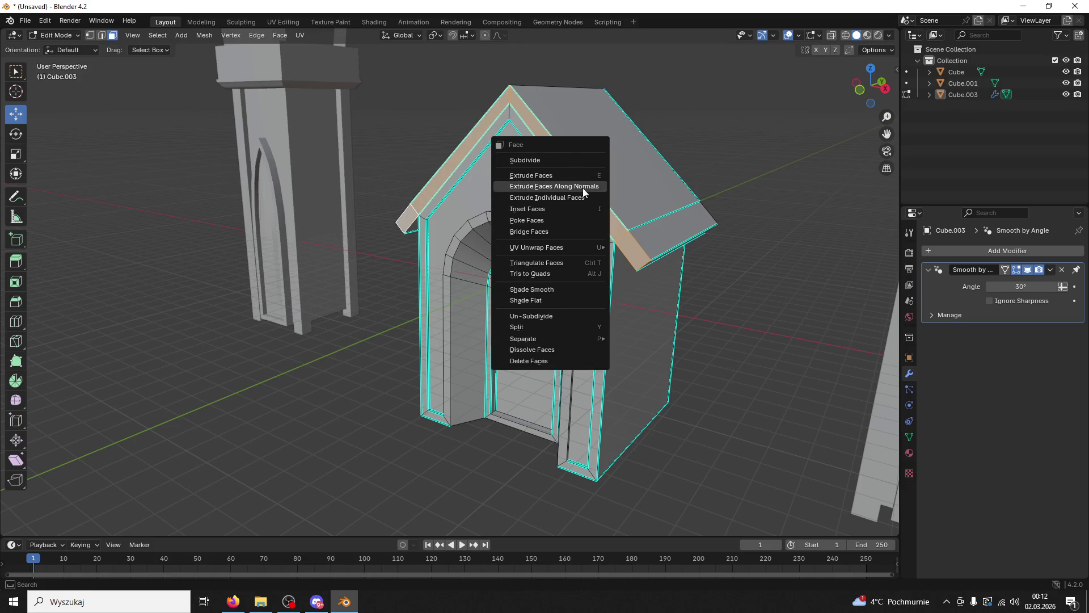
left_click(583, 187)
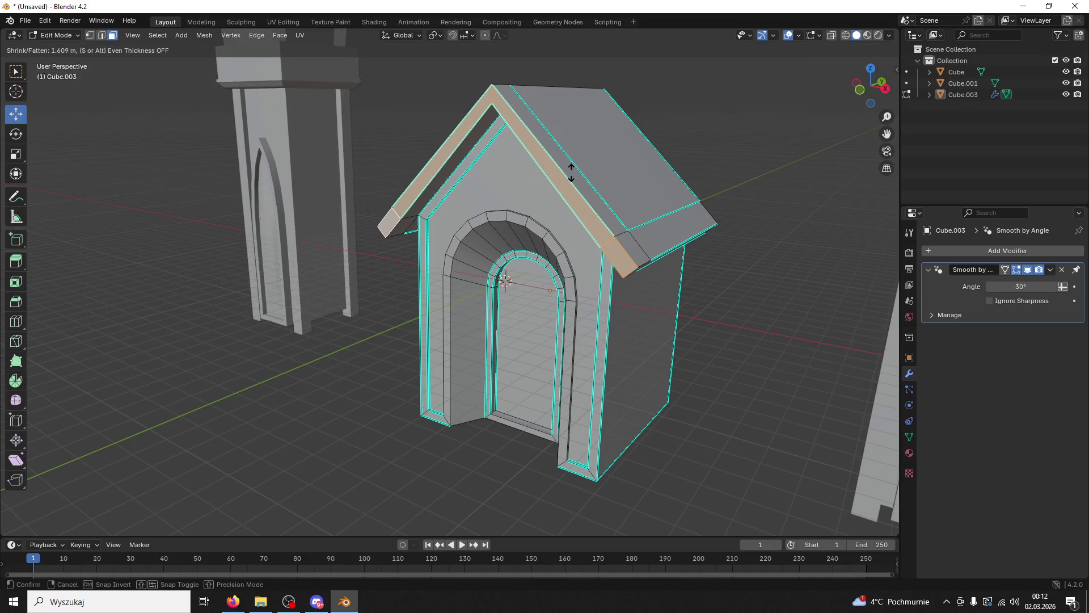
left_click(571, 171)
scroll("up", 3)
scroll("down", 3)
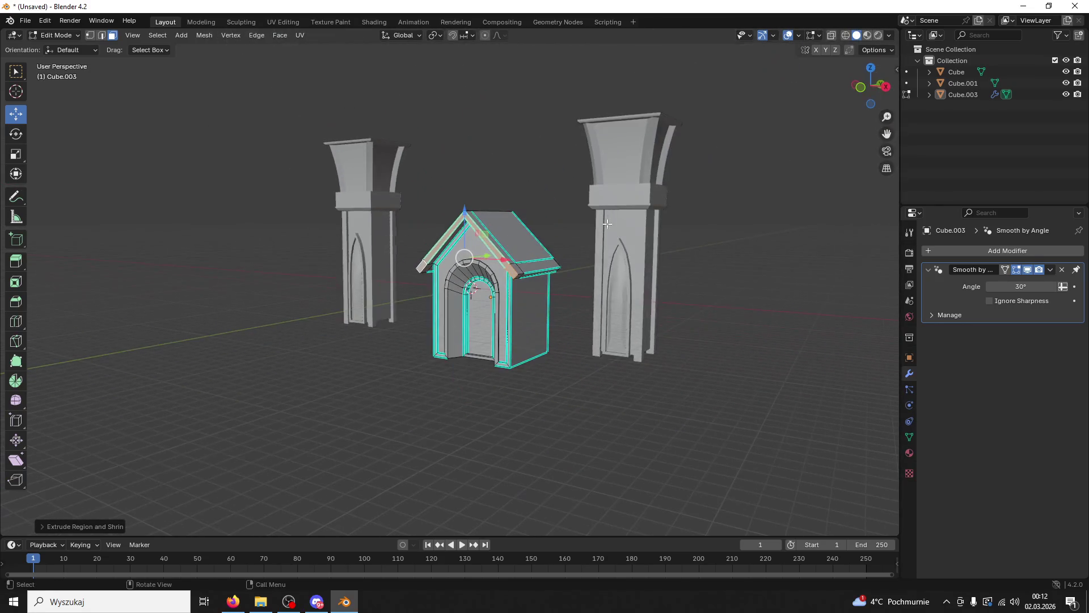
Step: Select all edges of the house mesh and clear their sharp marks
left_click(573, 202)
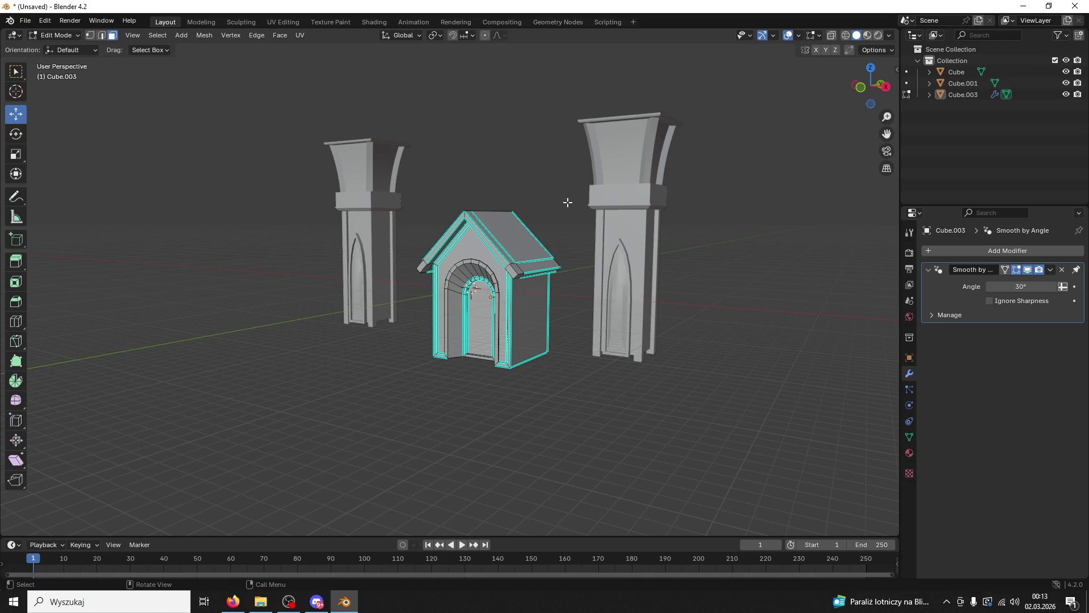
scroll("up", 3)
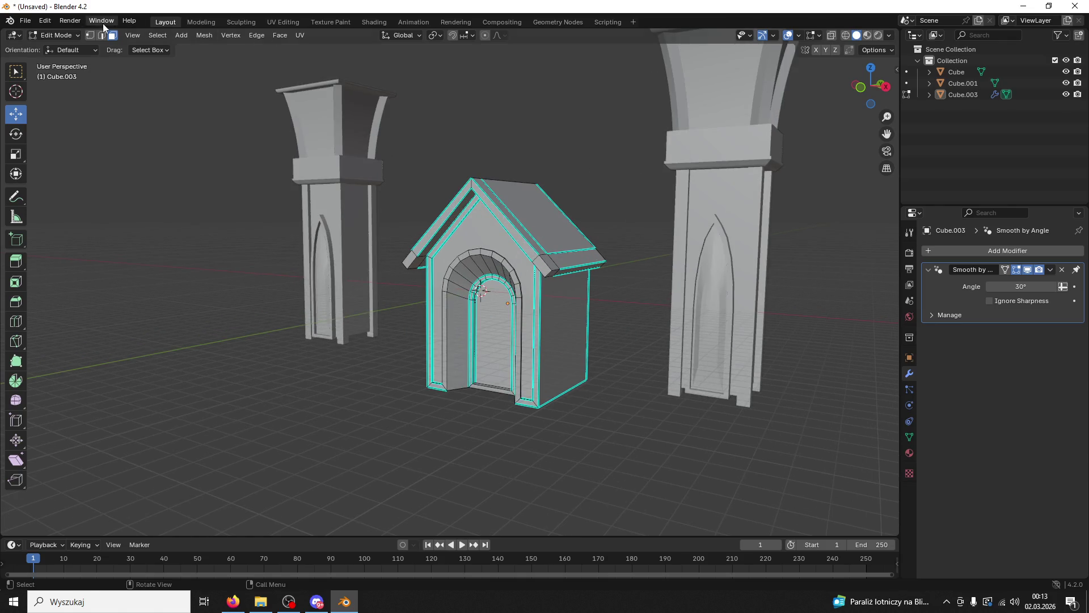
left_click(103, 35)
key("a")
scroll("up", 3)
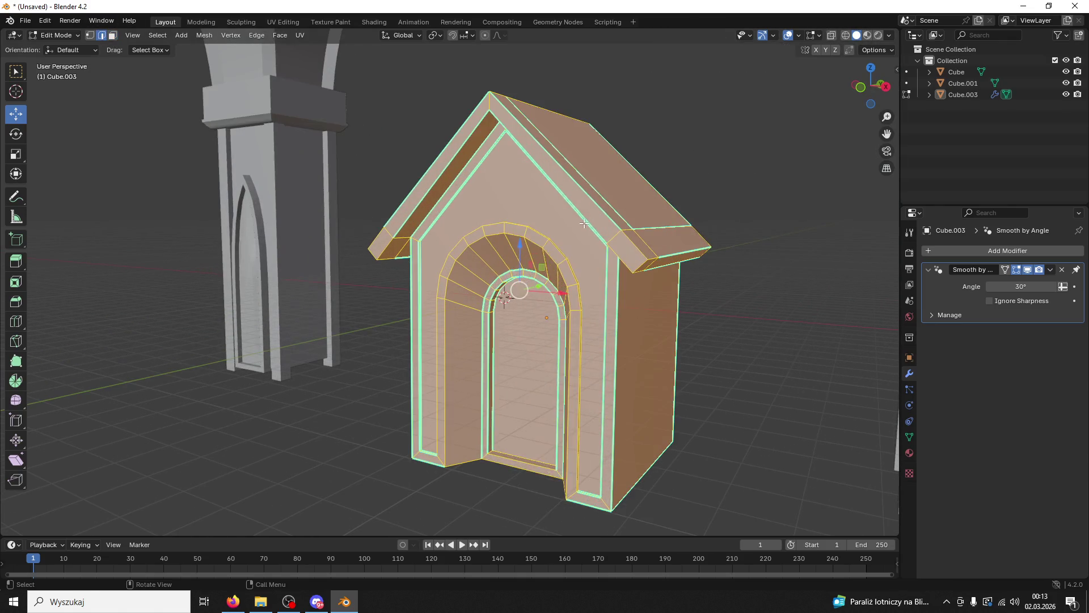
right_click(549, 218)
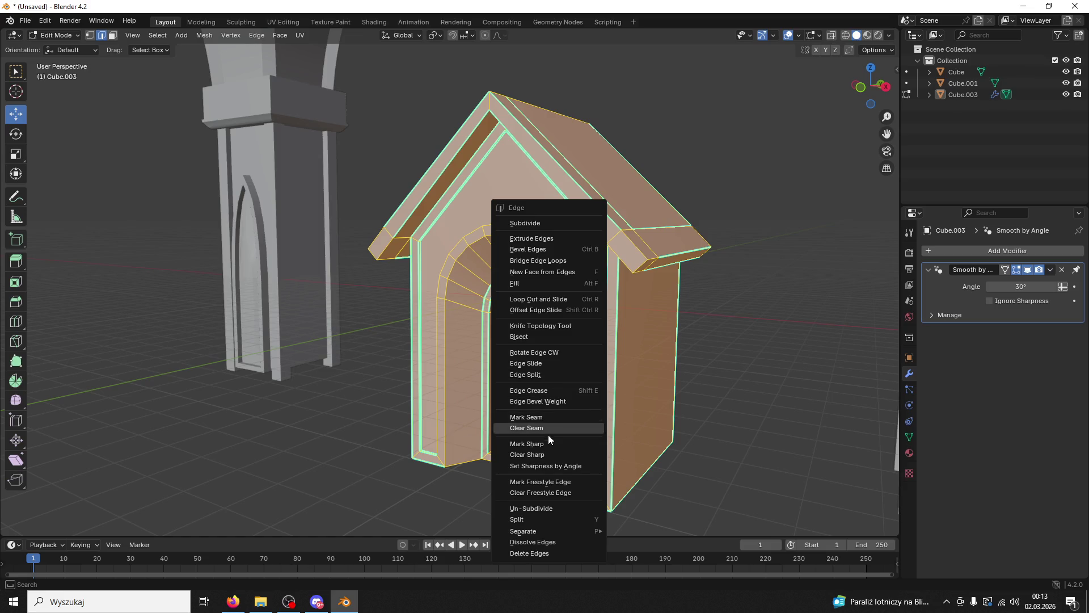
left_click(543, 454)
Step: Inspect the house from several angles between the pillars, then return to Object Mode
left_click(683, 335)
scroll("up", 3)
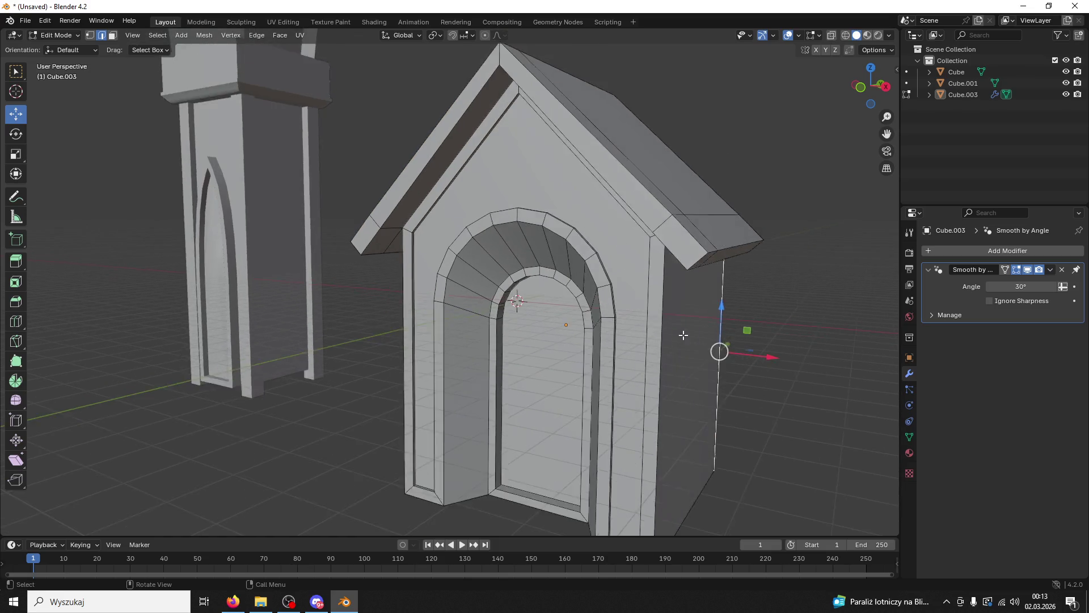
scroll("down", 3)
scroll("down", 3)
left_click_drag(443, 187, 510, 172)
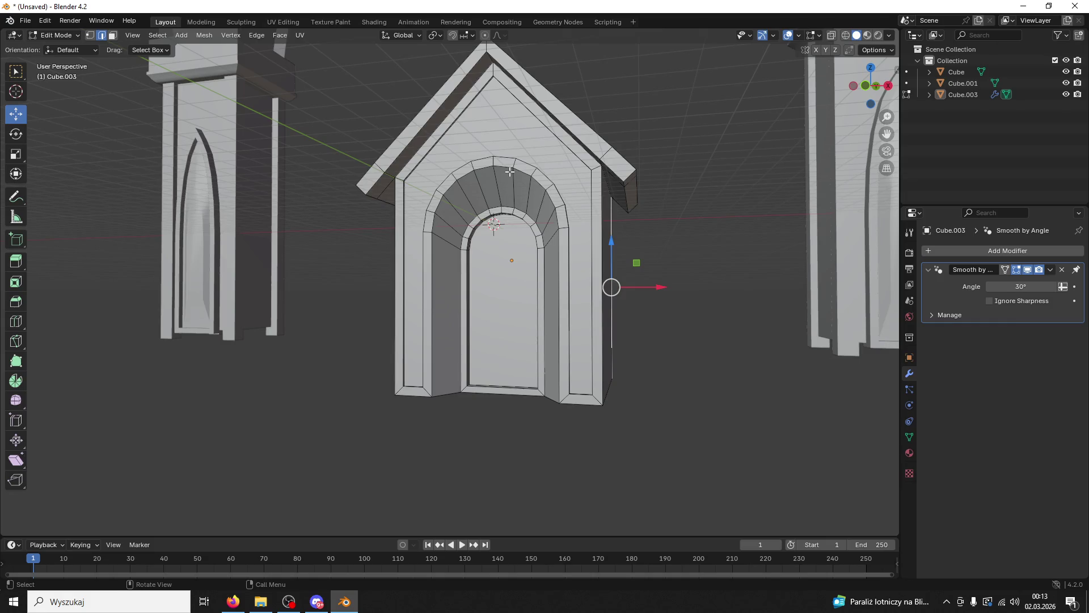
scroll("down", 3)
left_click_drag(510, 171, 506, 205)
left_click_drag(724, 239, 585, 242)
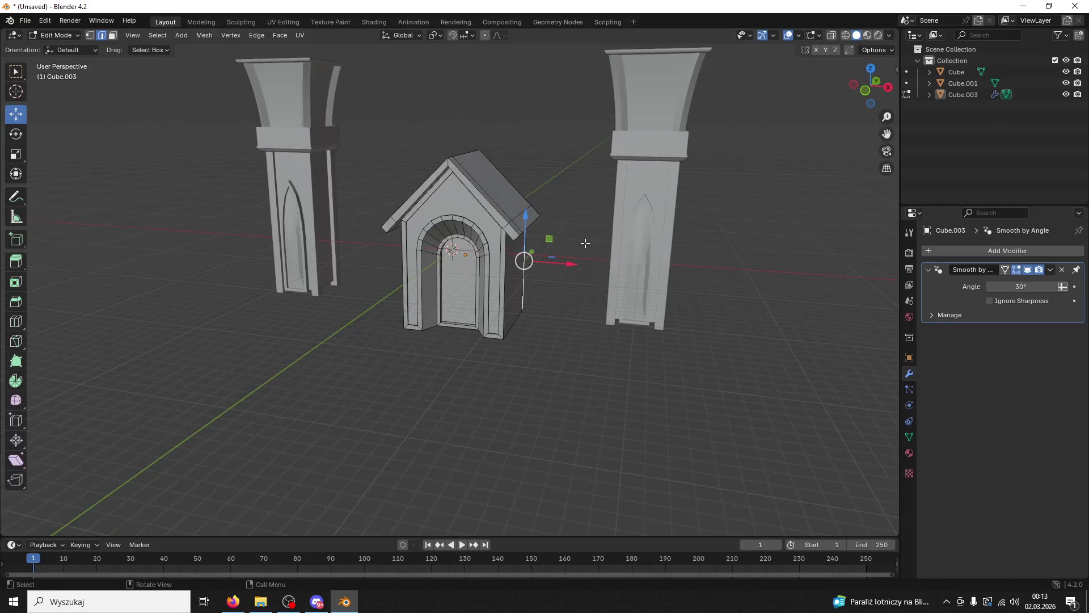
scroll("up", 3)
left_click_drag(851, 386, 630, 313)
left_click(59, 36)
left_click(58, 50)
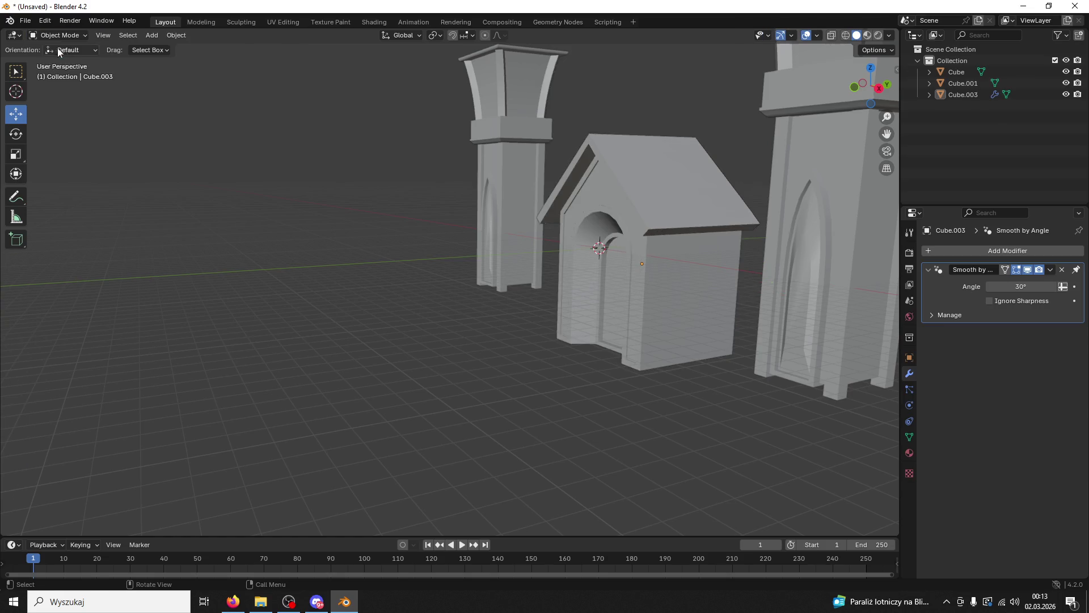
Step: Add a new cube mesh and view the scene from the front
left_click(151, 35)
mouse_move(169, 50)
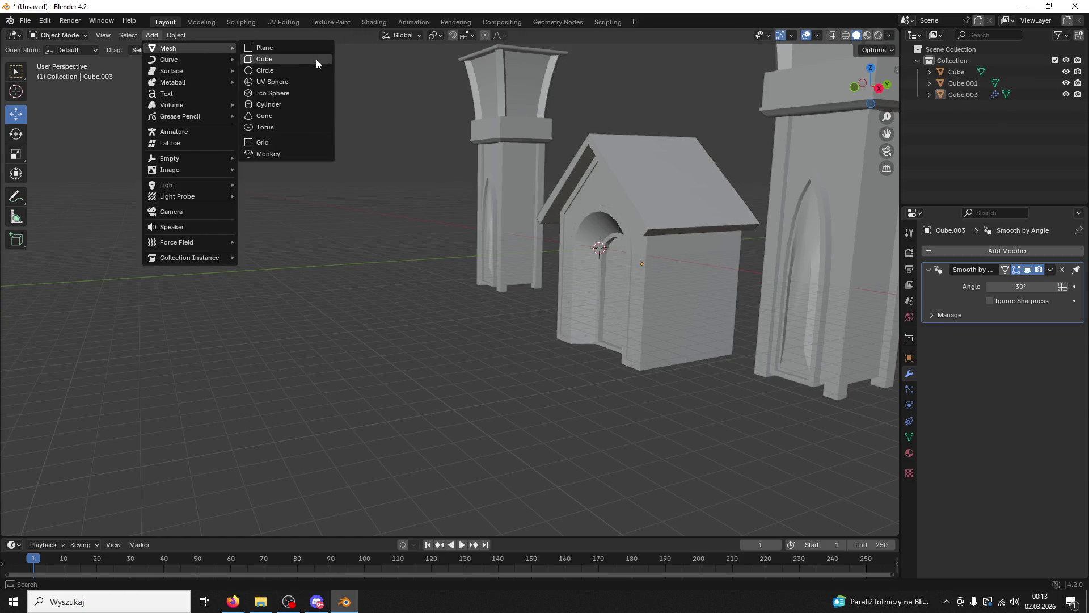
left_click(316, 59)
left_click_drag(403, 138, 521, 162)
left_click_drag(823, 267, 686, 340)
left_click(872, 93)
Step: Enlarge the new cube and move it back along the Y axis
key("s")
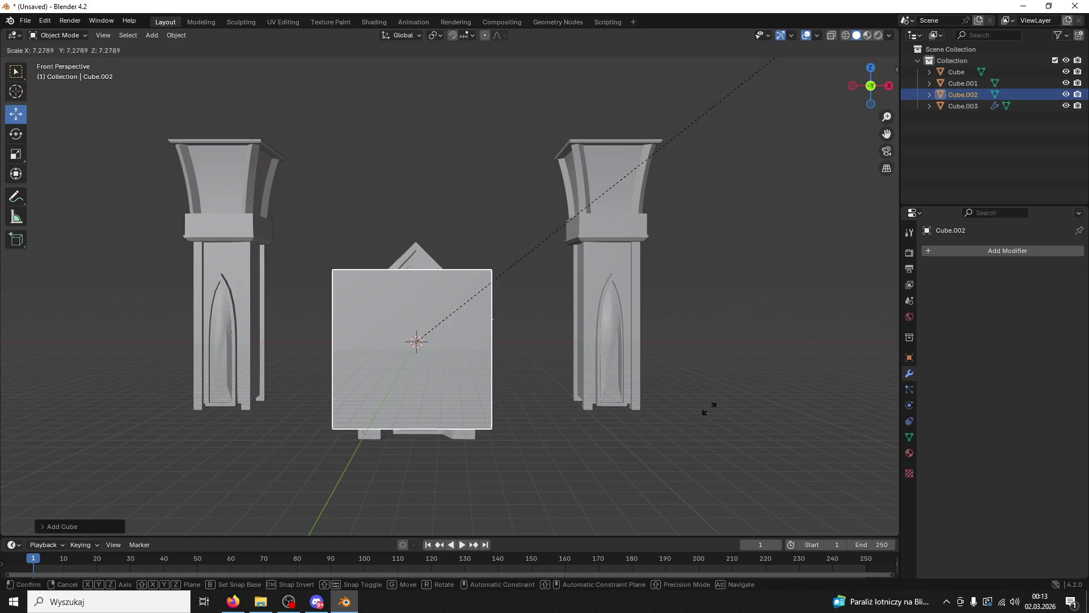
left_click(753, 290)
left_click_drag(753, 291, 17, 214)
key("g")
key("y")
left_click(849, 211)
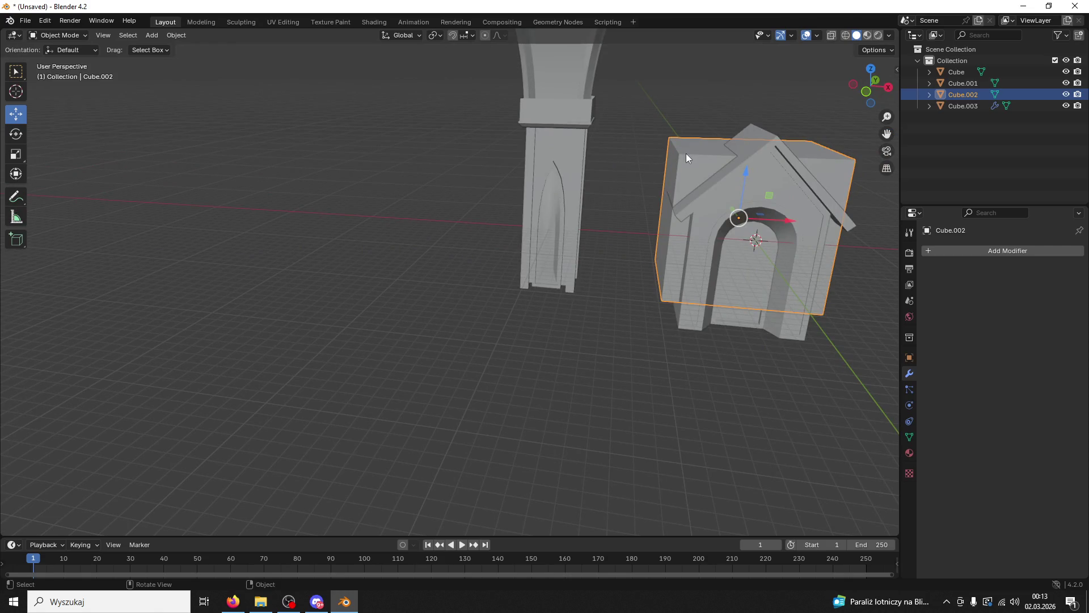
Step: Scale the cube larger again and shift it further along Y
key("s")
left_click(741, 135)
left_click_drag(741, 135, 887, 221)
key("g")
key("y")
left_click(820, 243)
Step: Stretch the cube vertically with S Z and raise it along Z into a tall block
key("s")
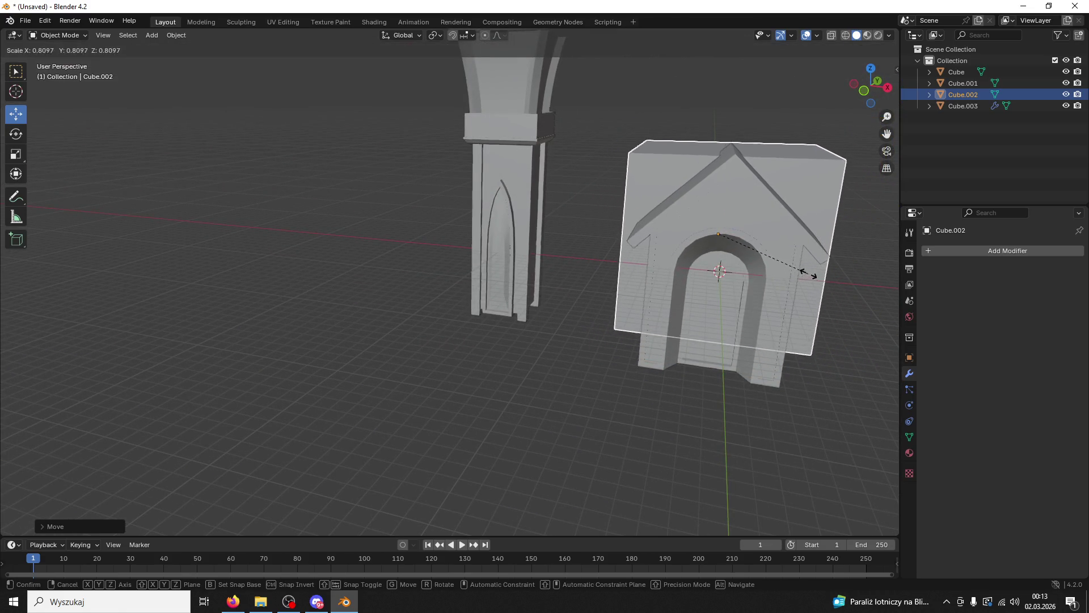
left_click_drag(813, 271, 781, 218)
key("z")
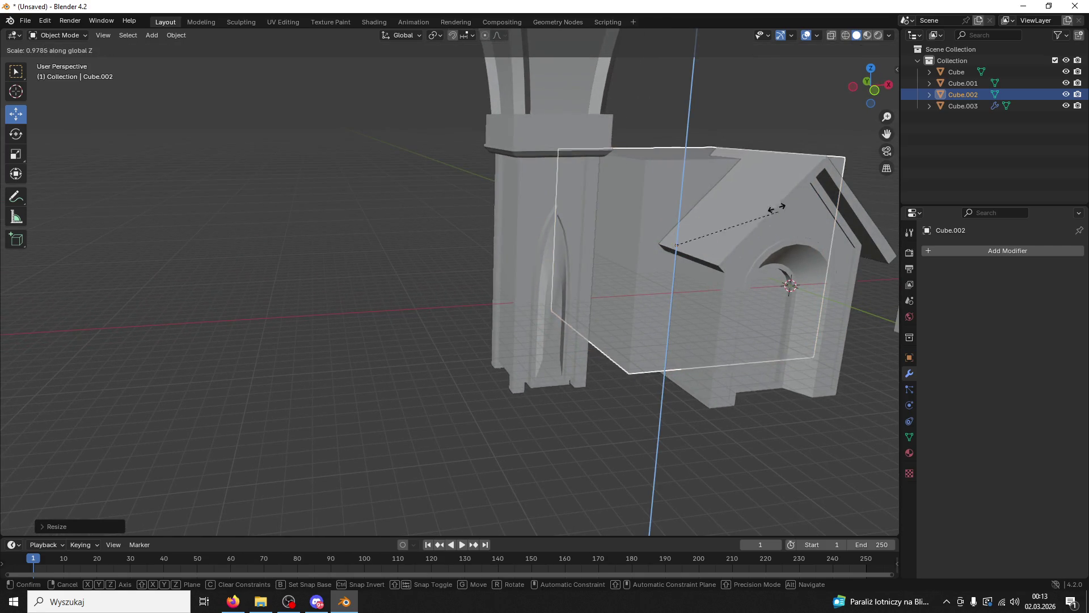
left_click(788, 93)
left_click_drag(787, 93, 735, 87)
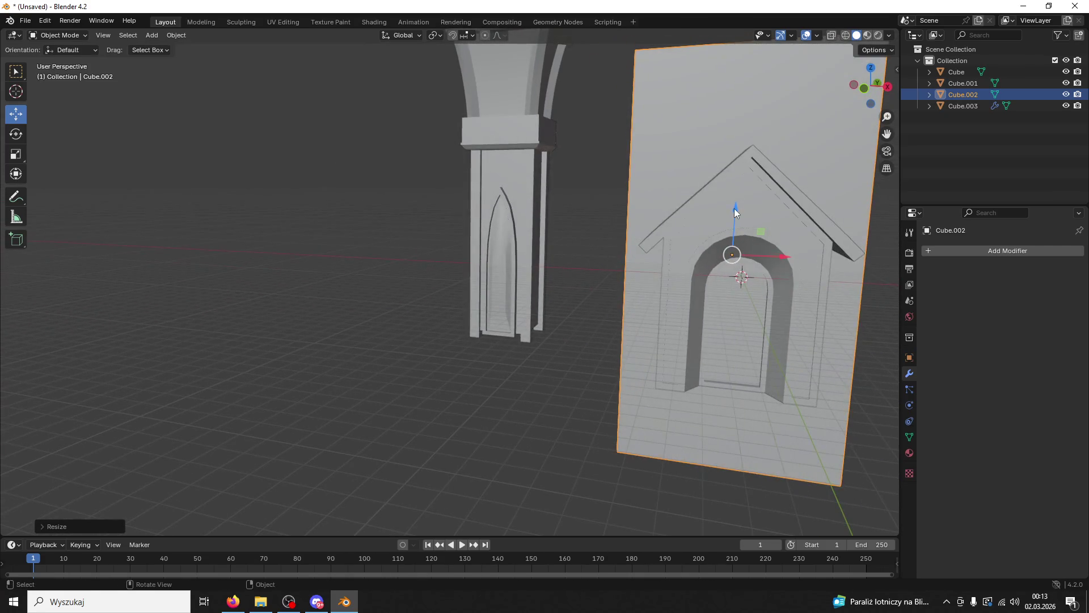
key("g")
key("z")
left_click(744, 180)
left_click_drag(744, 179, 776, 202)
left_click_drag(774, 266, 751, 189)
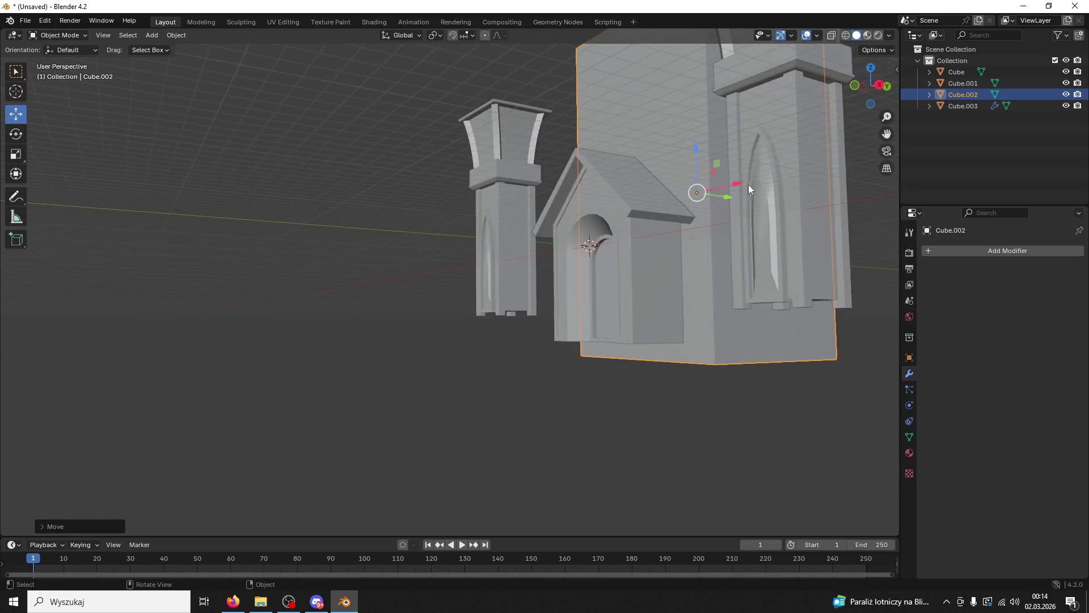
left_click_drag(696, 146, 675, 131)
left_click_drag(674, 131, 698, 227)
Step: Hide the small house in the Outliner while keeping the tall block visible
scroll("up", 3)
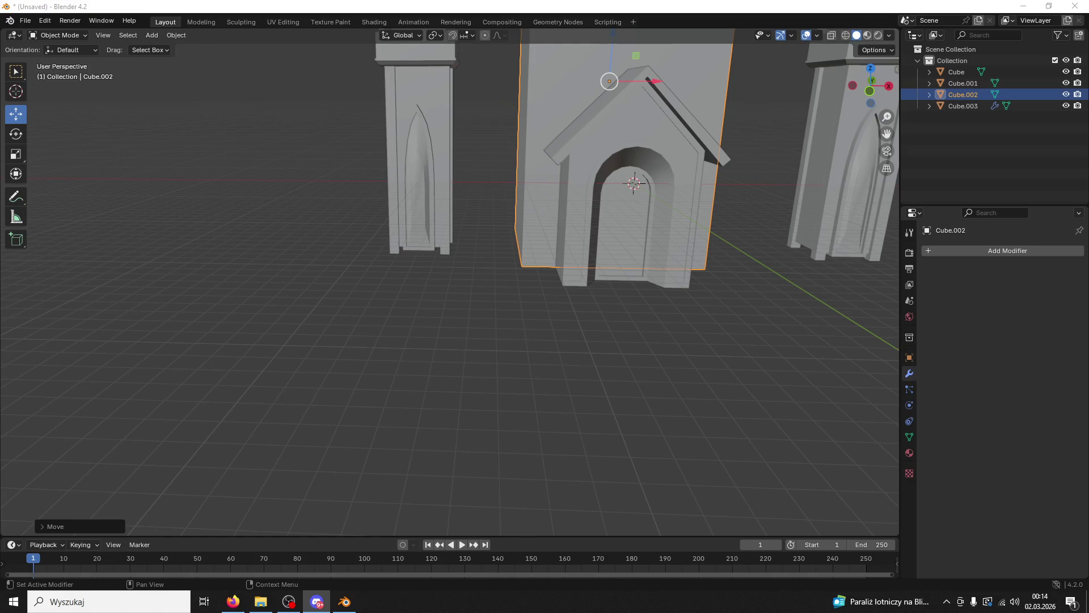
left_click_drag(885, 368, 709, 201)
left_click(710, 201)
left_click(1066, 106)
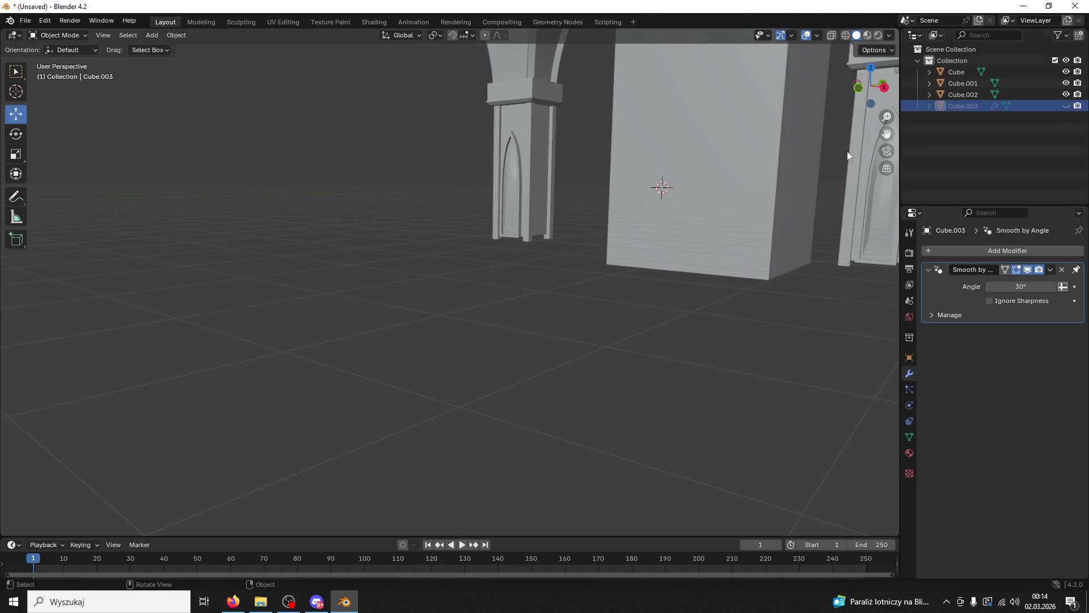
left_click(1033, 94)
left_click(1065, 95)
left_click_drag(789, 203, 864, 240)
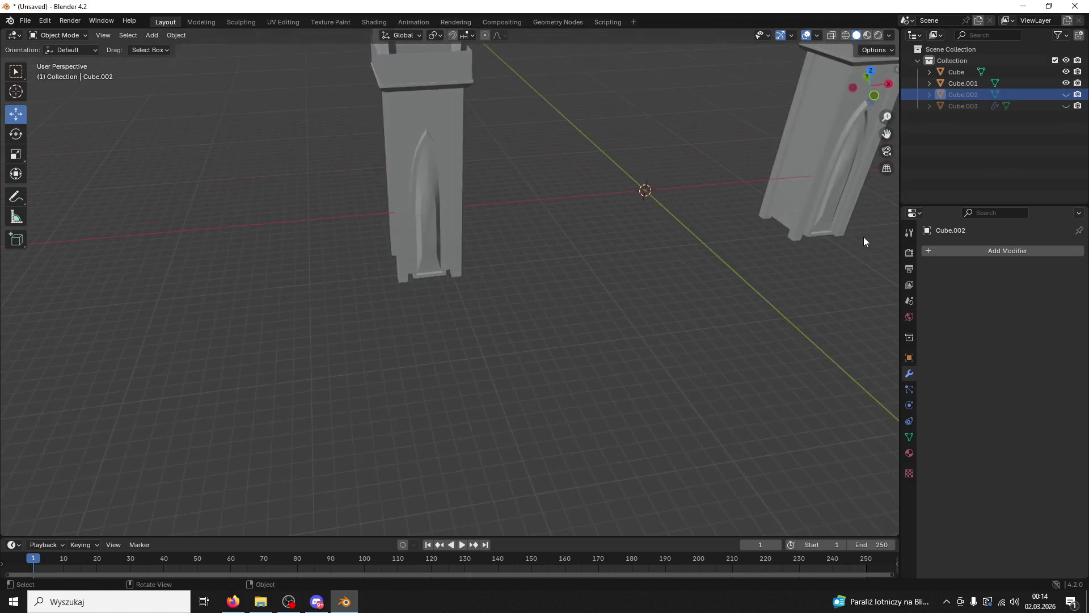
left_click_drag(785, 239, 638, 258)
key("ctrl+z")
Step: Rescale the tall block, move it along Y, and open the Save dialog
key("s")
left_click(732, 250)
key("g")
key("y")
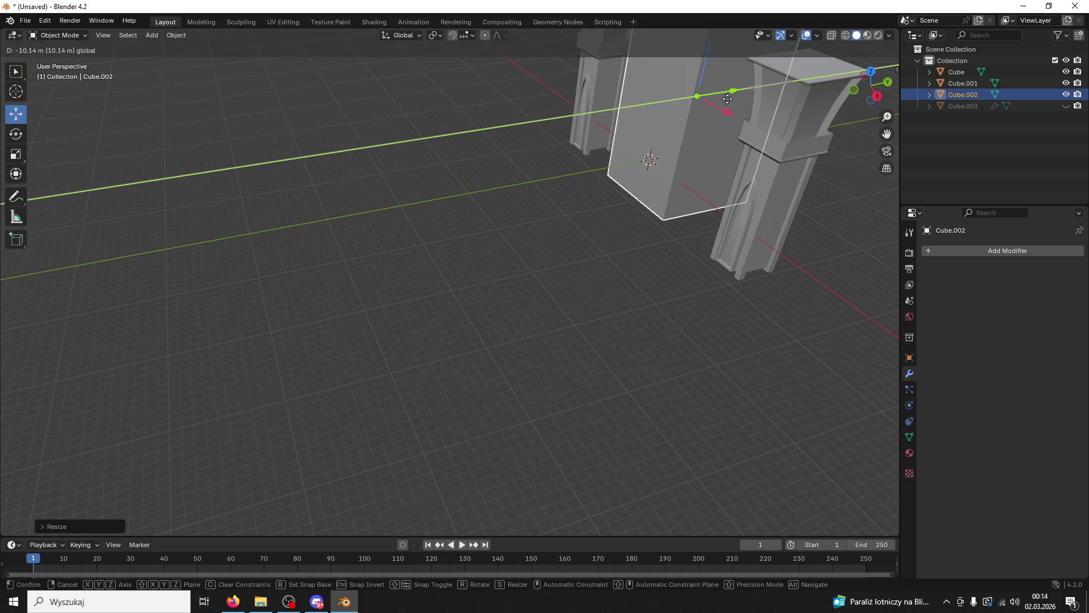
left_click(926, 82)
left_click(854, 91)
left_click_drag(614, 251, 664, 279)
key("ctrl+s")
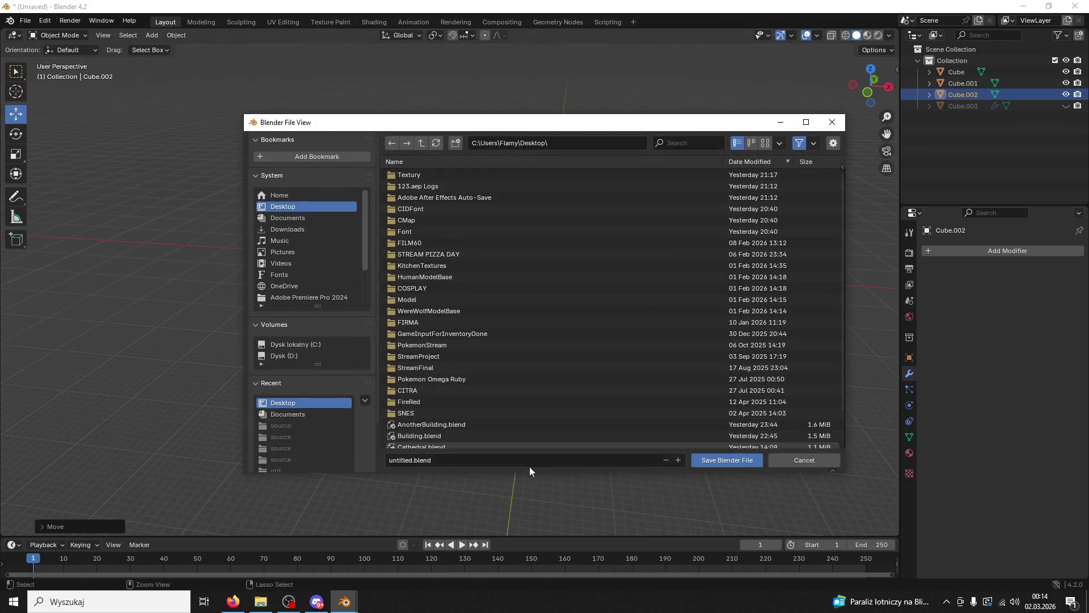
Step: Save the scene as 13123123.blend, quit Blender, and reopen the file
left_click(735, 463)
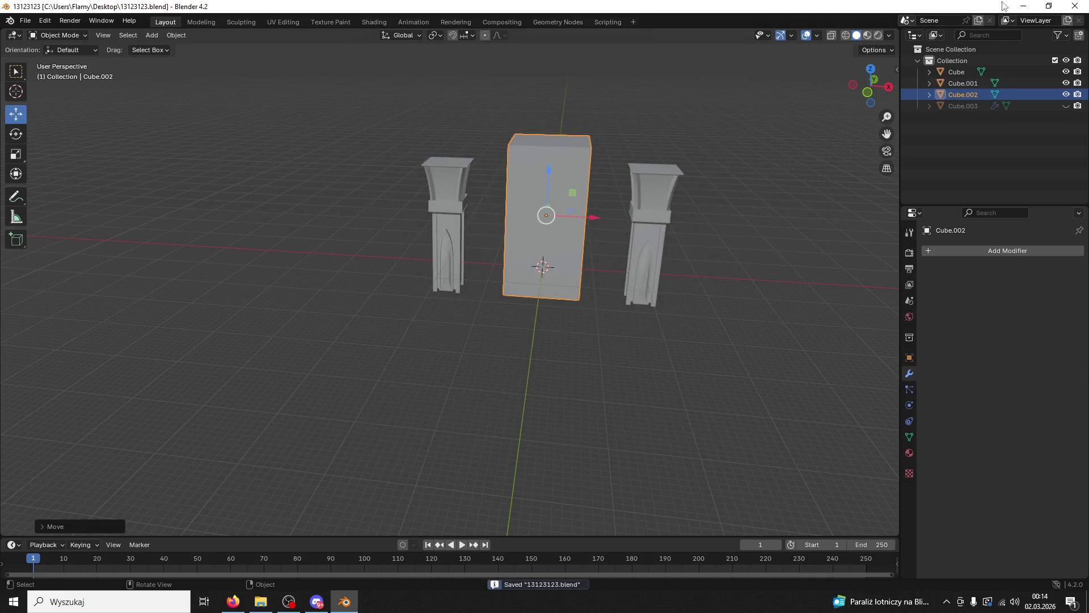
key("ctrl+q")
double_click(362, 199)
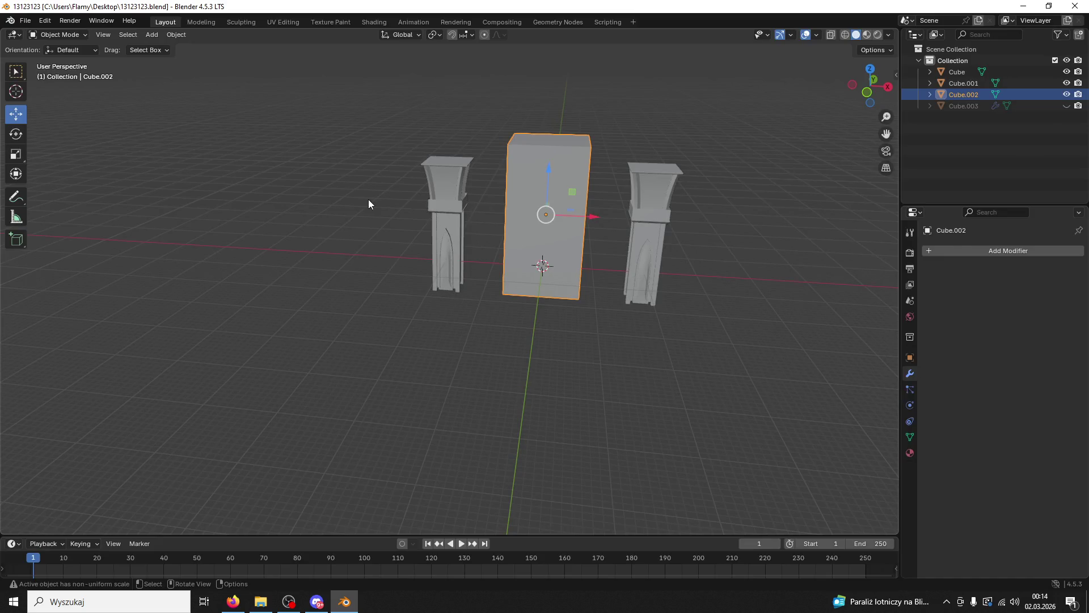
Step: Stretch the tall block taller along Z and raise it upward
scroll("up", 3)
left_click_drag(642, 285, 594, 265)
key("s")
key("z")
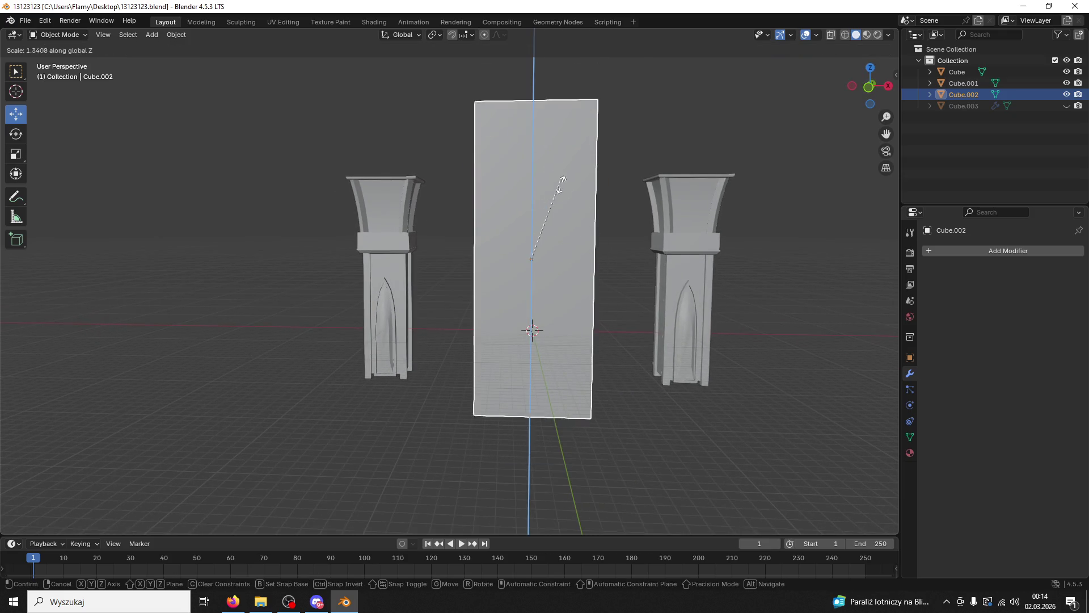
left_click(553, 195)
left_click_drag(531, 214, 520, 187)
Step: From the front view, raise the block further so it rises above the pillars
left_click(858, 88)
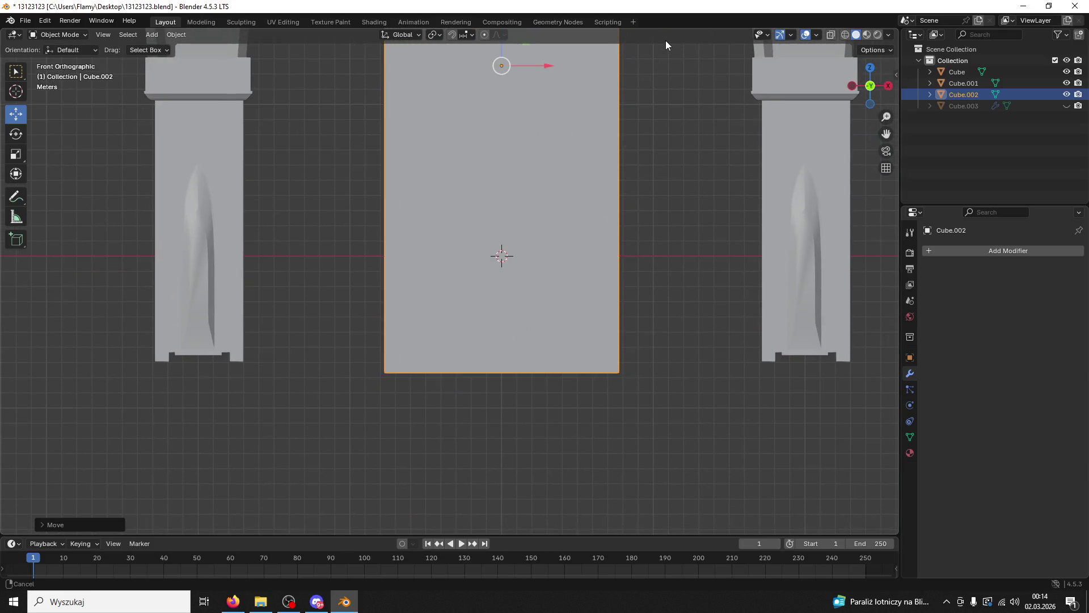
left_click_drag(538, 140, 543, 169)
left_click_drag(503, 82, 501, 69)
left_click_drag(725, 128, 644, 253)
scroll("up", 3)
left_click_drag(470, 277, 582, 238)
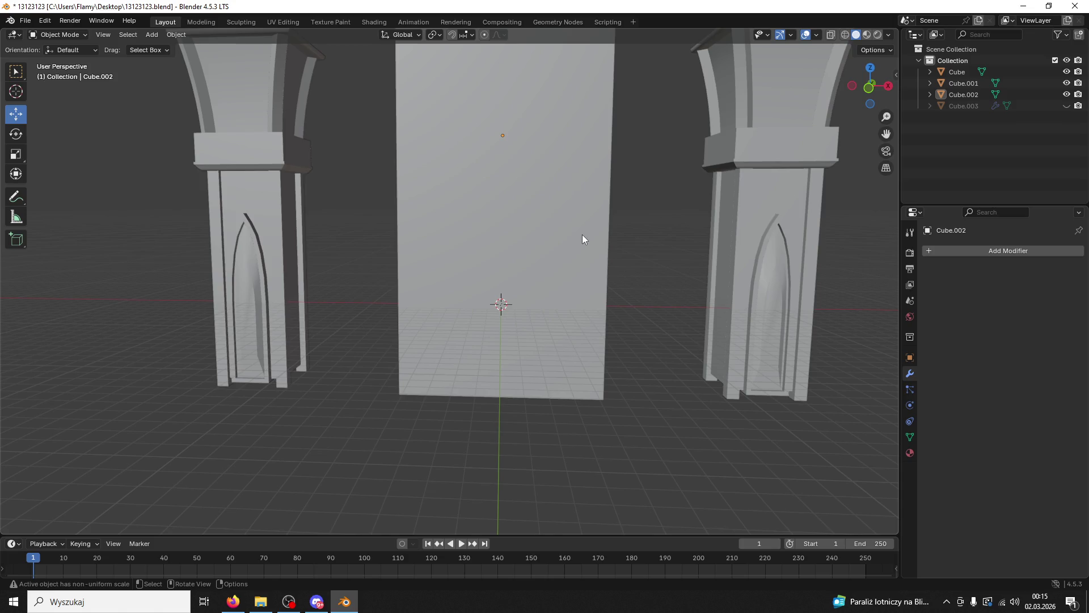
Step: Apply the scale of the tall central block with Ctrl+A
left_click_drag(502, 267, 526, 275)
left_click(526, 275)
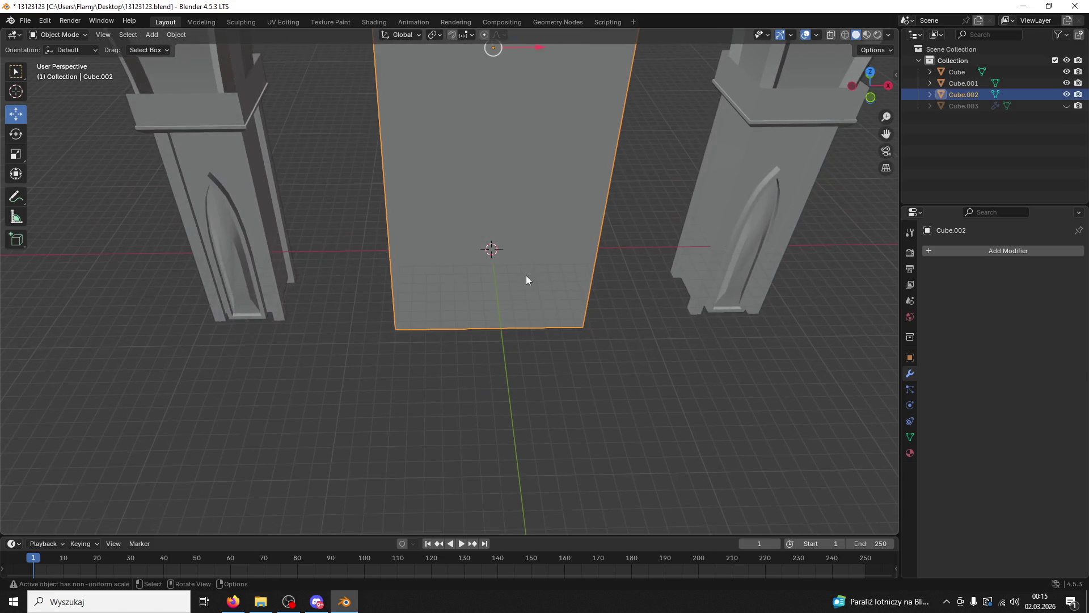
key("ctrl+a")
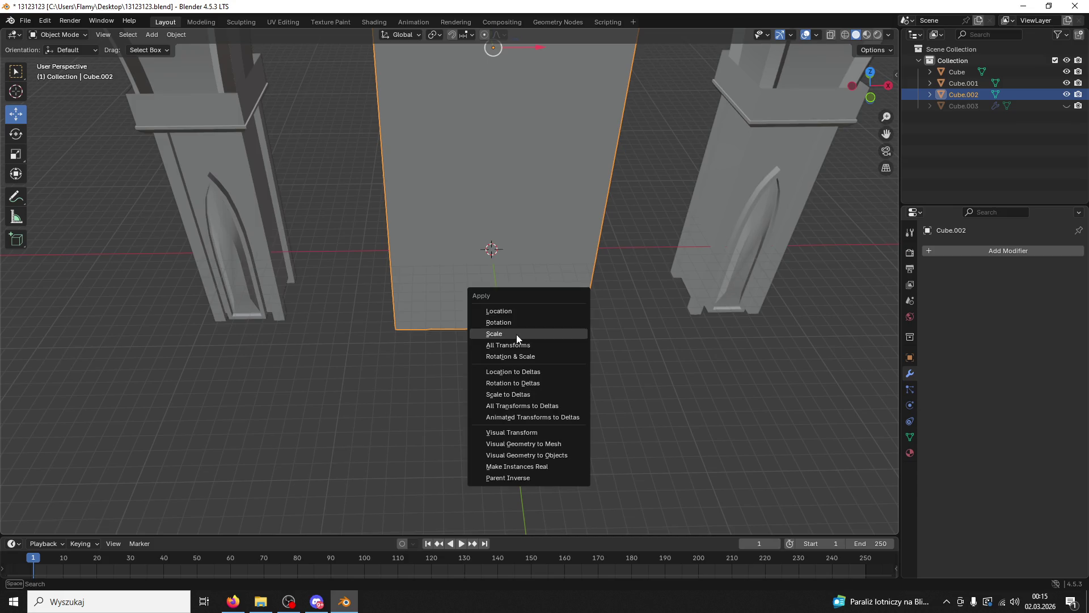
left_click(516, 335)
Step: Copy and paste the central block to keep a duplicate of it
key("a")
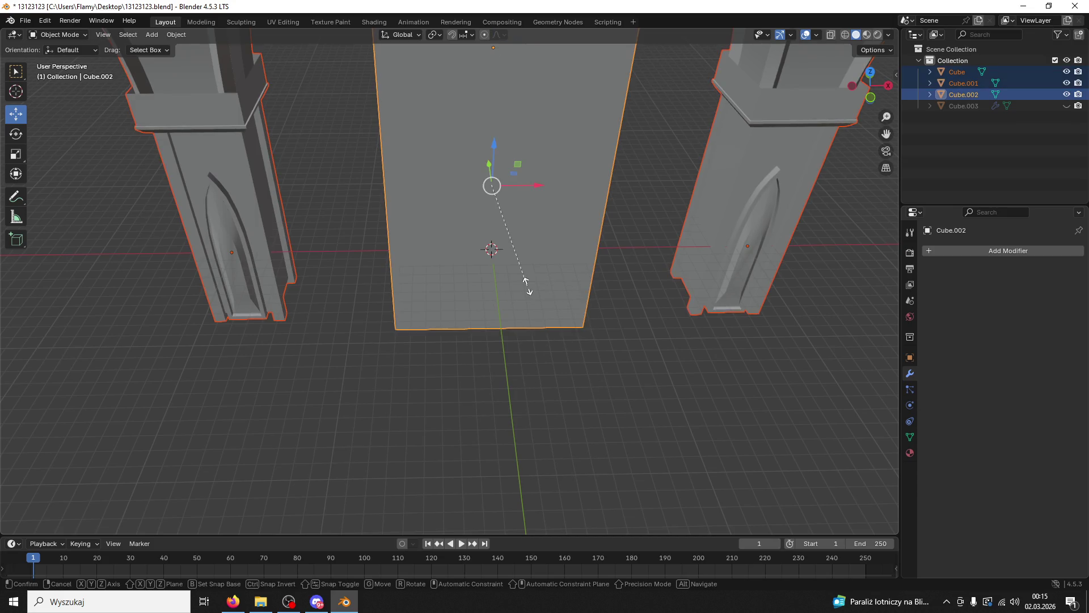
key("s")
key("Escape")
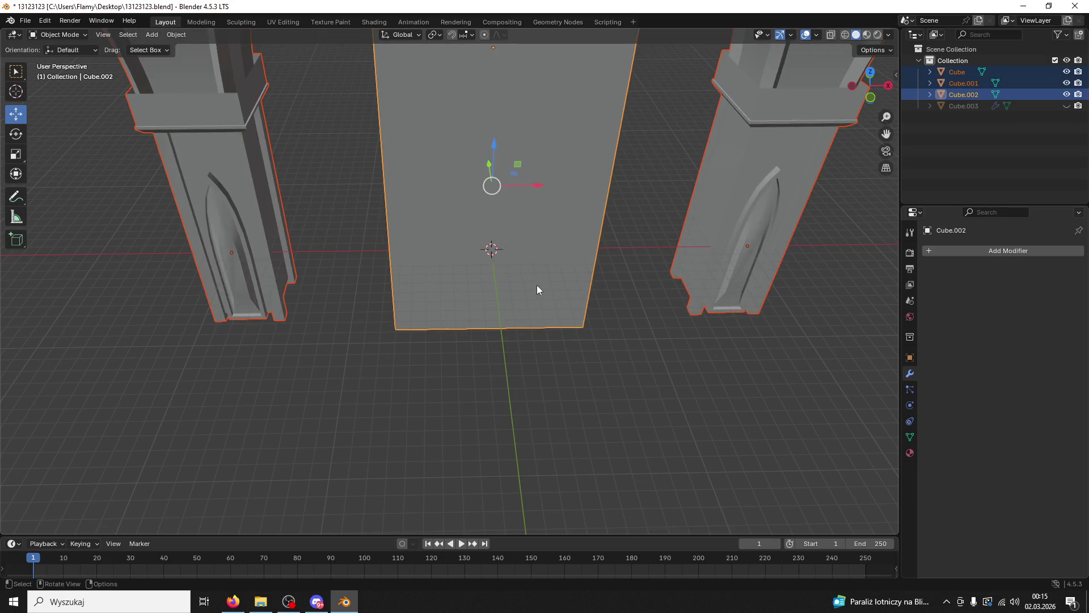
key("alt+a")
left_click(552, 280)
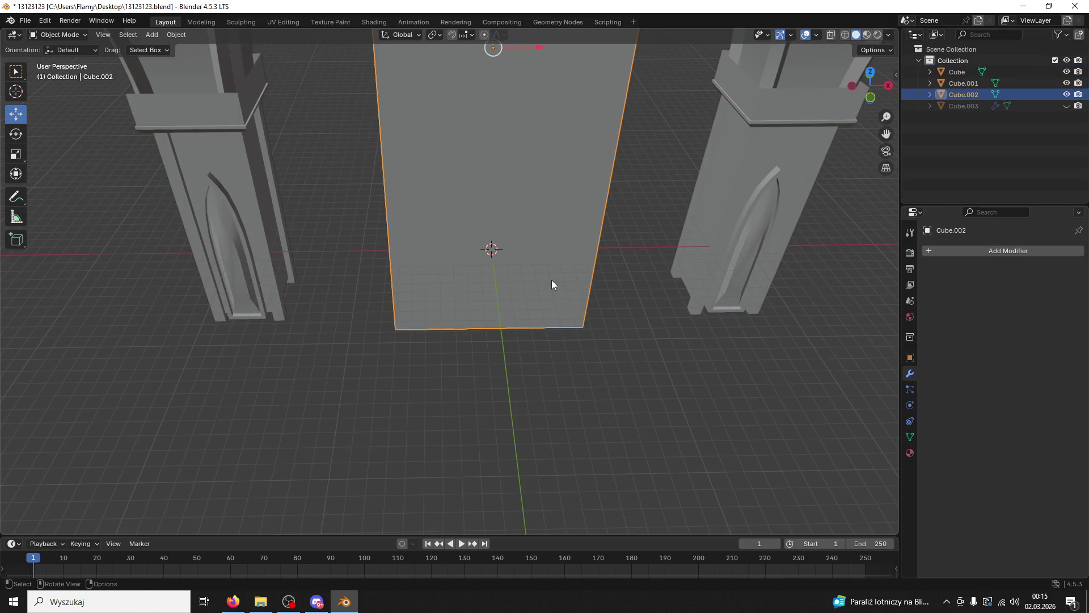
key("ctrl+c")
key("ctrl+v")
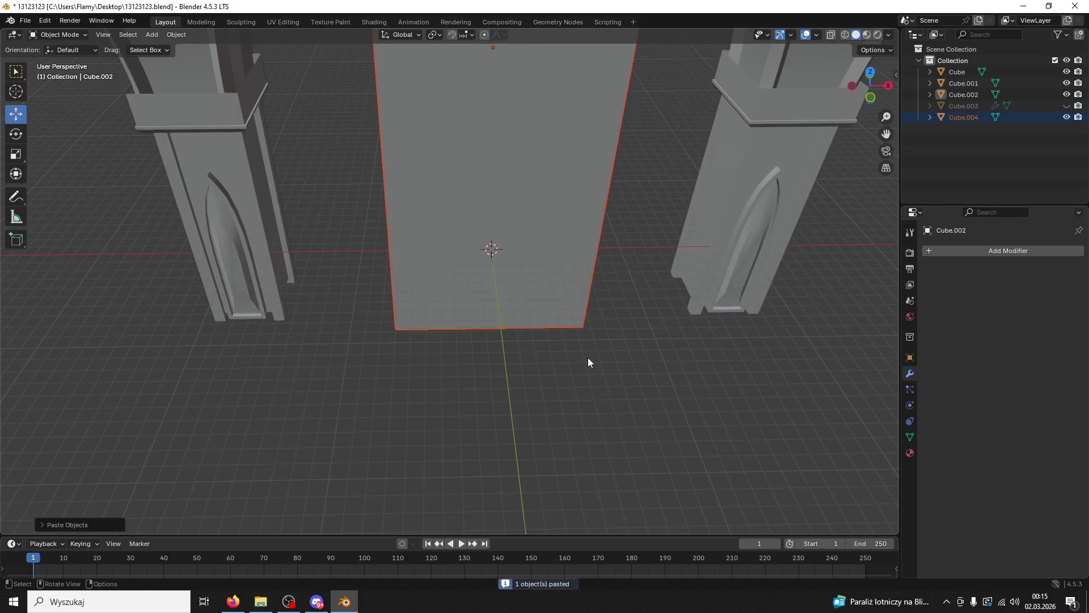
Step: Shrink the original block Cube.002 down to a tiny size
left_click(611, 343)
left_click(567, 290)
key("s")
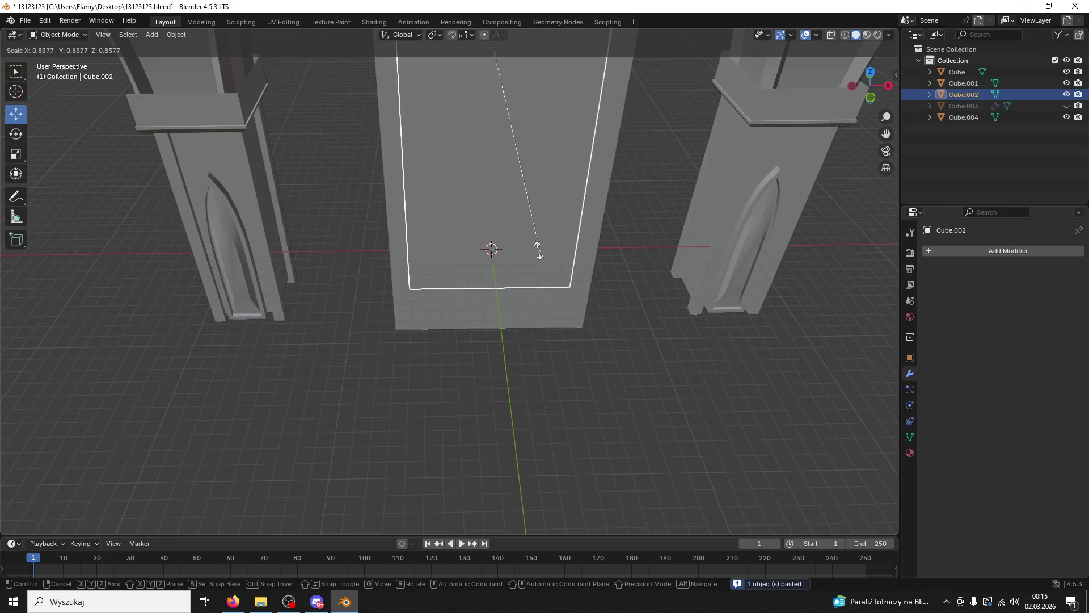
left_click(433, 151)
left_click_drag(529, 191, 579, 357)
key("s")
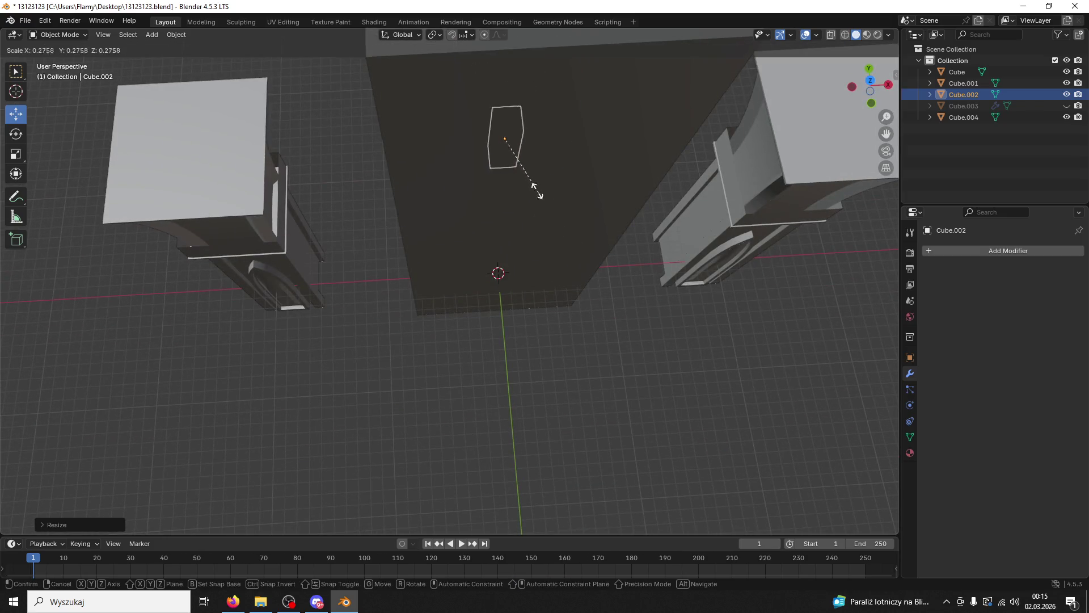
left_click(515, 158)
Step: Stretch the small block along Z into a tall thin bar
left_click_drag(515, 158, 510, 96)
key("s")
key("z")
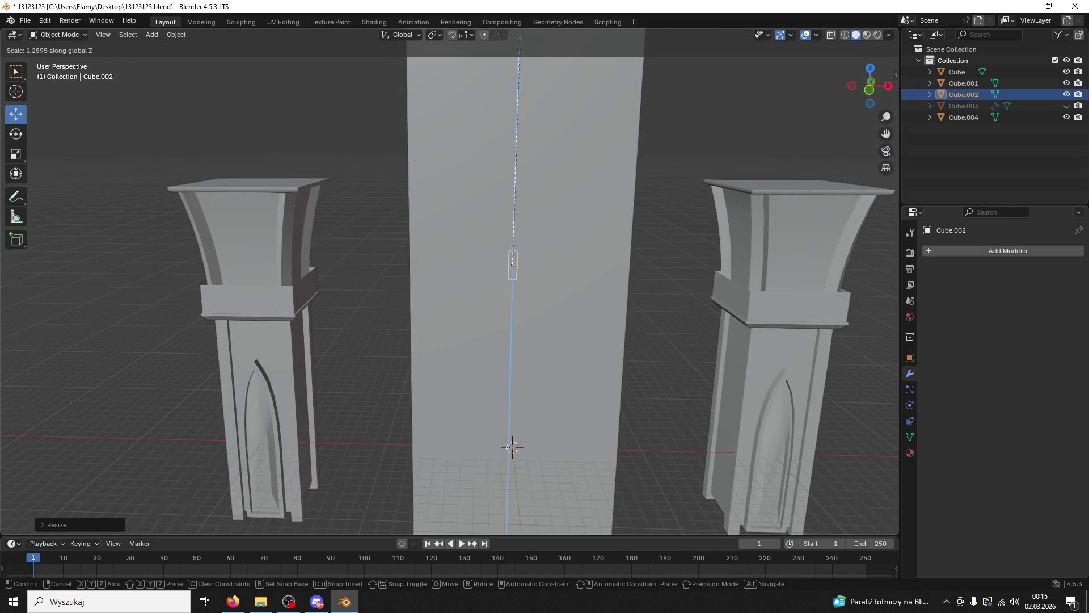
left_click(566, 219)
key("s")
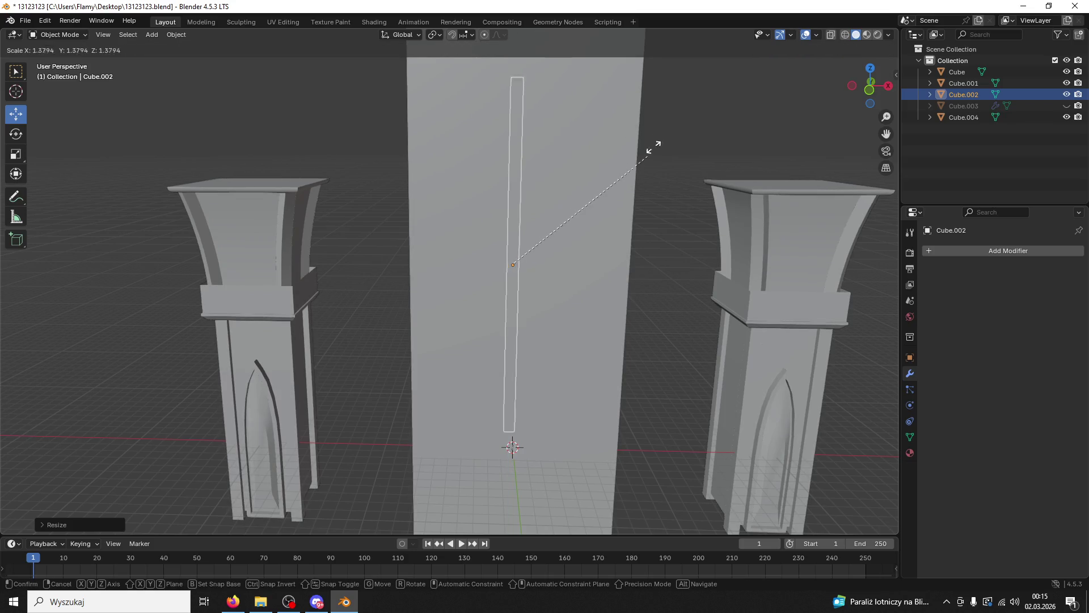
key("Escape")
Step: Move the thin bar to the central block's front right corner
left_click_drag(591, 409, 631, 429)
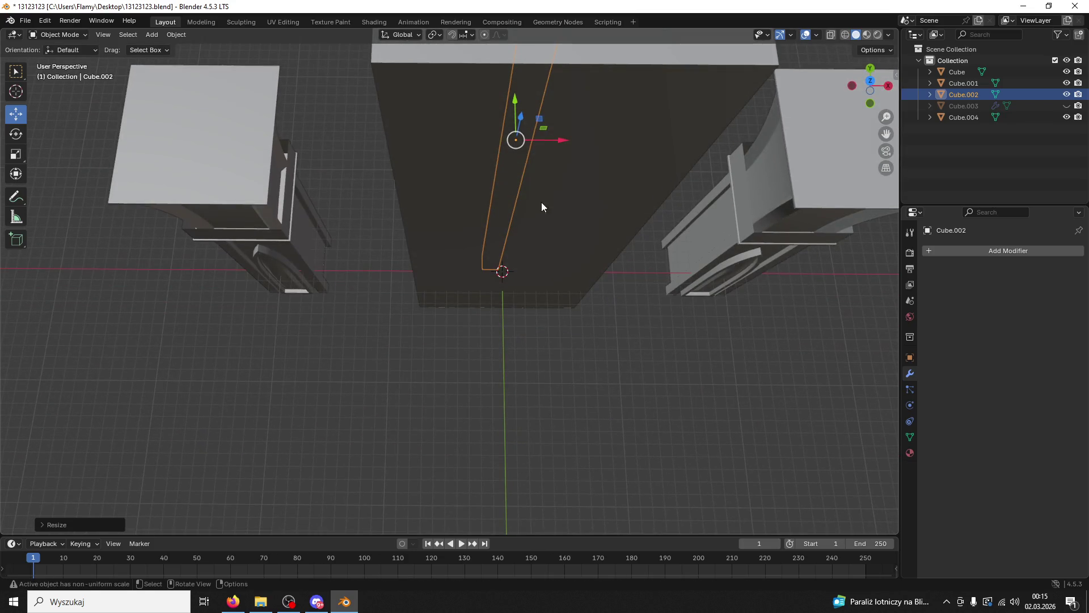
left_click_drag(515, 102, 517, 181)
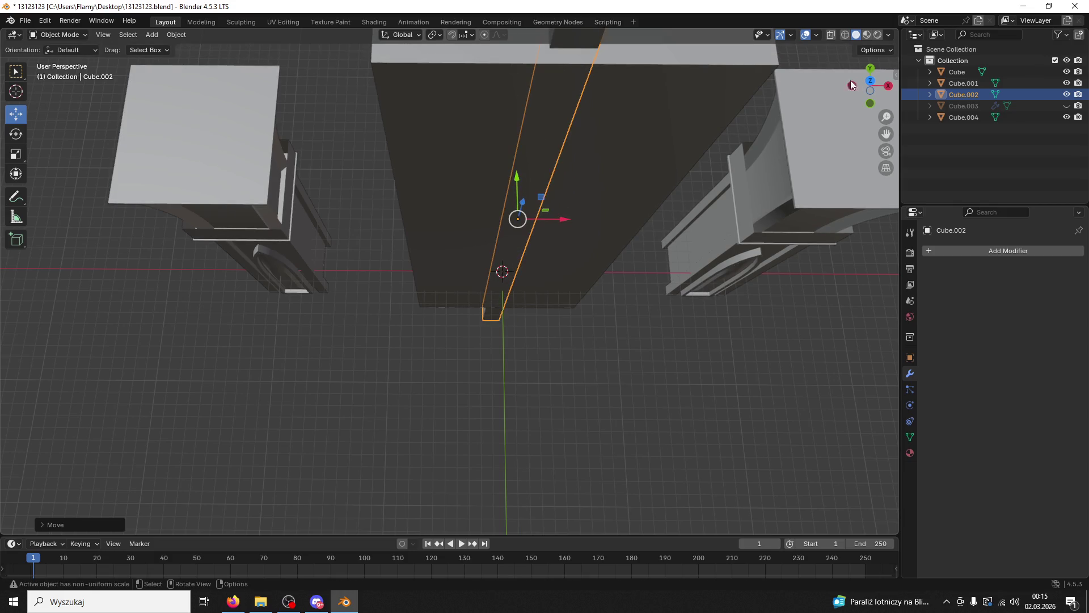
left_click(874, 83)
left_click_drag(522, 163, 514, 186)
left_click_drag(564, 236, 682, 234)
left_click_drag(696, 318, 531, 322)
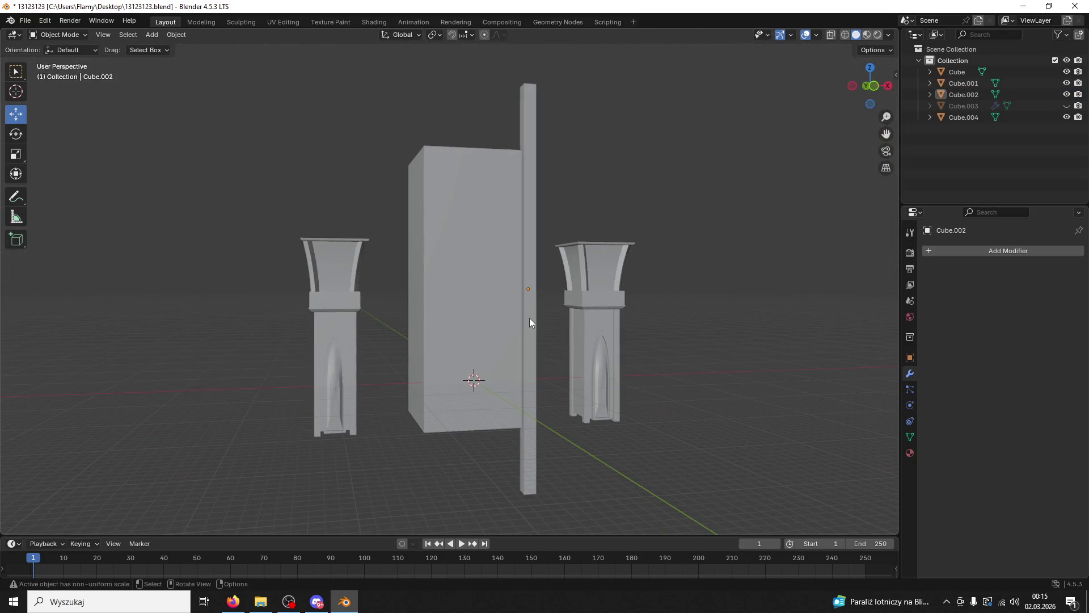
Step: Adjust the thin bar's height with two Z-only rescales
left_click(529, 318)
key("s")
key("z")
left_click(537, 309)
key("s")
key("z")
left_click(543, 309)
left_click_drag(543, 308, 532, 313)
Step: Paste two copies of the column and slide each along X beside the block
key("ctrl+c")
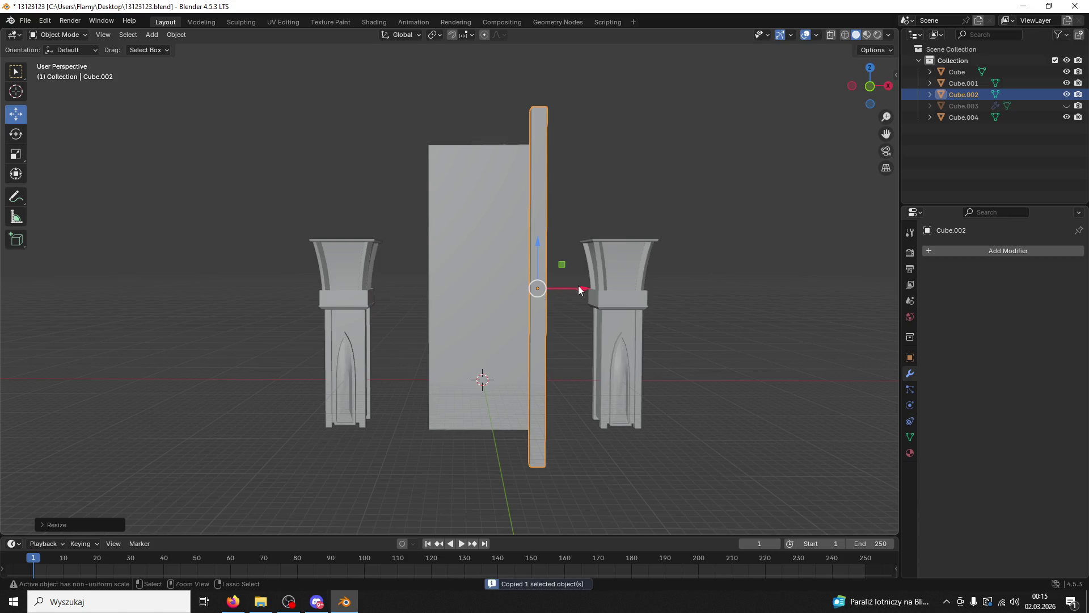
key("ctrl+v")
key("g")
key("x")
left_click(466, 297)
key("ctrl+v")
key("g")
key("x")
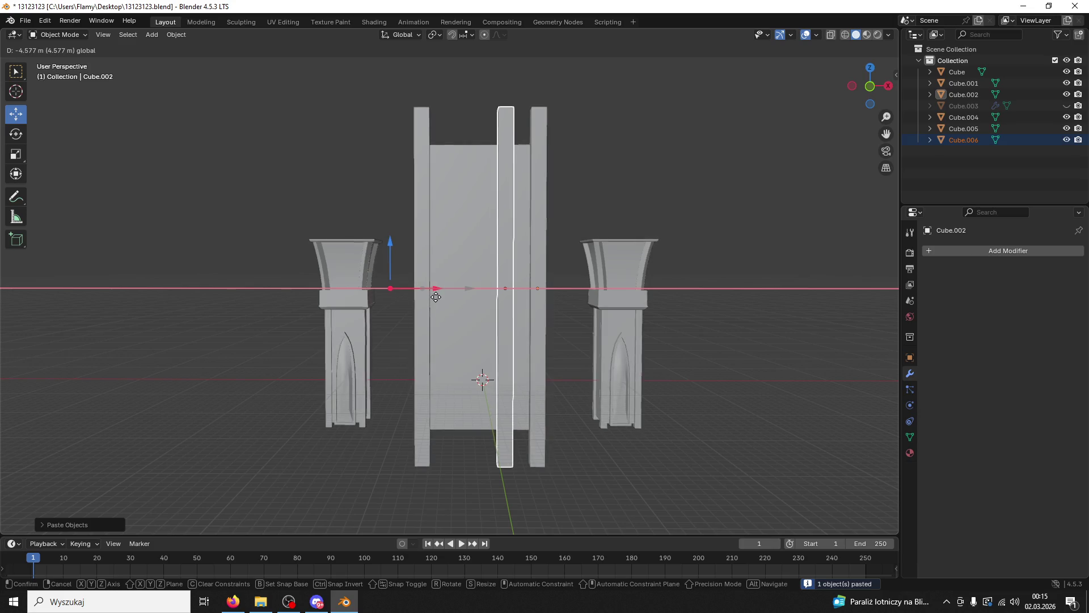
left_click(437, 298)
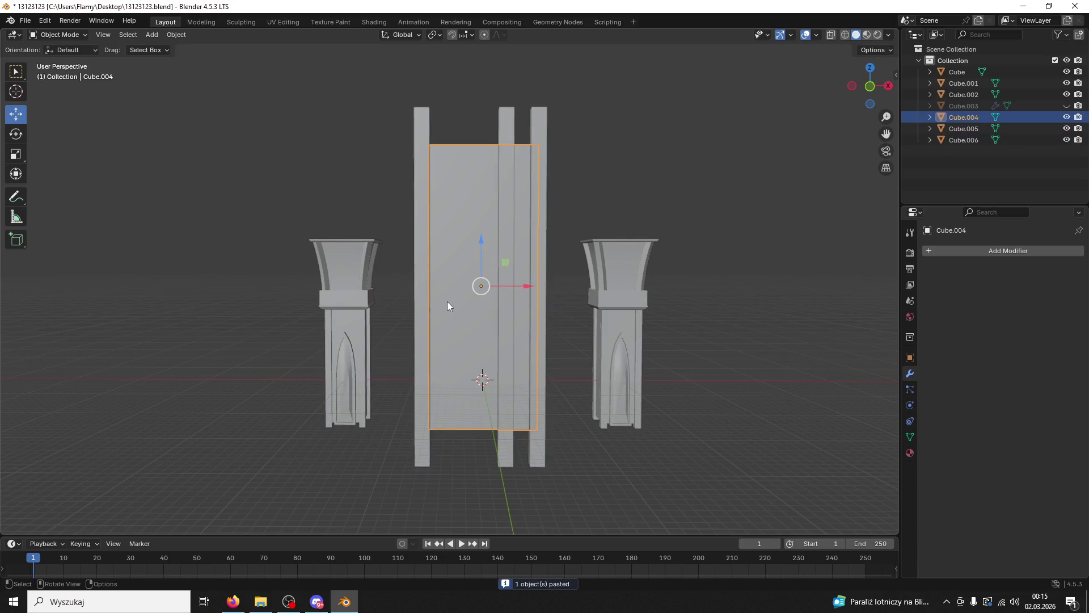
Step: Copy the left column and move the fourth copy along X to the left
left_click(417, 322)
key("ctrl+c")
key("ctrl+v")
key("g")
key("x")
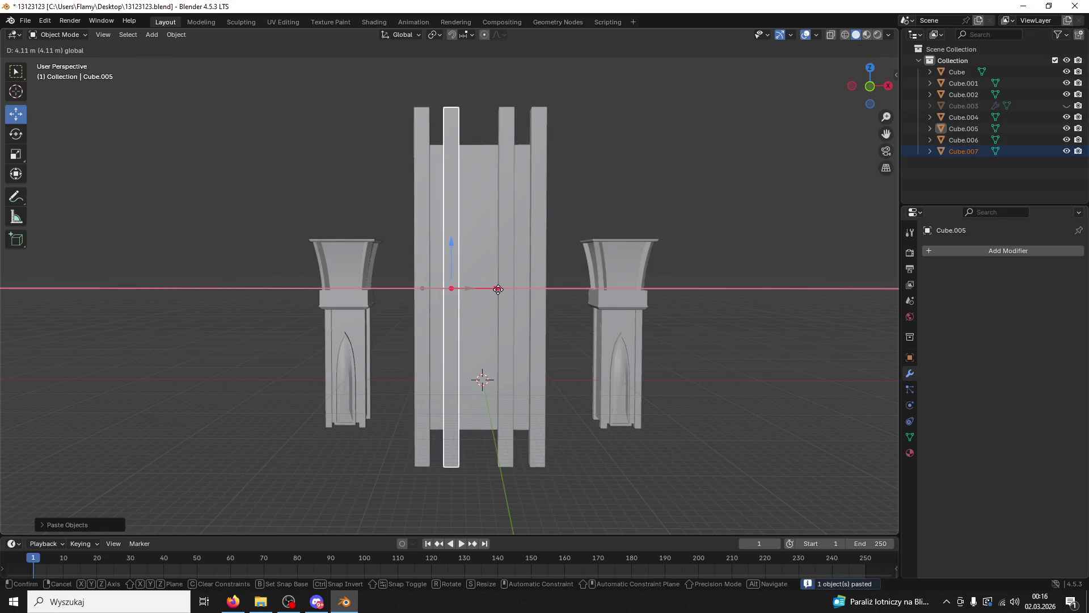
left_click(498, 289)
left_click_drag(498, 289, 537, 307)
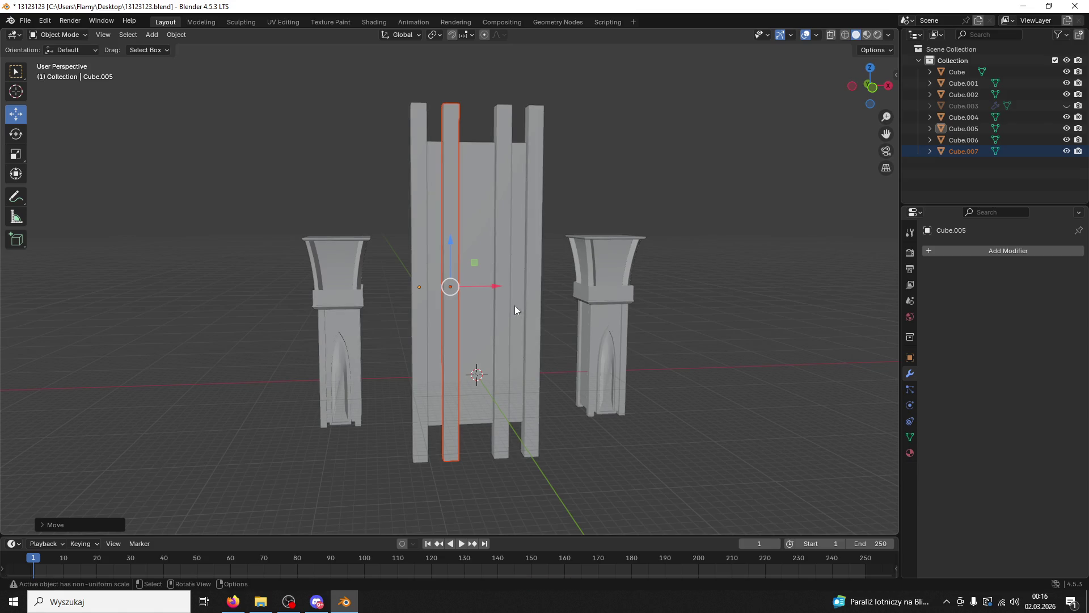
Step: Push the right pair and the left pair of columns outward
left_click(504, 276)
left_click(533, 273)
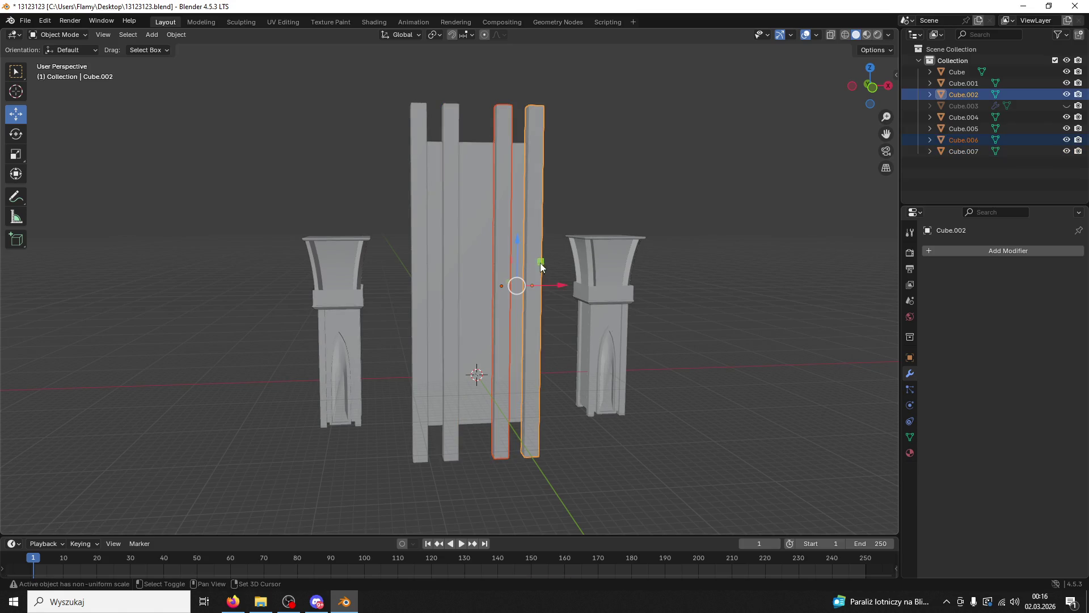
left_click_drag(563, 286, 562, 287)
left_click_drag(561, 287, 460, 304)
left_click(451, 300)
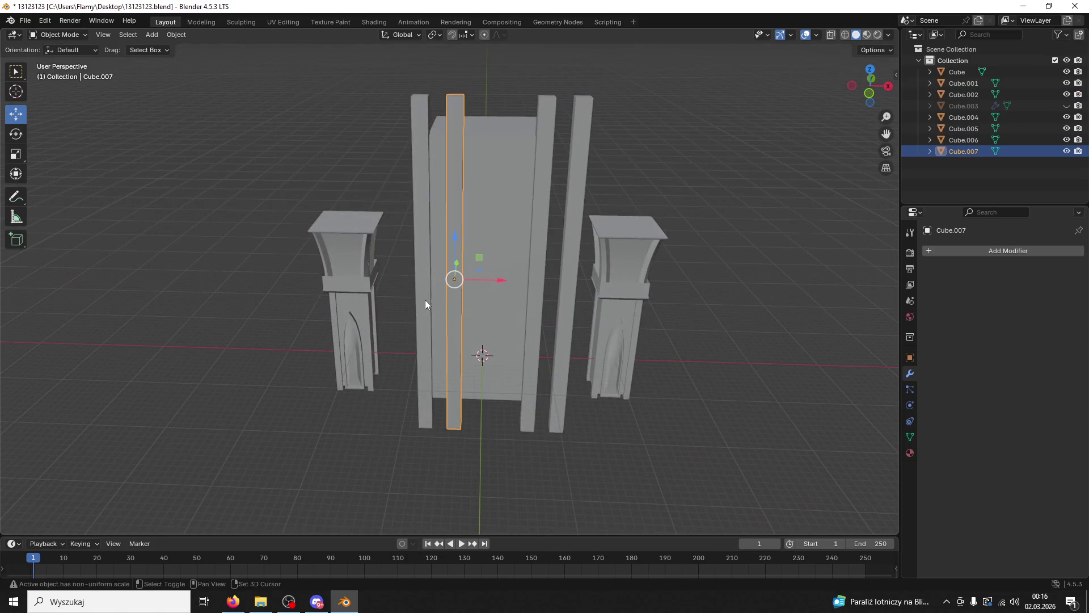
left_click(426, 300)
left_click_drag(479, 280, 460, 282)
left_click_drag(461, 283, 485, 386)
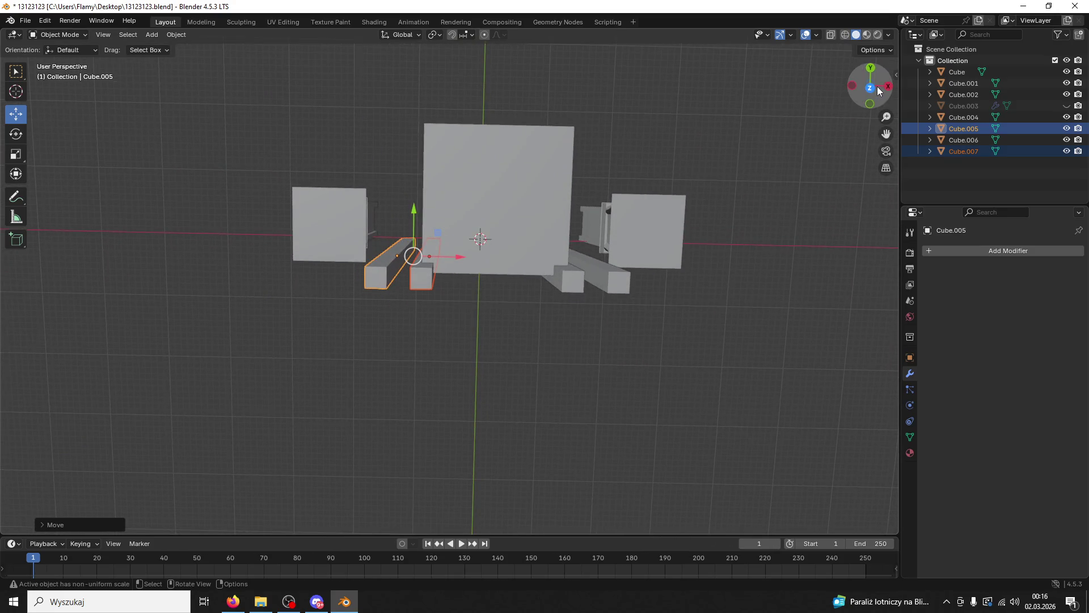
Step: In top view, nudge both column pairs slightly further outward
left_click(869, 88)
scroll("up", 3)
left_click(605, 249)
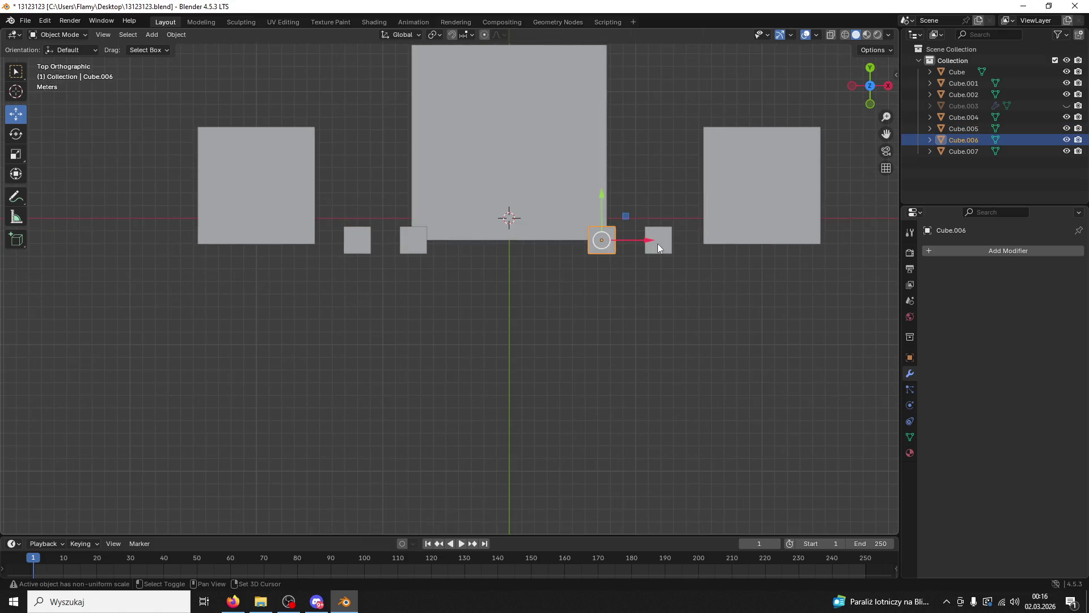
left_click(658, 242)
left_click_drag(672, 242, 676, 243)
left_click(404, 249)
left_click(368, 244)
left_click_drag(434, 240, 430, 240)
Step: Delete a column standing right of the central block
left_click(469, 295)
left_click_drag(470, 295, 530, 198)
left_click_drag(562, 232, 558, 169)
left_click(558, 169)
key("Delete")
Step: Delete the three remaining thin columns
left_click(616, 169)
key("Delete")
left_click(434, 195)
key("Delete")
left_click(400, 195)
key("Delete")
left_click_drag(400, 195, 535, 186)
Step: Scale the central block taller along Z
left_click(465, 227)
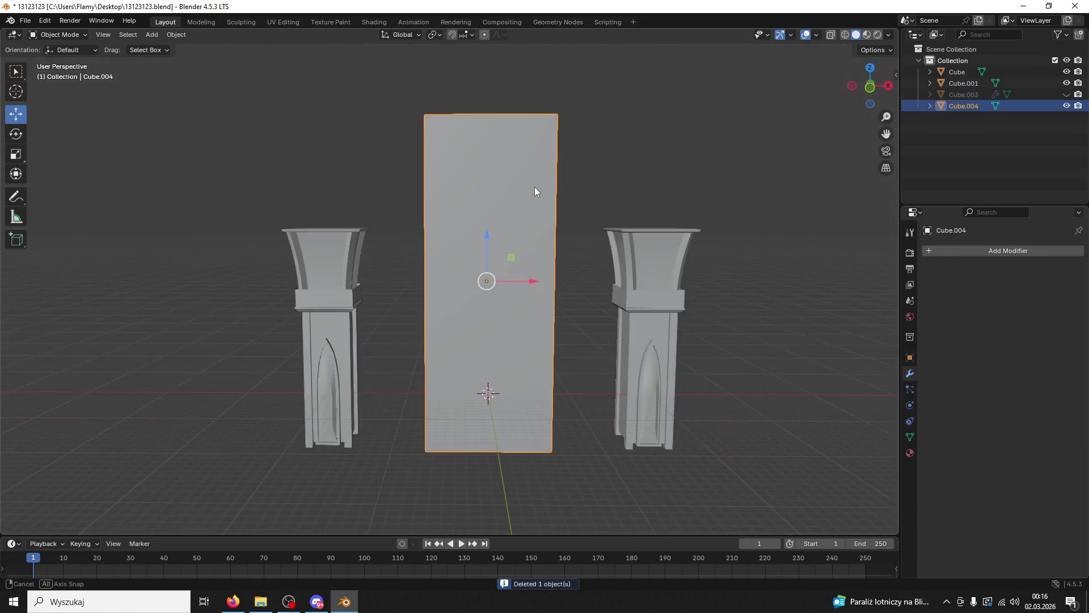
key("s")
key("z")
left_click(523, 80)
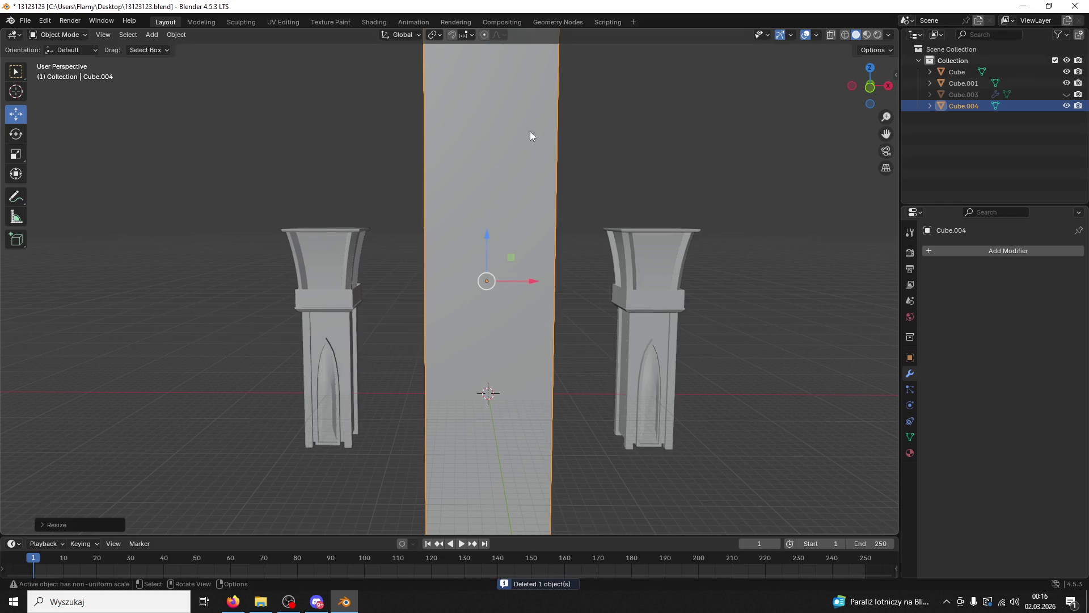
scroll("down", 3)
left_click_drag(545, 210, 544, 291)
Step: Duplicate the tall block, lower the copy along Z and align it along Y
left_click(498, 285)
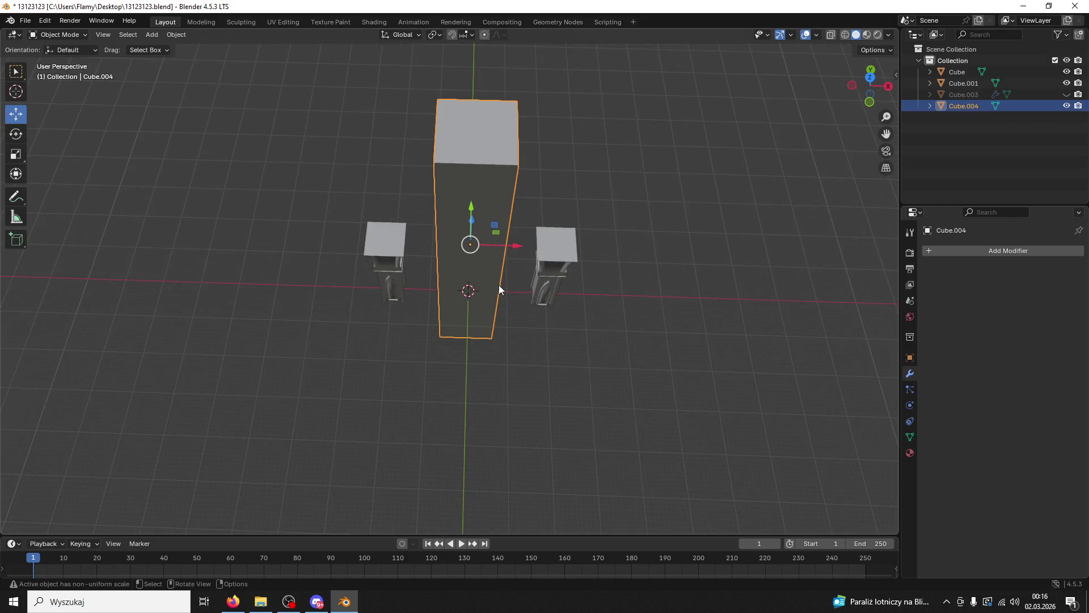
key("ctrl+c")
key("ctrl+v")
key("g")
key("z")
key("Return")
left_click_drag(489, 250, 392, 253)
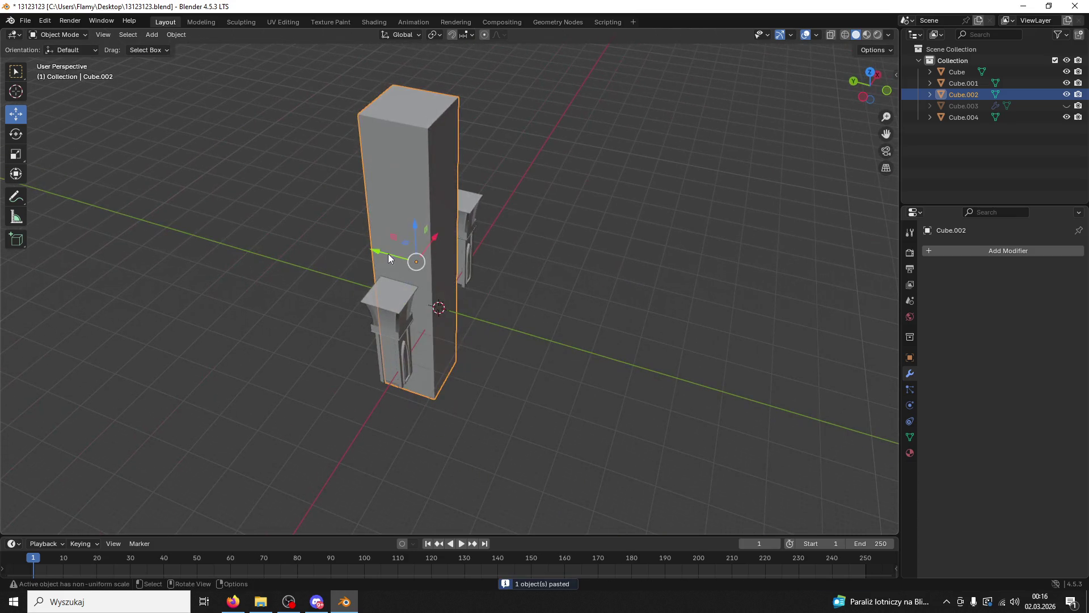
key("g")
key("y")
left_click(527, 253)
Step: Rescale the duplicate's height, then shrink it uniformly into a small block
left_click_drag(528, 253, 496, 269)
key("s")
key("z")
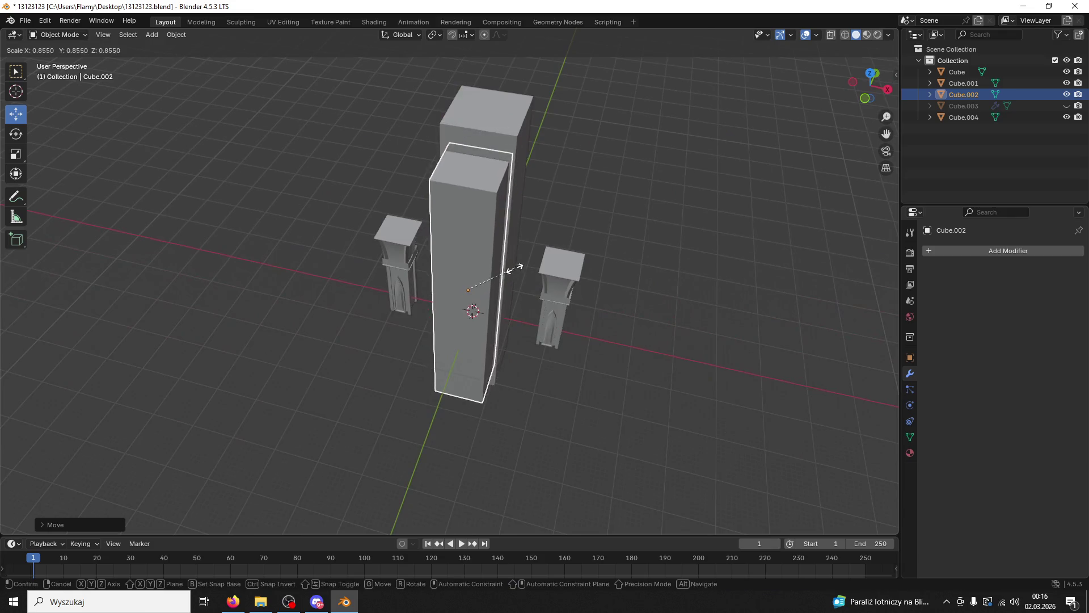
left_click(530, 289)
key("s")
key("z")
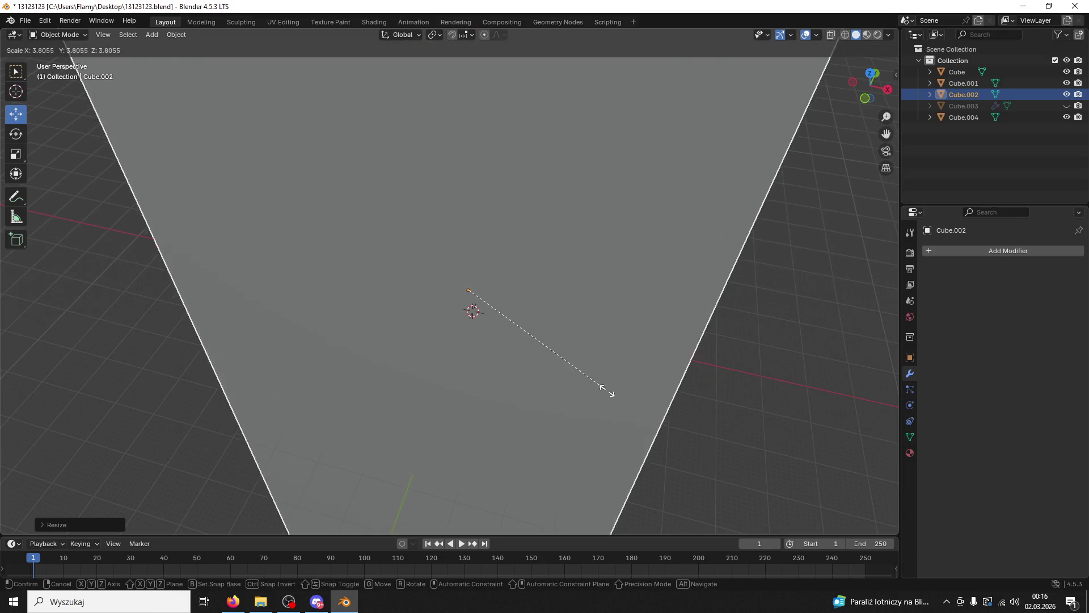
left_click(584, 350)
key("s")
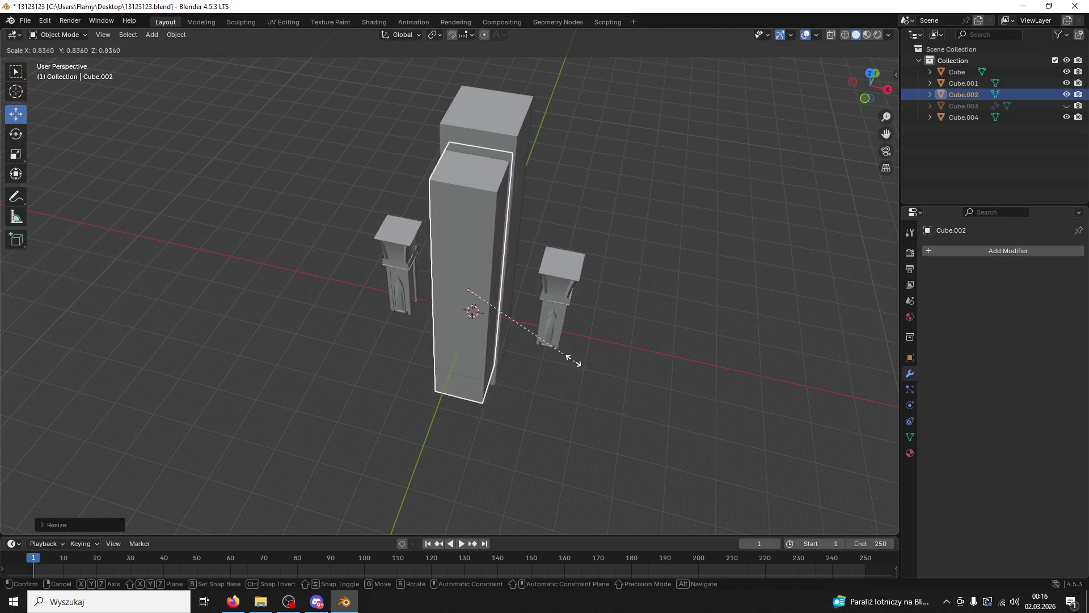
left_click(491, 305)
left_click_drag(491, 305, 527, 315)
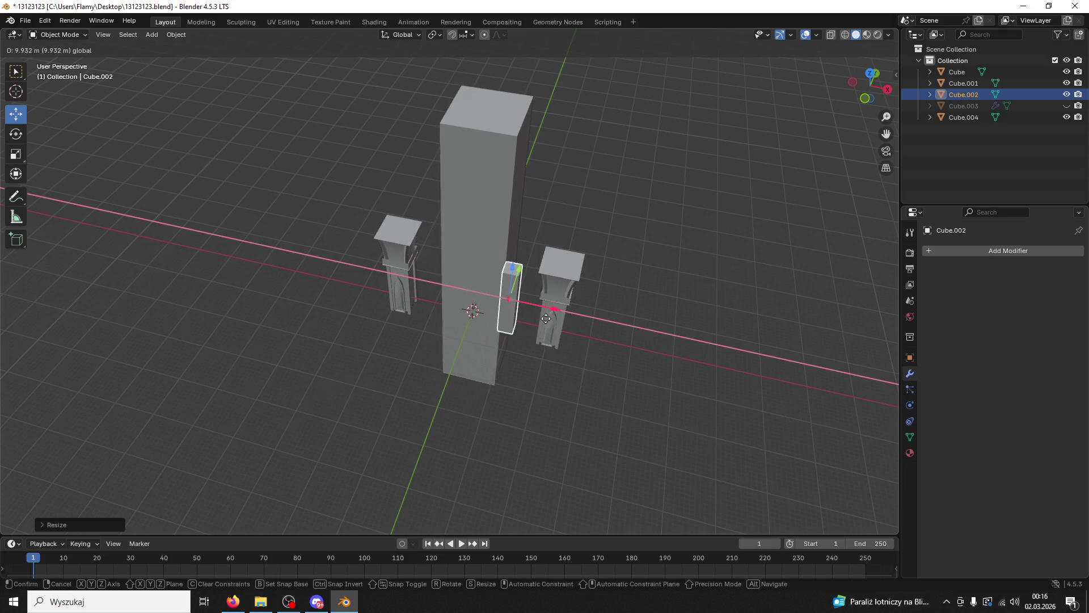
Step: In top view, slide the small block back, left and slightly forward
left_click(556, 301)
left_click_drag(848, 78, 870, 81)
left_click(870, 85)
scroll("up", 3)
left_click(567, 284)
left_click_drag(567, 237, 567, 201)
left_click_drag(610, 247, 598, 249)
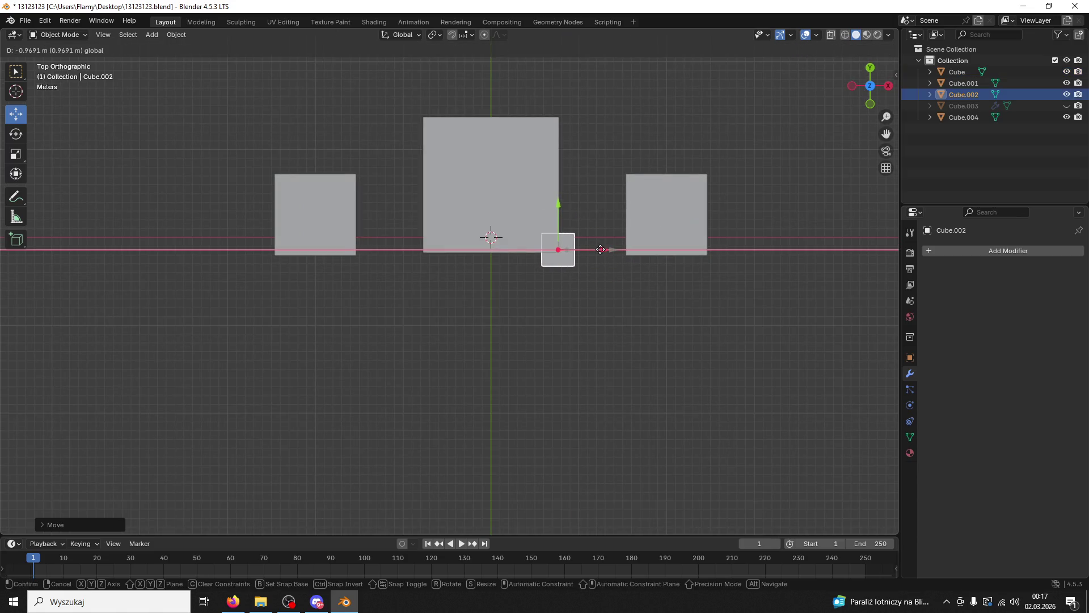
scroll("up", 3)
left_click_drag(638, 182, 630, 185)
Step: Line up the small block flush with the large block's front right corner along Y
left_click(631, 186)
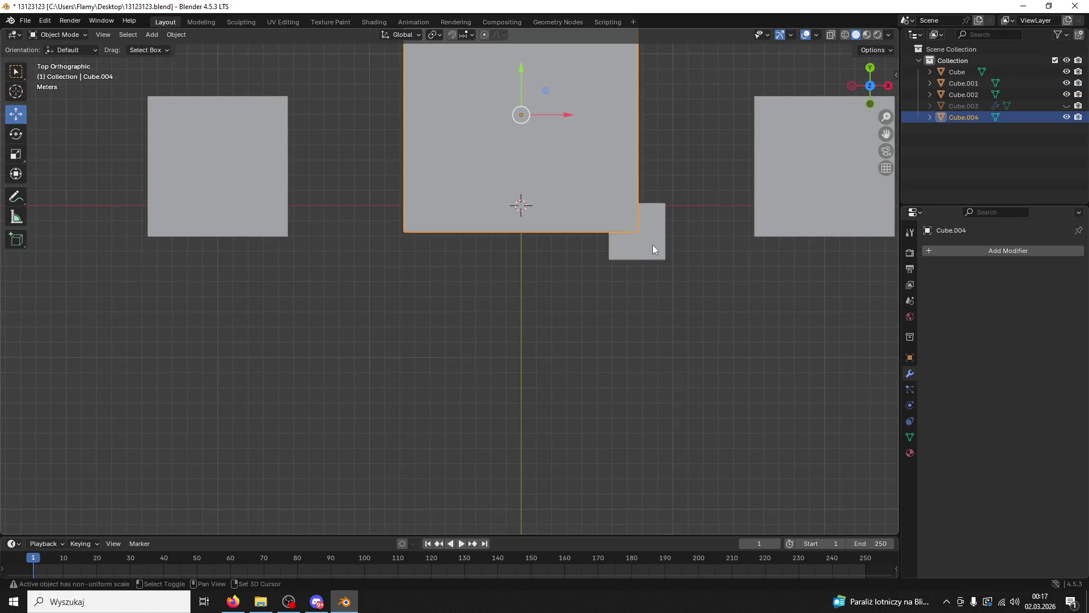
left_click(653, 245)
left_click_drag(579, 135, 638, 160)
left_click(660, 221)
left_click(638, 161)
left_click_drag(522, 54, 518, 66)
left_click(655, 210)
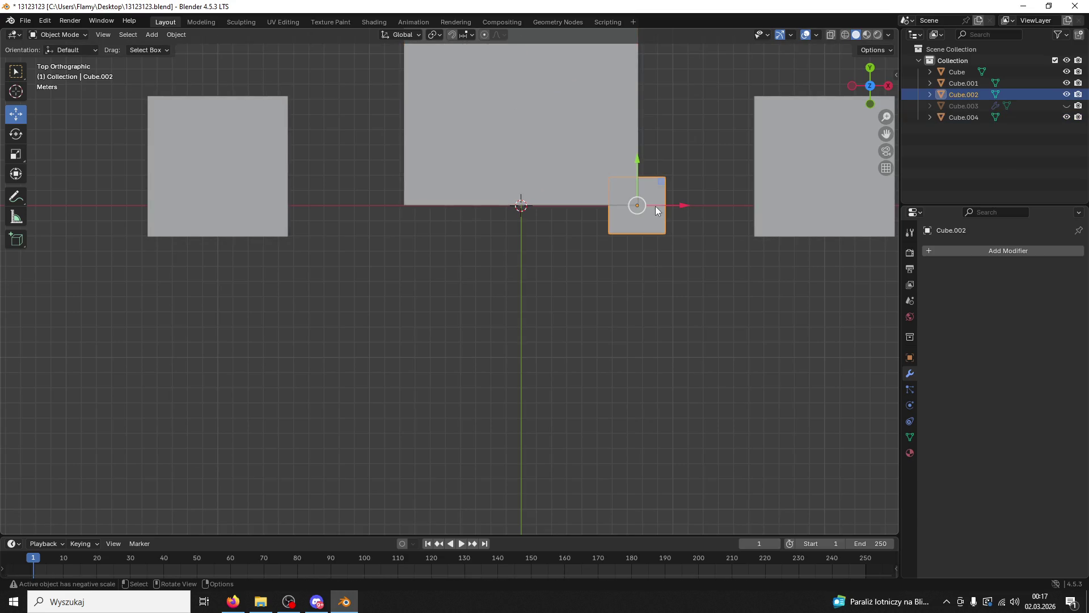
left_click_drag(685, 241, 705, 241)
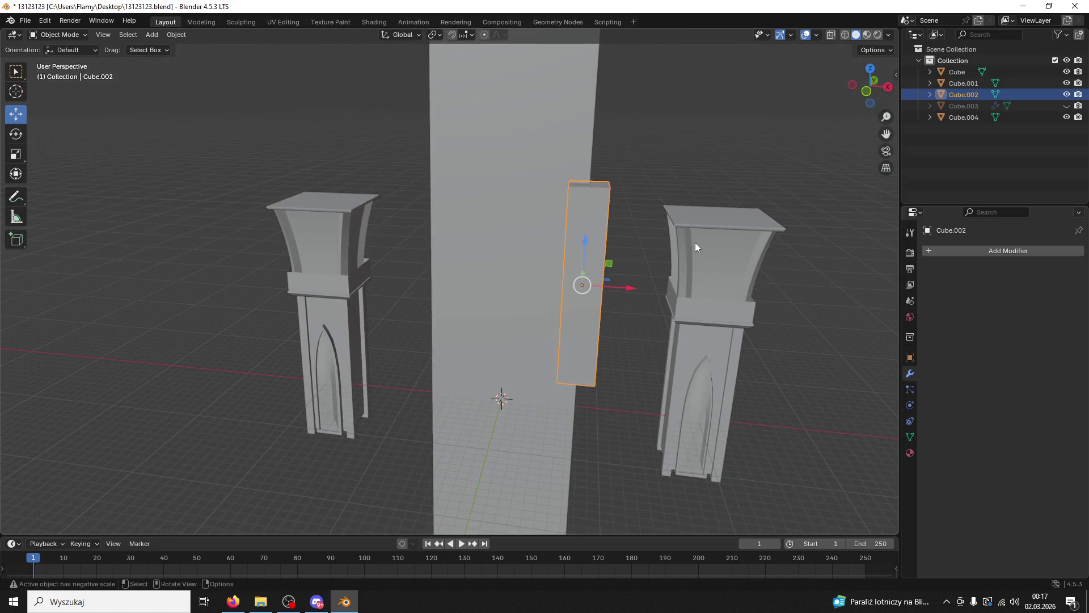
Step: Stretch the small corner block along Z into a tall thin post
key("s")
key("z")
left_click(681, 73)
scroll("down", 3)
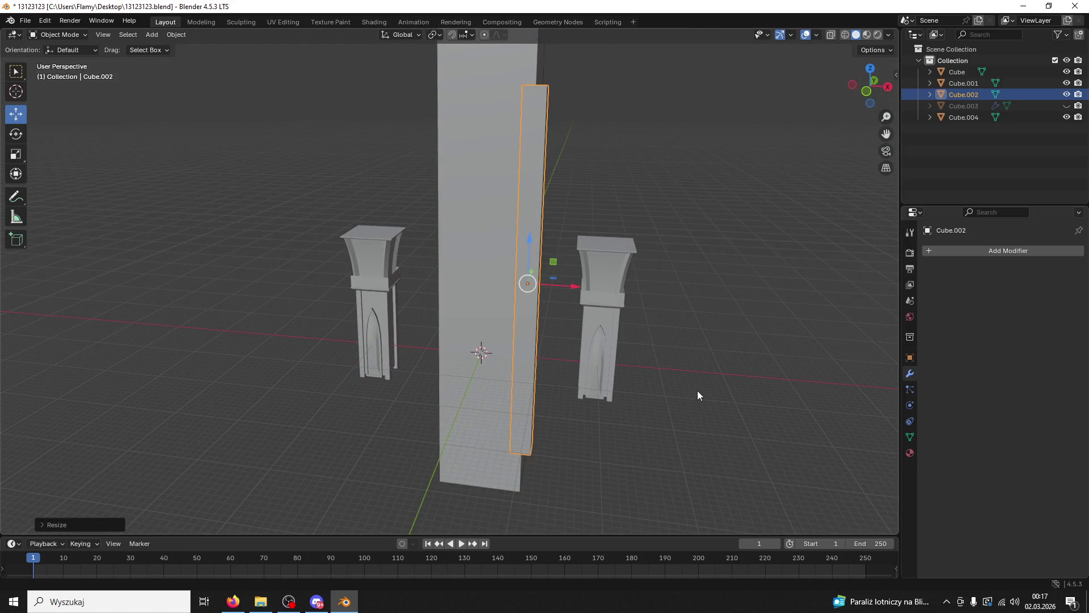
key("s")
key("z")
left_click(684, 6)
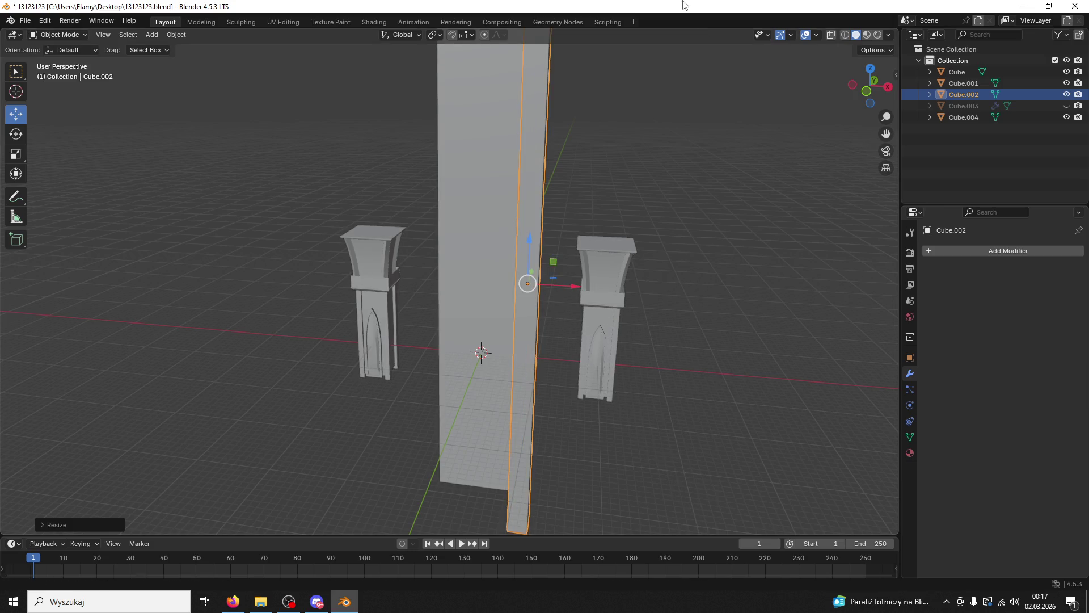
left_click_drag(646, 232, 665, 233)
scroll("down", 3)
key("s")
key("z")
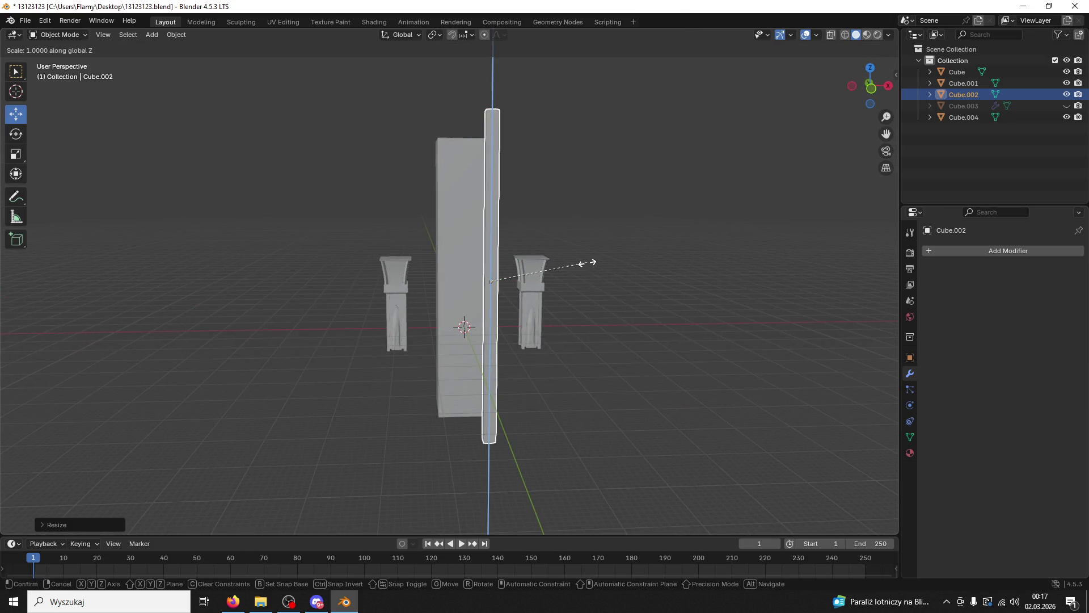
left_click(560, 233)
left_click_drag(559, 231, 564, 240)
Step: Copy the tall corner post and move the copy along X to the opposite corner
left_click(523, 222)
left_click(487, 225)
left_click(910, 358)
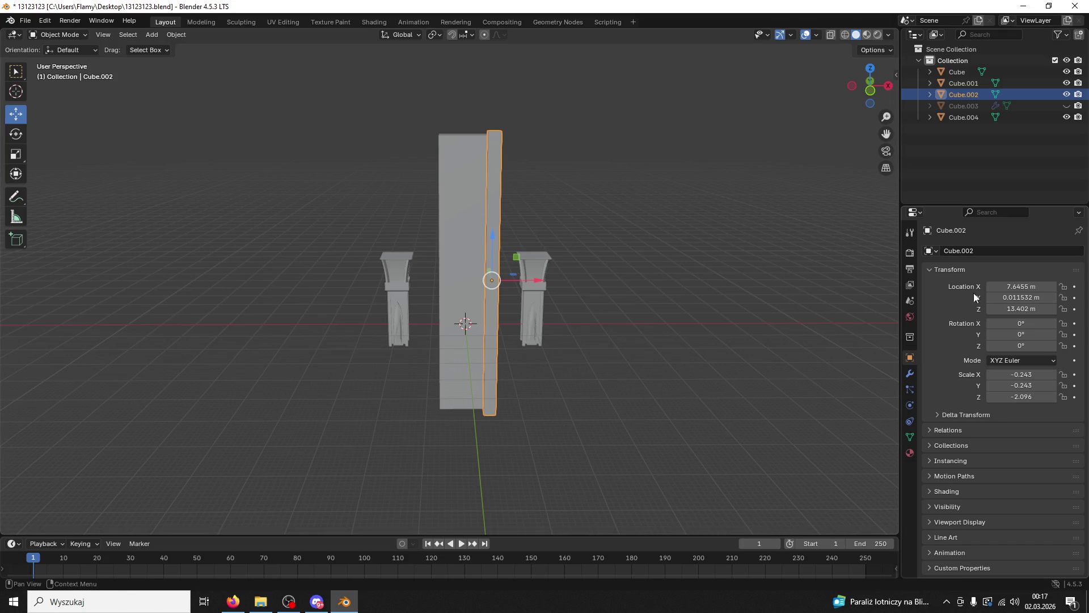
left_click(533, 225)
left_click(498, 233)
key("ctrl+c")
key("ctrl+v")
key("g")
key("x")
left_click(485, 294)
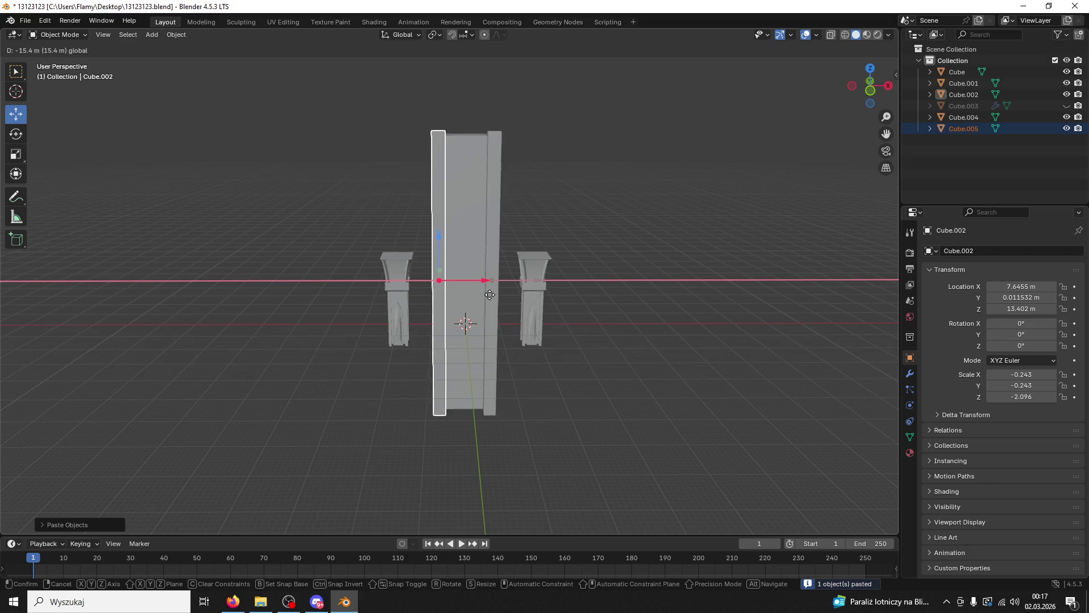
left_click_drag(581, 236, 559, 260)
left_click(869, 86)
scroll("up", 3)
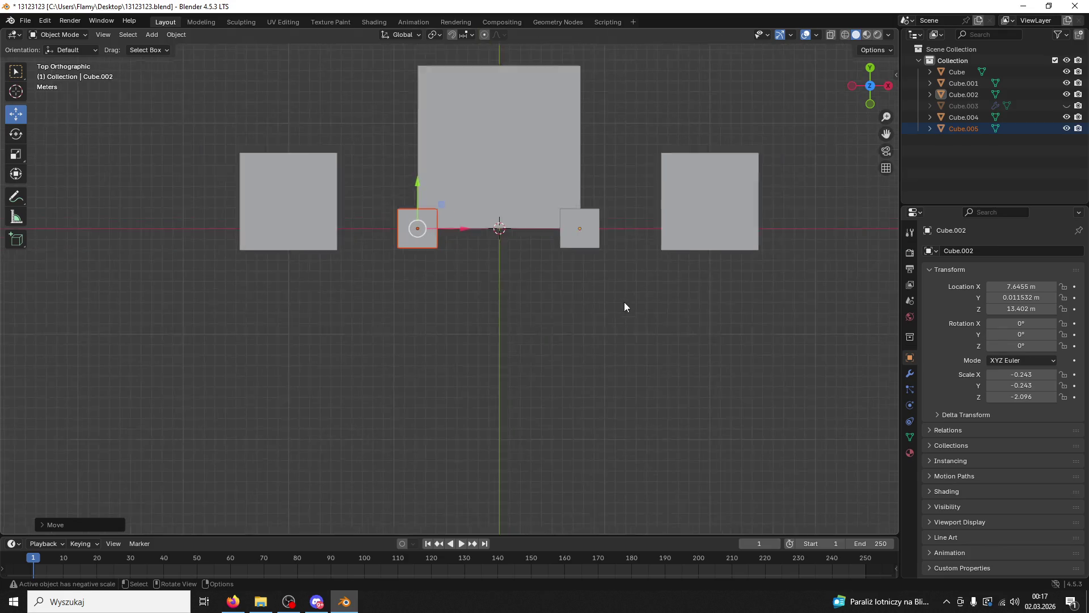
left_click_drag(446, 192, 447, 192)
Step: Join the left and right corner posts into one object with Ctrl+J
left_click(588, 227)
left_click(672, 196)
left_click(424, 207)
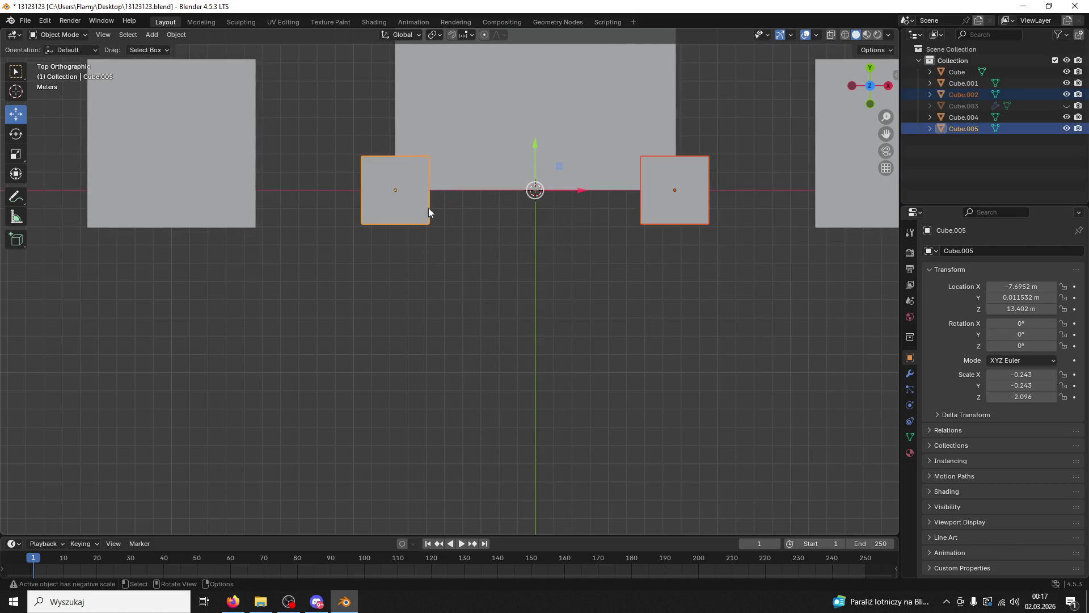
scroll("down", 3)
key("ctrl+j")
Step: Copy the joined pair of posts and move it along Y to the back corners
left_click(702, 295)
left_click(558, 244)
key("ctrl+c")
key("ctrl+v")
left_click_drag(423, 193, 416, 56)
left_click(528, 138)
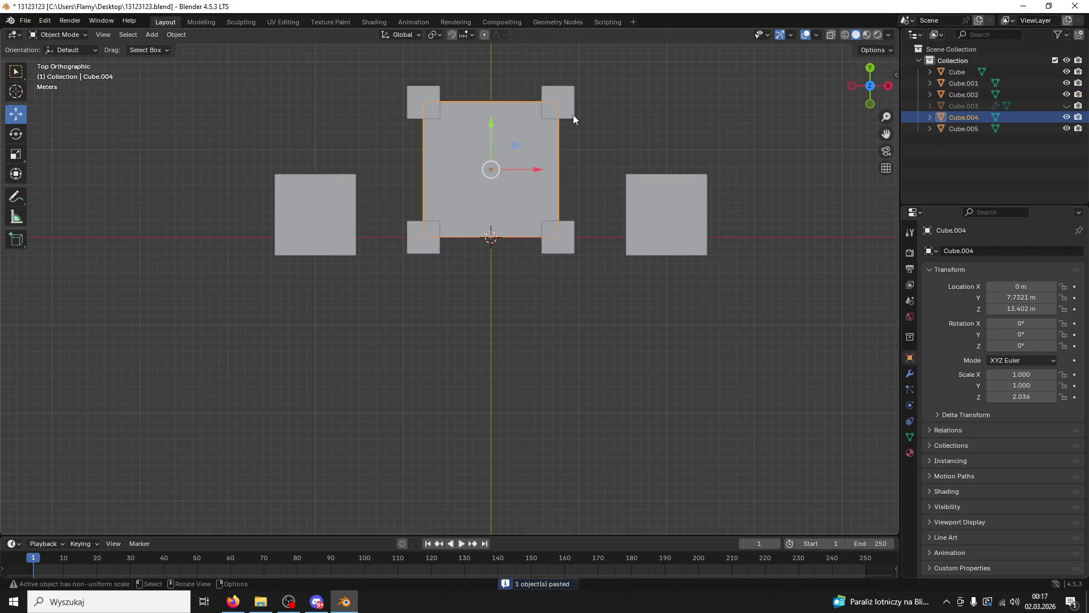
Step: Join the corner posts with the central block Cube.004 into one notched column
left_click(556, 236)
left_click(556, 237)
key("ctrl+j")
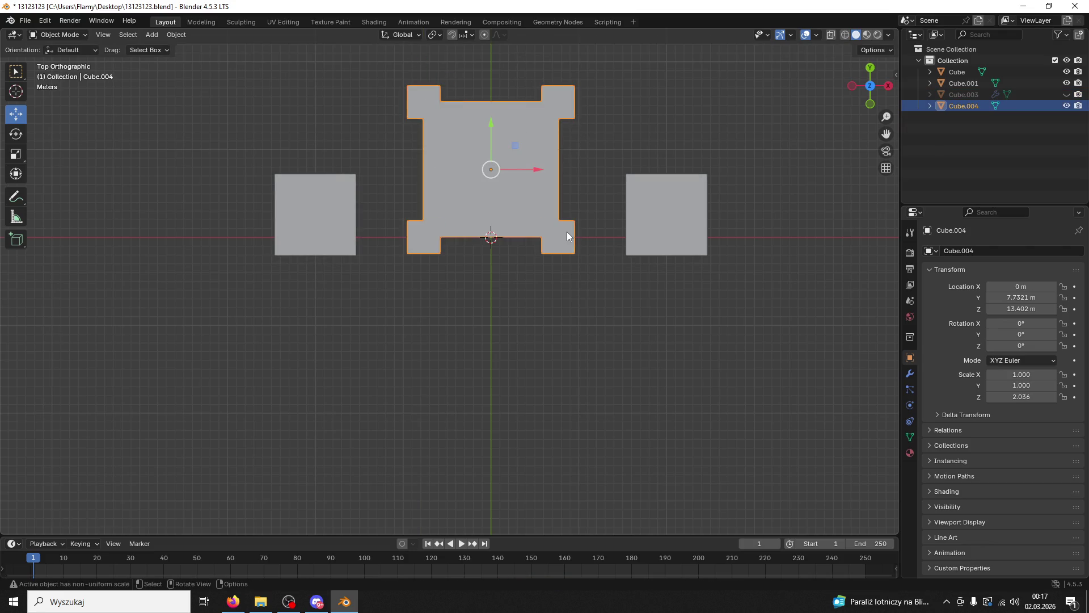
left_click_drag(594, 338, 602, 223)
scroll("down", 3)
Step: Shrink the notched column uniformly, then stretch it taller along Z
key("s")
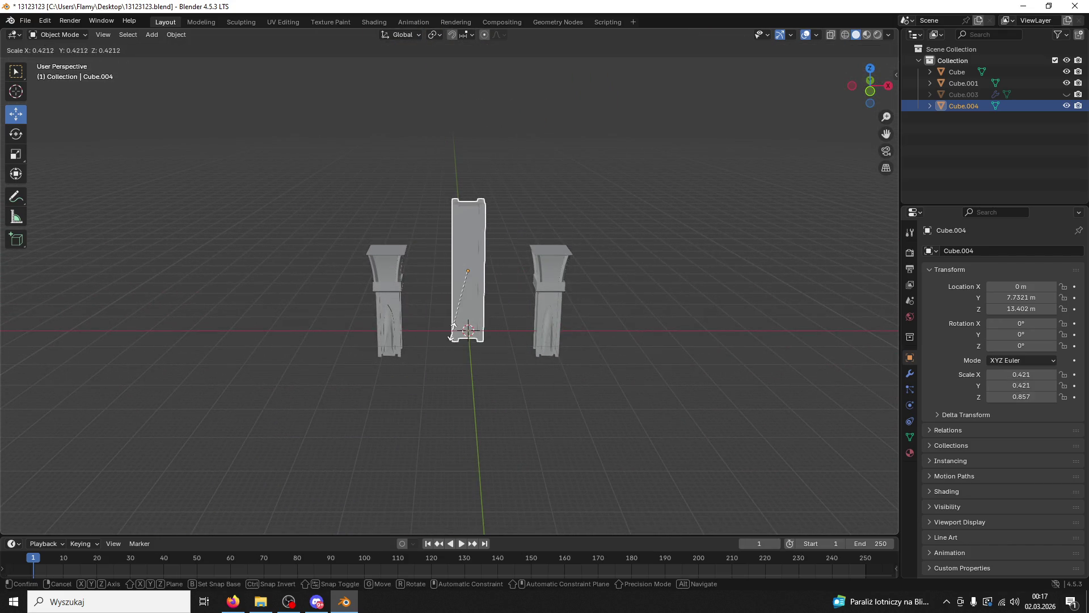
left_click(441, 258)
scroll("up", 3)
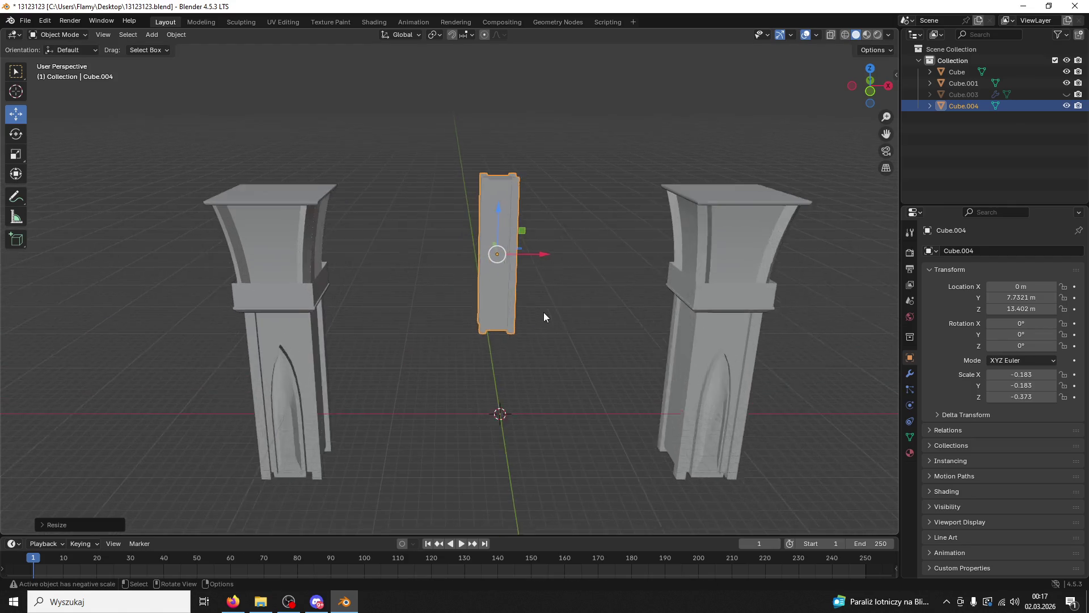
scroll("up", 3)
key("s")
key("z")
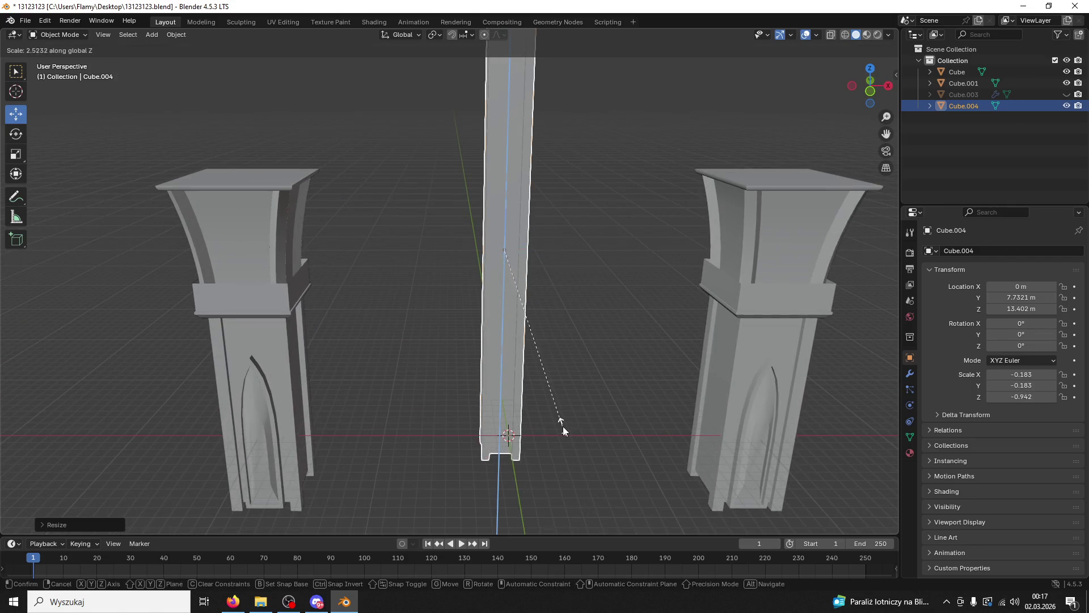
left_click(562, 427)
left_click_drag(579, 379, 478, 217)
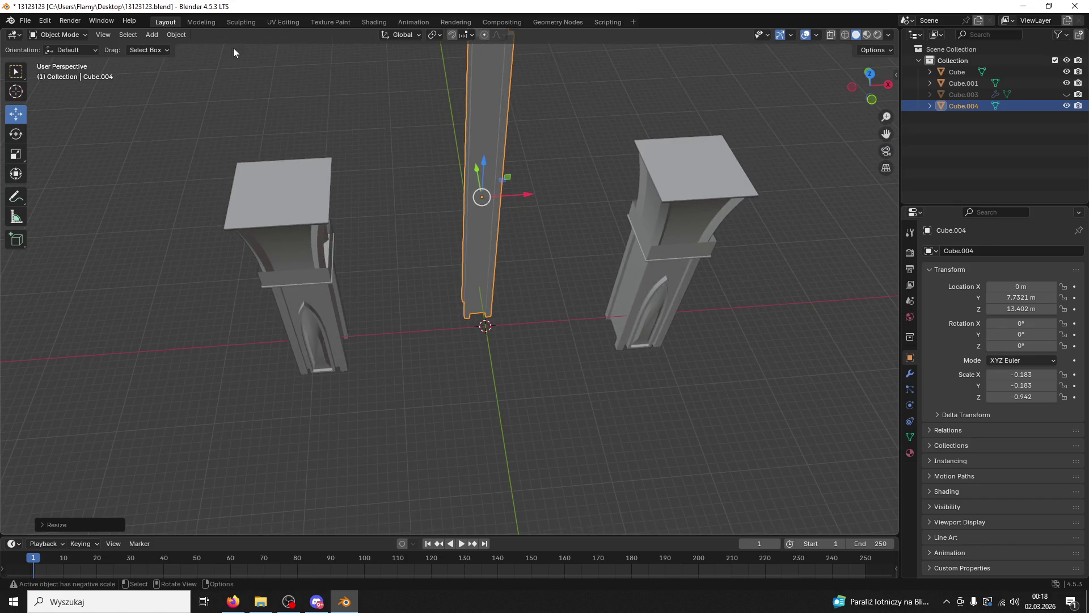
Step: Add a new mesh cube at the origin
left_click(154, 34)
mouse_move(163, 43)
left_click(271, 60)
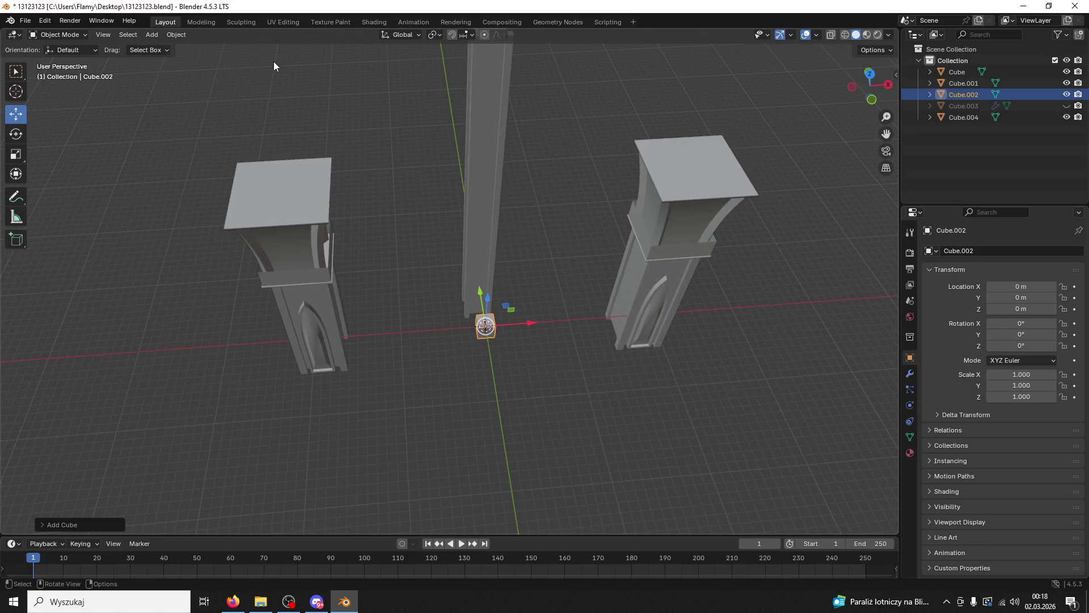
Step: Scale the new cube to about 6.047 and move it along Y to 3.925 m
left_click(556, 346)
scroll("up", 3)
left_click(519, 362)
key("s")
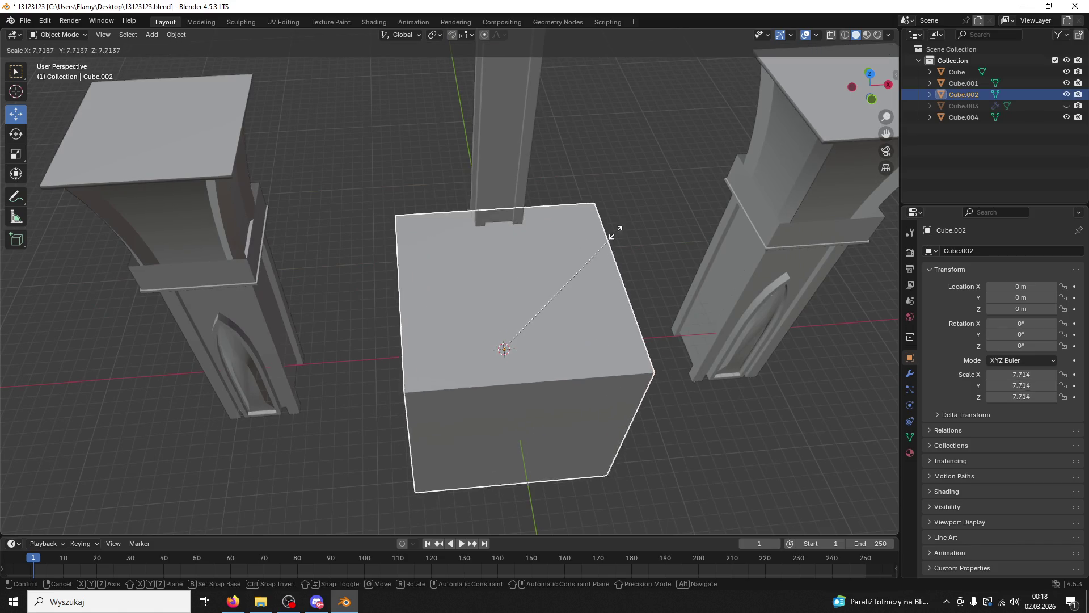
left_click(591, 262)
left_click_drag(590, 262, 471, 272)
key("g")
key("y")
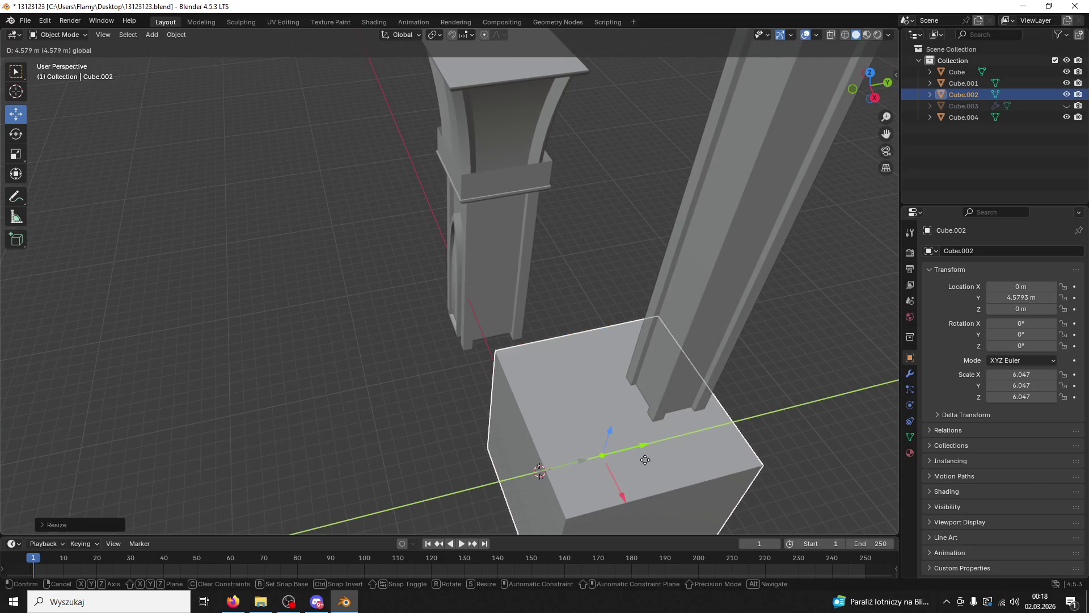
left_click(645, 459)
left_click(869, 72)
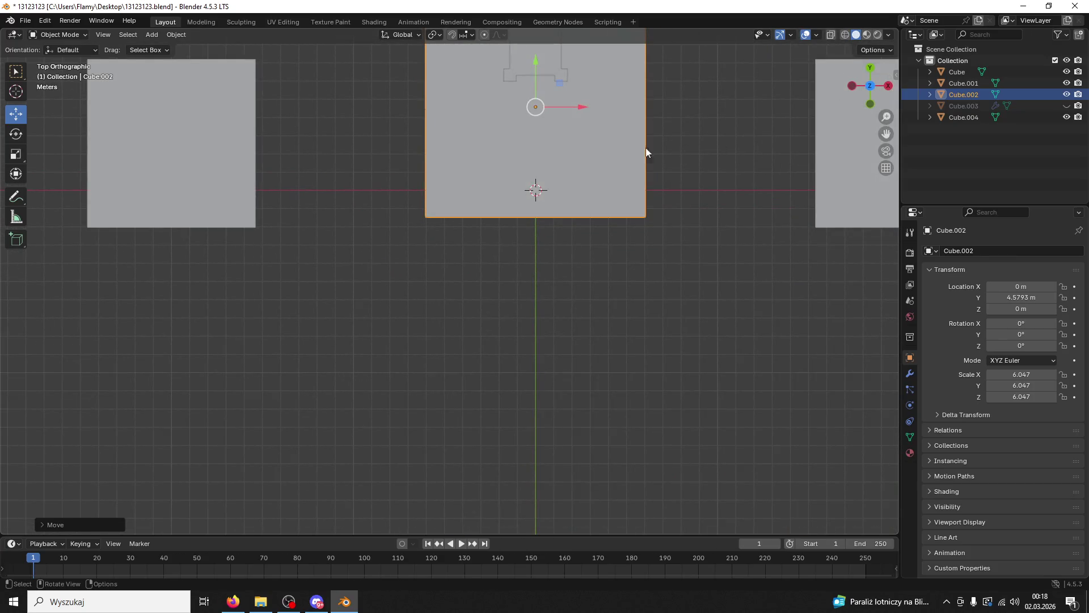
left_click_drag(534, 64, 528, 73)
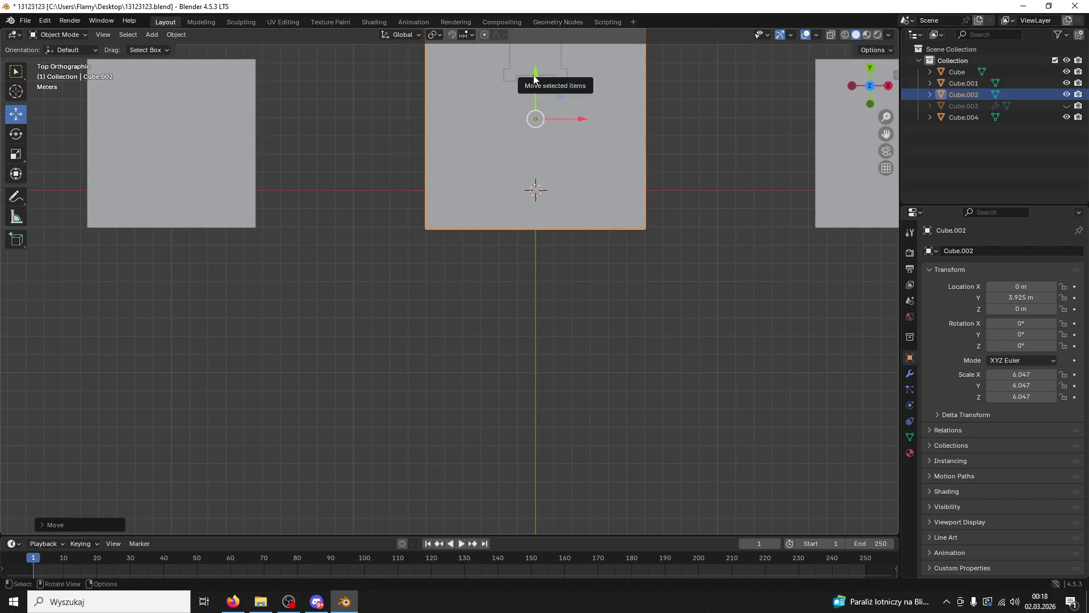
Step: Move the notched column along X and Y to the base's front-right corner
left_click(652, 159)
left_click_drag(652, 159, 648, 155)
left_click(626, 222)
left_click_drag(626, 221, 609, 216)
key("g")
key("x")
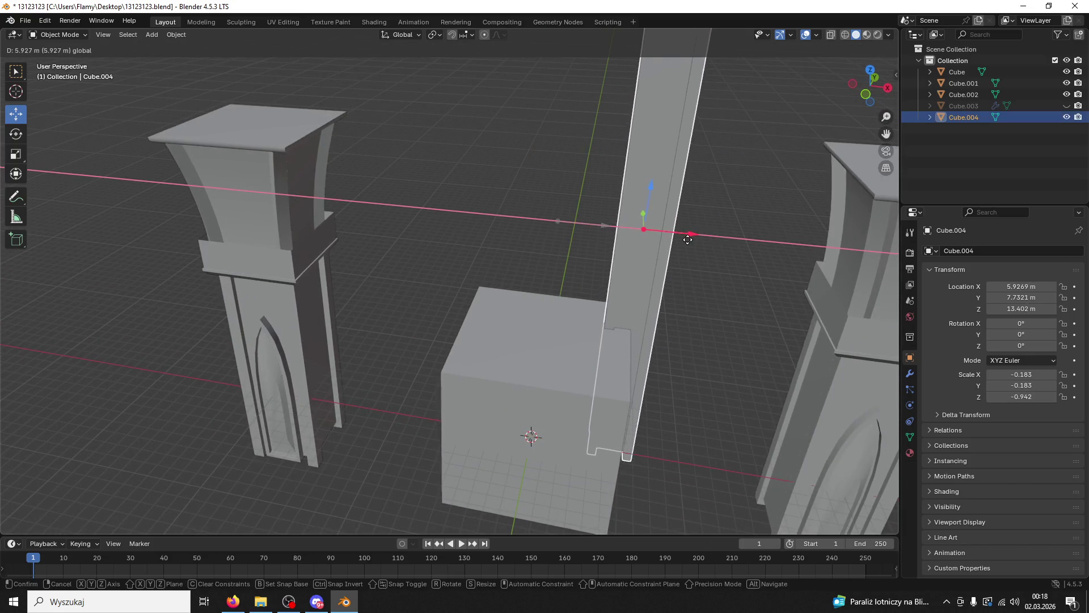
left_click(688, 233)
left_click(870, 69)
left_click_drag(723, 137, 661, 126)
left_click_drag(632, 91, 585, 267)
Step: Paste a copy of the column and place it at the front-left corner
key("ctrl+v")
left_click_drag(678, 318, 456, 309)
left_click_drag(523, 382, 493, 315)
left_click(493, 316)
left_click(419, 295)
left_click(420, 295)
Step: Copy the column again and set the copies at the two back corners
key("ctrl+c")
key("ctrl+v")
left_click_drag(457, 260, 610, 203)
left_click(871, 76)
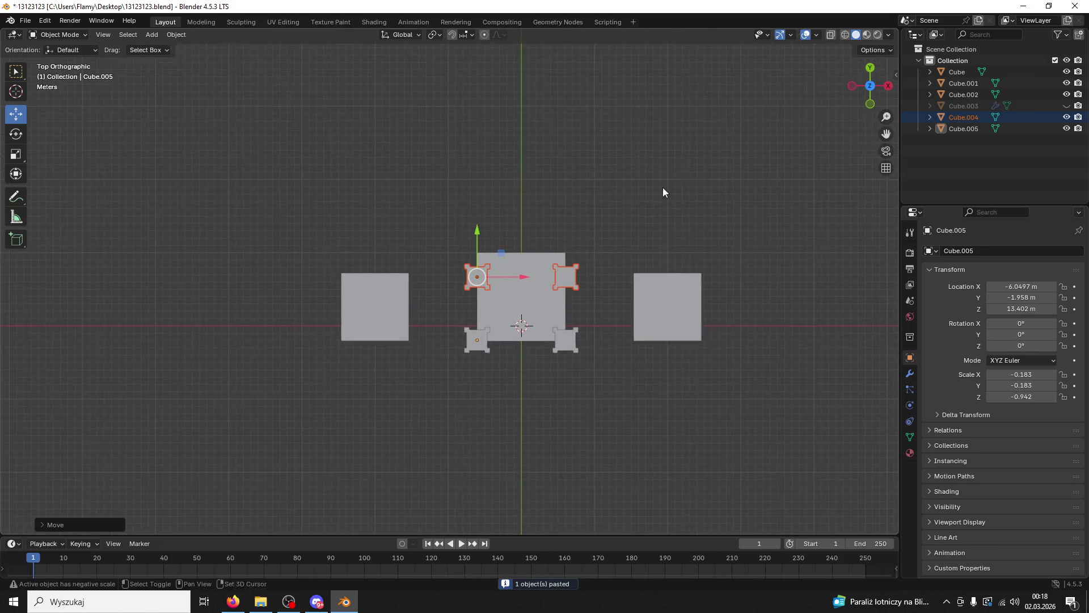
scroll("up", 3)
left_click_drag(498, 233, 479, 184)
left_click_drag(536, 182, 637, 134)
scroll("down", 3)
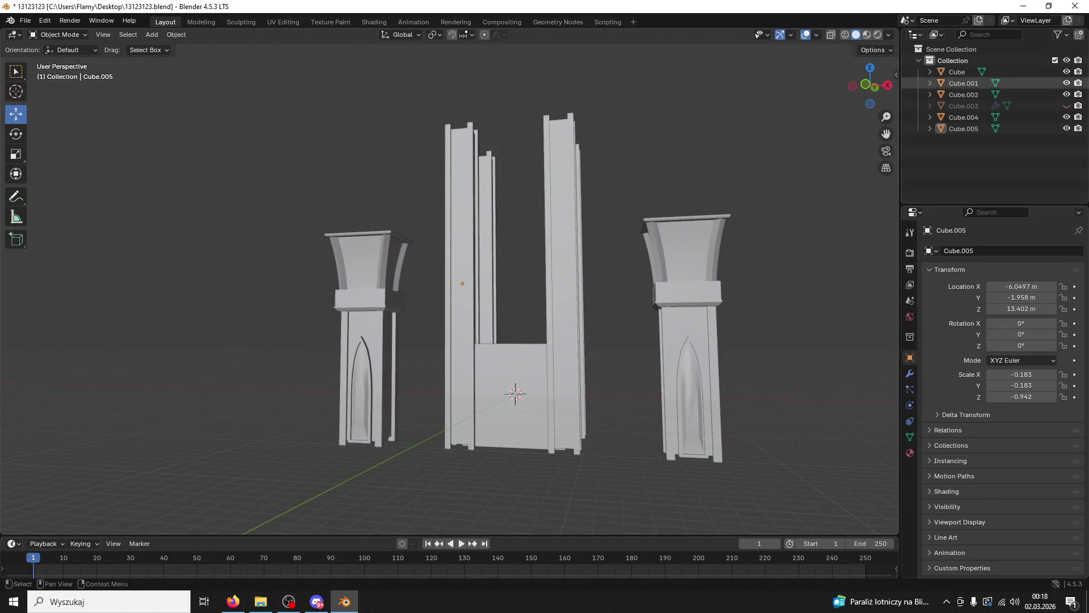
Step: Stretch the central block along Z to 24.369 and raise it above the columns
key("alt+Tab")
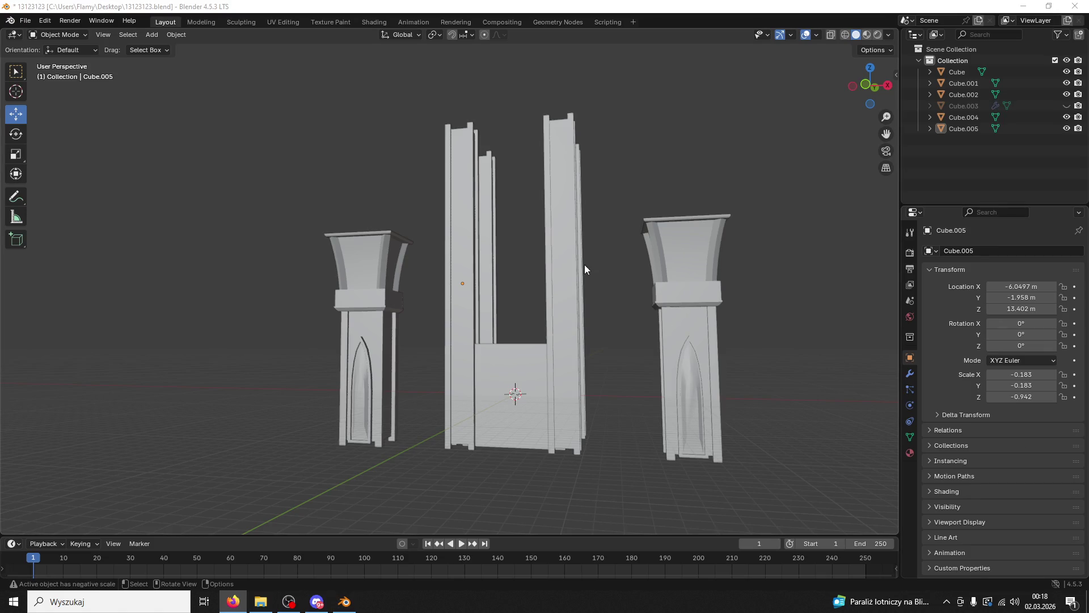
left_click_drag(584, 265, 573, 359)
left_click(553, 371)
key("s")
key("z")
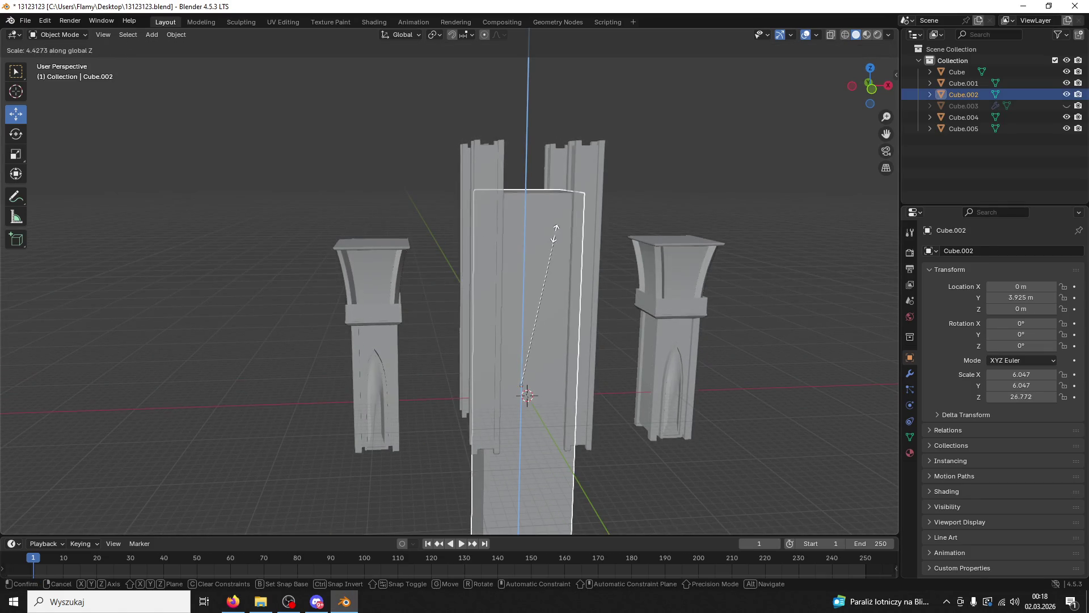
left_click(553, 249)
left_click_drag(523, 368, 514, 218)
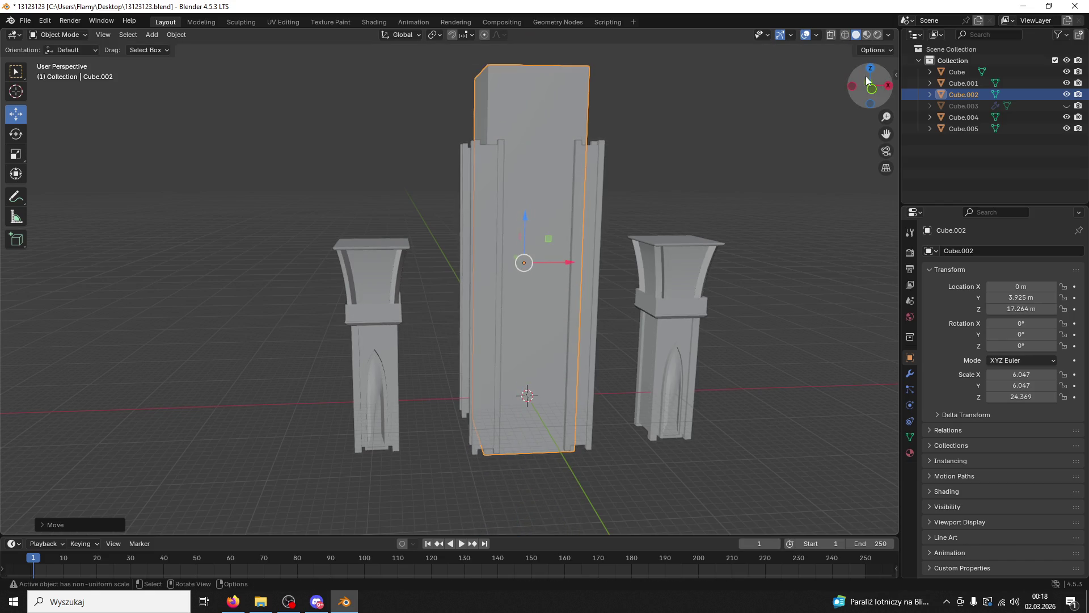
left_click(871, 88)
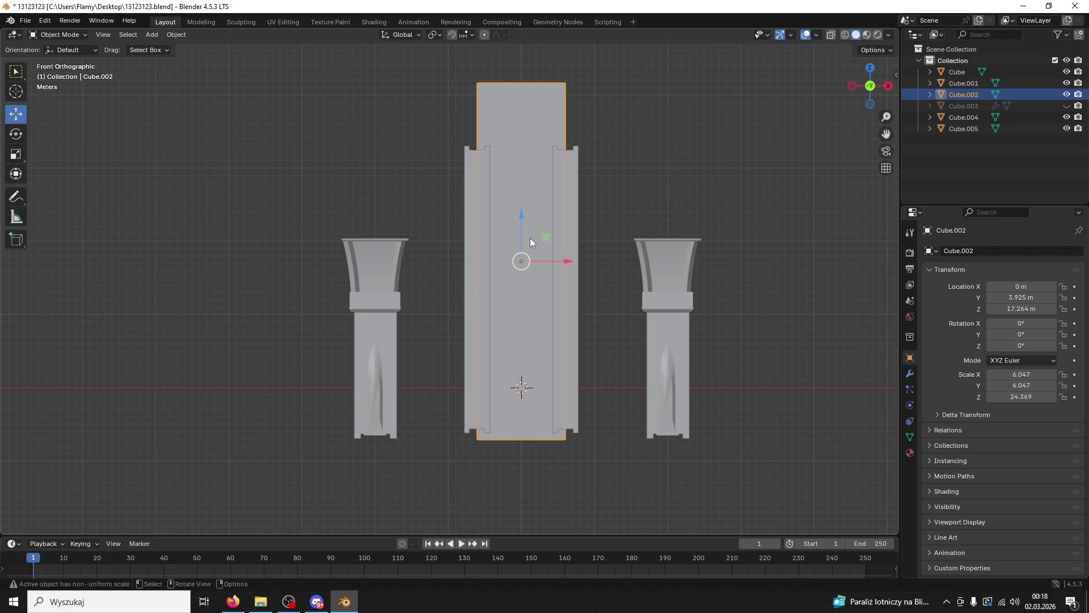
left_click_drag(521, 216, 523, 207)
left_click_drag(580, 214, 794, 239)
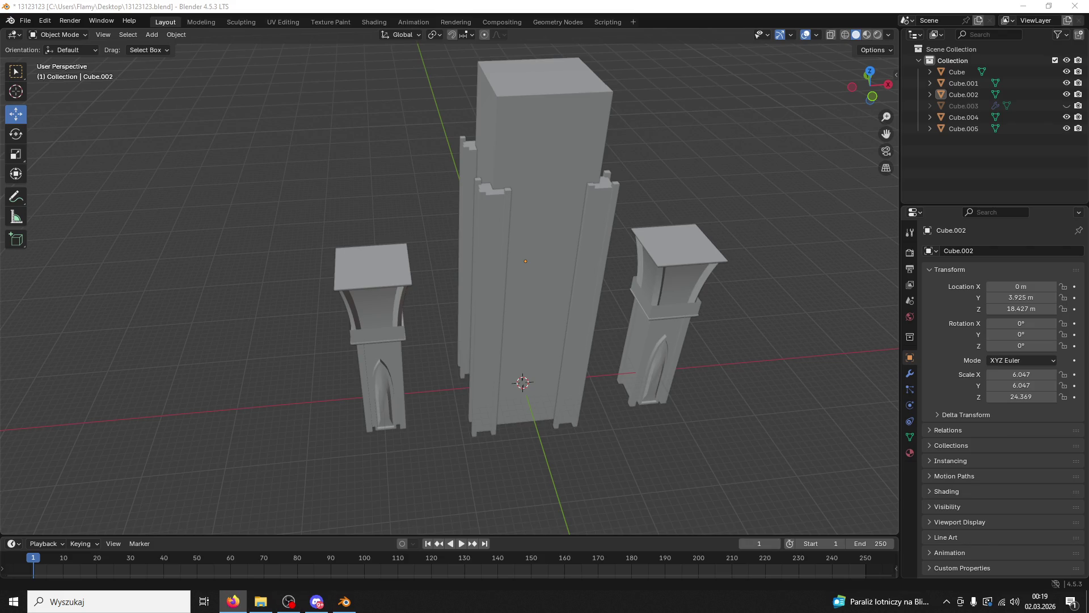
left_click_drag(601, 352, 488, 419)
Step: Add a cube, move it forward to the tower's front, lift it to 18.924 m, scale to 3.632
left_click(151, 35)
mouse_move(167, 51)
left_click(280, 66)
left_click_drag(492, 406, 475, 423)
left_click_drag(472, 437, 528, 410)
left_click_drag(529, 358, 527, 220)
key("s")
left_click(592, 122)
left_click_drag(592, 123, 525, 203)
scroll("up", 3)
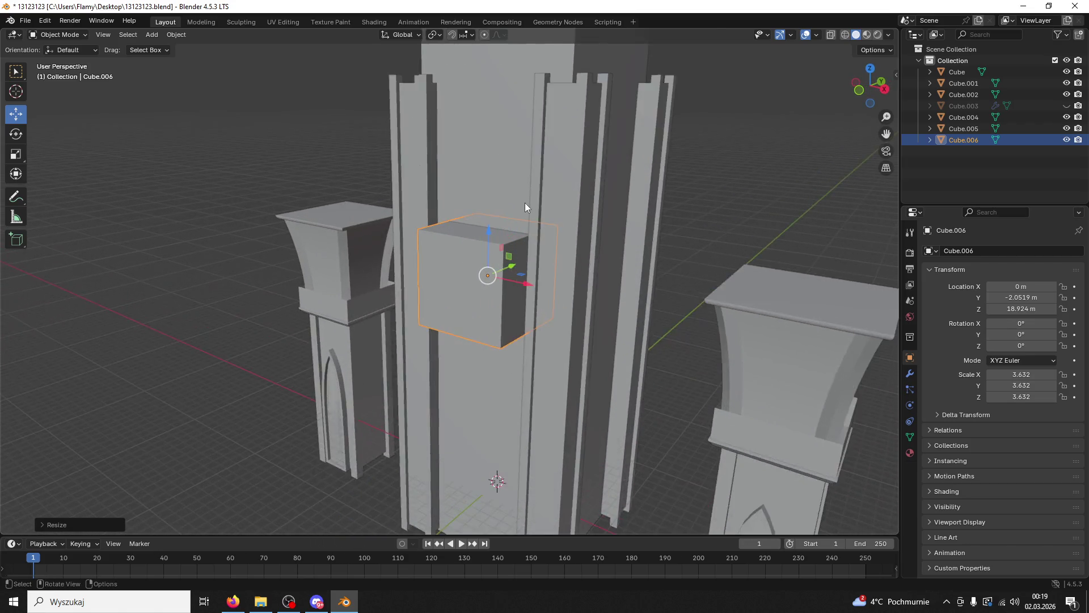
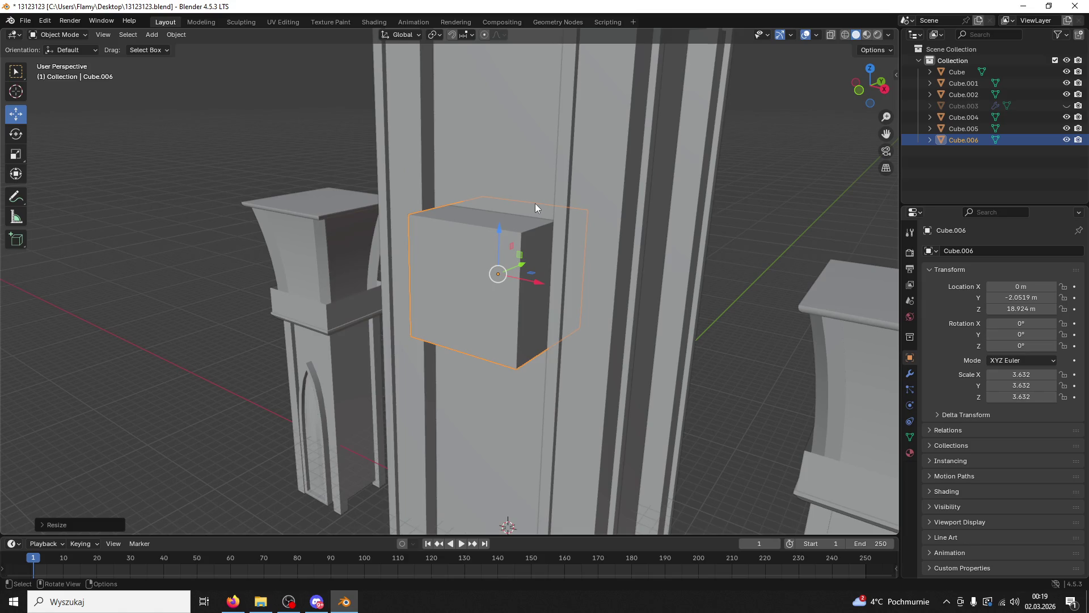
Step: Stretch Cube.006 vertically into a tall slab with a Z scale of 9.607
left_click_drag(536, 203, 537, 230)
key("s")
key("z")
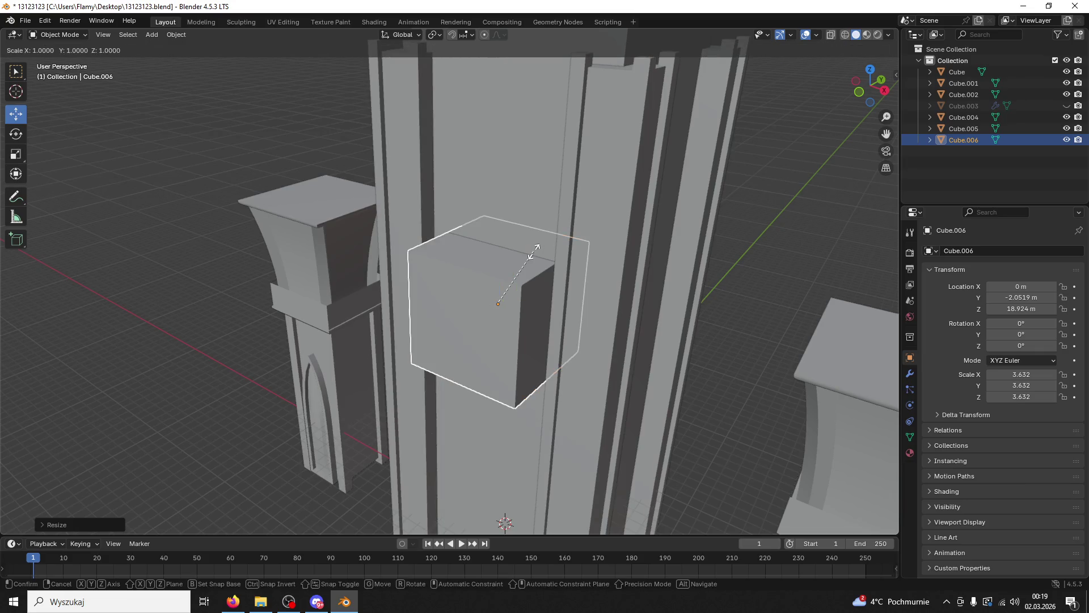
left_click(525, 139)
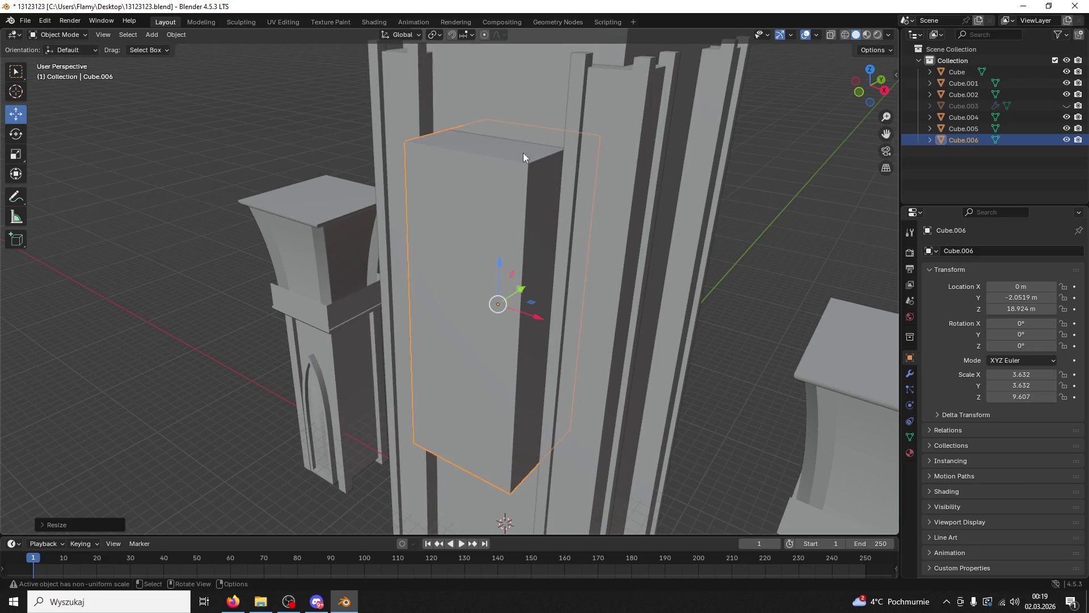
left_click_drag(522, 152, 575, 132)
left_click_drag(577, 186, 546, 197)
Step: In Edit Mode, try bevelling the slab's top edge, then undo back to a flat top
left_click(57, 34)
left_click(70, 54)
left_click(511, 220)
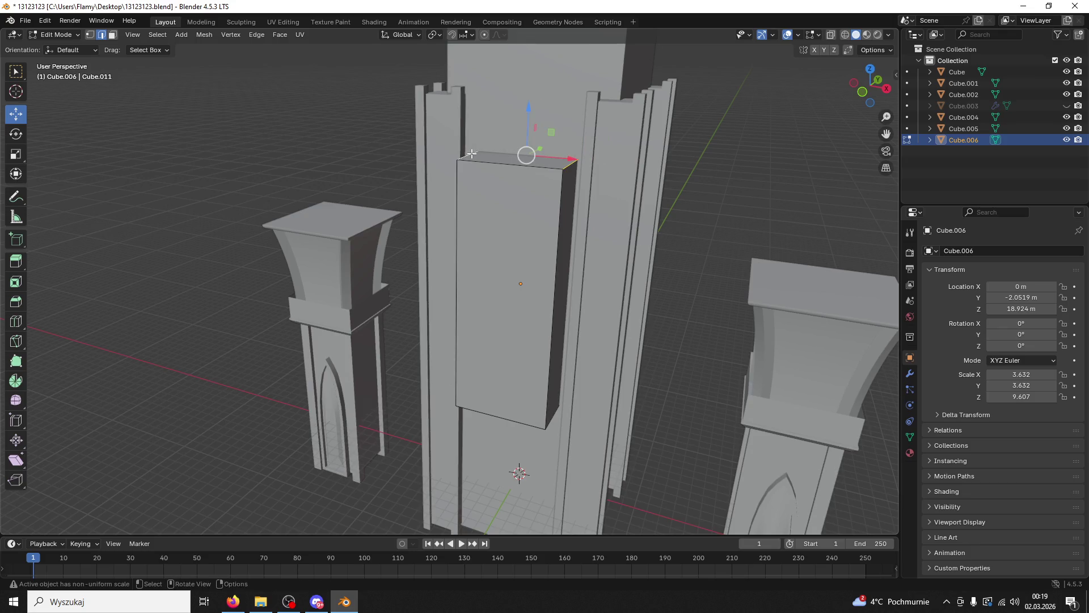
key("ctrl+b")
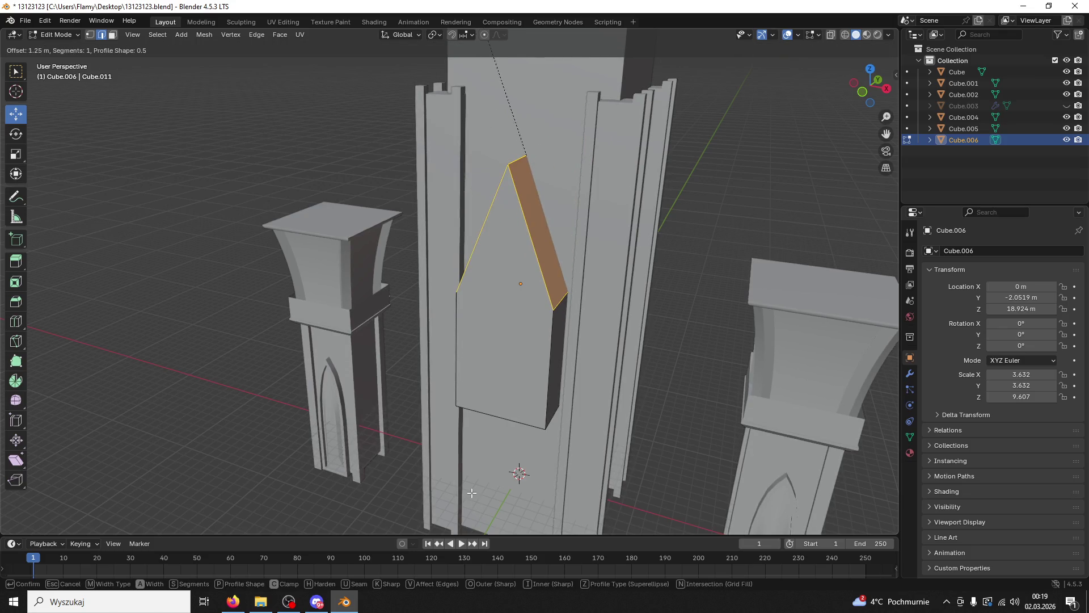
key("Escape")
key("ctrl+z")
key("ctrl+z")
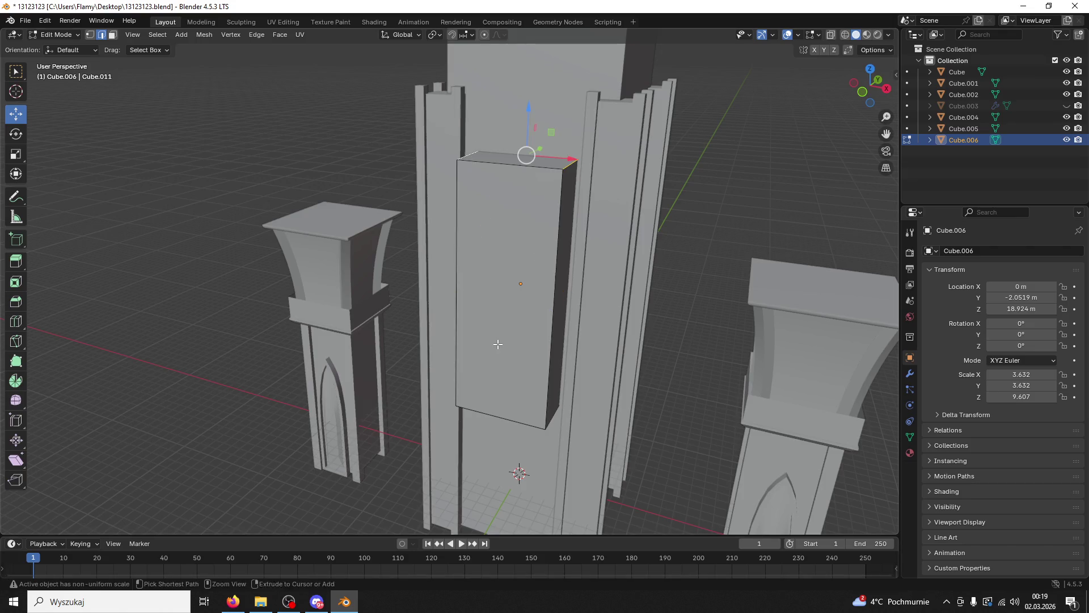
key("ctrl+b")
scroll("up", 3)
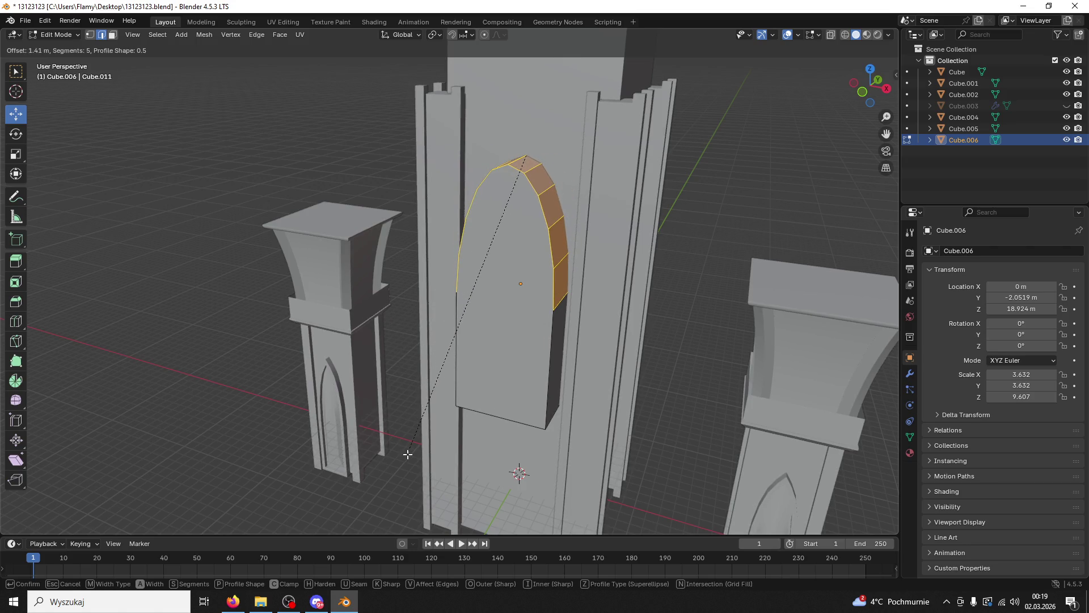
left_click(408, 454)
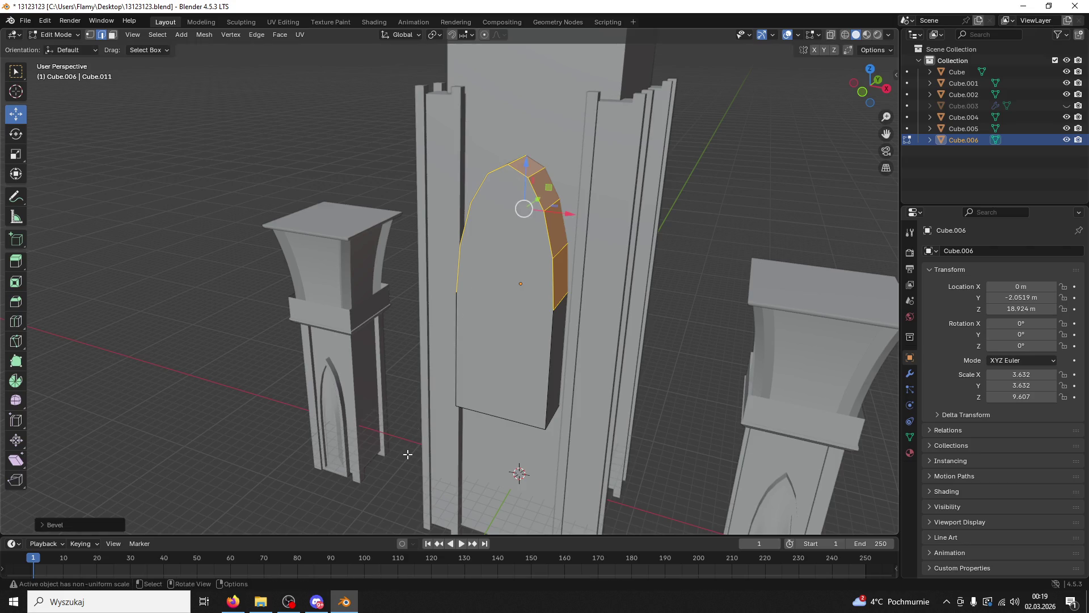
key("ctrl+z")
left_click(56, 35)
Step: Apply Cube.006's scale in Object Mode to make it permanent
left_click(50, 45)
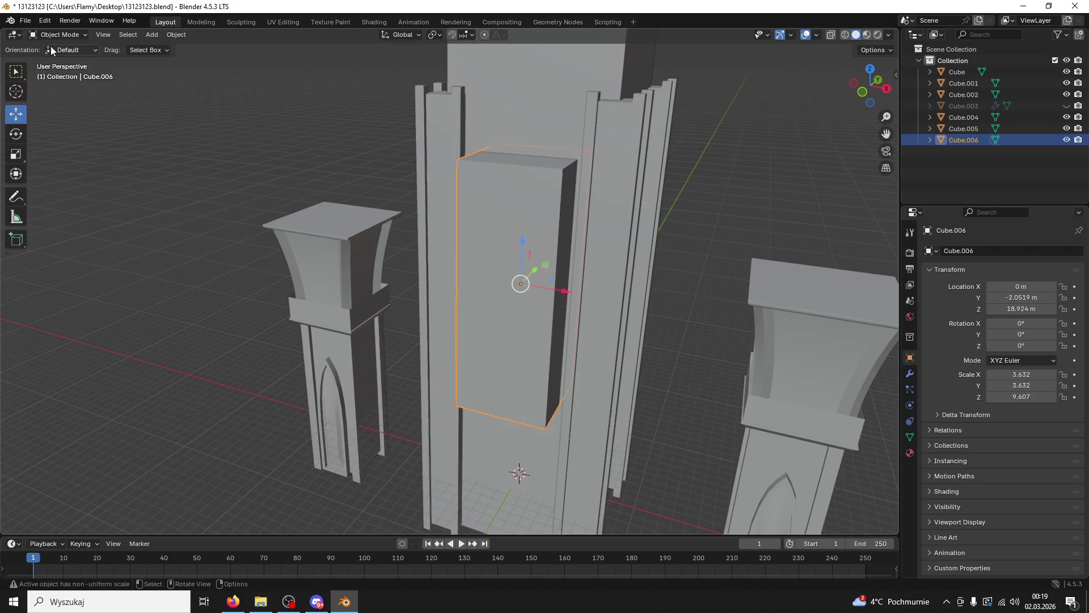
key("ctrl+a")
left_click(478, 254)
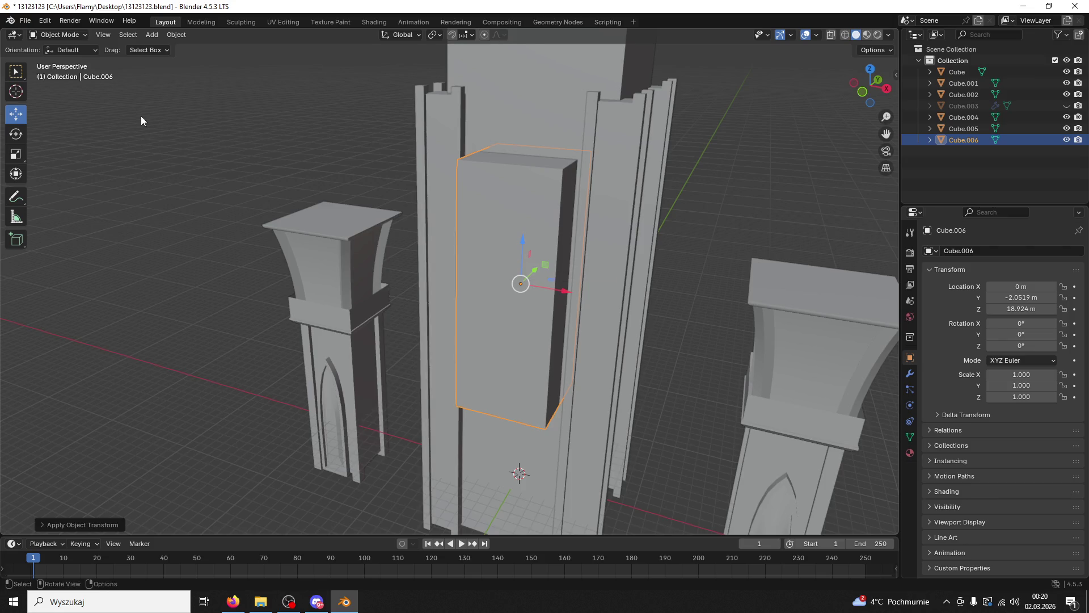
Step: Bevel the top edge with 4 segments in Edit Mode and lower it about 4 m
left_click(56, 35)
left_click(53, 39)
left_click(53, 37)
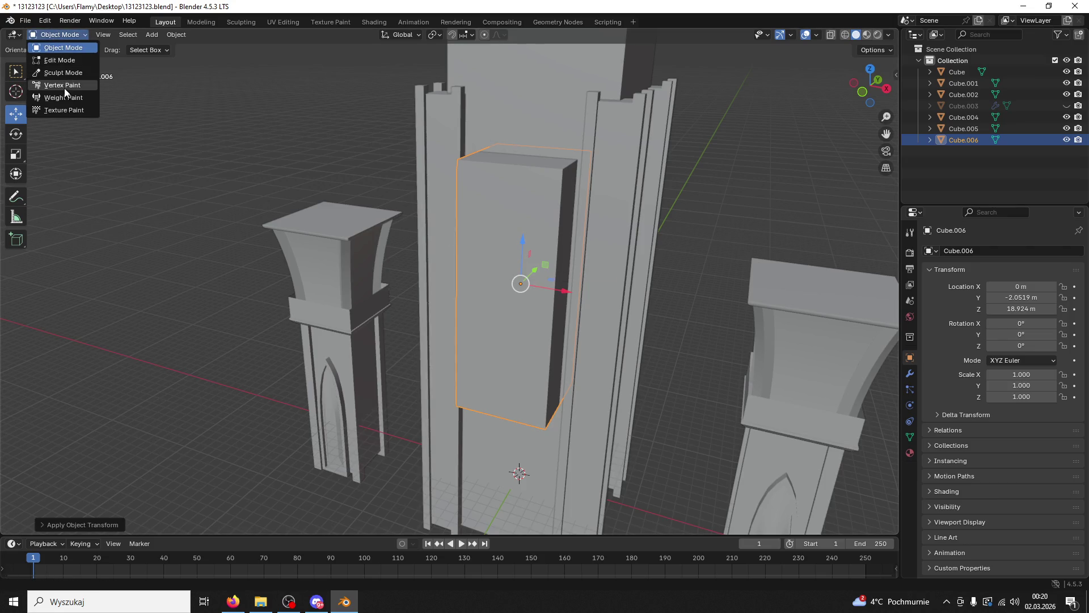
left_click(67, 60)
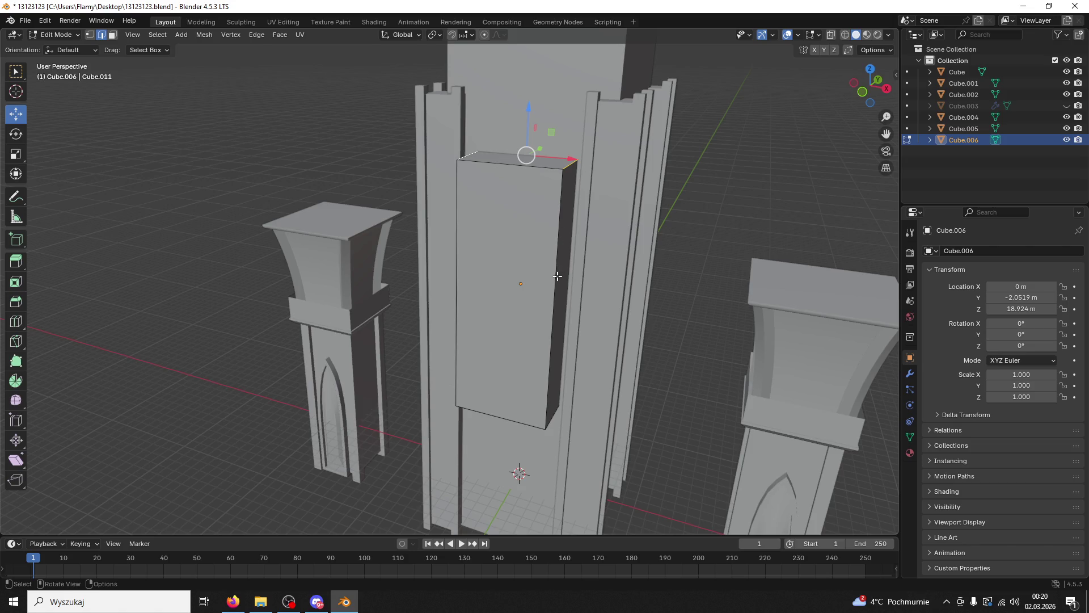
key("ctrl+b")
scroll("up", 3)
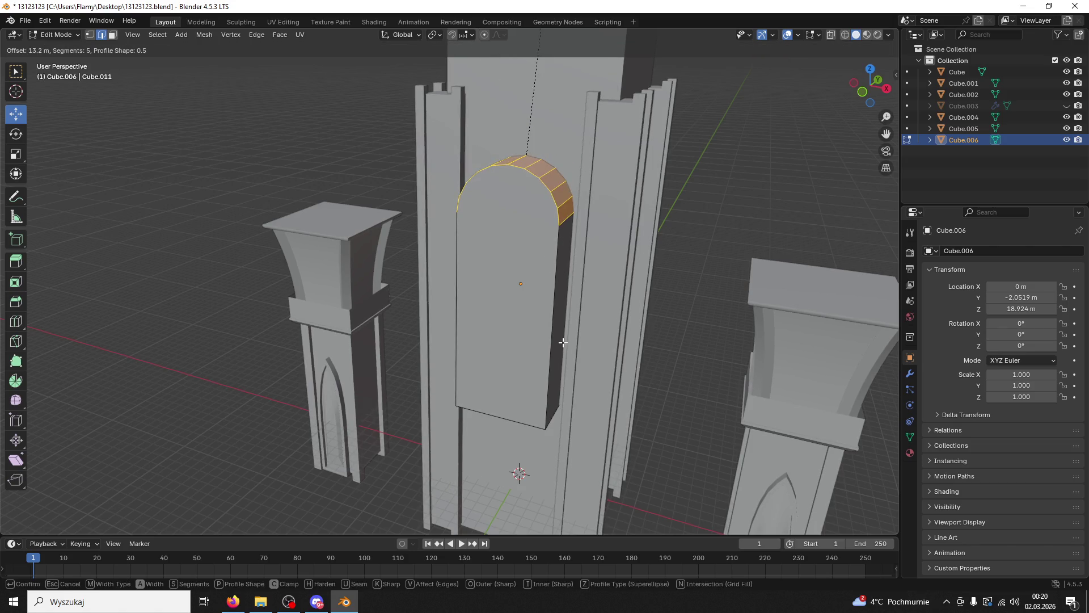
left_click(563, 343)
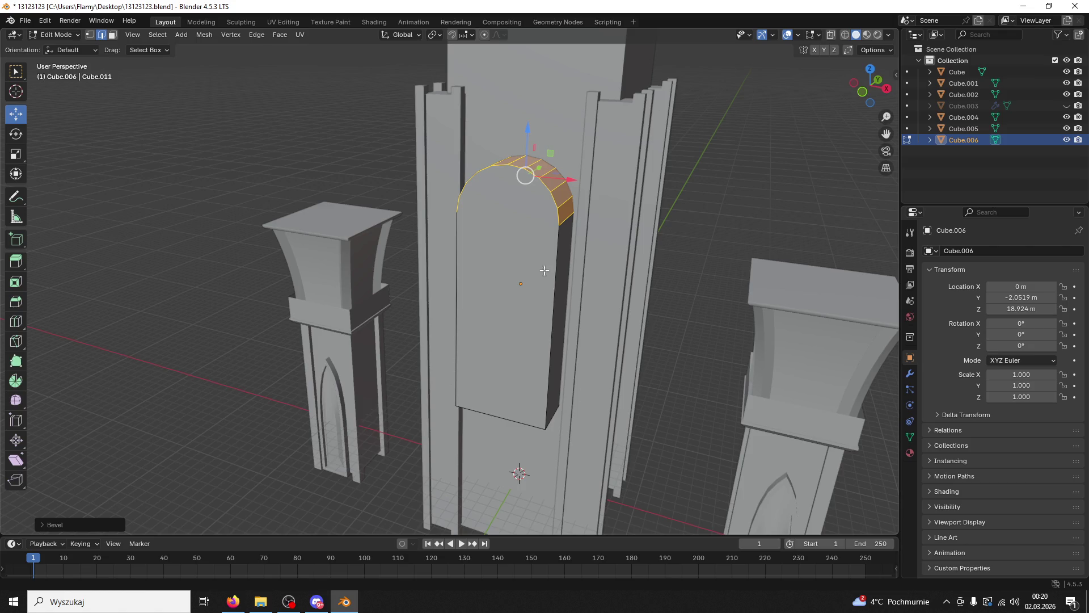
left_click_drag(523, 136, 521, 196)
left_click(506, 219)
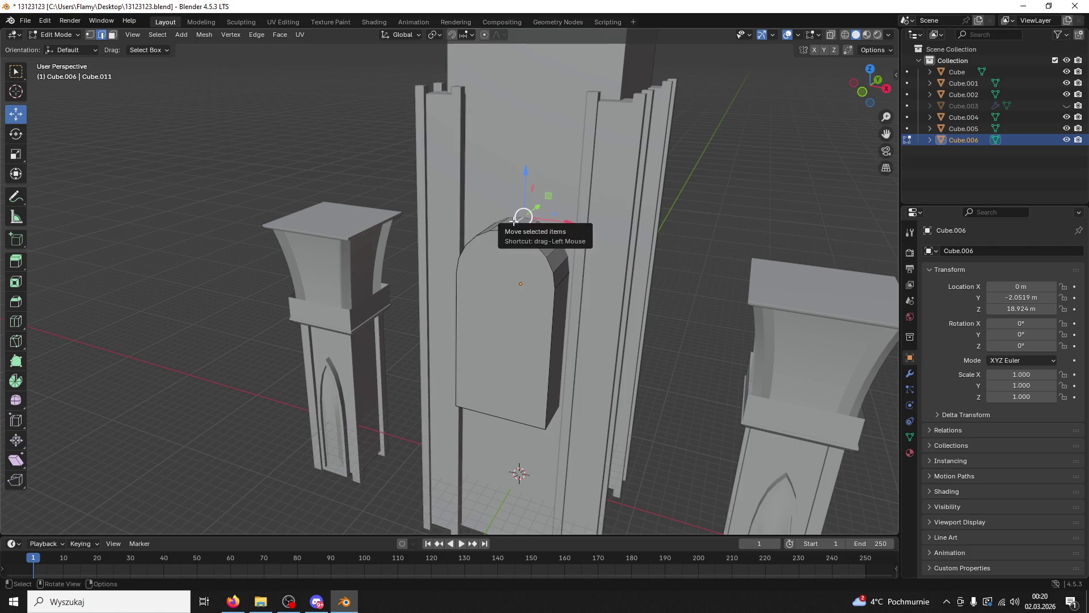
Step: Merge the arch's vertices by distance and raise the apex vertex into a pointed tip
key("l")
key("m")
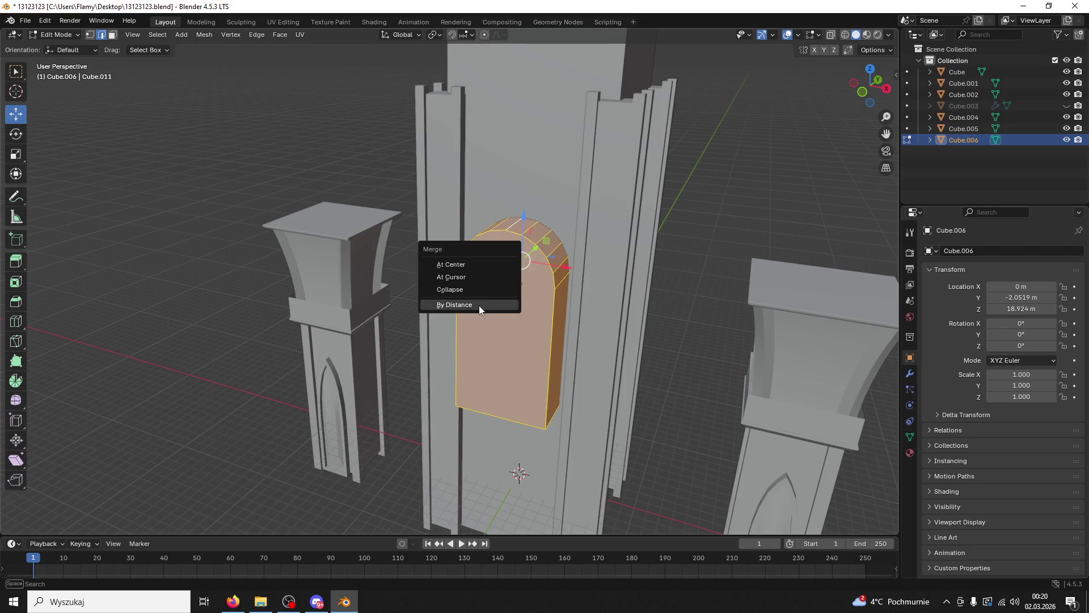
left_click(479, 306)
left_click(522, 216)
left_click_drag(547, 195, 552, 182)
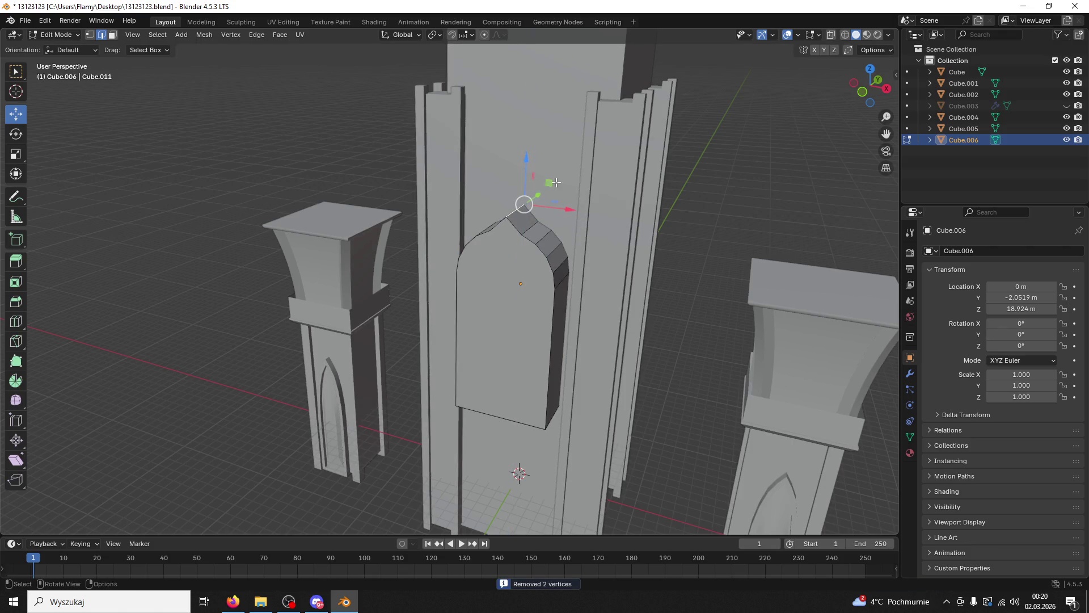
left_click_drag(552, 182, 589, 211)
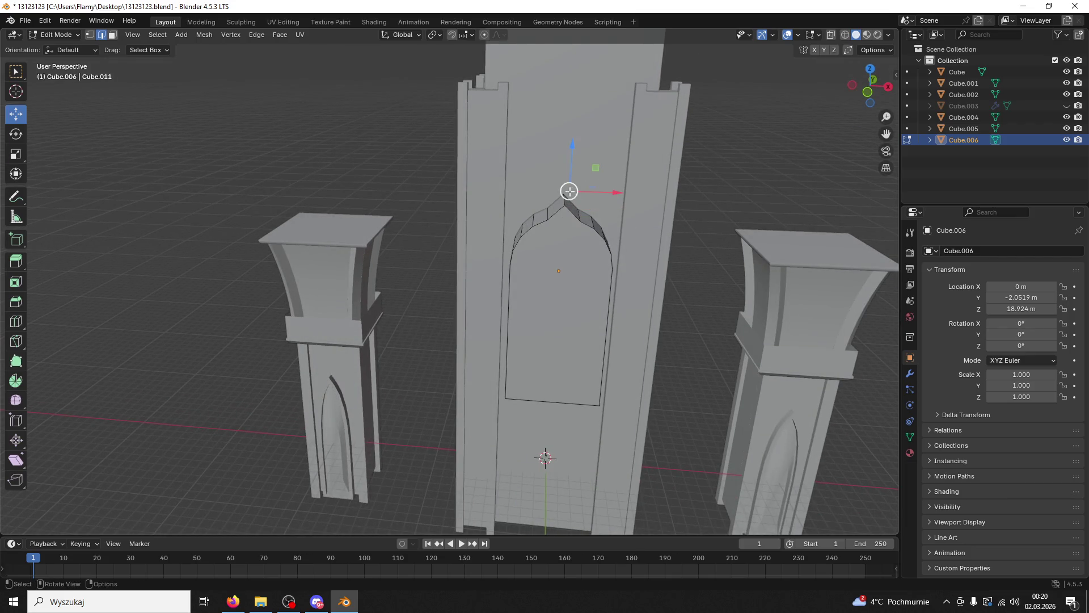
Step: Adjust the arch apex vertex's height along Z, checking it from a frontal view
left_click_drag(564, 168, 564, 162)
left_click_drag(564, 162, 585, 178)
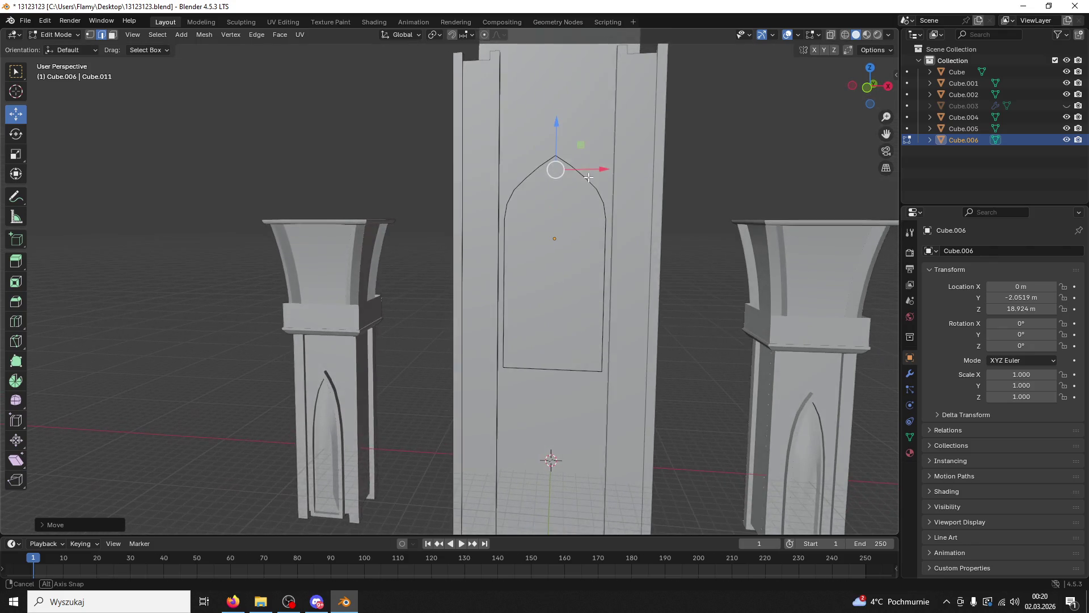
left_click_drag(596, 263, 568, 216)
left_click_drag(579, 166, 580, 159)
left_click_drag(579, 159, 602, 218)
left_click_drag(548, 157, 548, 144)
left_click_drag(549, 144, 613, 192)
left_click_drag(603, 123, 599, 117)
left_click_drag(599, 117, 612, 194)
Step: Grow the selection to the neighbouring arch vertices and lower them slightly
key("ctrl+KP_Add")
left_click_drag(611, 147, 624, 195)
left_click_drag(619, 155, 618, 154)
left_click_drag(618, 153, 566, 149)
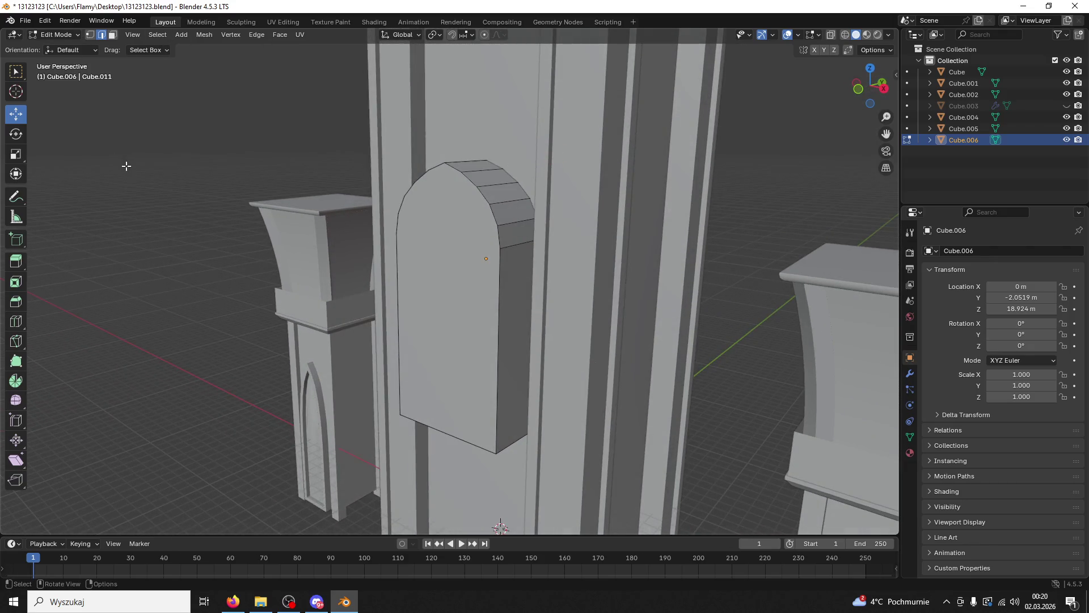
scroll("down", 3)
left_click_drag(372, 318, 110, 68)
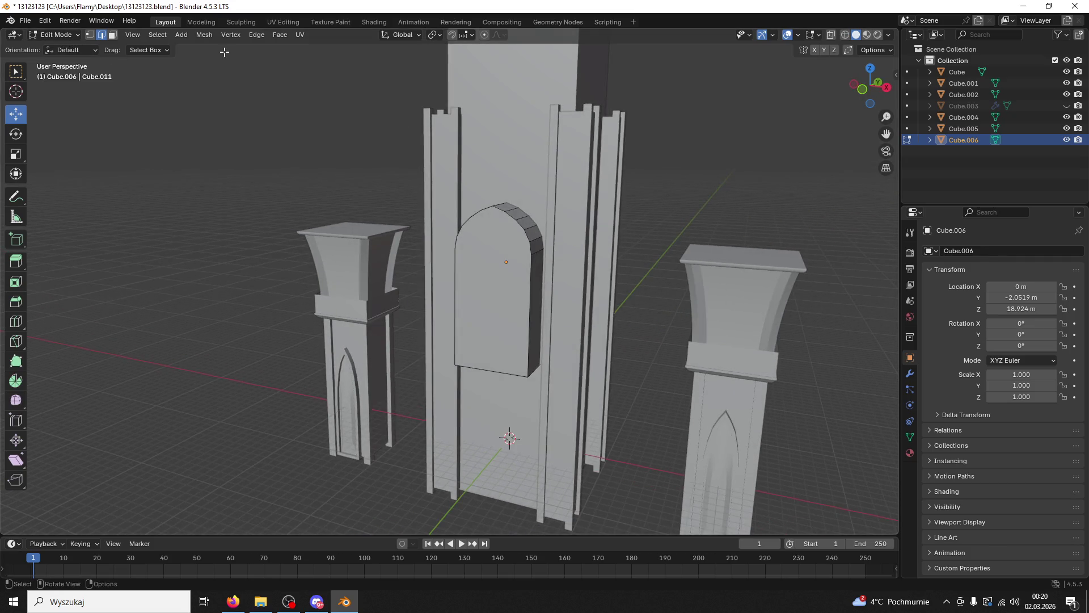
Step: Inset the arch's front face and push the inner face inward along its normals
left_click(466, 270)
scroll("up", 3)
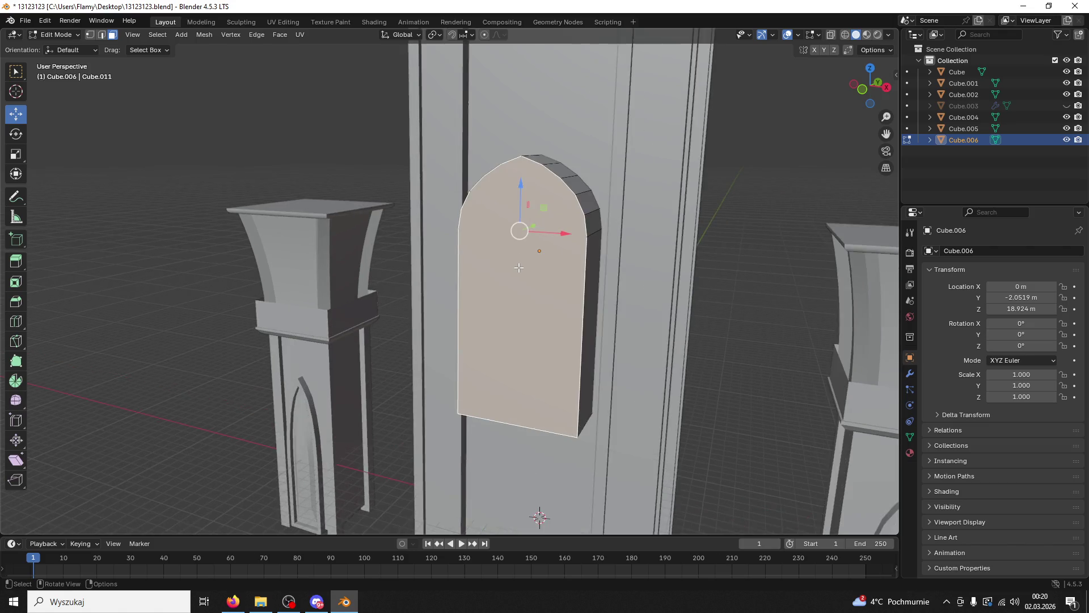
key("i")
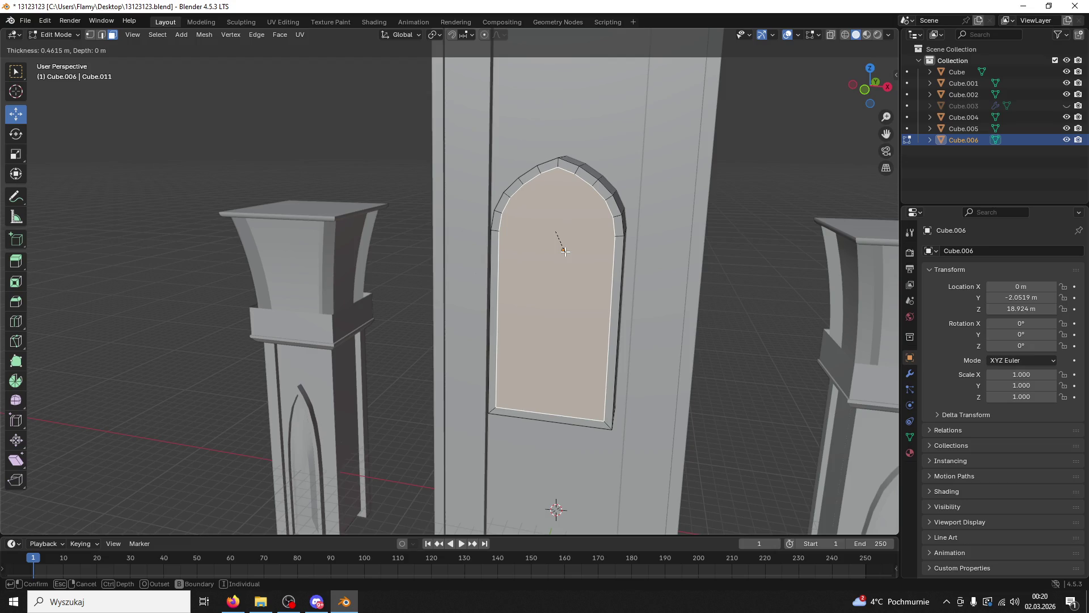
left_click(565, 251)
left_click_drag(565, 252, 546, 267)
right_click(546, 267)
left_click(541, 269)
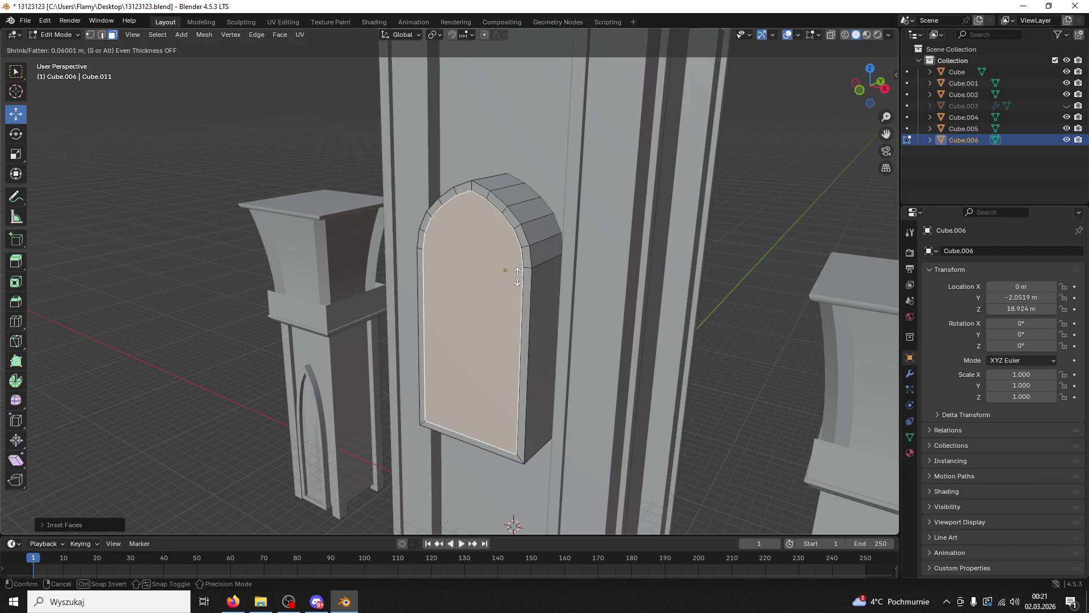
left_click(516, 279)
left_click_drag(519, 278, 554, 260)
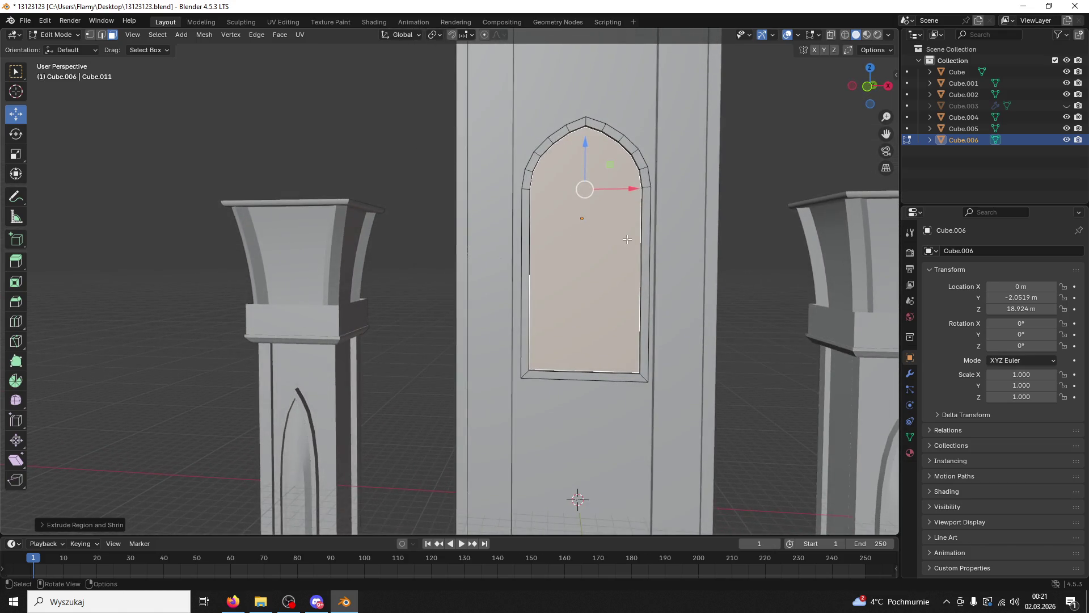
Step: Inset the window face a second time and push it deeper, then deselect it
key("s")
right_click(601, 272)
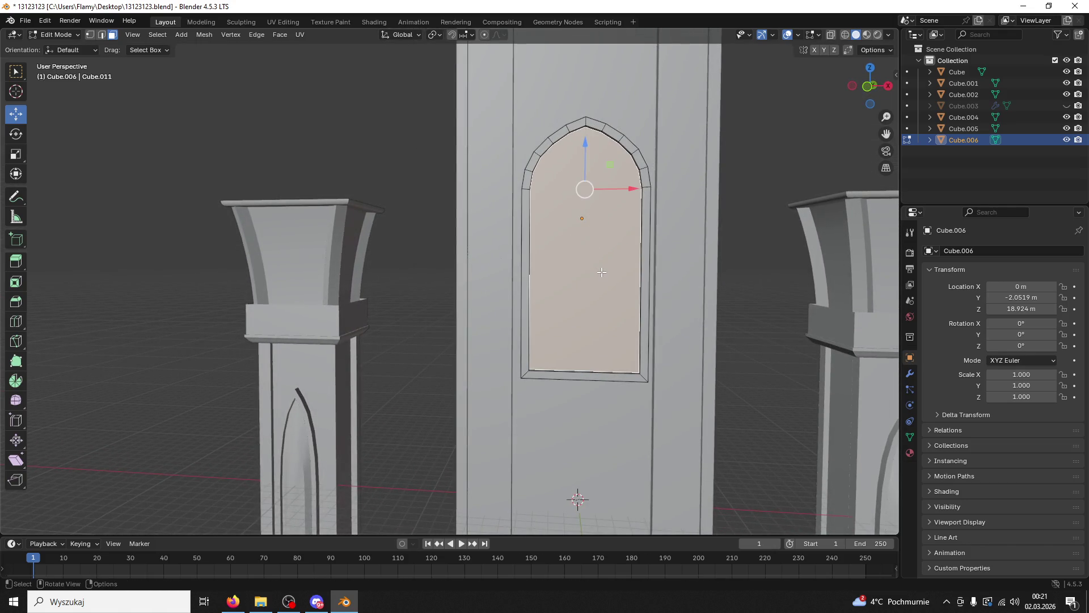
key("i")
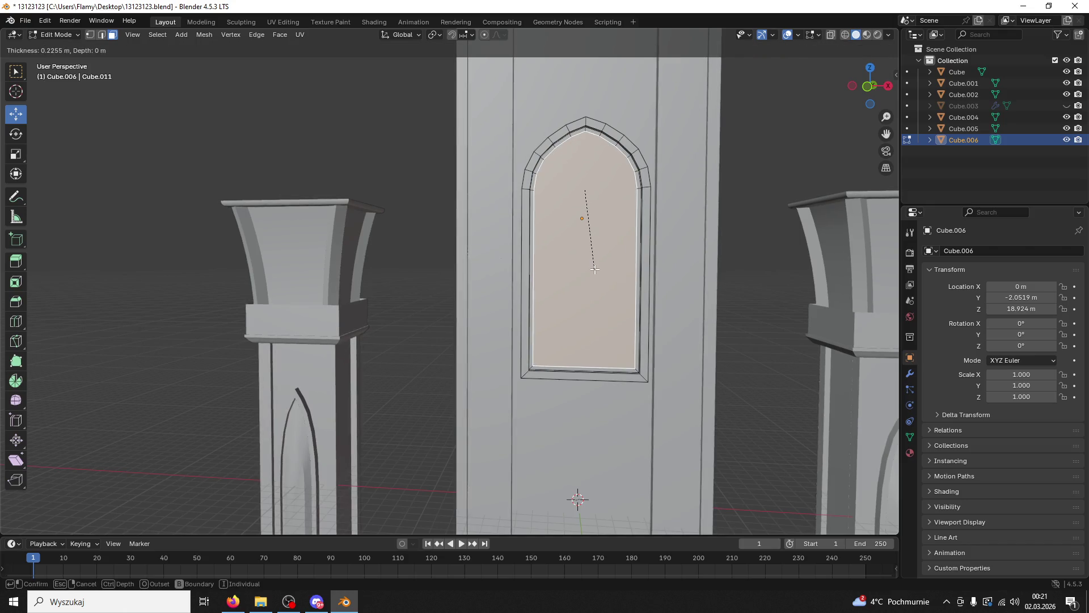
left_click(594, 268)
left_click_drag(593, 268, 555, 281)
right_click(493, 239)
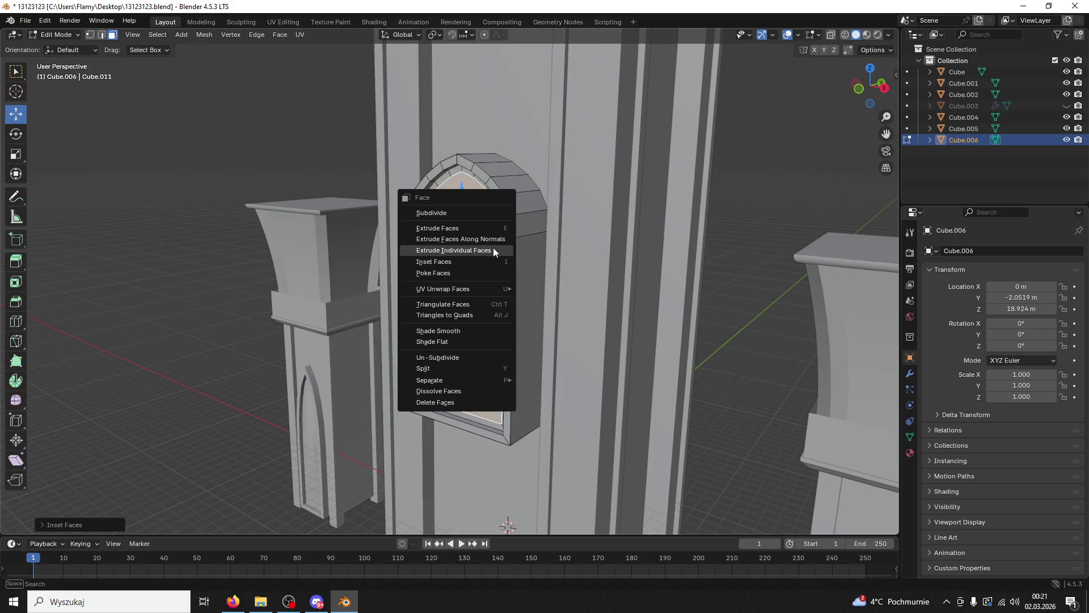
left_click(488, 237)
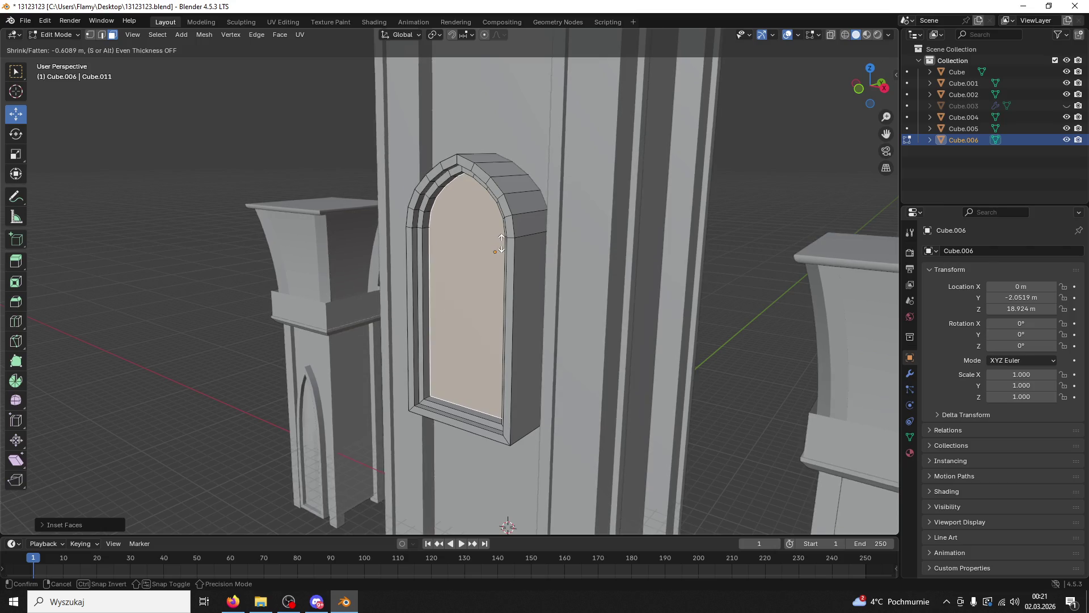
left_click(492, 241)
left_click_drag(491, 242, 543, 243)
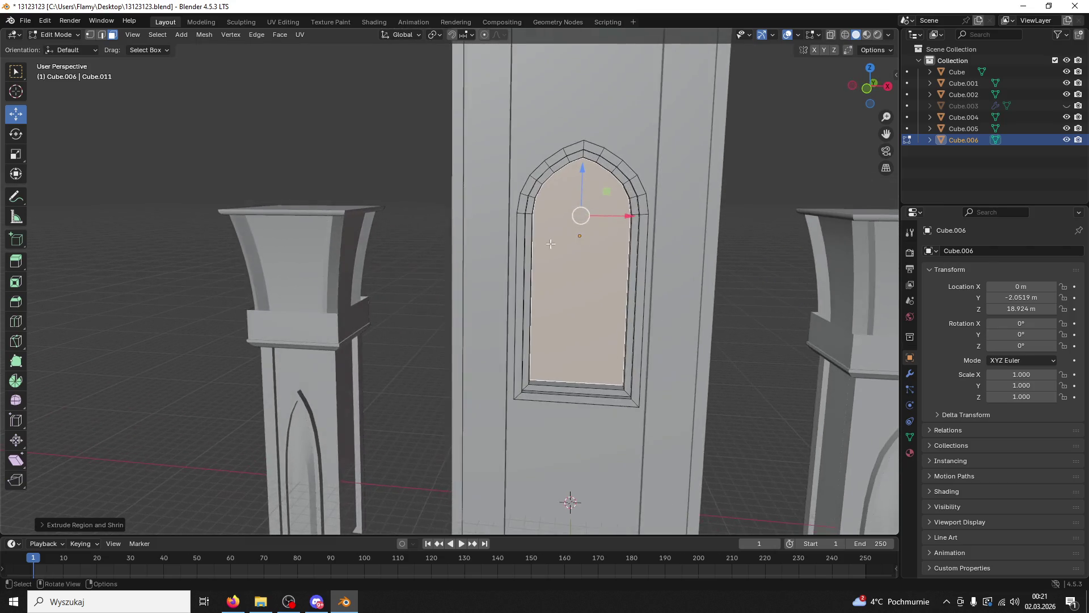
left_click(745, 228)
left_click_drag(745, 228, 795, 249)
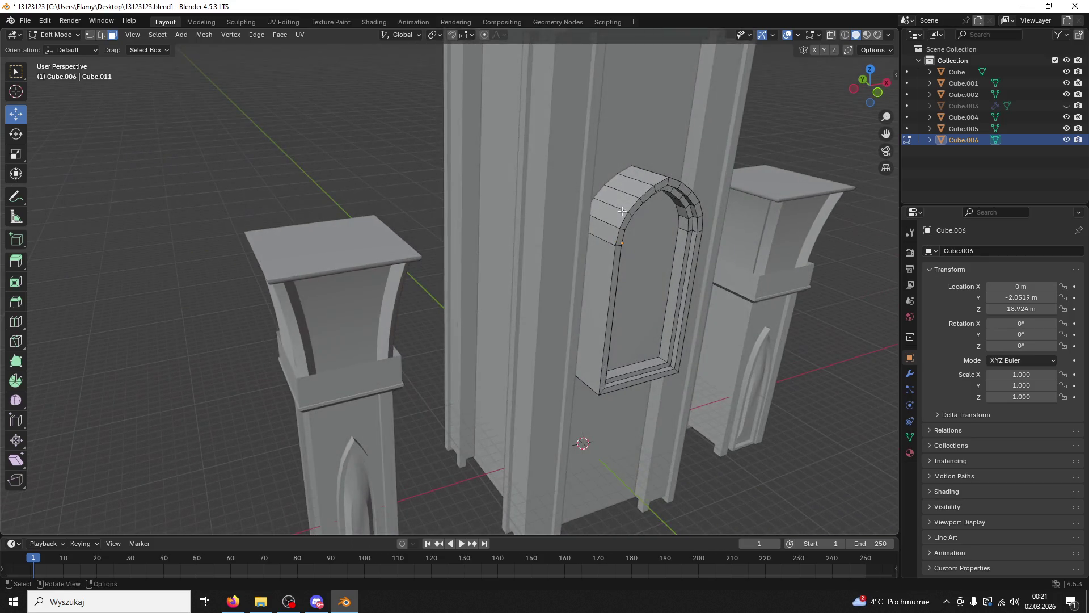
left_click(55, 35)
Step: In Object Mode, pull the arched window block out in front of the tower
left_click(54, 45)
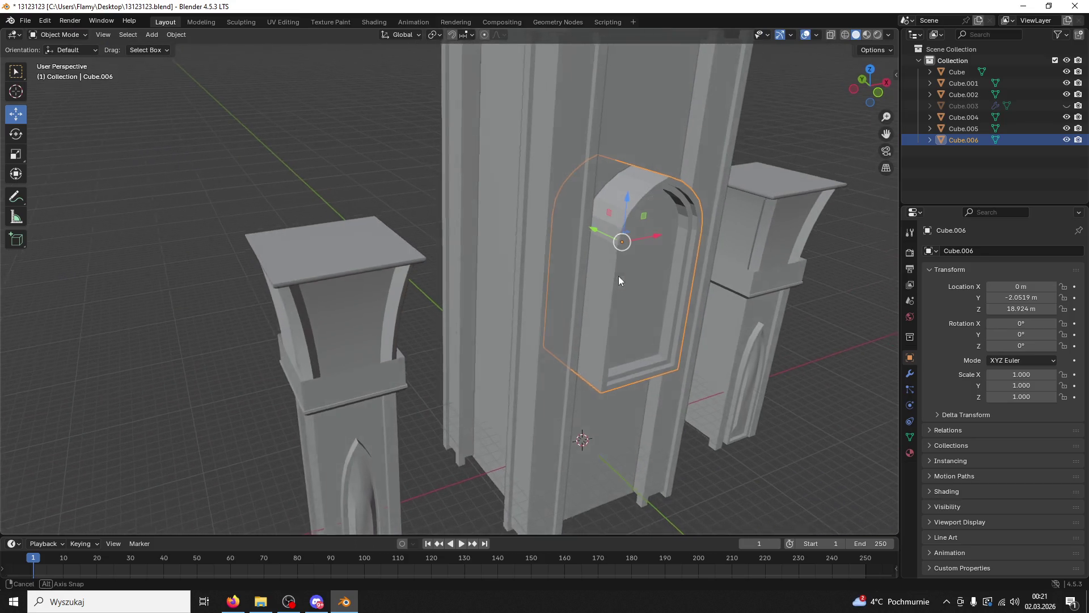
left_click_drag(617, 275, 634, 288)
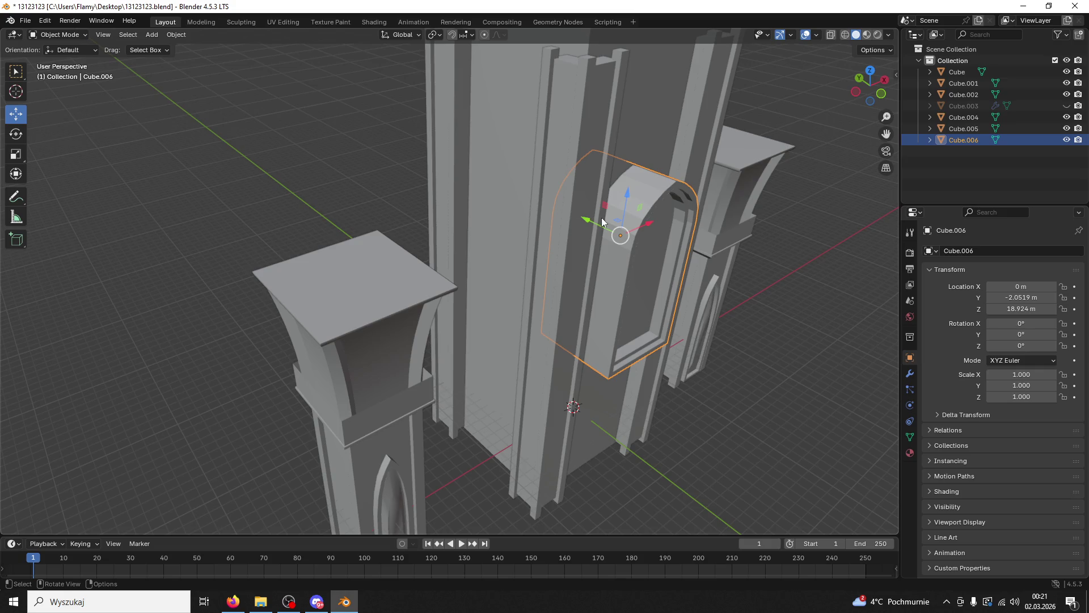
left_click_drag(596, 223, 714, 302)
left_click_drag(715, 301, 771, 290)
Step: Move the block's back face along Y in Edit Mode to make it thinner
left_click(87, 36)
left_click(77, 56)
left_click_drag(627, 182, 699, 188)
left_click(700, 187)
left_click_drag(699, 187, 698, 197)
Step: Slide the arched window back flush against the tower's front wall in Object Mode
left_click(56, 34)
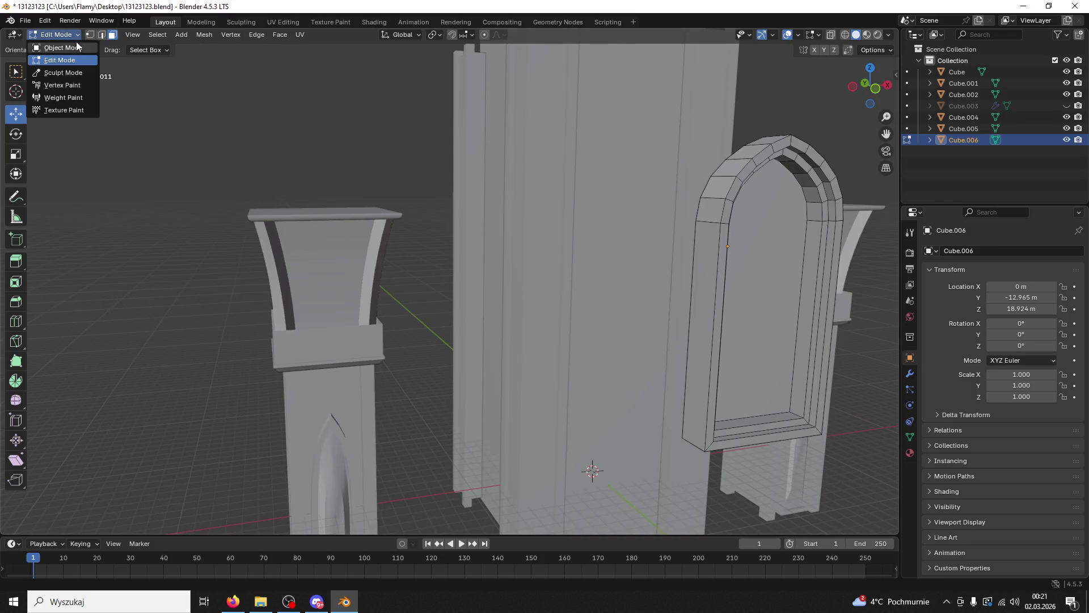
left_click(56, 47)
left_click_drag(702, 243, 576, 227)
left_click_drag(576, 228, 595, 250)
left_click(619, 226)
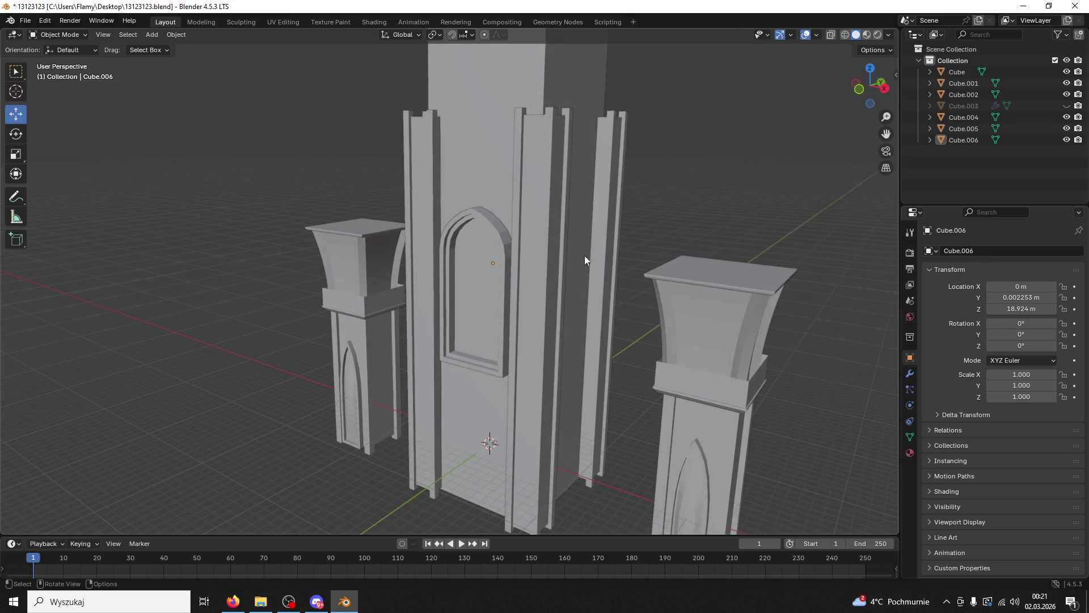
left_click(506, 261)
left_click_drag(494, 234, 503, 193)
left_click_drag(504, 193, 541, 329)
left_click(659, 174)
left_click(485, 369)
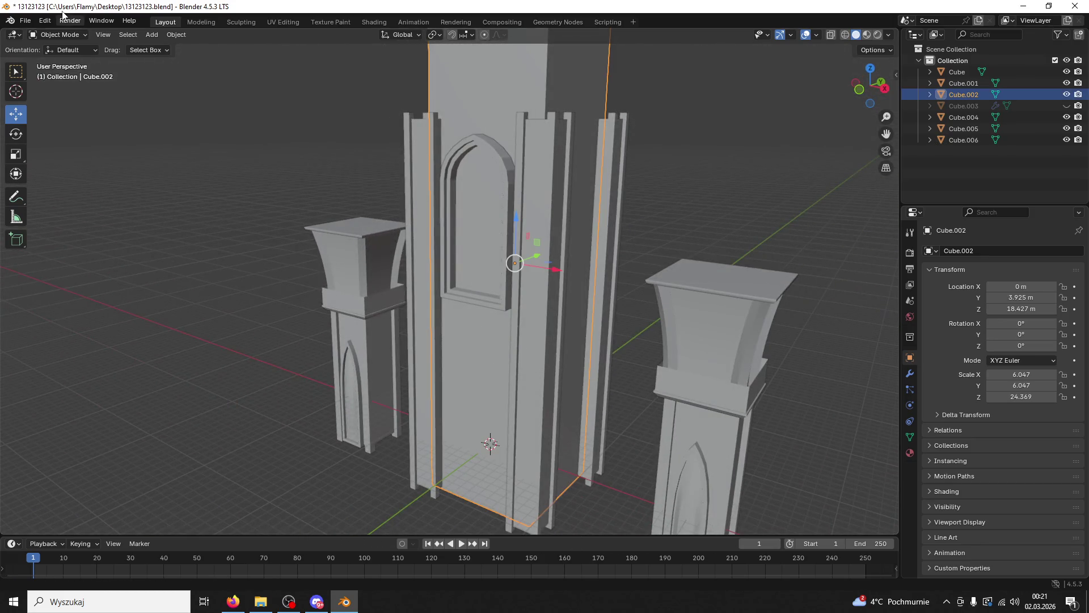
Step: Add a new cube, enlarge it, and move it along the depth axis
left_click(146, 35)
mouse_move(161, 43)
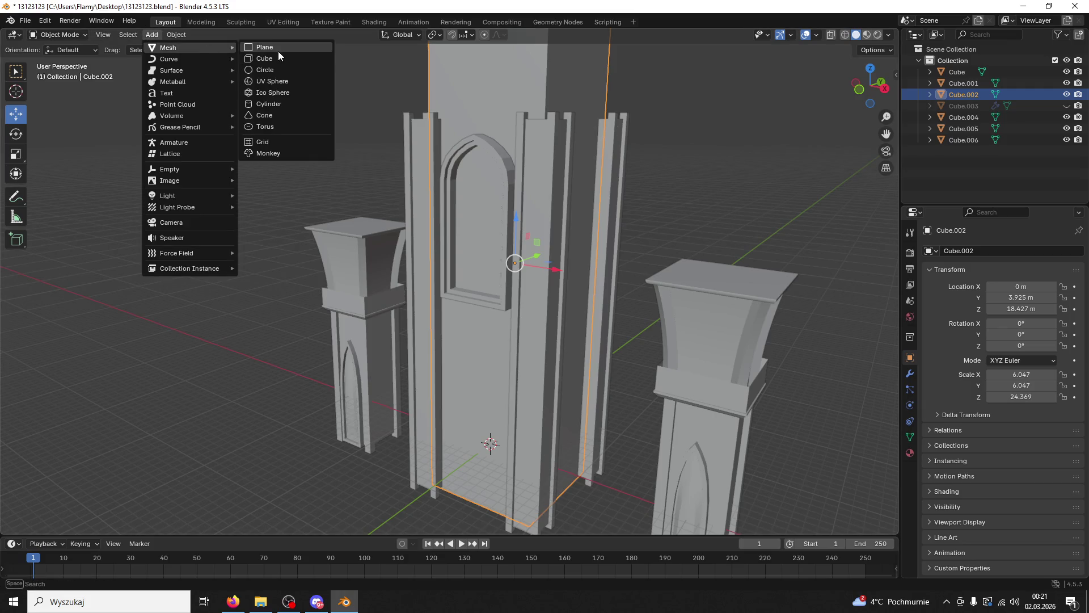
left_click(278, 55)
left_click_drag(498, 379, 579, 420)
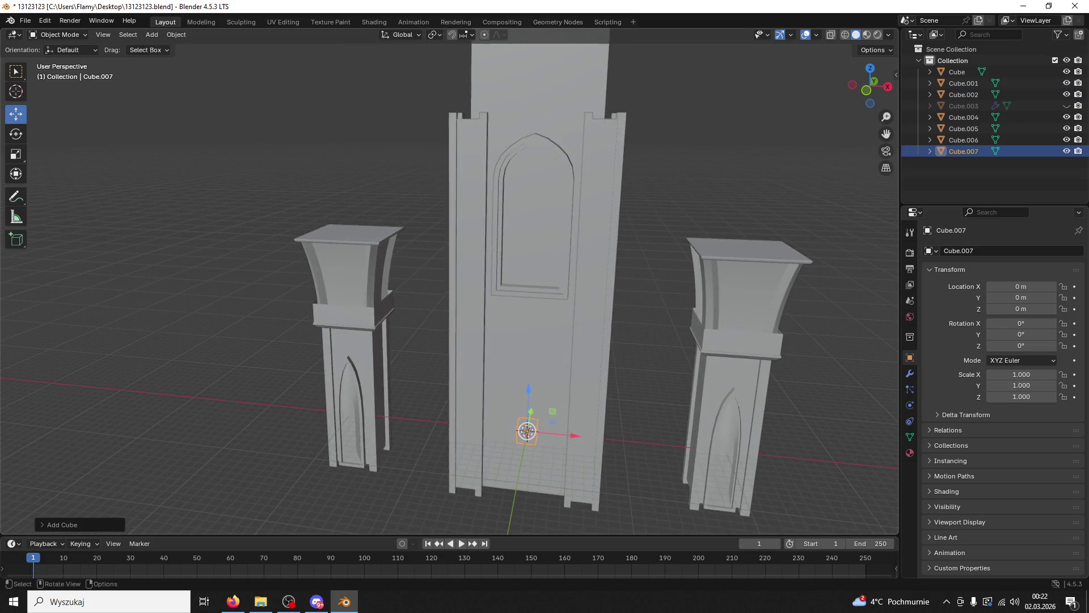
key("s")
left_click(703, 271)
left_click_drag(670, 321, 594, 354)
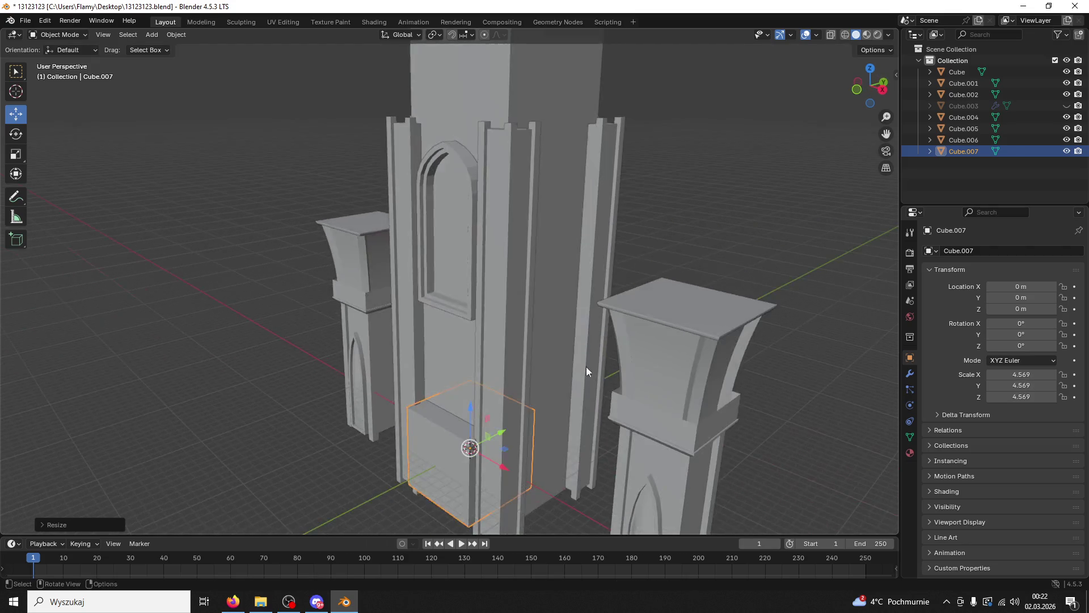
left_click_drag(503, 433, 429, 372)
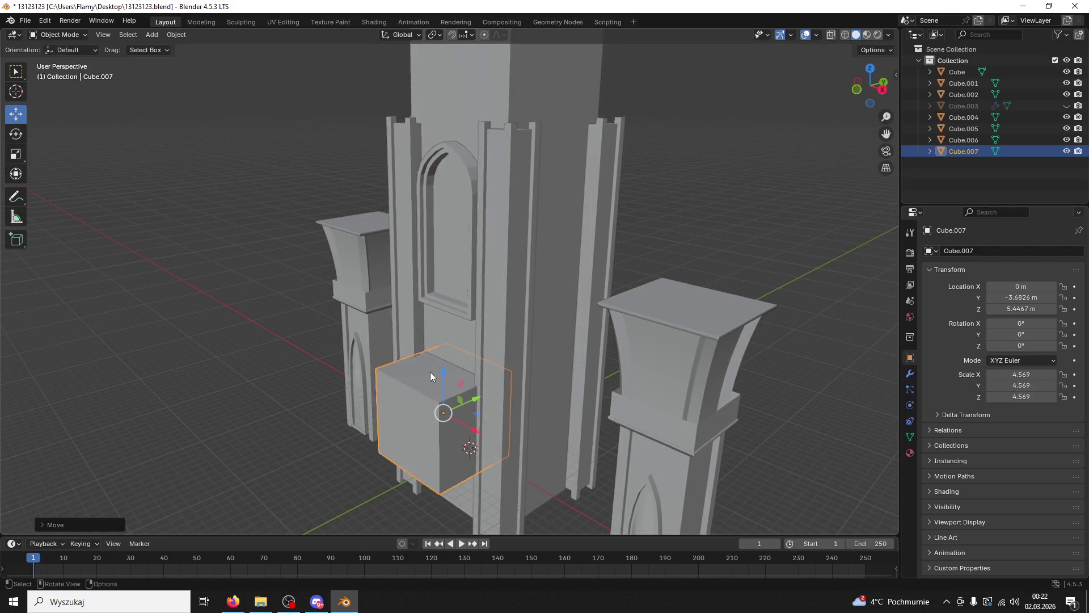
key("s")
left_click(499, 364)
left_click_drag(499, 363, 631, 386)
Step: Narrow the cube, make it taller, and set it at ground level against the tower front
key("s")
key("x")
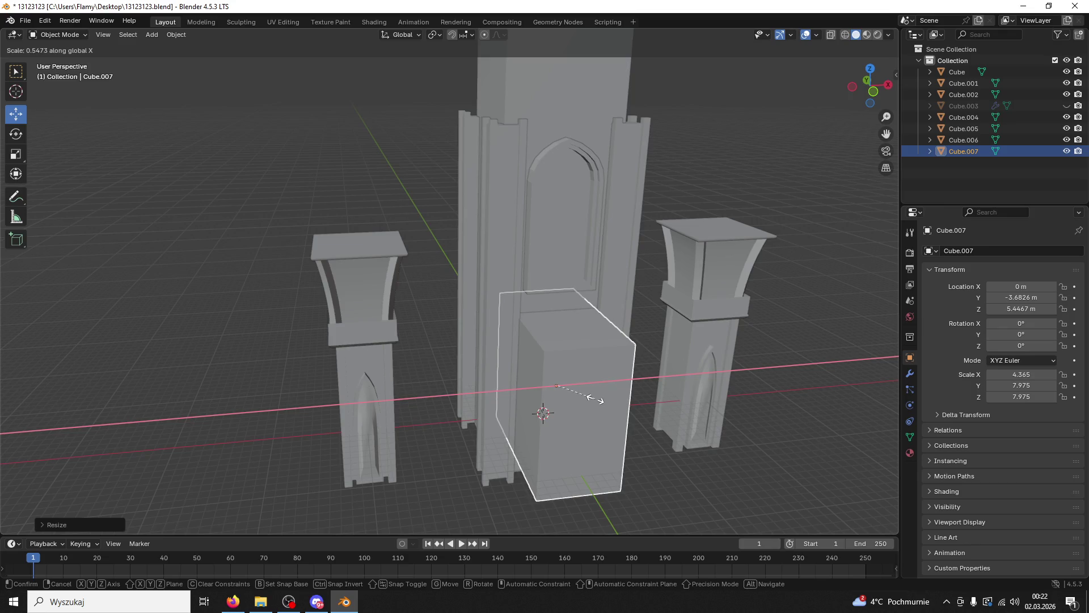
left_click(596, 399)
left_click_drag(596, 399, 485, 375)
left_click_drag(469, 405, 523, 396)
left_click_drag(523, 396, 619, 382)
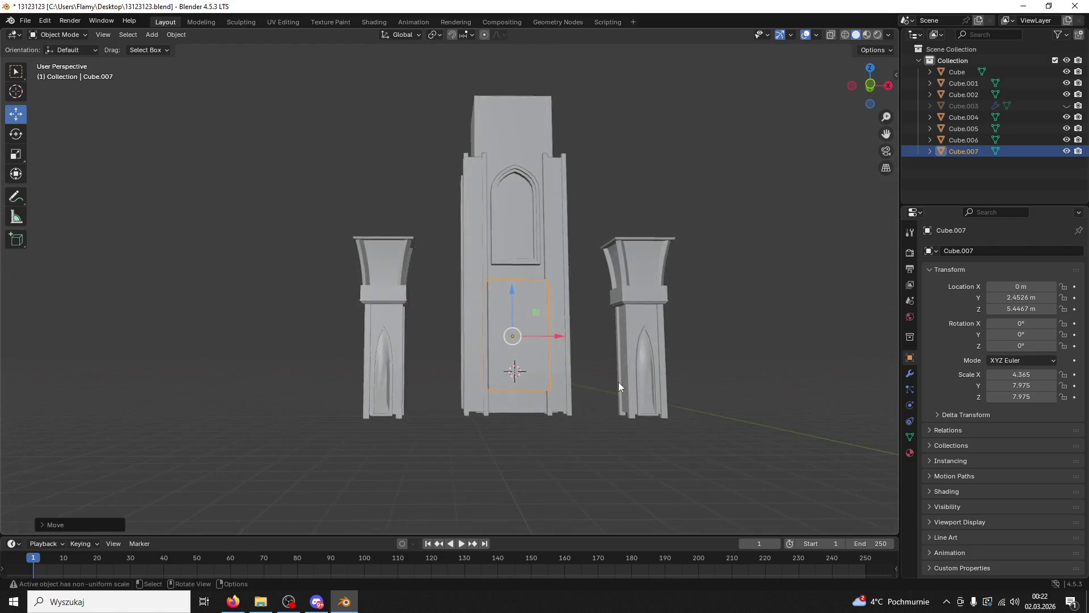
scroll("up", 3)
left_click_drag(522, 301, 509, 315)
key("s")
key("z")
left_click(561, 313)
left_click_drag(508, 315, 535, 317)
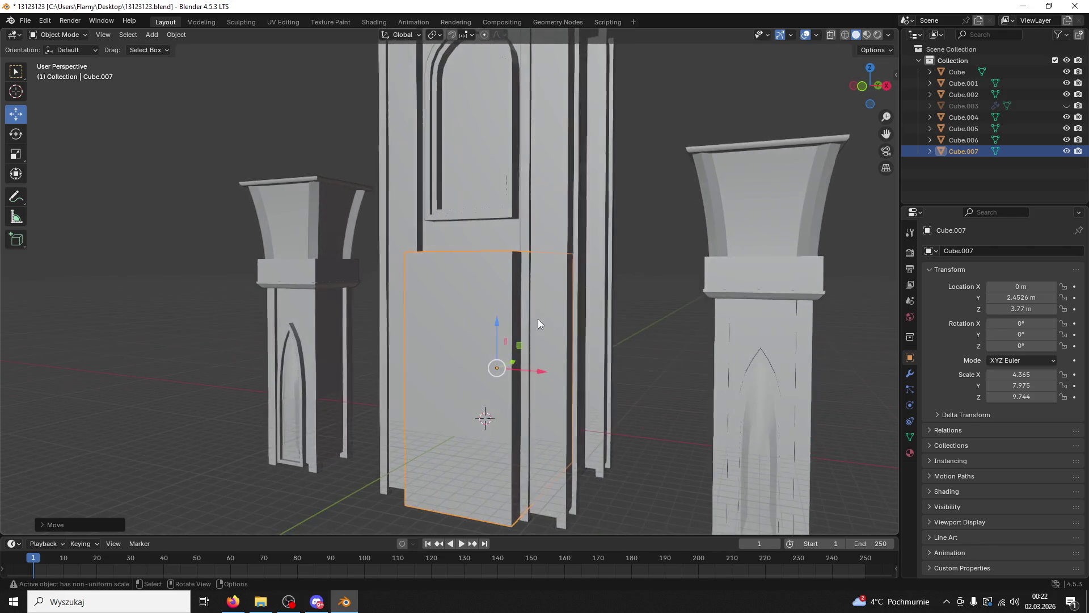
Step: Unhide the gabled doorway Cube.003, move it forward and up, then delete it
left_click(690, 295)
left_click(1067, 106)
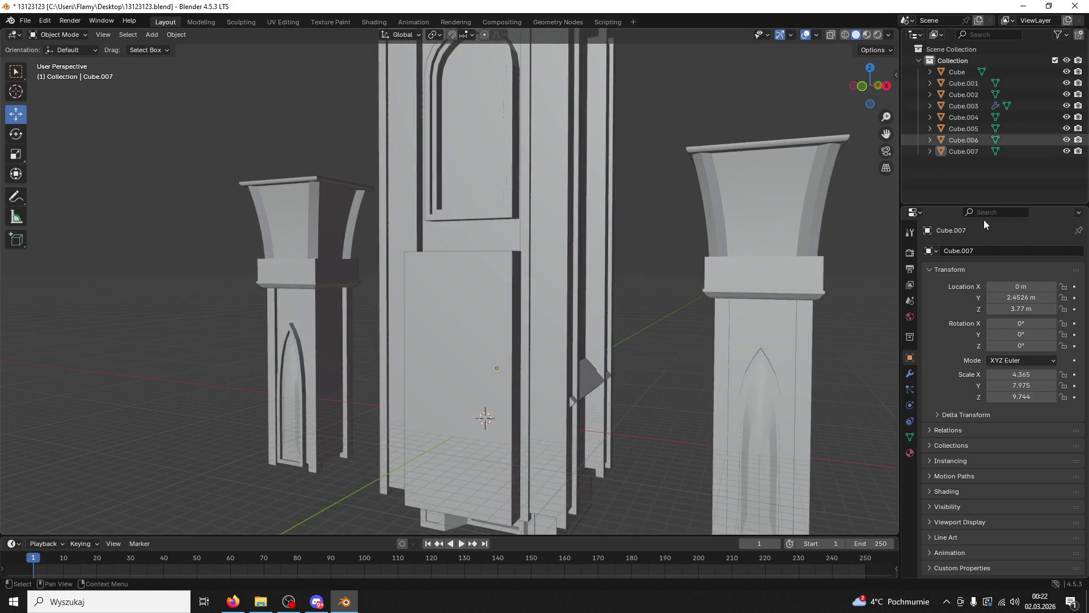
left_click(581, 376)
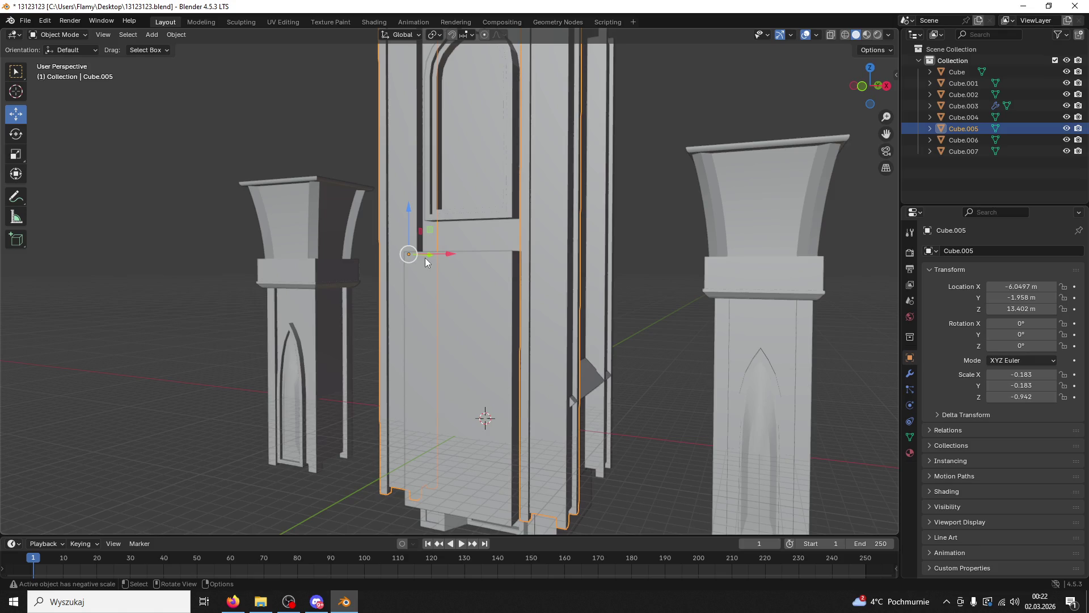
left_click(574, 361)
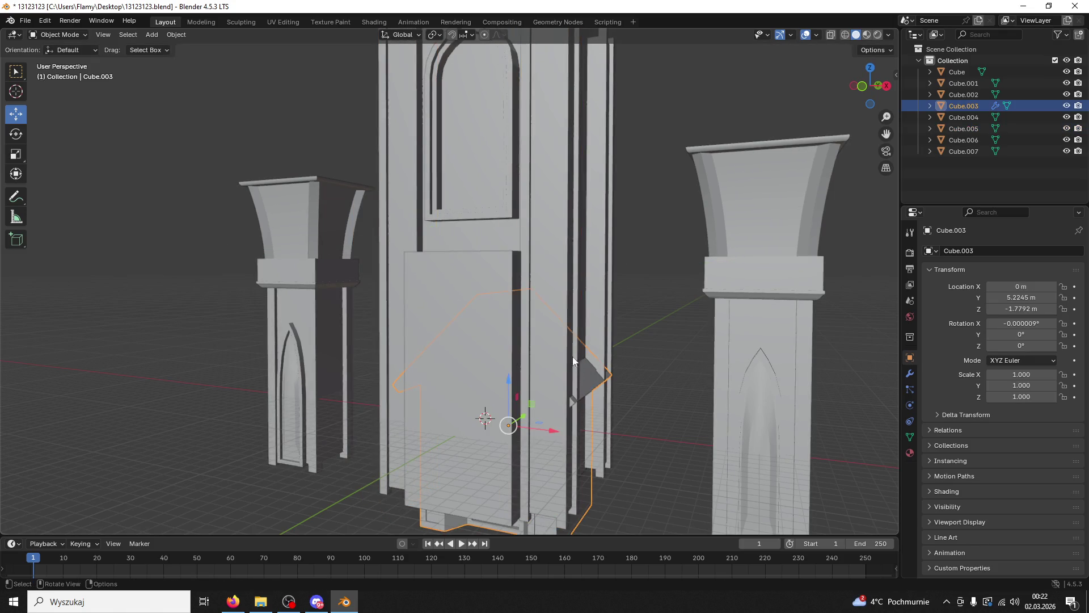
left_click_drag(523, 419, 485, 396)
key("Delete")
Step: Paste an arch copy above the tower, narrow it, and shift it sideways
left_click_drag(467, 512, 581, 187)
scroll("down", 3)
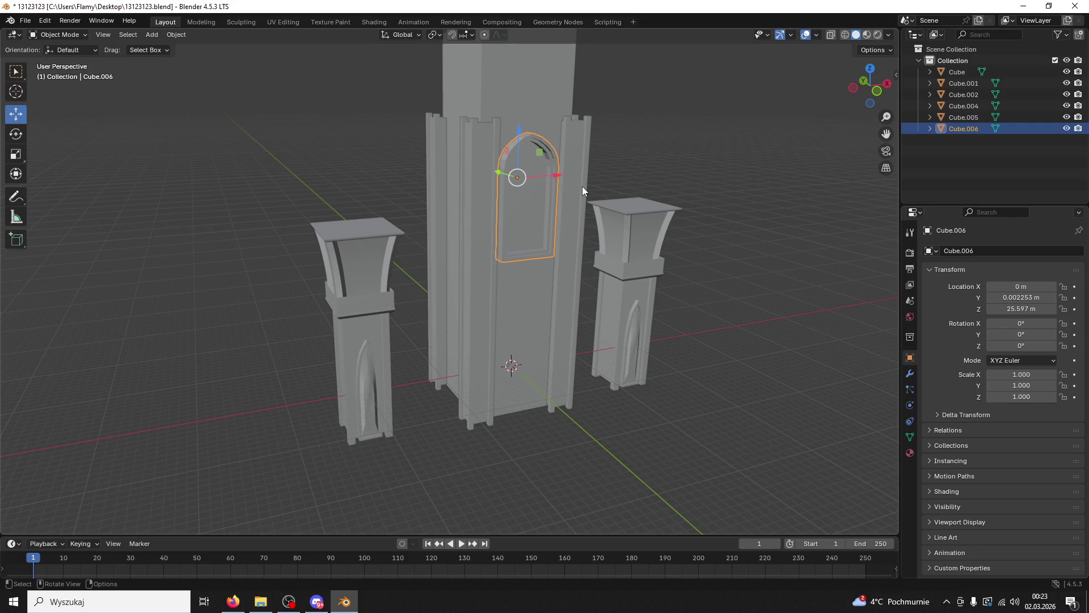
left_click_drag(582, 186, 539, 180)
left_click_drag(508, 133, 522, 226)
key("ctrl+v")
key("g")
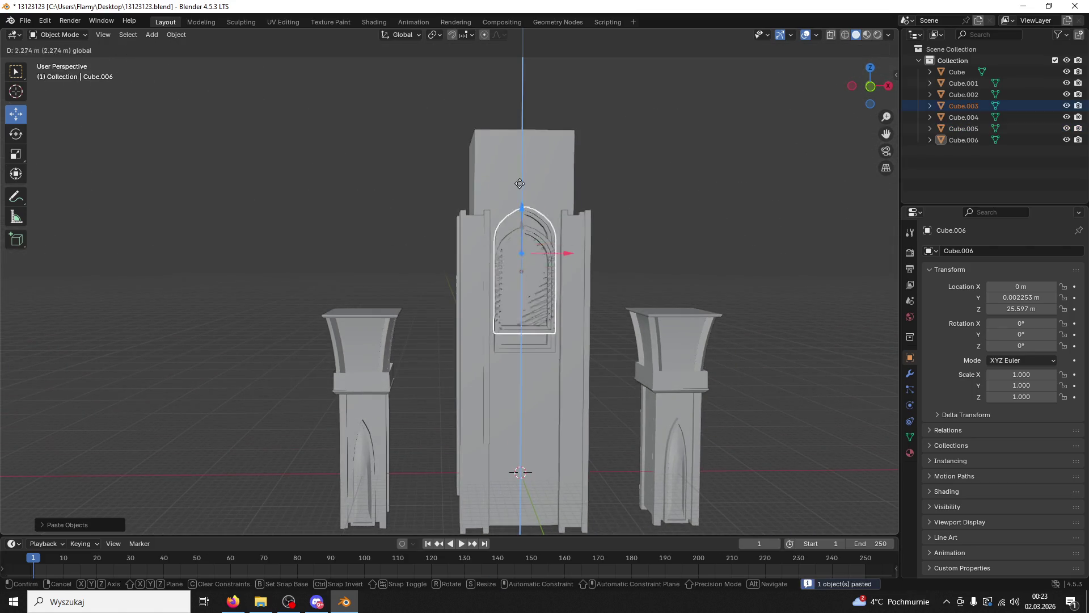
left_click(574, 127)
key("s")
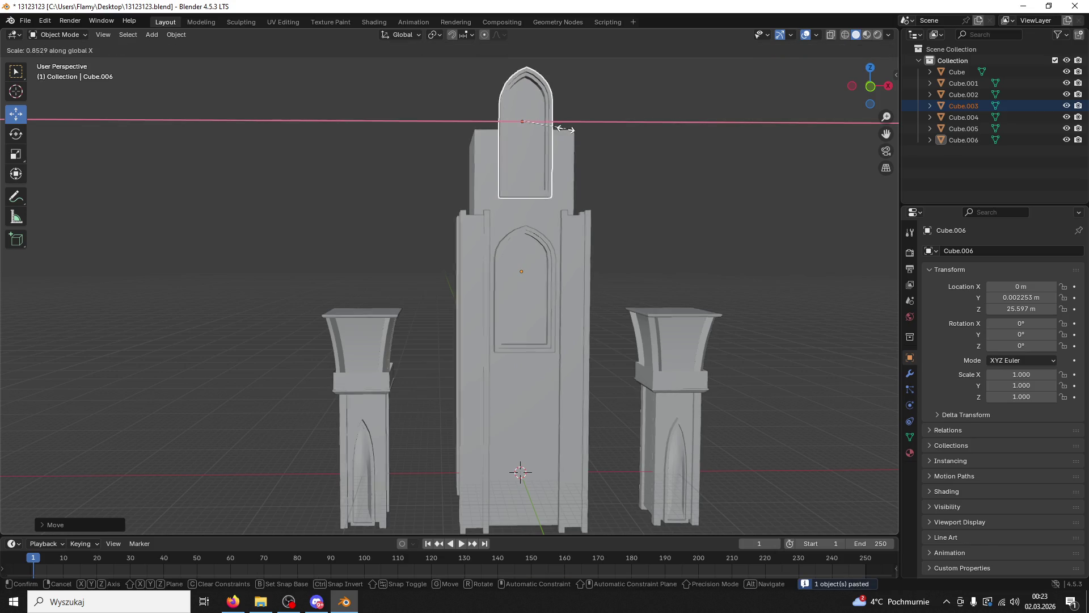
left_click(562, 134)
scroll("up", 3)
left_click_drag(563, 134, 569, 252)
scroll("up", 3)
left_click_drag(611, 208, 622, 207)
Step: Delete the extra middle and right arch copies, keeping one arch
key("ctrl+v")
key("ctrl+v")
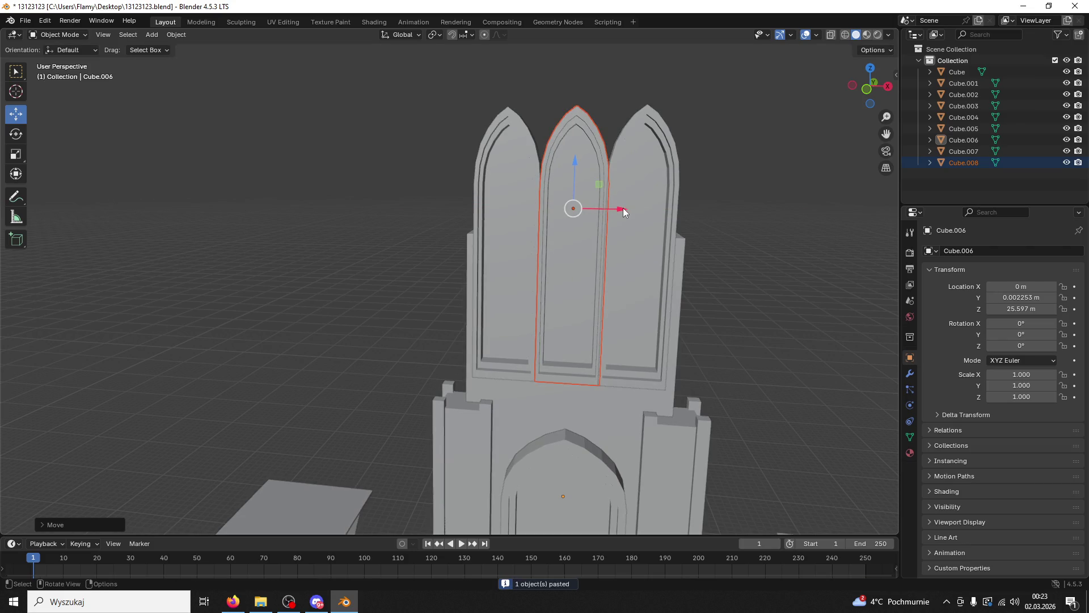
key("Delete")
left_click(626, 220)
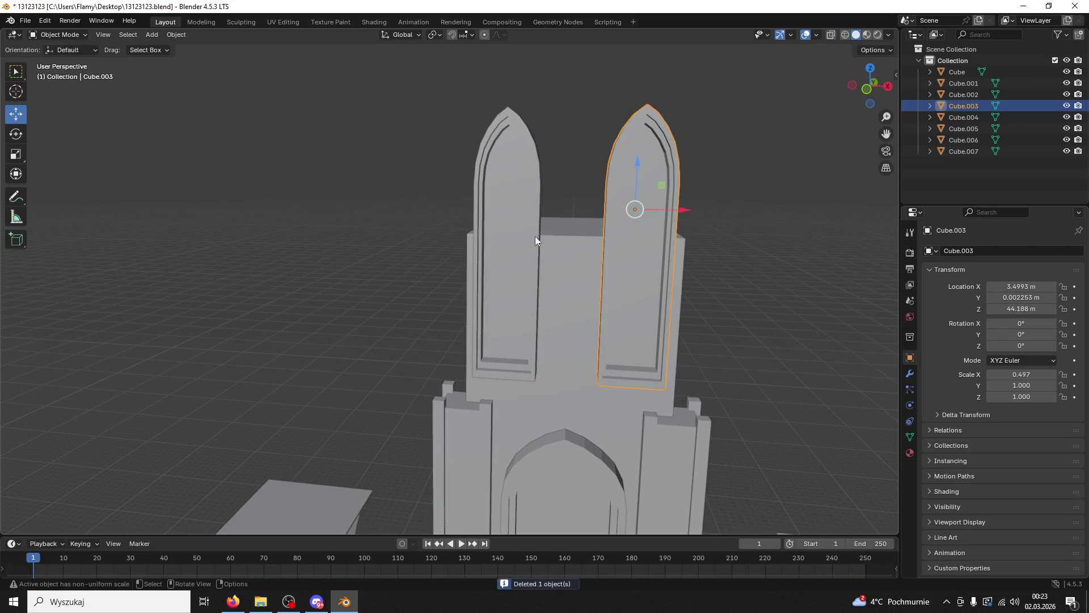
key("Delete")
left_click(511, 233)
Step: Scale the remaining arch to 0.7 in height and centre it at X 0
key("s")
key("y")
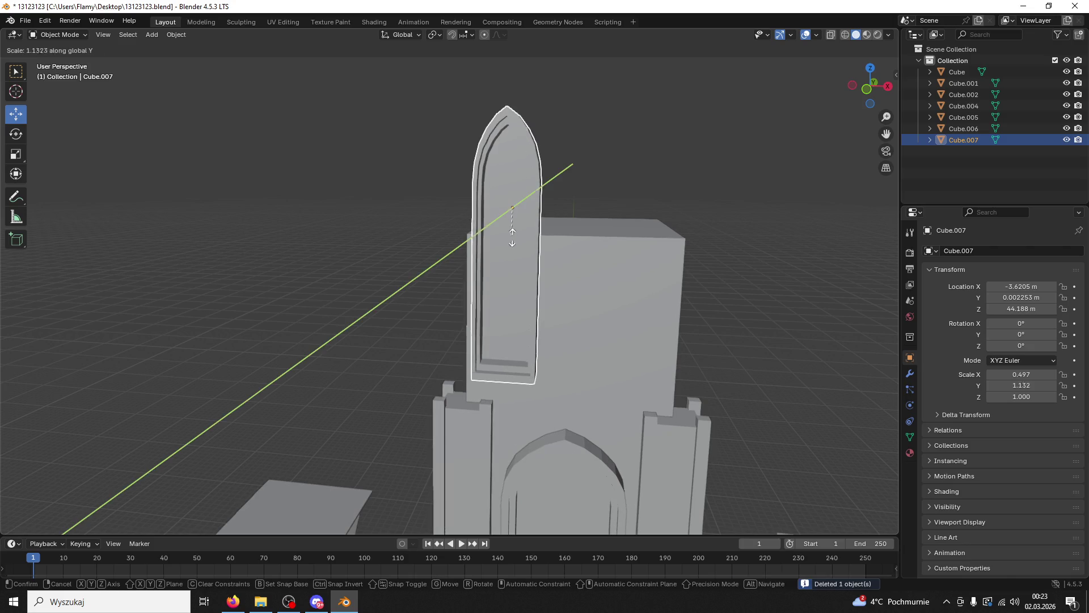
key("Escape")
key("s")
key("x")
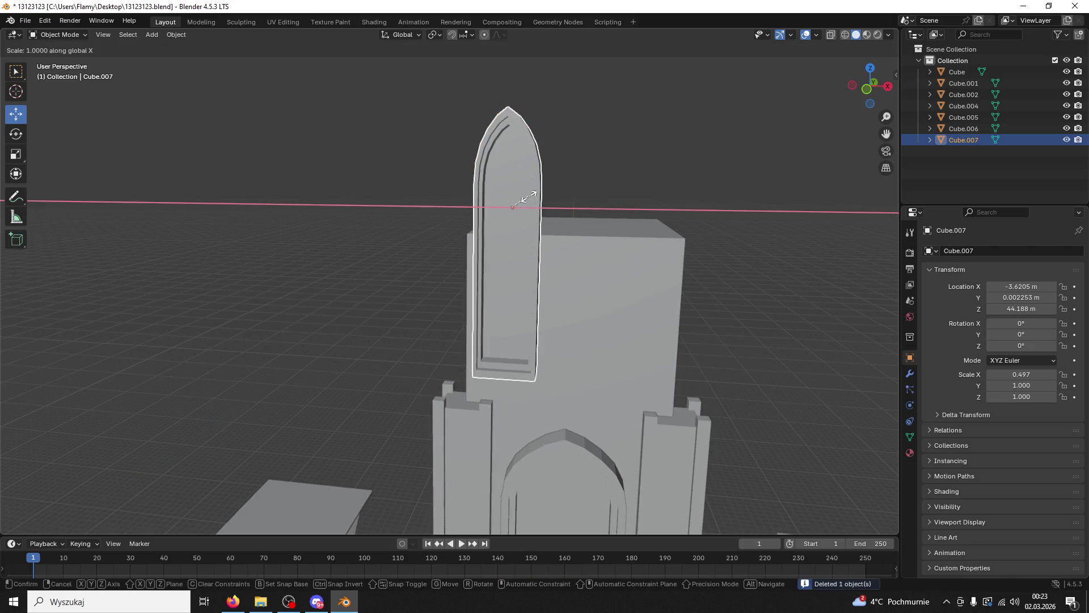
key("Escape")
key("s")
key("y")
key("Escape")
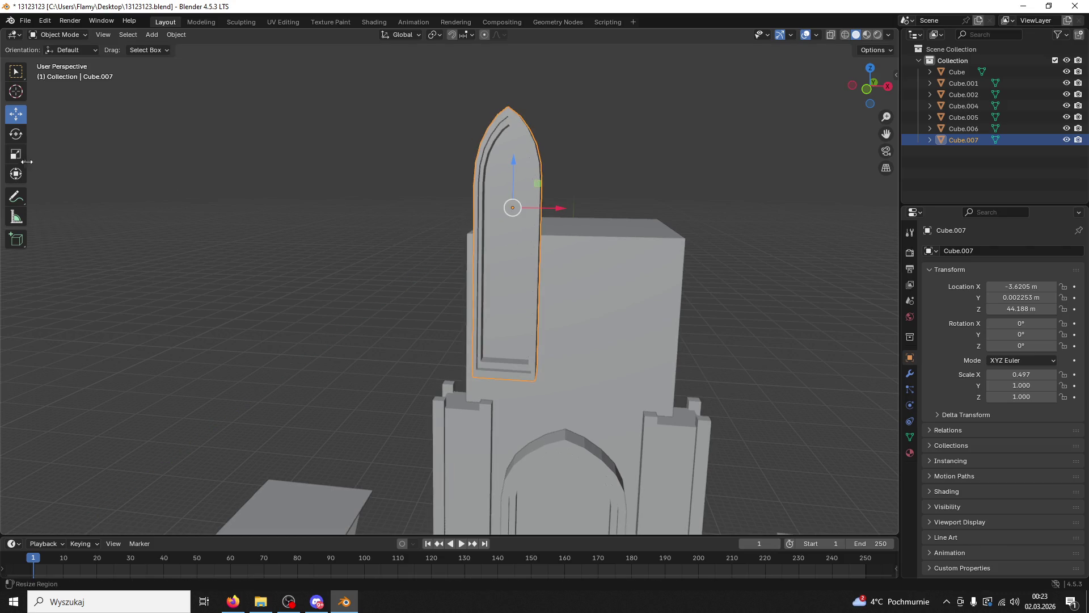
left_click_drag(515, 164, 509, 174)
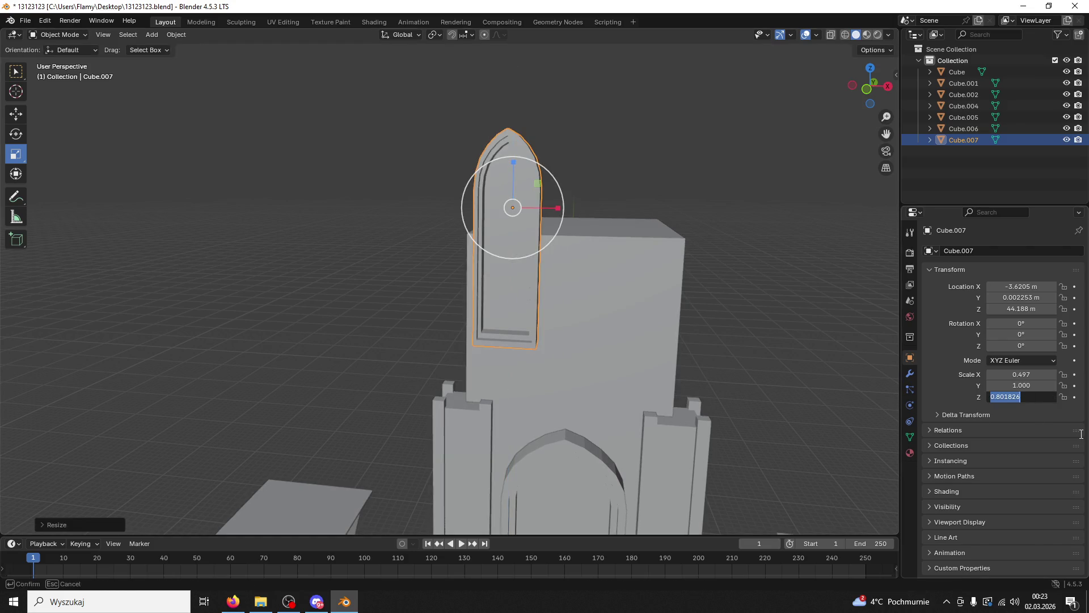
type("0.7")
key("Return")
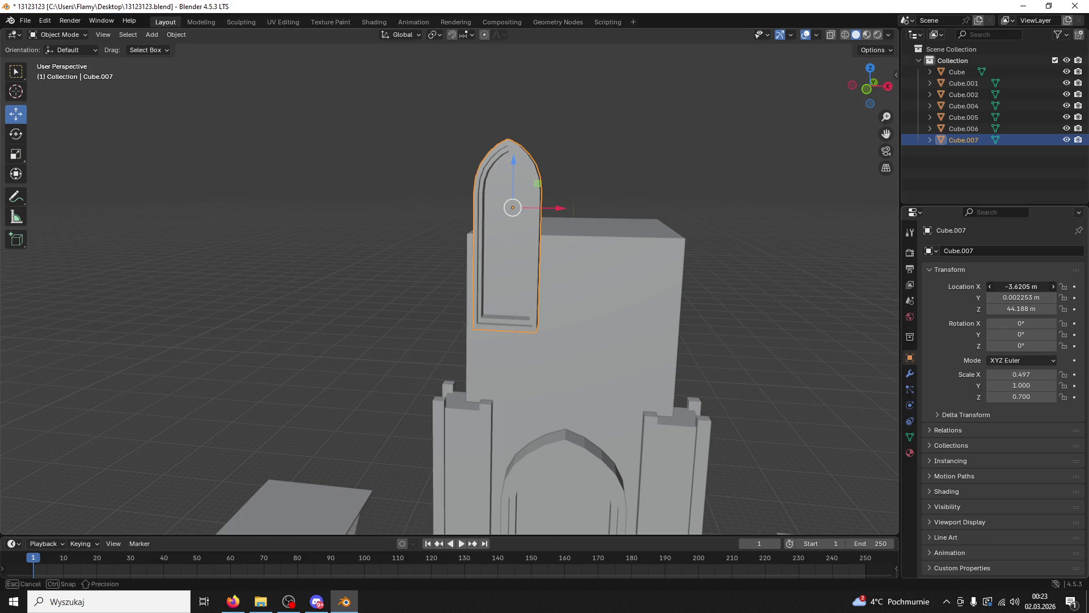
type("0")
key("Return")
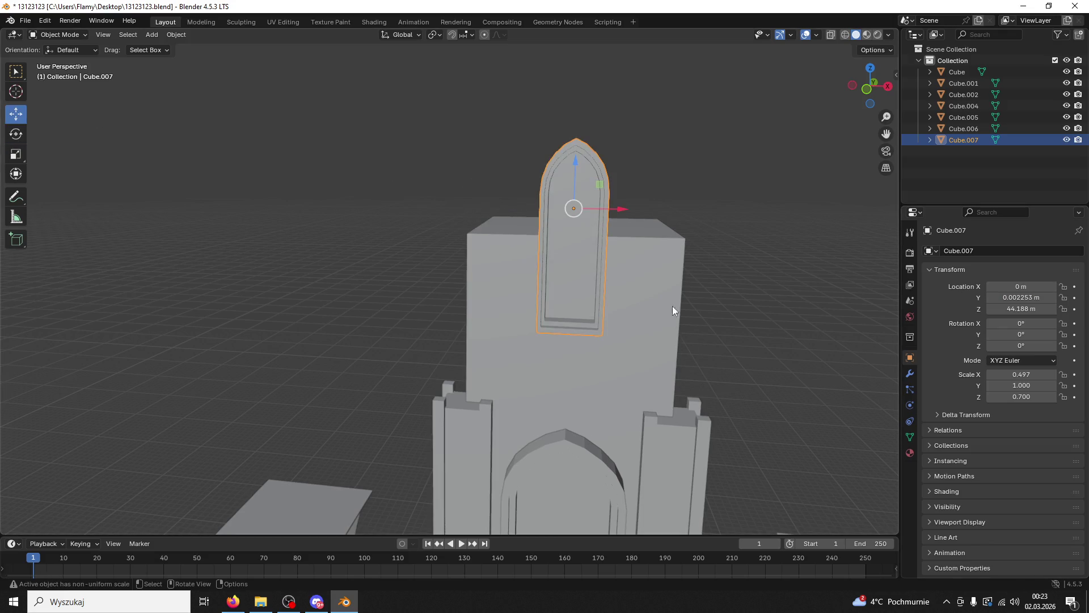
Step: From the front view, paste a second arch and place it beside the first along X
key("KP_1")
key("ctrl+v")
key("g")
key("z")
key("Escape")
key("g")
key("x")
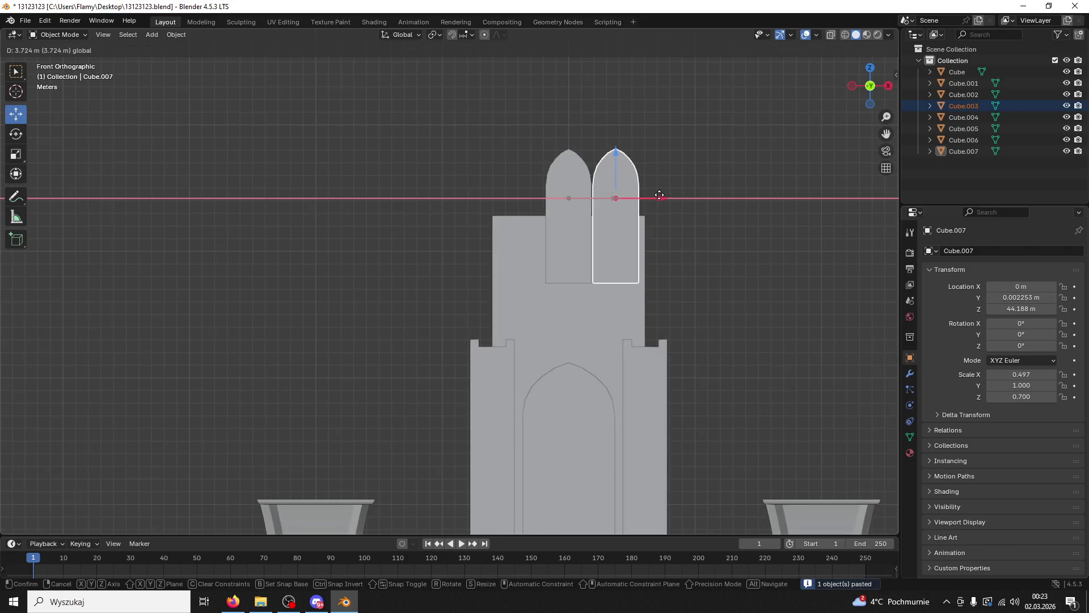
left_click(662, 198)
Step: Duplicate the right arch and place the copy on the left side along X
left_click(628, 210)
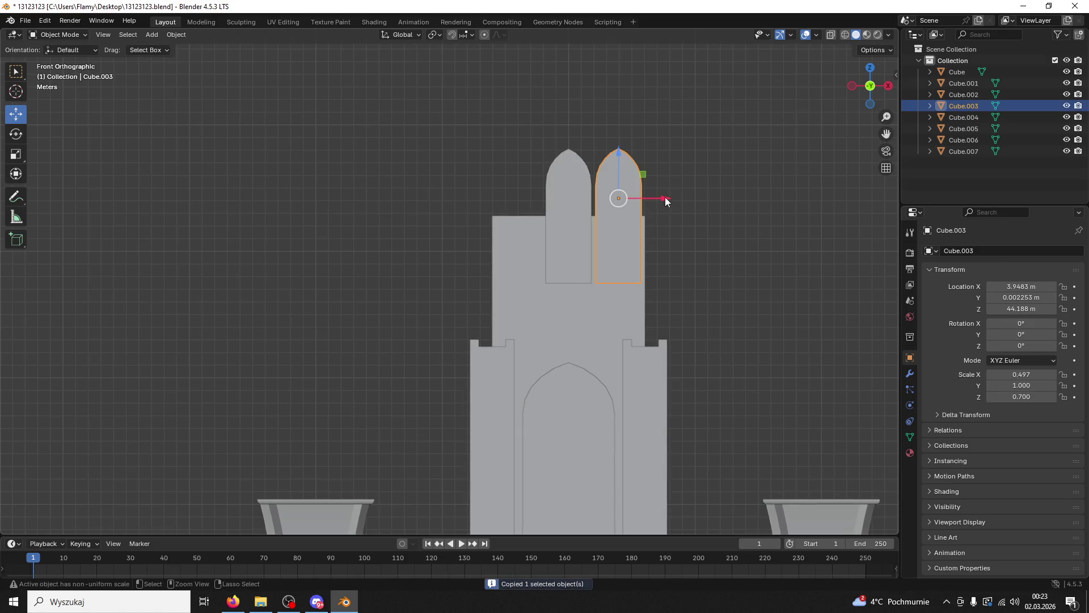
key("ctrl+c")
key("ctrl+v")
key("g")
key("x")
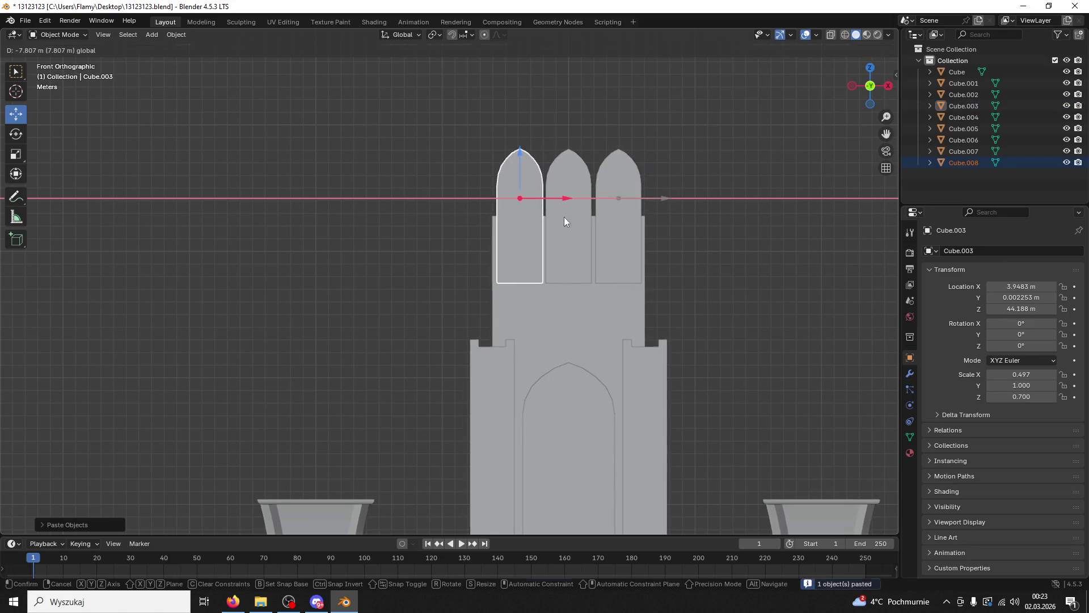
left_click(564, 218)
Step: Shrink all three arches together and push them back along Y against the wall
left_click_drag(701, 218, 698, 238)
left_click(655, 230)
left_click(551, 190)
left_click(547, 188)
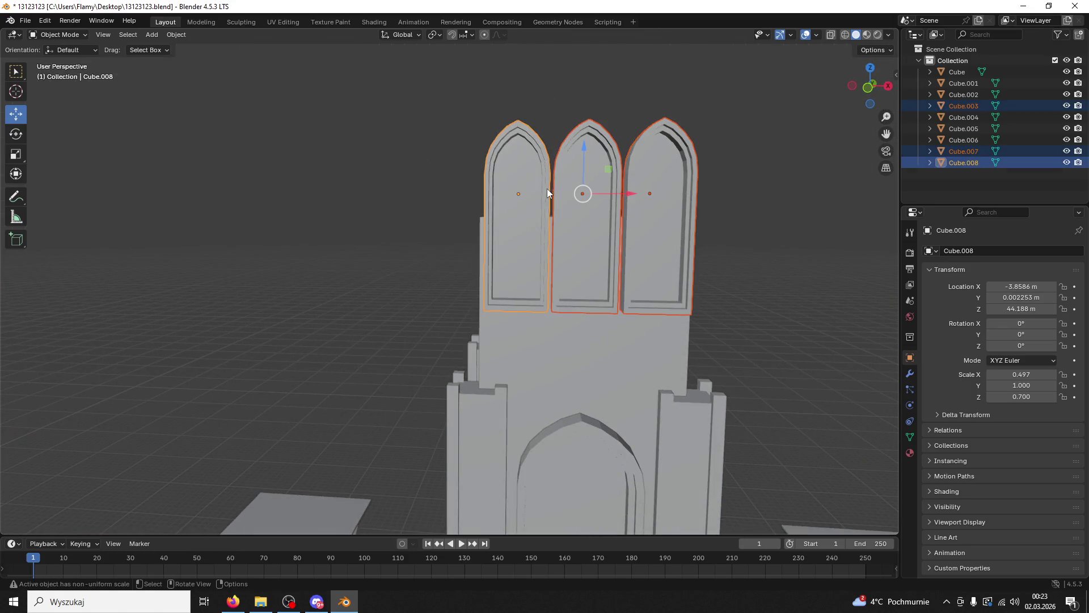
key("s")
left_click(730, 275)
left_click_drag(730, 275, 532, 214)
left_click_drag(496, 210, 491, 211)
left_click_drag(567, 263, 663, 291)
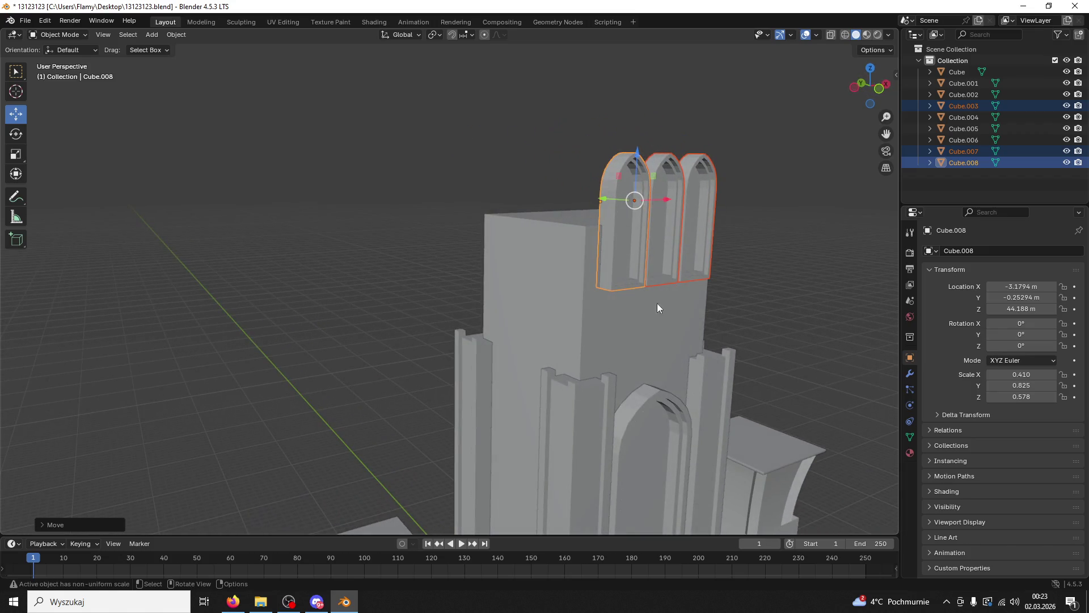
left_click(608, 403)
left_click_drag(608, 403, 569, 415)
Step: Join the two front pillar pieces, stretch the pillar taller along Z, and raise it
left_click(489, 356)
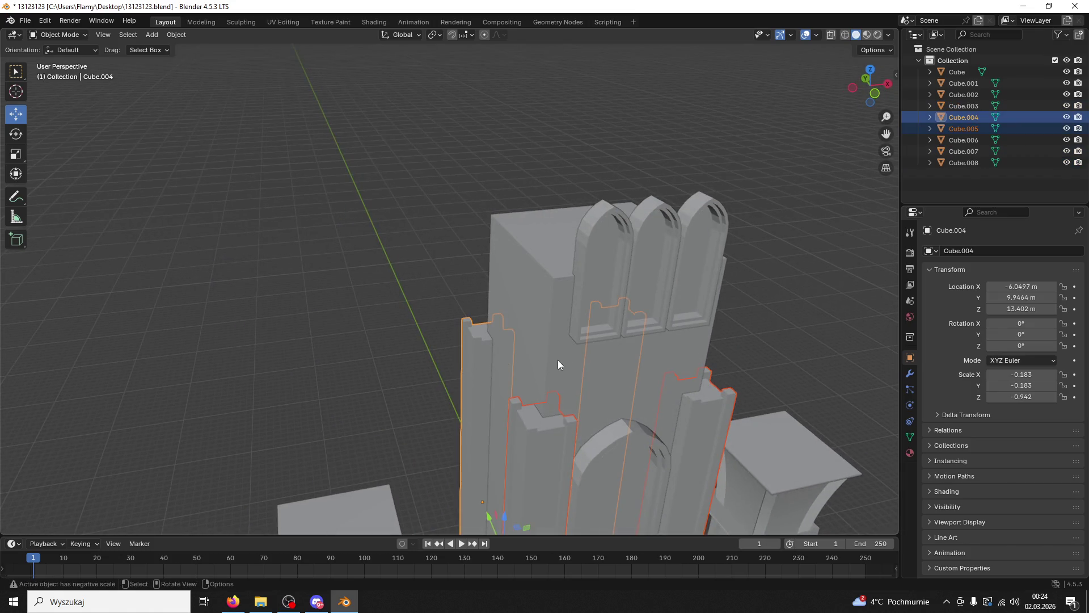
key("KP_Decimal")
key("ctrl+j")
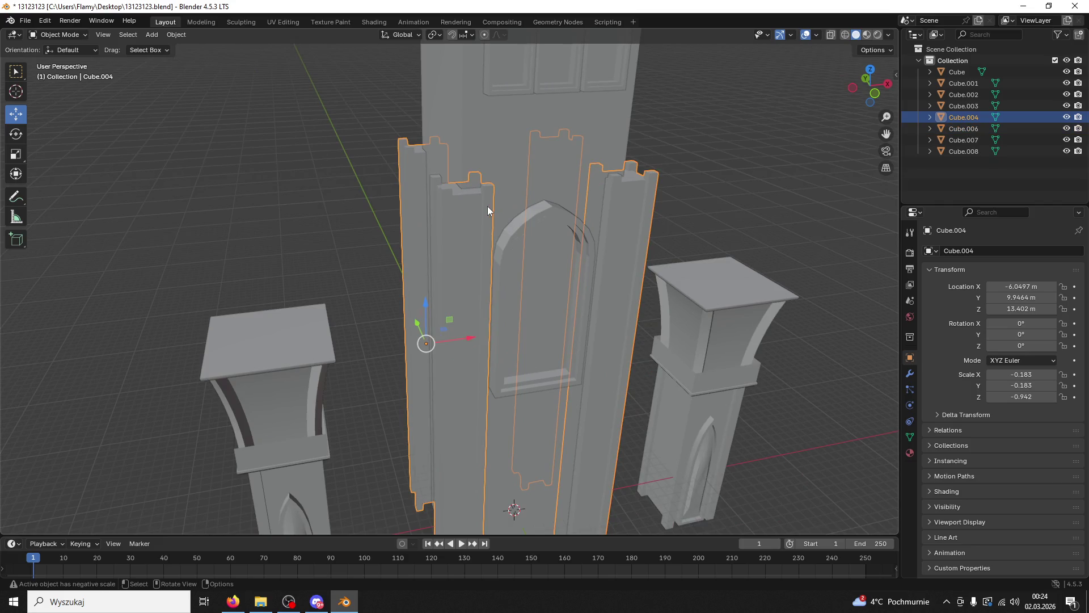
key("s")
key("z")
left_click(628, 182)
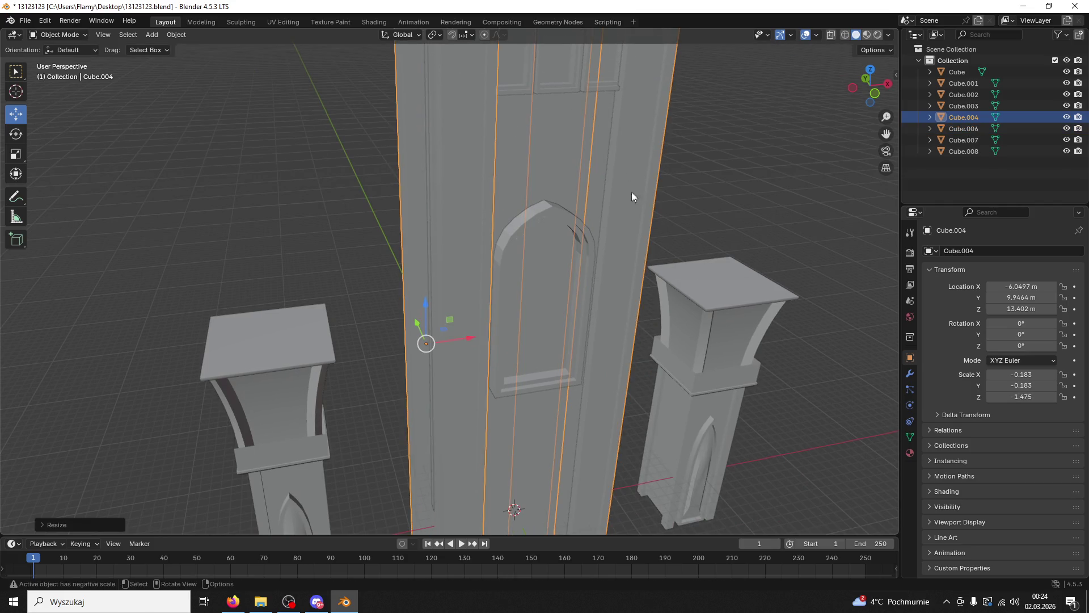
left_click_drag(629, 182, 585, 184)
scroll("down", 3)
key("g")
key("z")
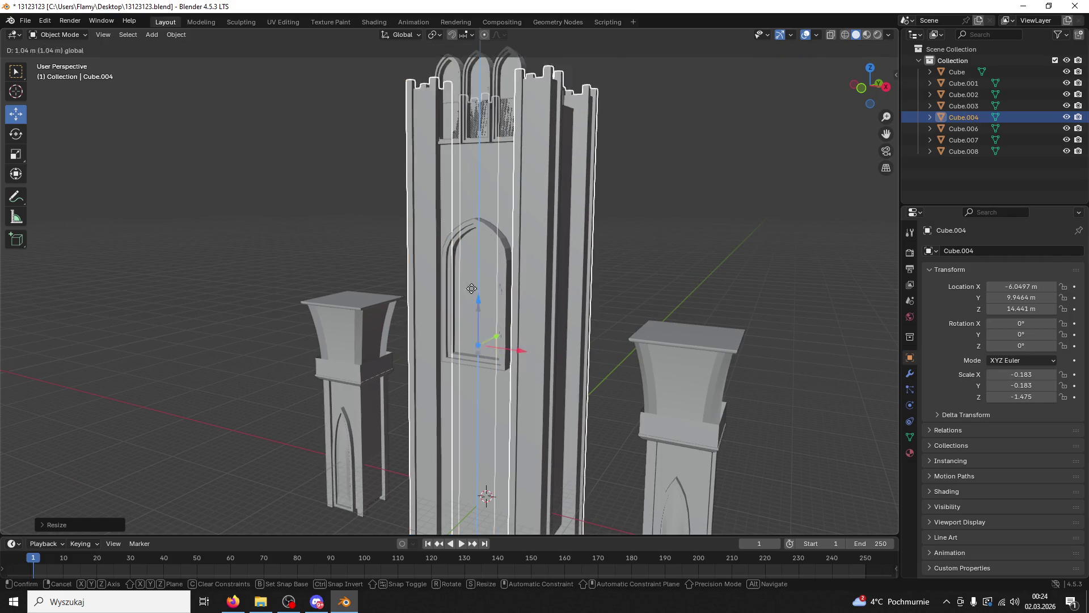
left_click(628, 169)
Step: Shrink the three window arches together
left_click_drag(627, 169, 624, 148)
left_click(548, 101)
left_click(524, 88)
left_click(488, 83)
key("s")
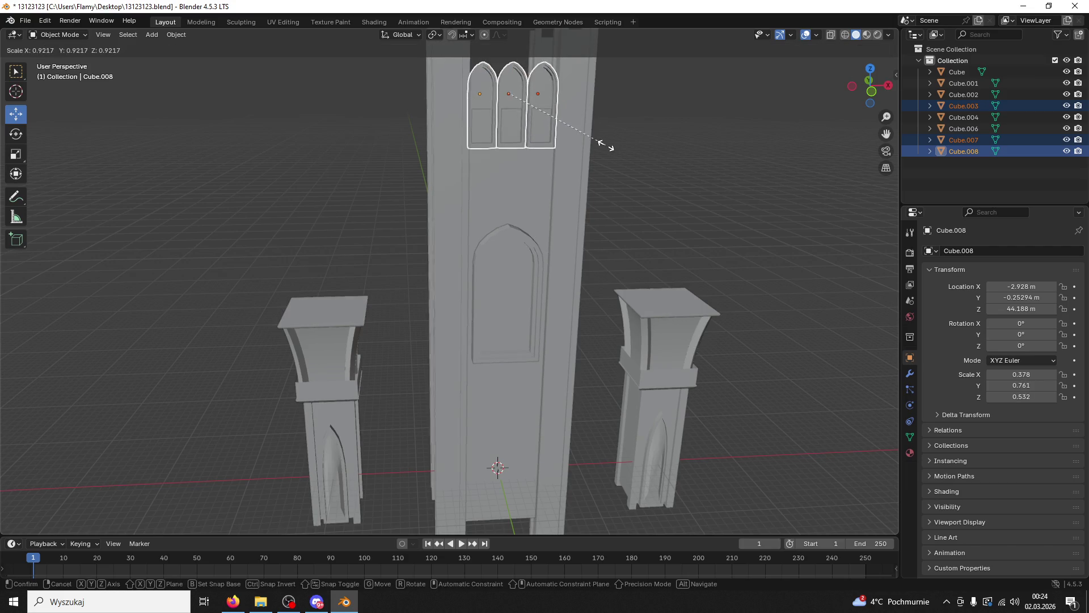
left_click(600, 143)
Step: Stretch the arches taller along Z and move them back along Y
left_click_drag(600, 143, 584, 138)
scroll("up", 3)
left_click_drag(605, 185, 617, 250)
key("s")
key("z")
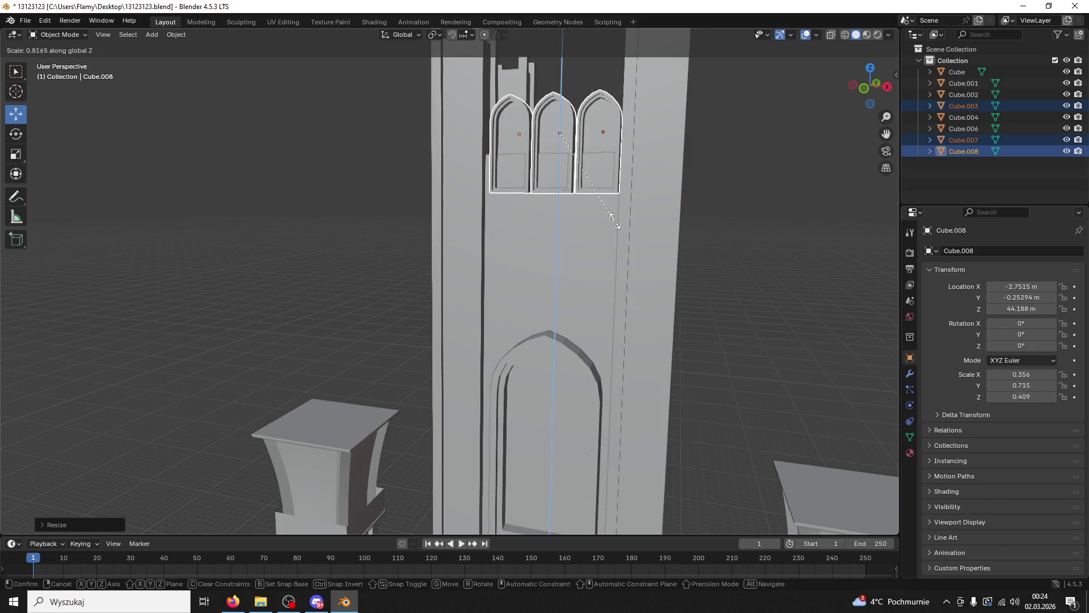
left_click(605, 296)
left_click_drag(605, 300, 543, 134)
key("g")
key("y")
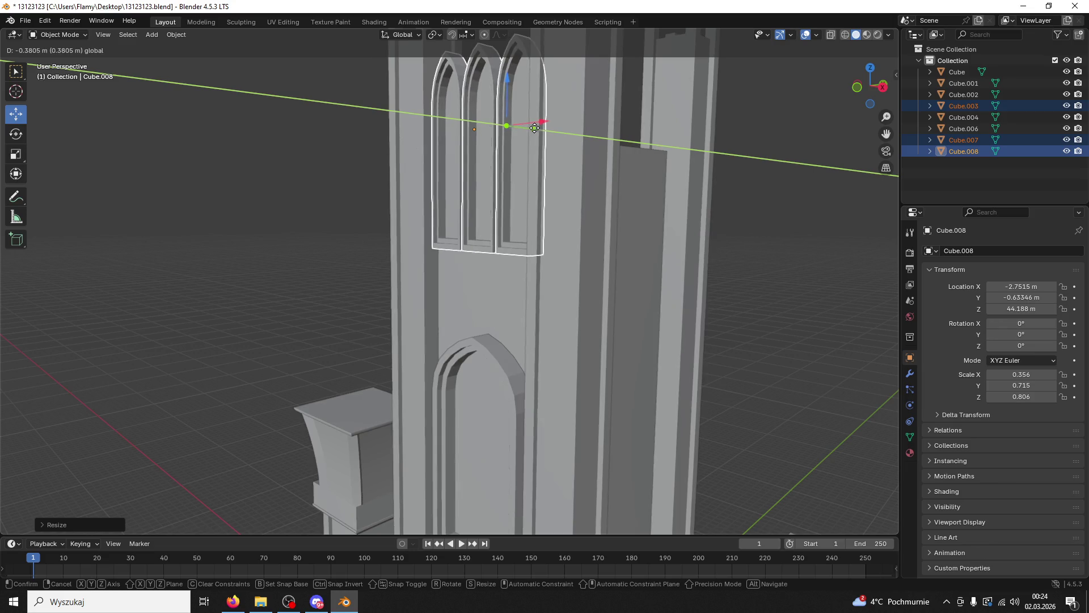
left_click(516, 122)
Step: Stretch the tower body taller along Z
left_click(417, 206)
left_click_drag(417, 206, 569, 275)
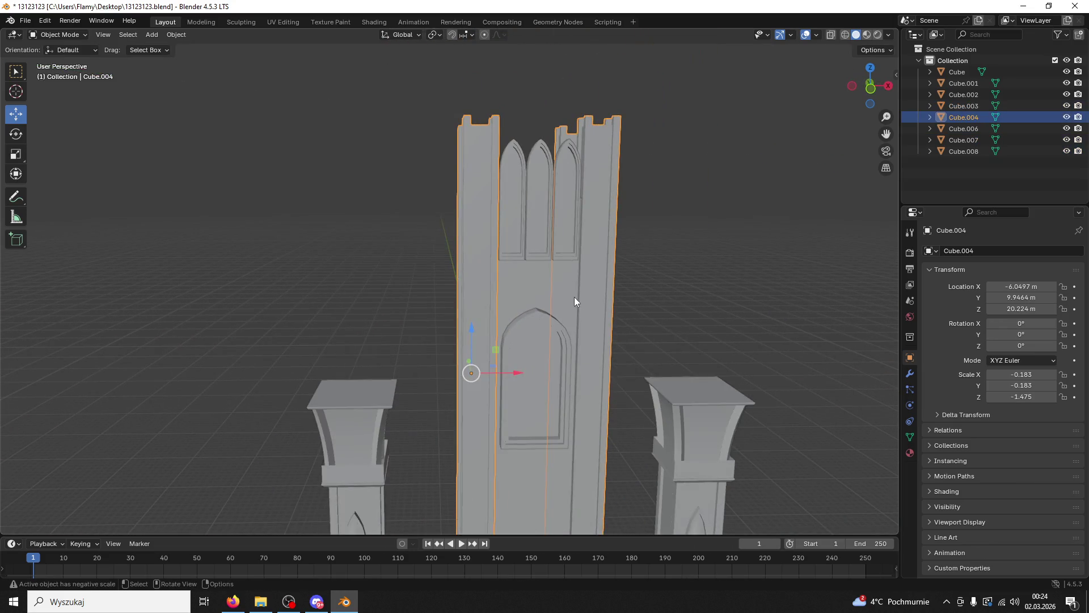
left_click(567, 302)
scroll("down", 3)
key("s")
key("z")
left_click(573, 453)
Step: Try rescaling the three arches, cancel it, and select the tower body instead
scroll("up", 3)
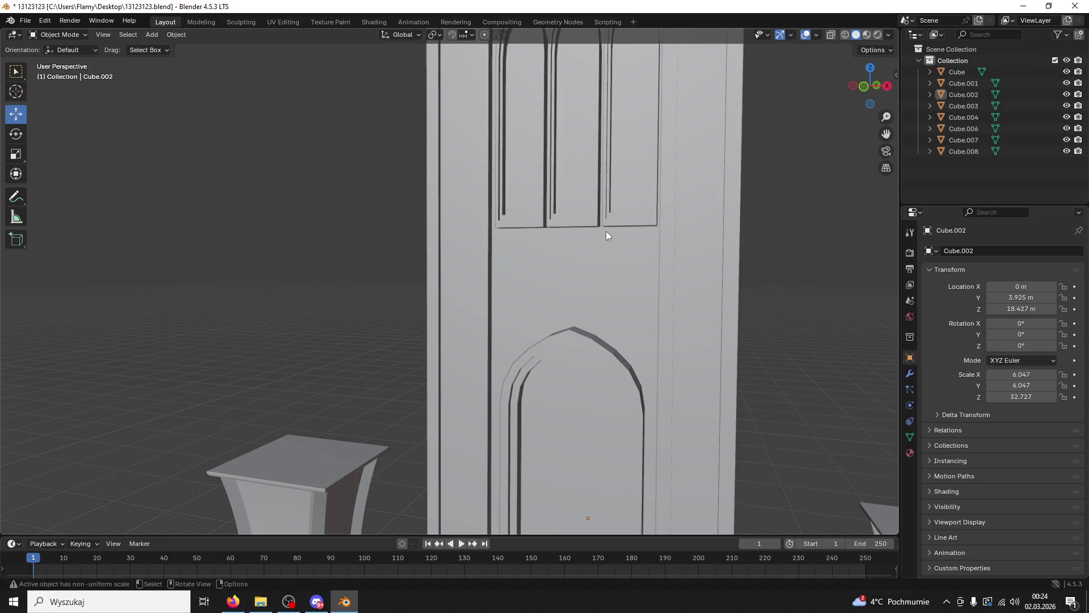
left_click(614, 220)
left_click_drag(614, 219, 626, 232)
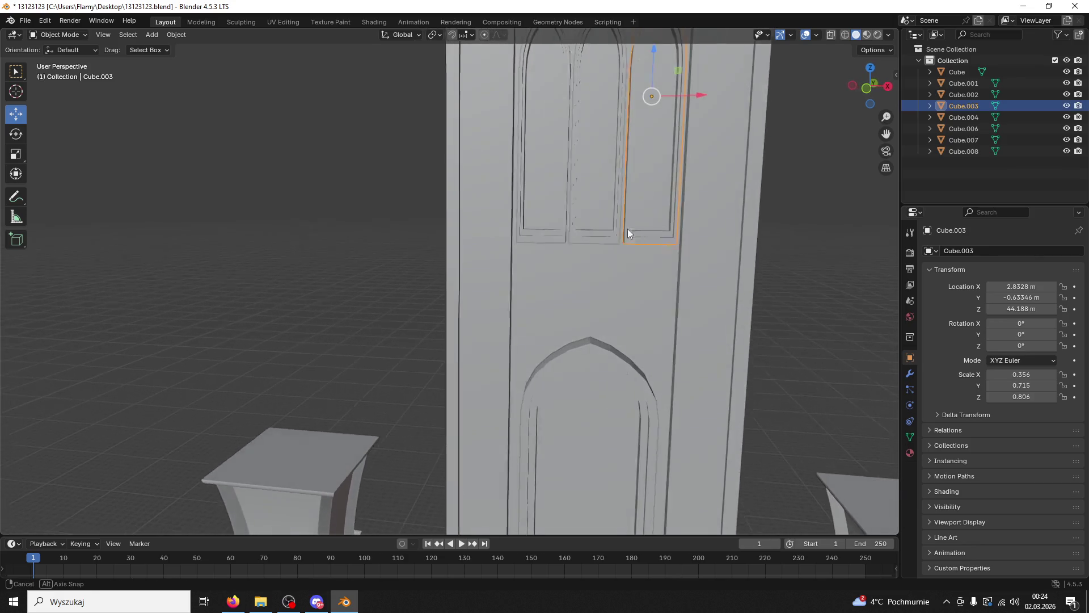
left_click(584, 236)
left_click(544, 227)
key("s")
right_click(667, 275)
left_click(709, 270)
left_click_drag(709, 270, 656, 182)
left_click(670, 258)
left_click(554, 389)
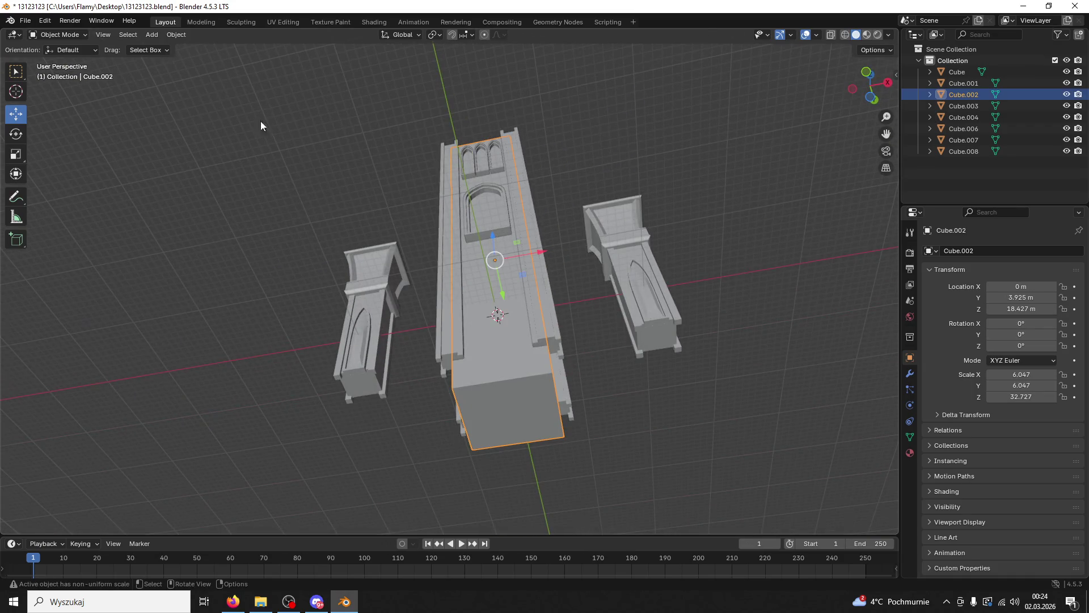
Step: In Edit Mode, pull the tower body's end face to lengthen it
left_click(64, 35)
left_click(57, 58)
left_click(496, 394)
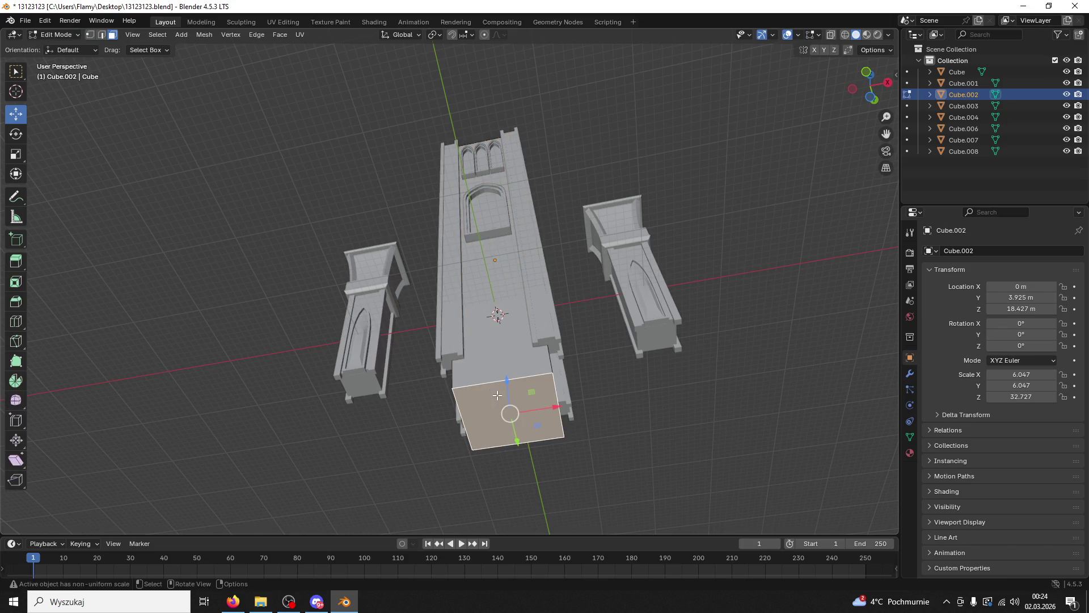
left_click_drag(518, 441, 490, 421)
left_click_drag(490, 420, 493, 396)
left_click_drag(574, 348, 566, 358)
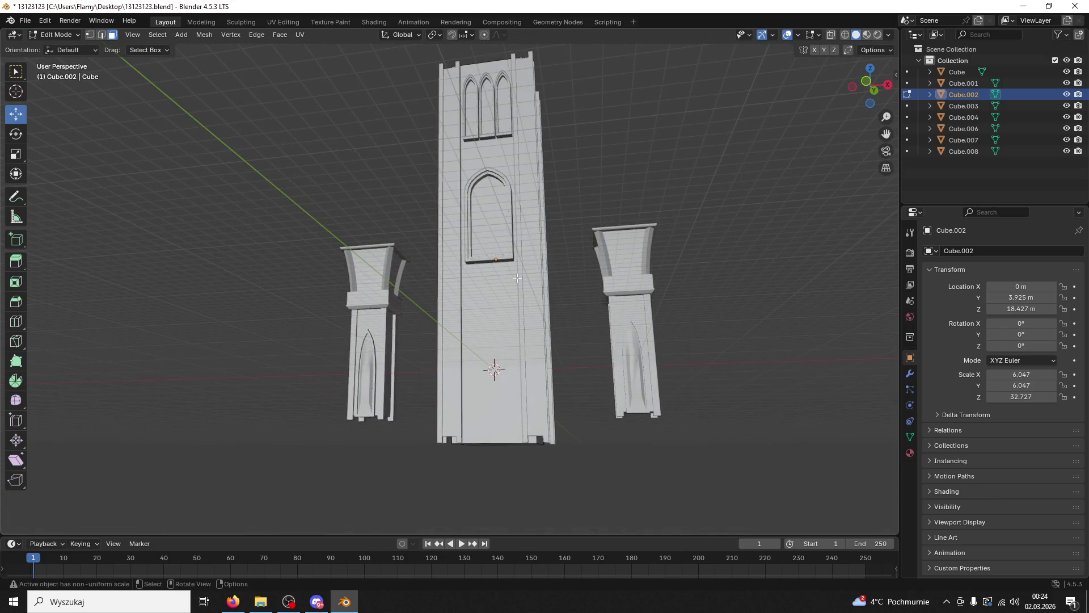
left_click_drag(471, 196, 463, 249)
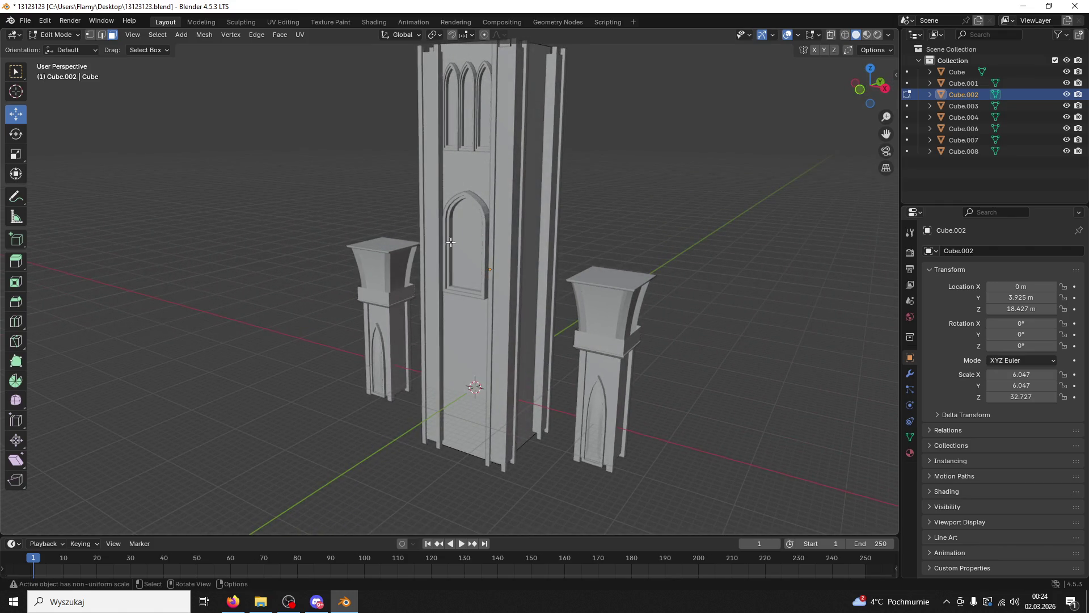
Step: Back in Object Mode, join the tower parts, pillar, door frame and arches with Ctrl+J
left_click(57, 35)
left_click(57, 47)
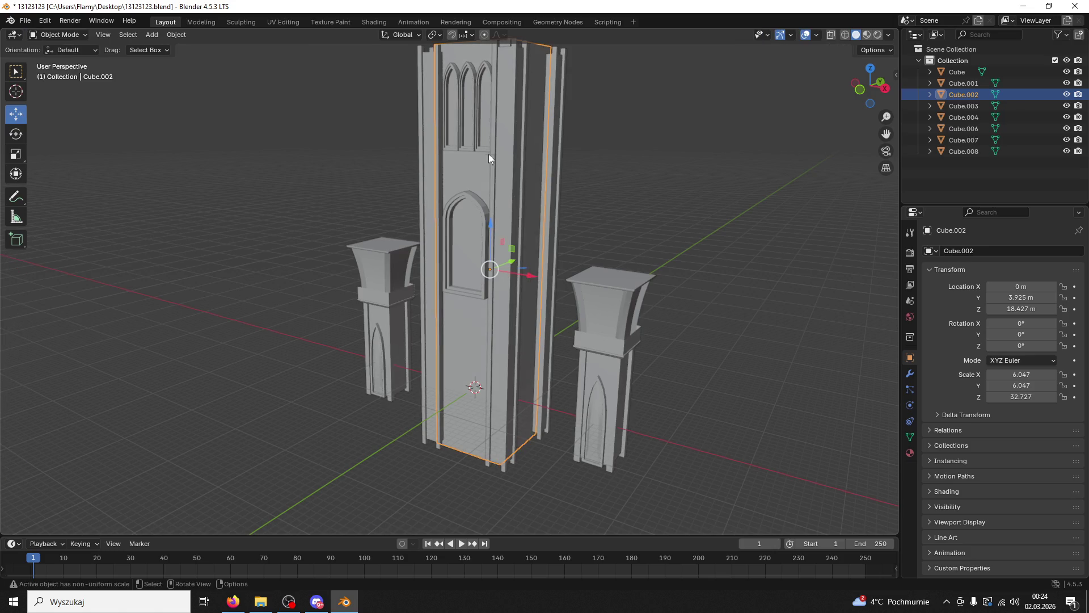
left_click(478, 144)
left_click(475, 145)
left_click(468, 148)
left_click(488, 152)
left_click(478, 190)
left_click(475, 200)
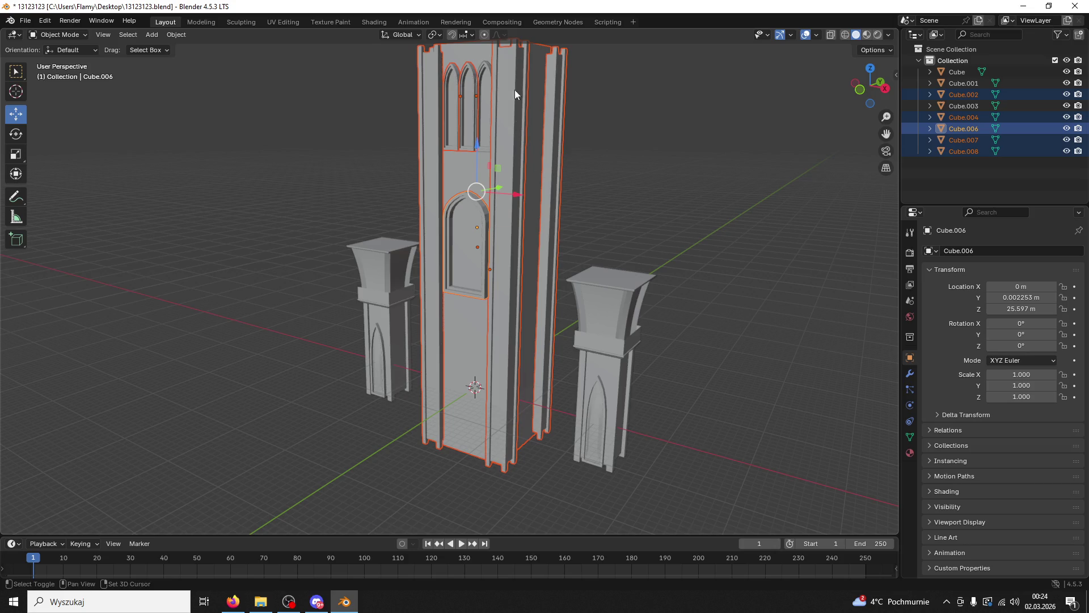
left_click(486, 69)
key("ctrl+j")
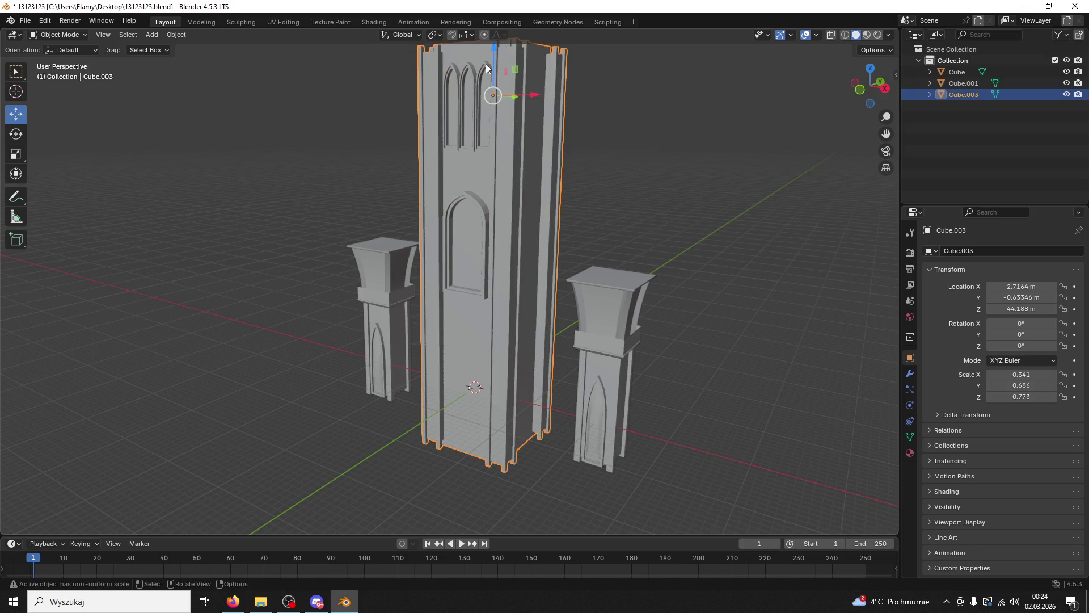
Step: Reselect the joined tower and undo an accidental move
left_click(525, 139)
left_click_drag(526, 96, 546, 97)
key("ctrl+z")
left_click(25, 20)
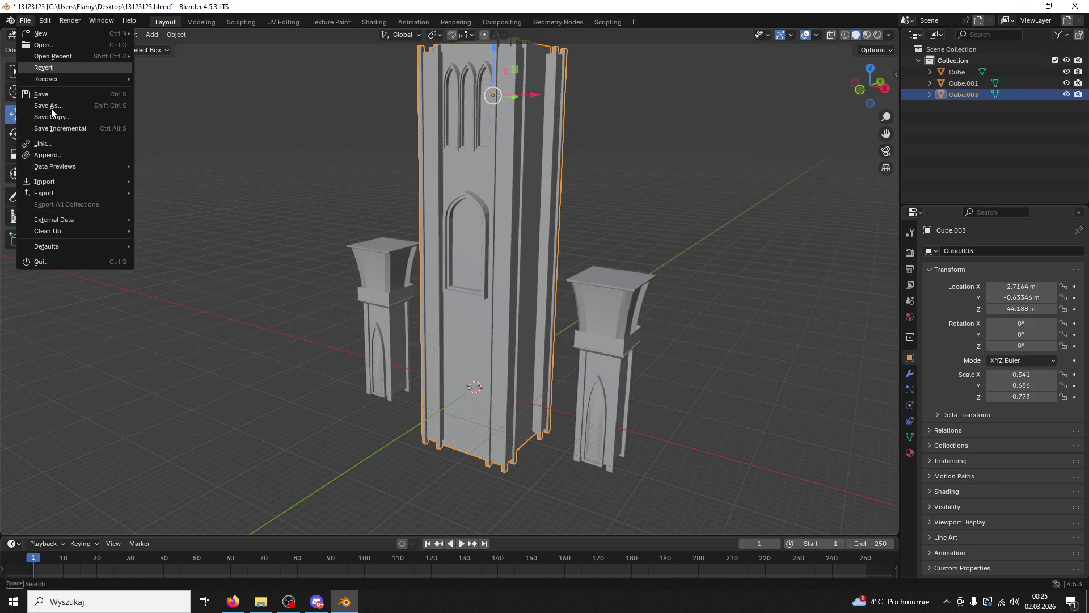
Step: Export the selection as FBX 'totalnawieza' with Limit to Selected Objects, then minimize Blender
mouse_move(57, 195)
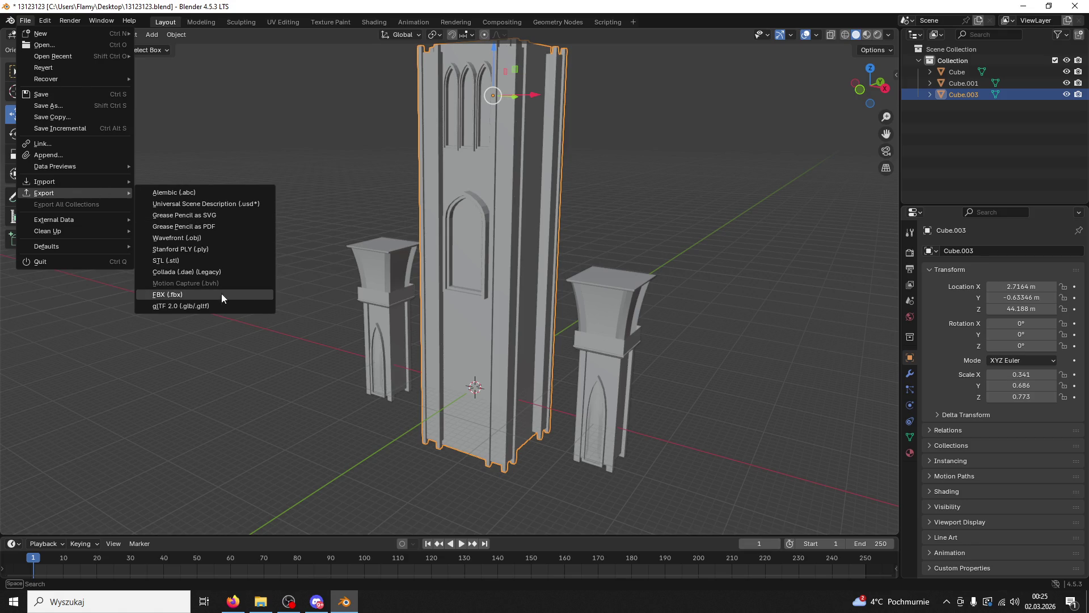
left_click(230, 294)
left_click(414, 440)
type("totalnawieza")
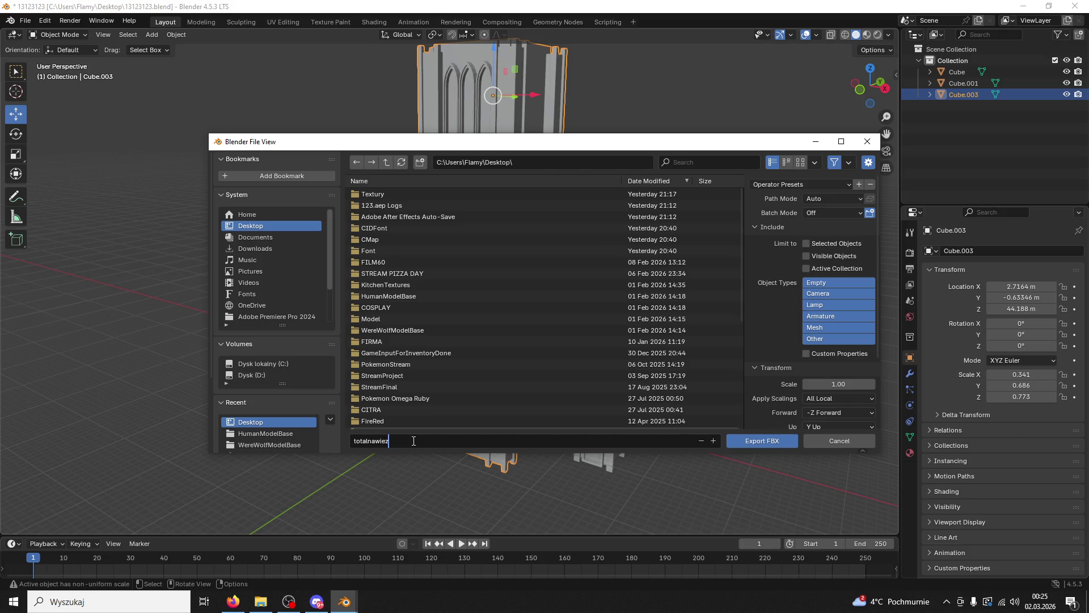
left_click(805, 243)
left_click(794, 440)
left_click(1022, 7)
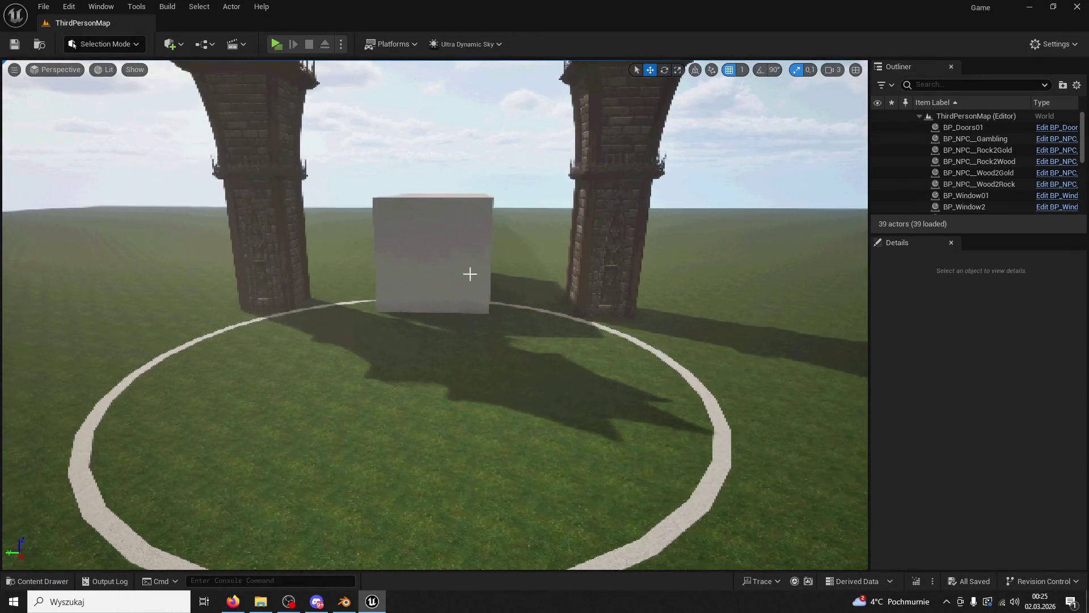
Step: Delete the placeholder cube and import the totalnawieza FBX into the Measure folder
left_click(472, 272)
key("Delete")
key("ctrl+space")
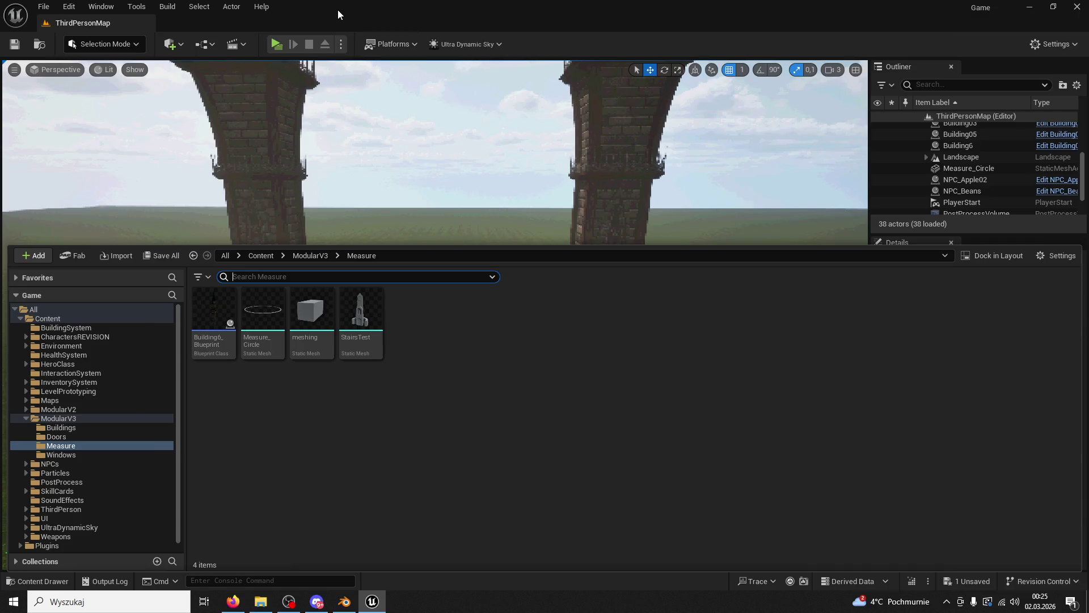
left_click_drag(338, 9, 571, 71)
left_click_drag(349, 254, 835, 226)
left_click(562, 513)
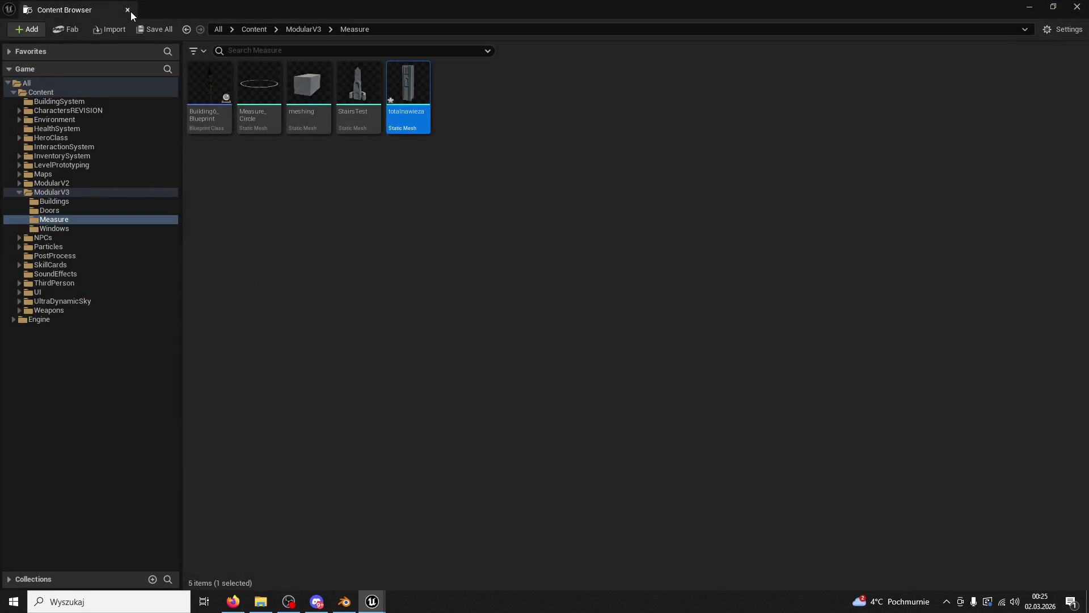
Step: Place the imported totalnawieza tower into the ThirdPersonMap level
left_click(128, 10)
left_click(815, 138)
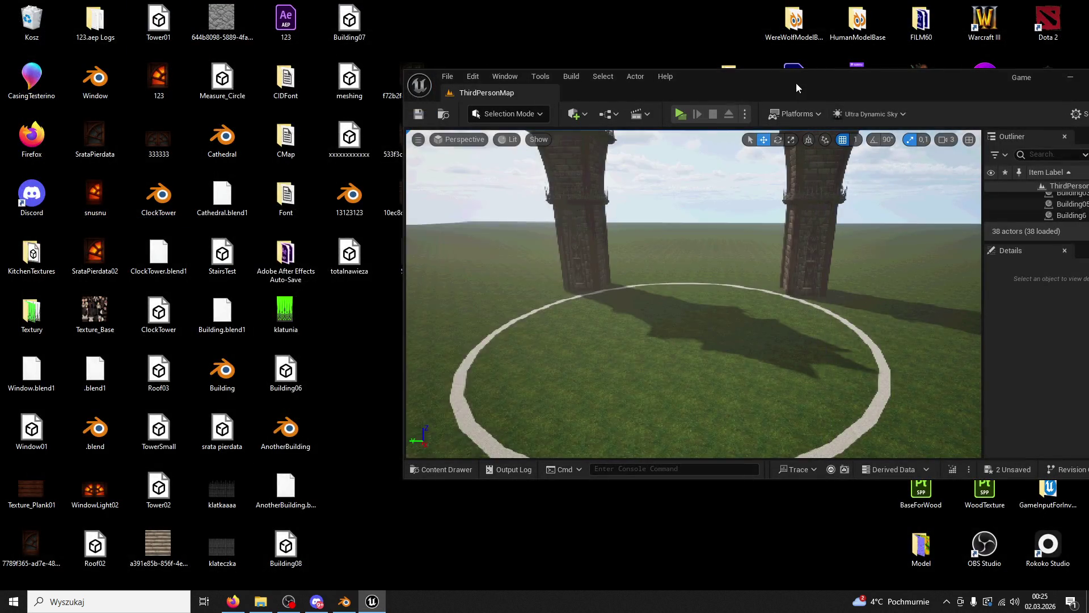
double_click(795, 83)
left_click(73, 580)
left_click_drag(404, 338, 420, 301)
left_click_drag(420, 301, 420, 301)
Step: Set the totalnawieza tower's Z rotation to -90°
left_click_drag(741, 292, 742, 292)
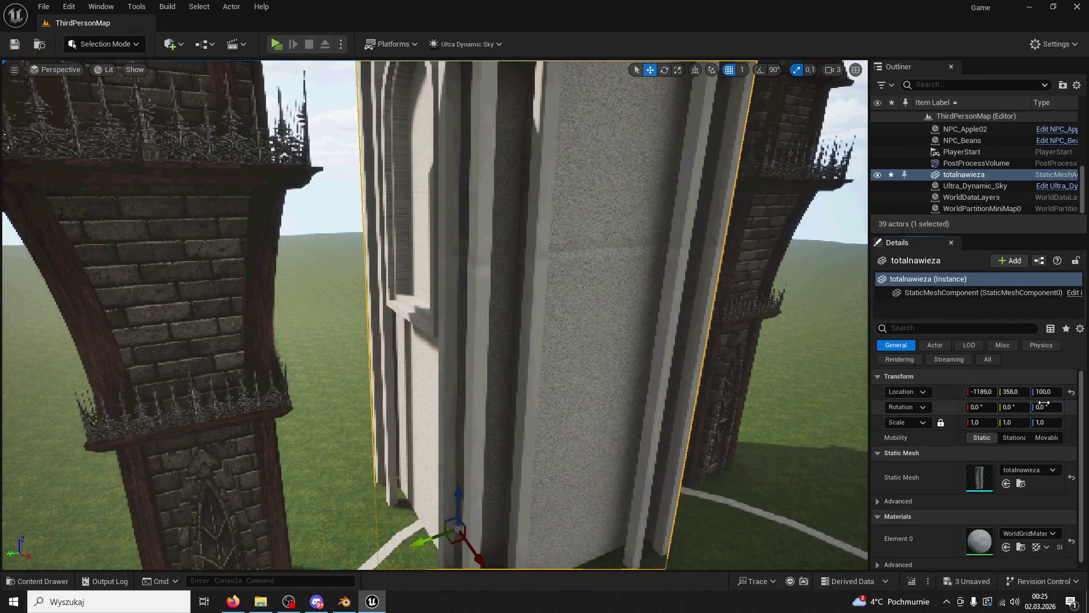
type("90")
key("Return")
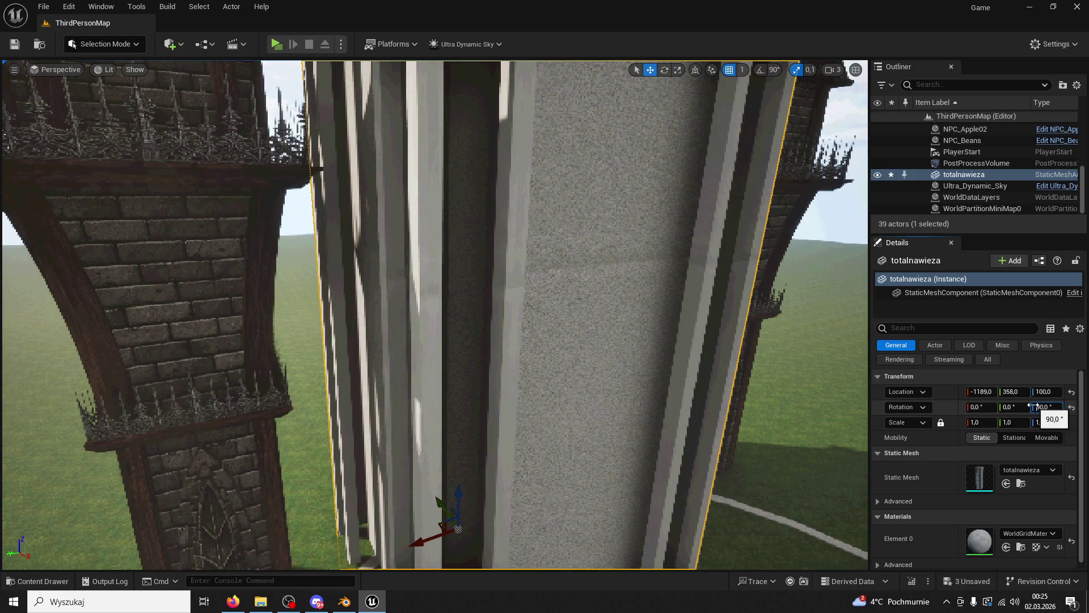
type("-")
key("Return")
Step: Slide the tower along Y to Location Y -16, between the two brick towers
left_click_drag(707, 380, 749, 377)
left_click_drag(518, 479, 518, 480)
left_click_drag(432, 386, 491, 394)
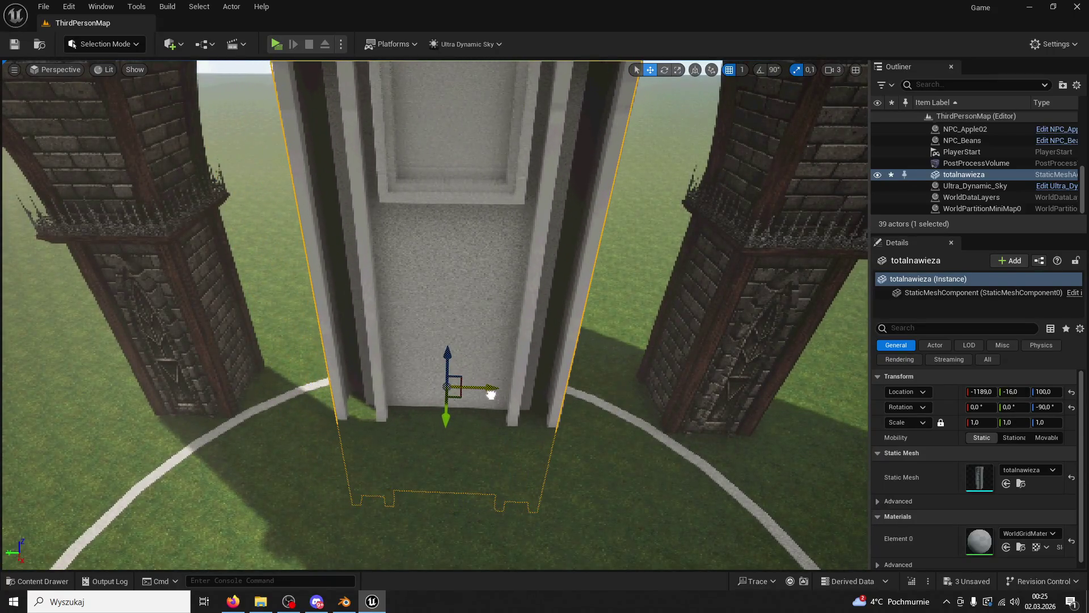
left_click(109, 46)
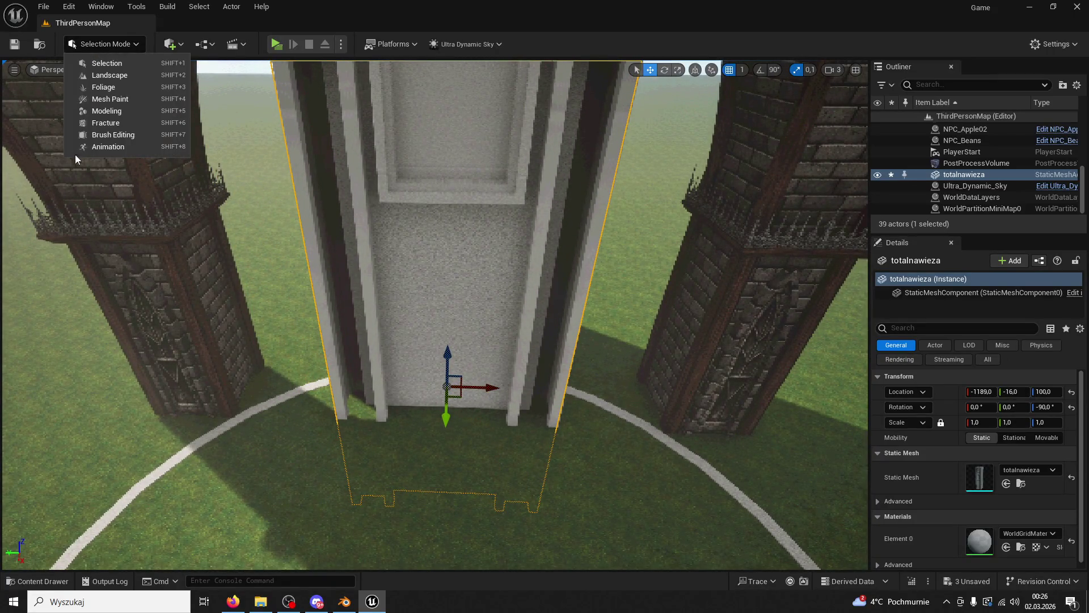
Step: Recompute the totalnawieza tower's normals with Modeling Mode's Attribs > Normals tool and accept
left_click(101, 111)
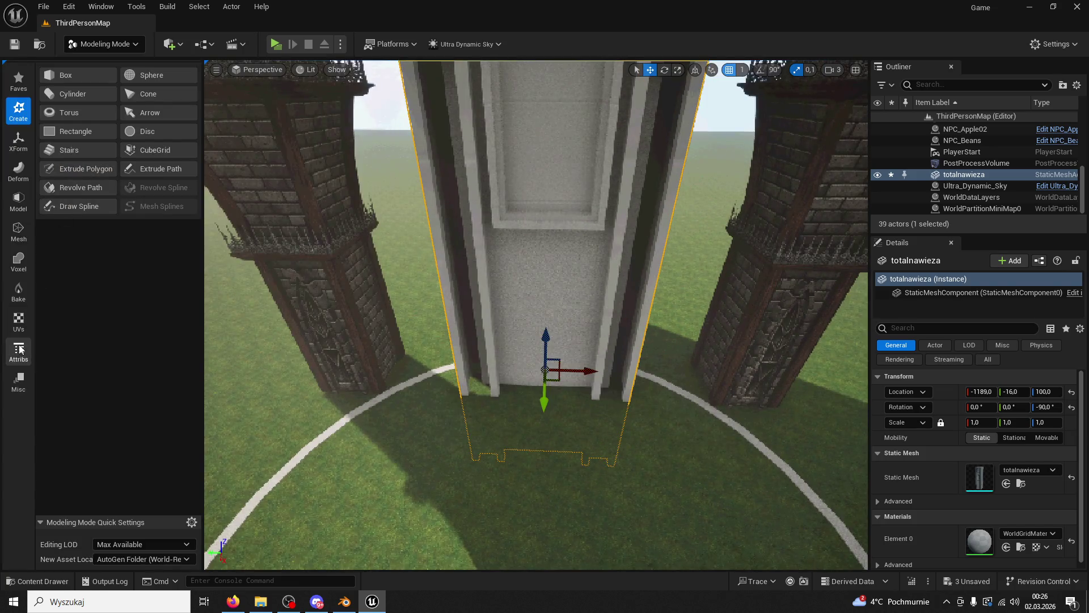
left_click(20, 348)
left_click(68, 95)
key("f")
scroll("up", 3)
left_click_drag(536, 315, 551, 524)
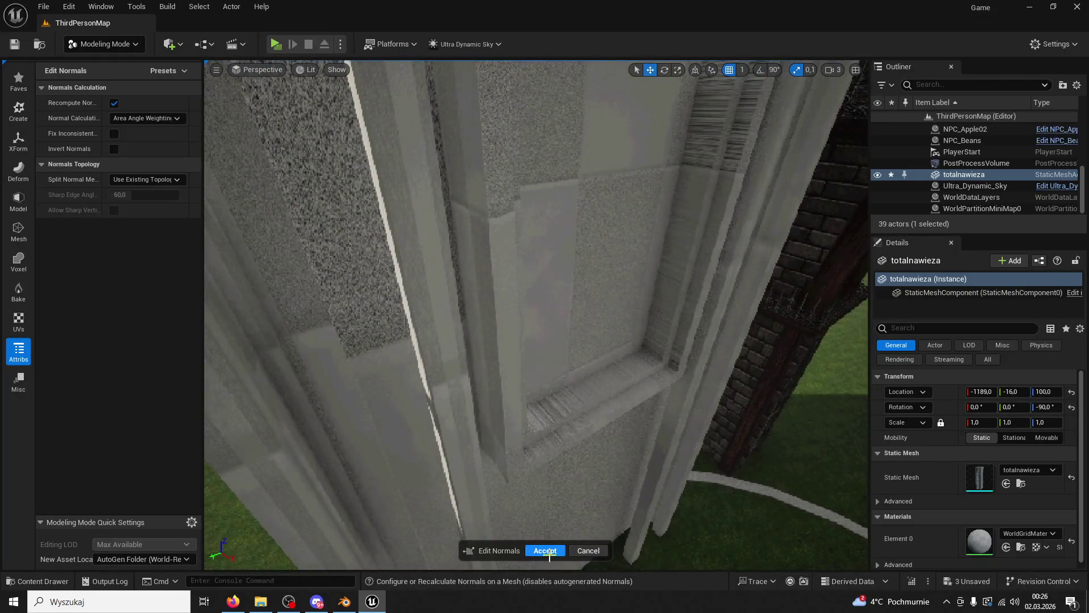
left_click(549, 552)
left_click_drag(609, 505, 624, 567)
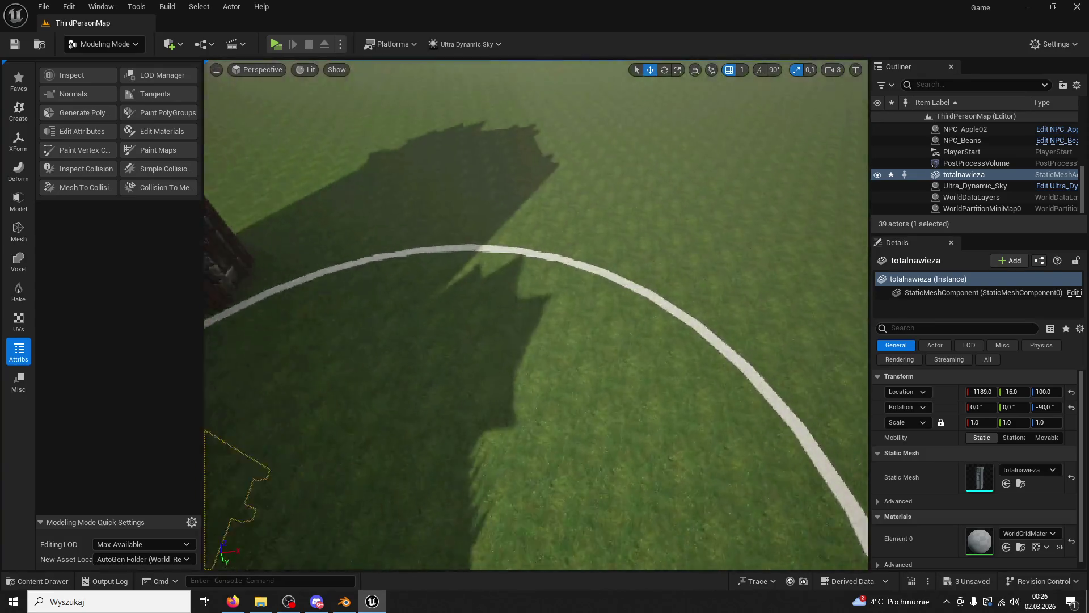
Step: Return to Selection Mode and play-test a run toward the towers
key("f")
scroll("up", 3)
left_click_drag(552, 344, 553, 345)
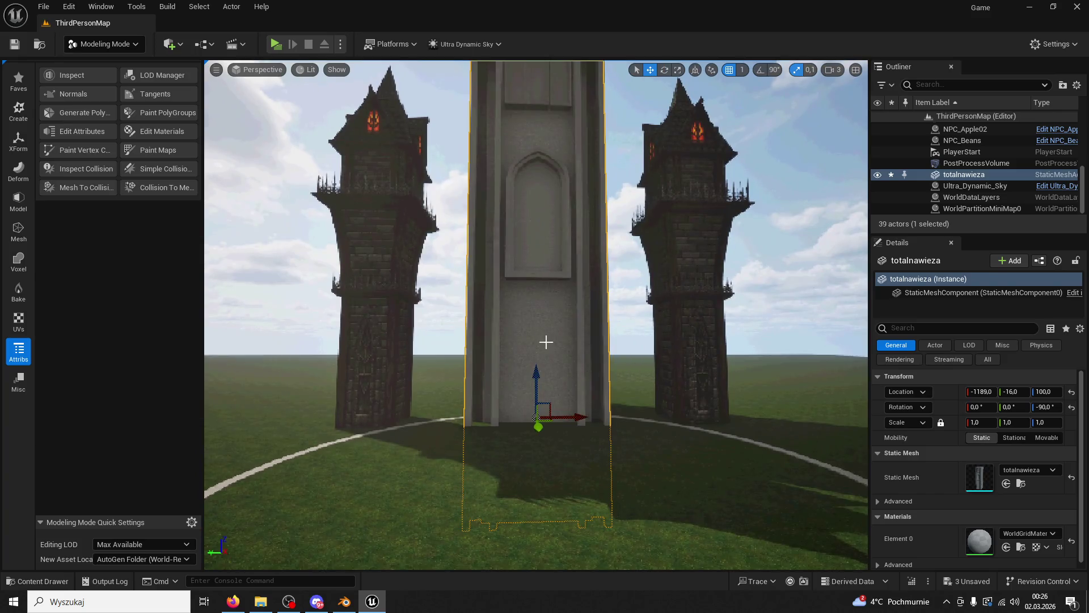
left_click(105, 44)
left_click(108, 59)
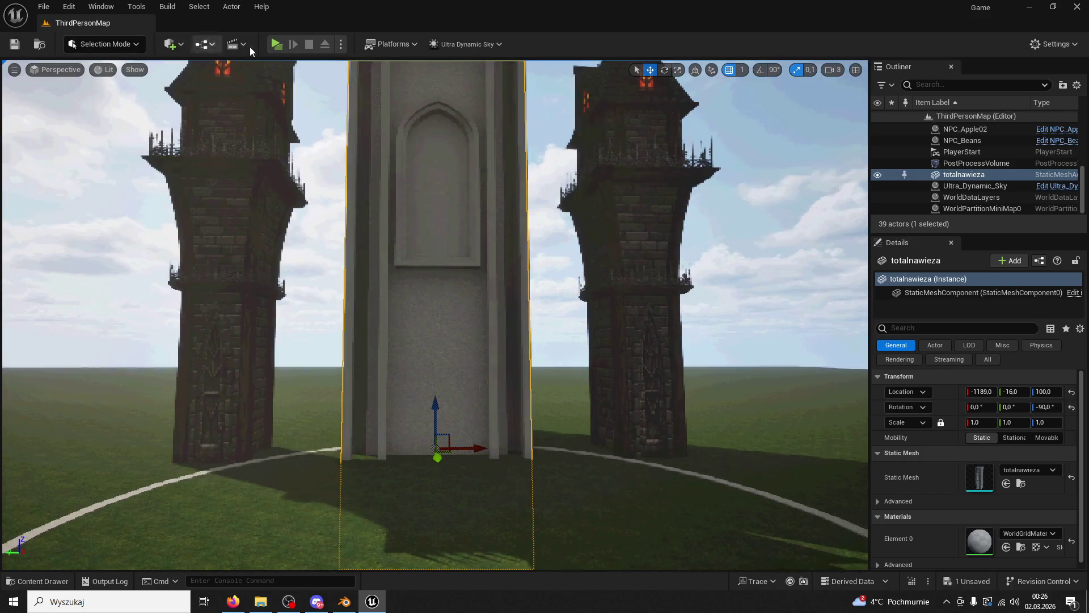
left_click(276, 44)
key("w")
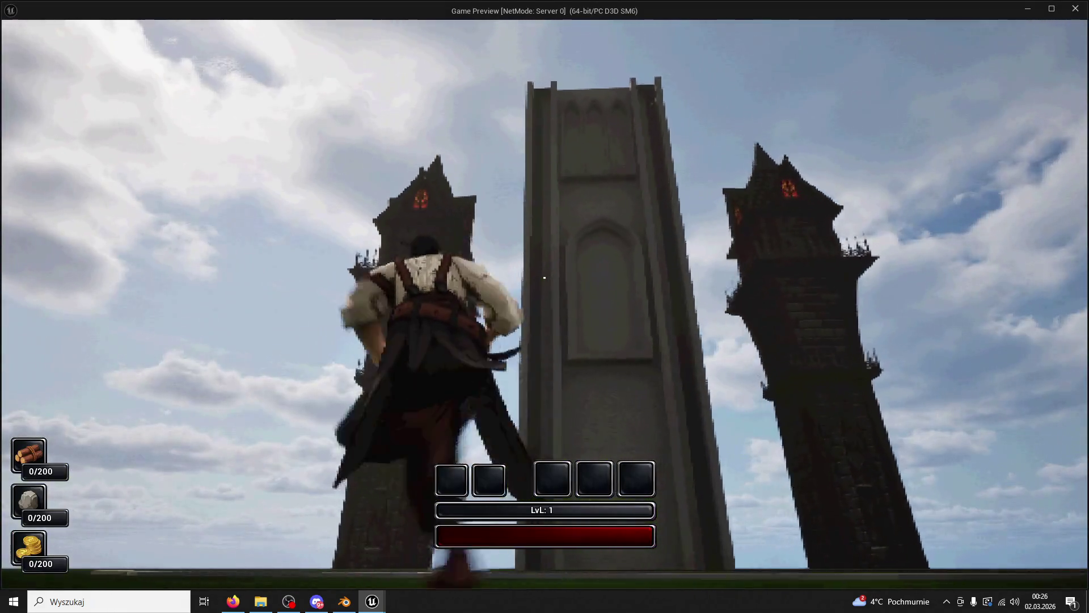
key("Escape")
Step: Sink the totalnawieza tower into the ground to Location Z -1512
left_click(478, 265)
left_click_drag(428, 406, 435, 565)
left_click_drag(440, 378, 440, 379)
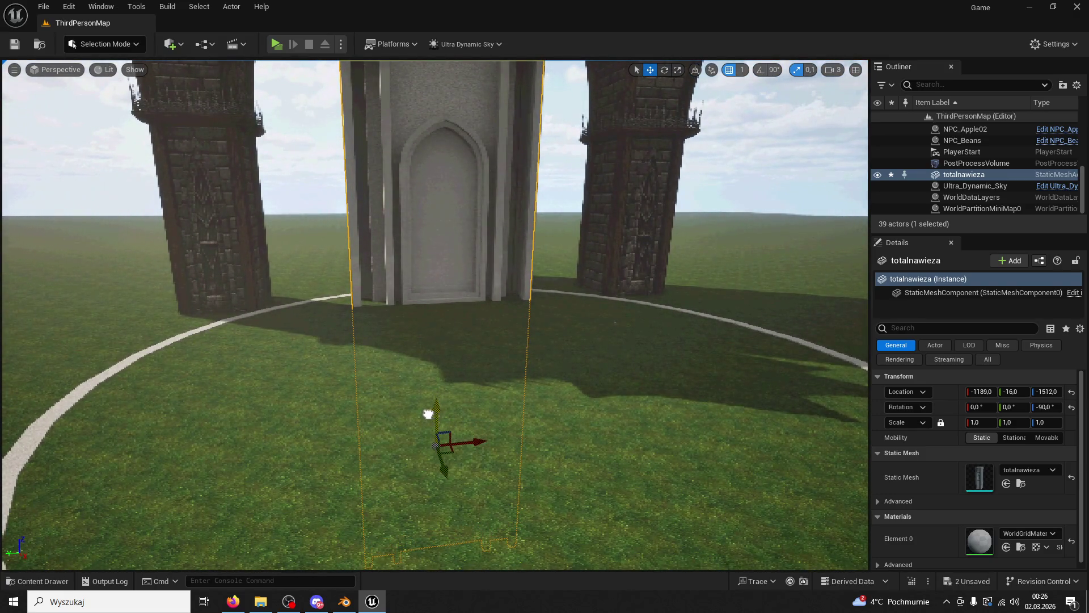
key("f")
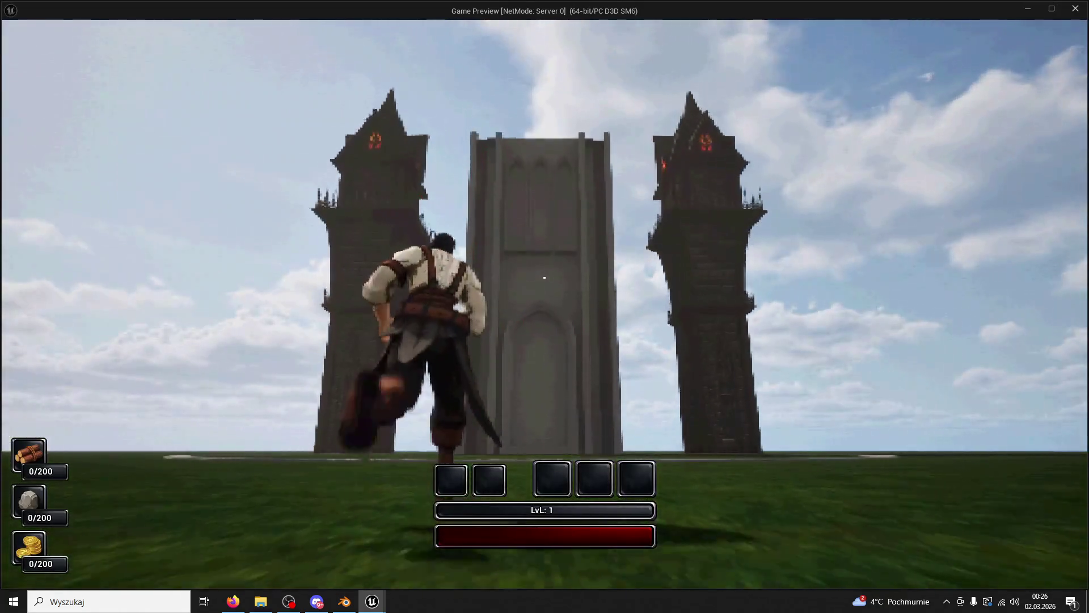
Step: Play-test again, running the character through the gate into the doorway between the pillars
key("w")
key("w")
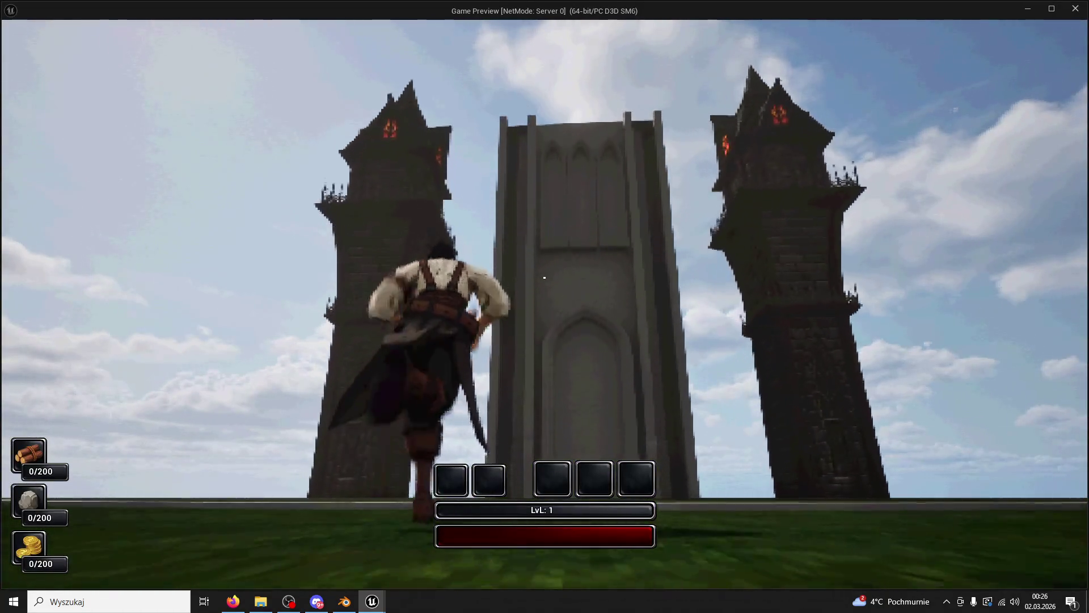
key("w")
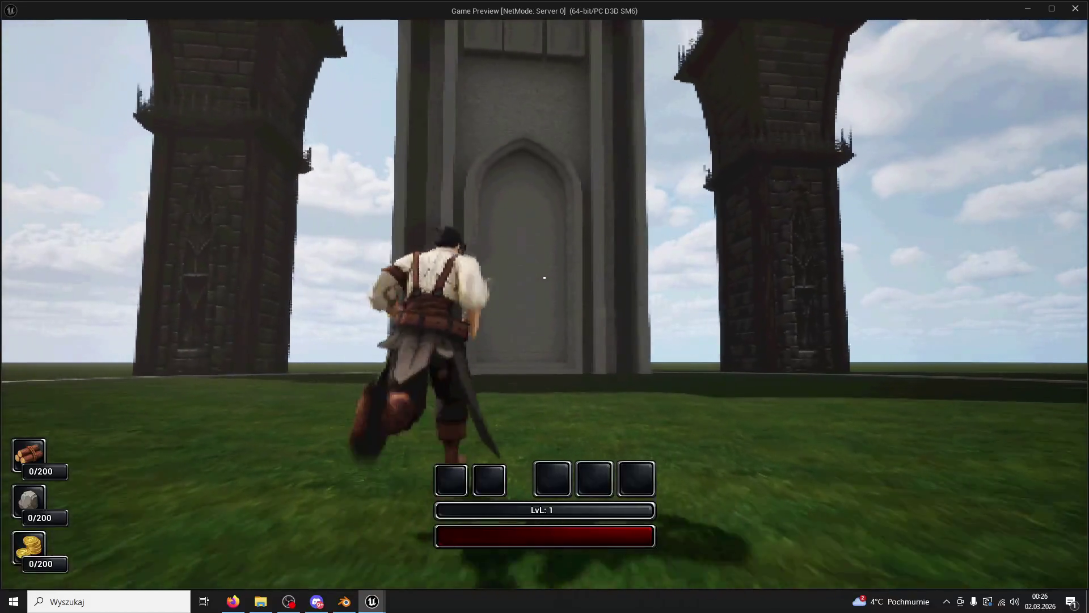
key("w")
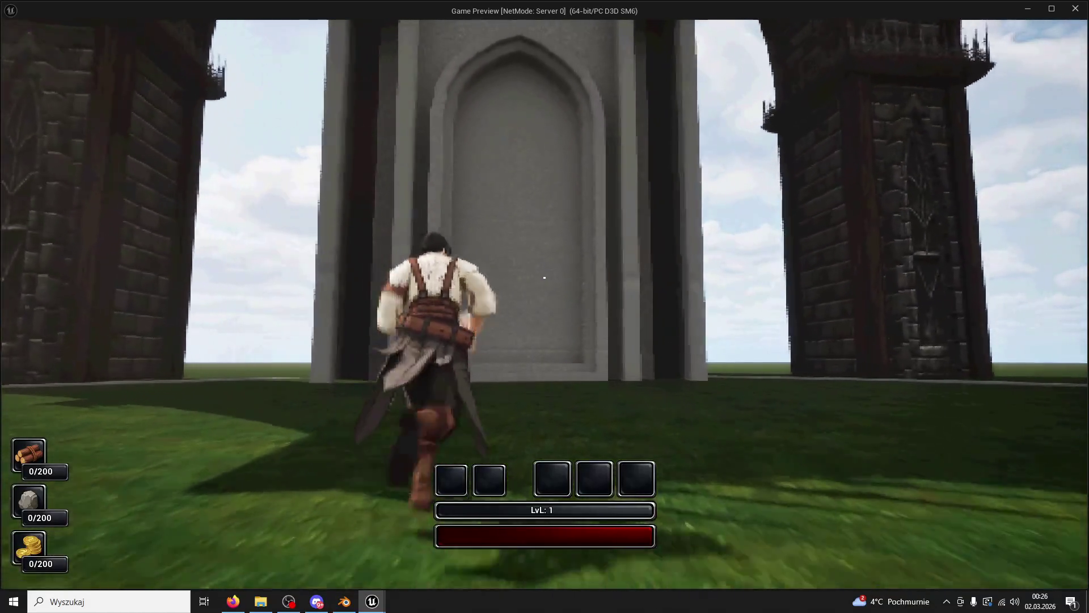
key("w")
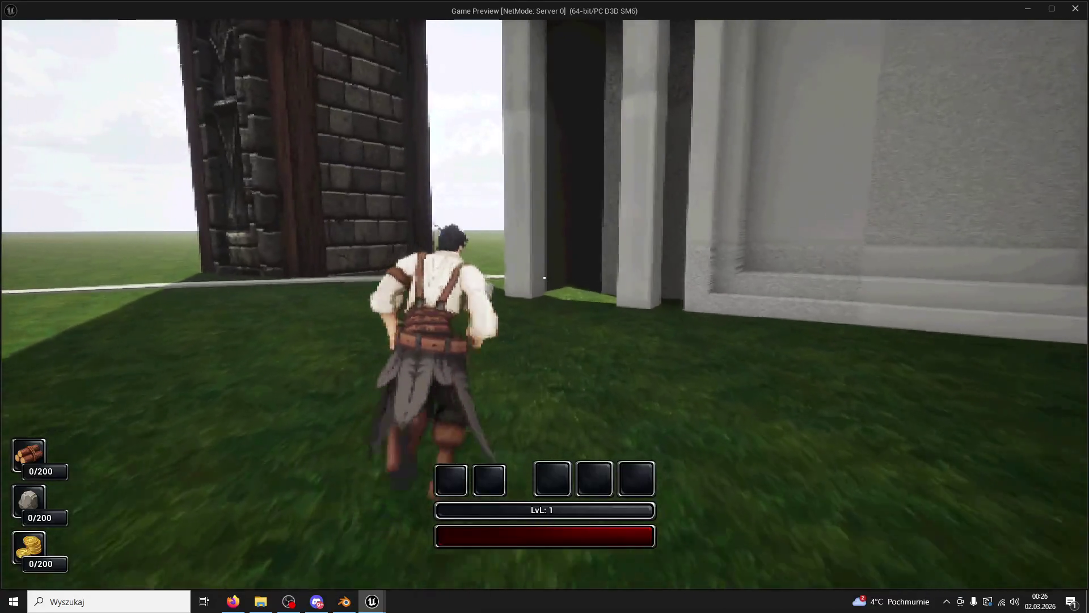
key("w")
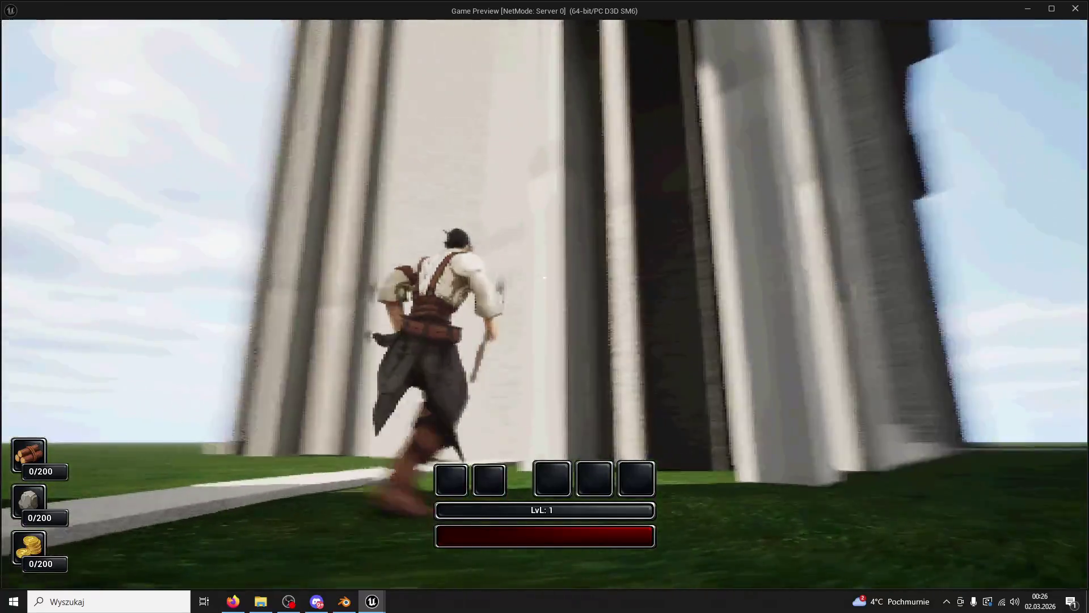
key("Escape")
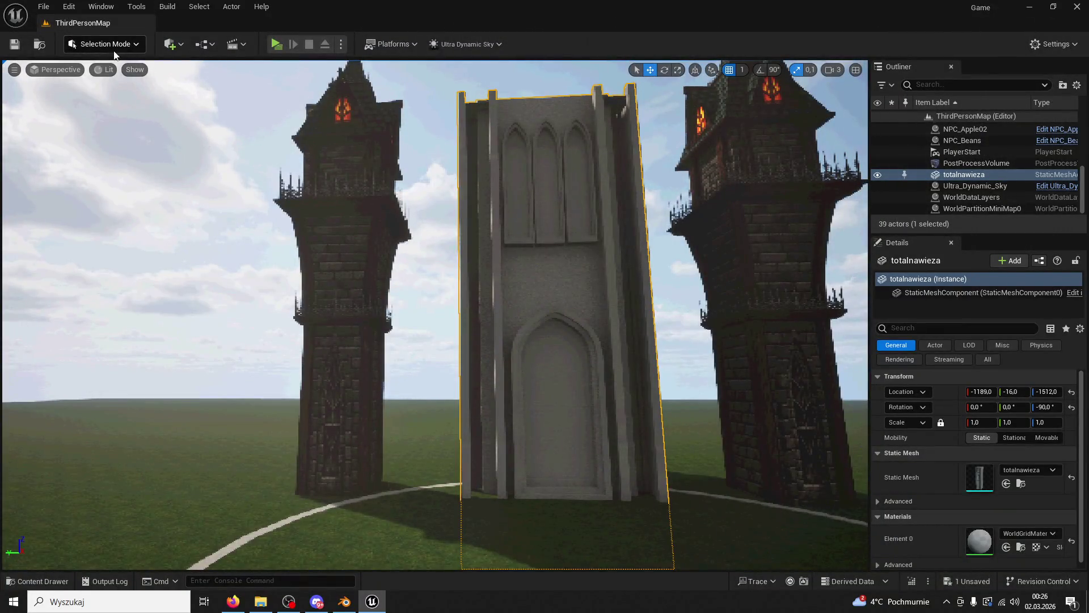
Step: Open Modeling Mode's Attribs > Normals tool on the tower
left_click(114, 47)
left_click(102, 110)
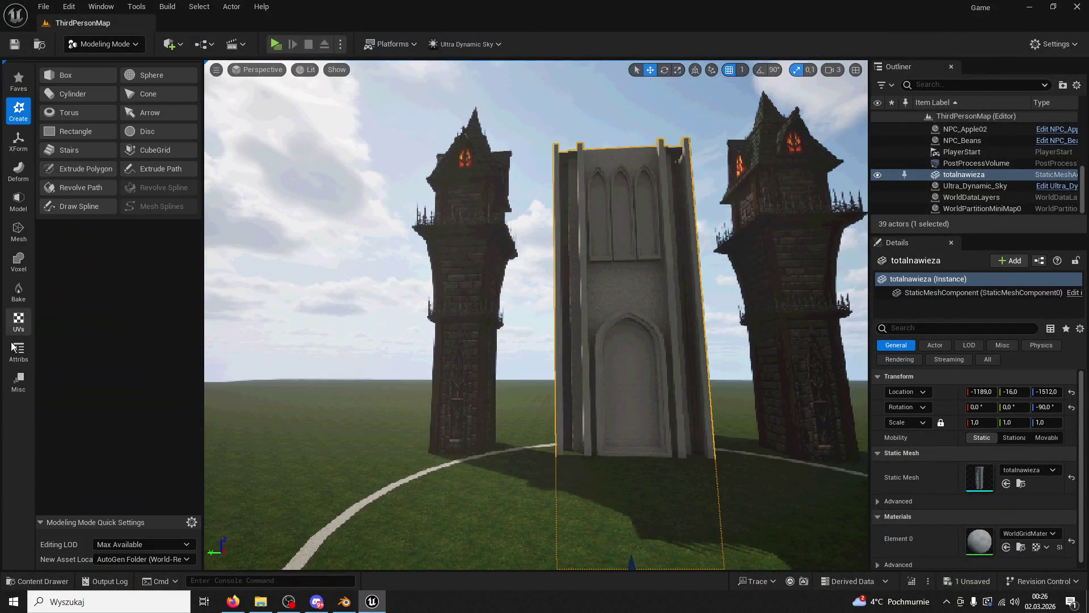
left_click(14, 346)
left_click(83, 98)
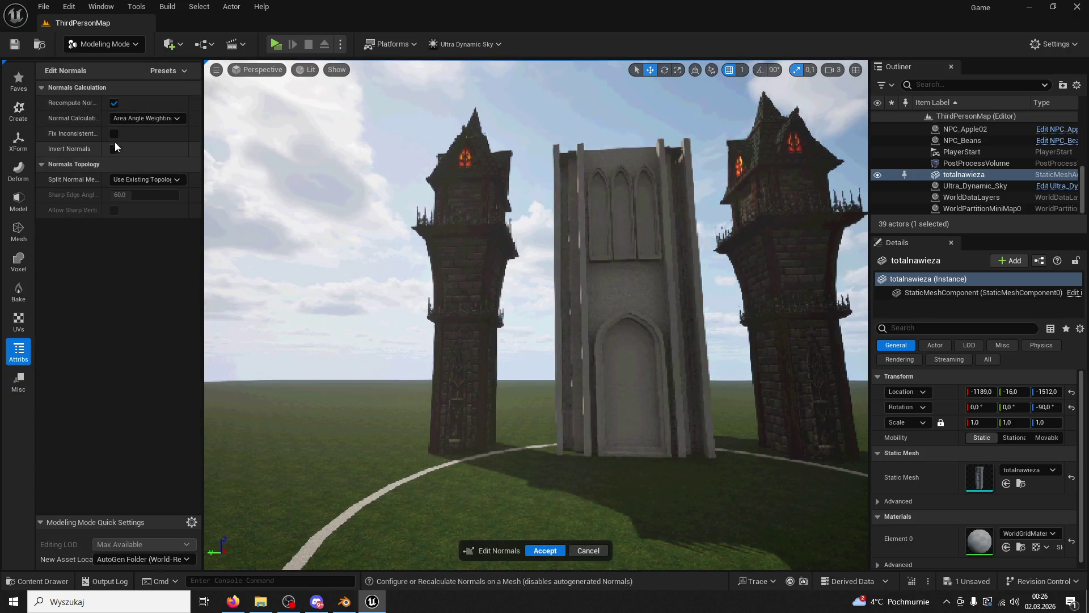
Step: Return to Selection Mode and play-test a short run toward the tower
left_click(105, 43)
left_click(100, 61)
left_click(275, 44)
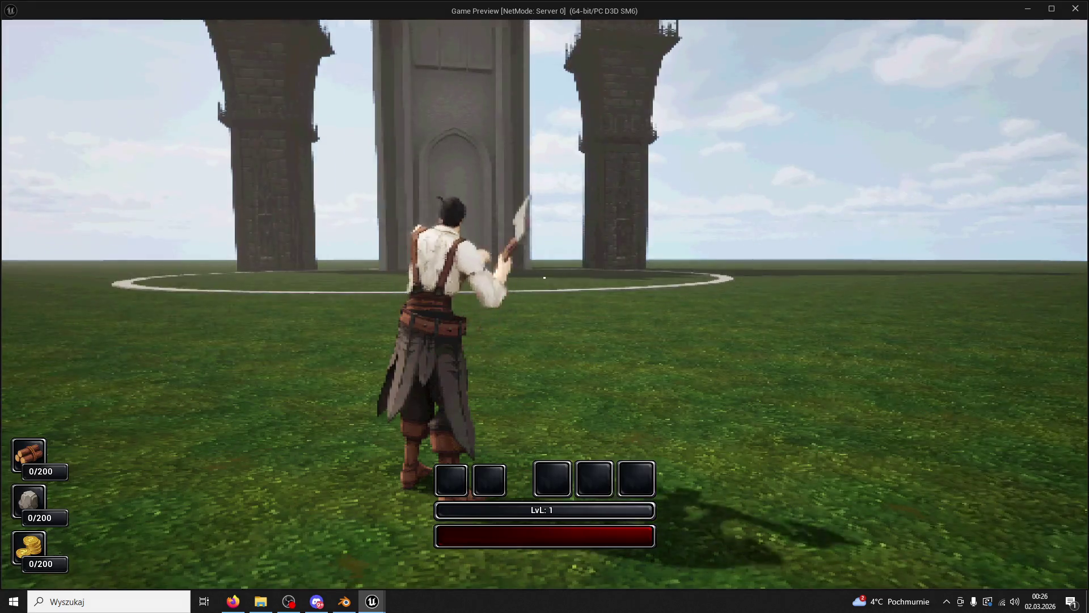
key("w")
key("Escape")
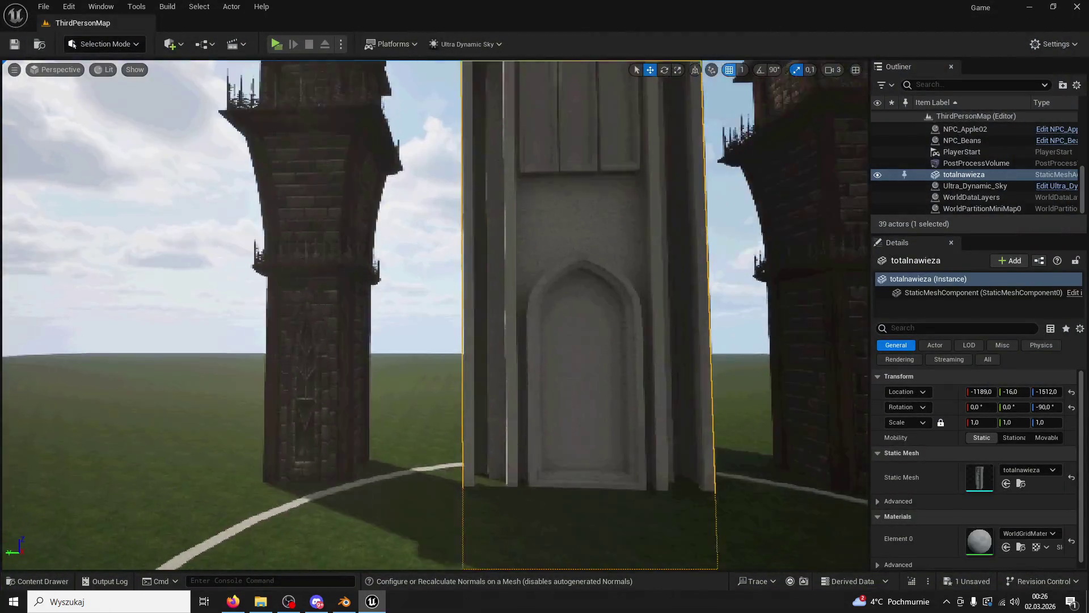
Step: Recompute the tower's normals with Fix Inconsistent Normals ticked and accept
left_click_drag(634, 64, 568, 74)
left_click(104, 44)
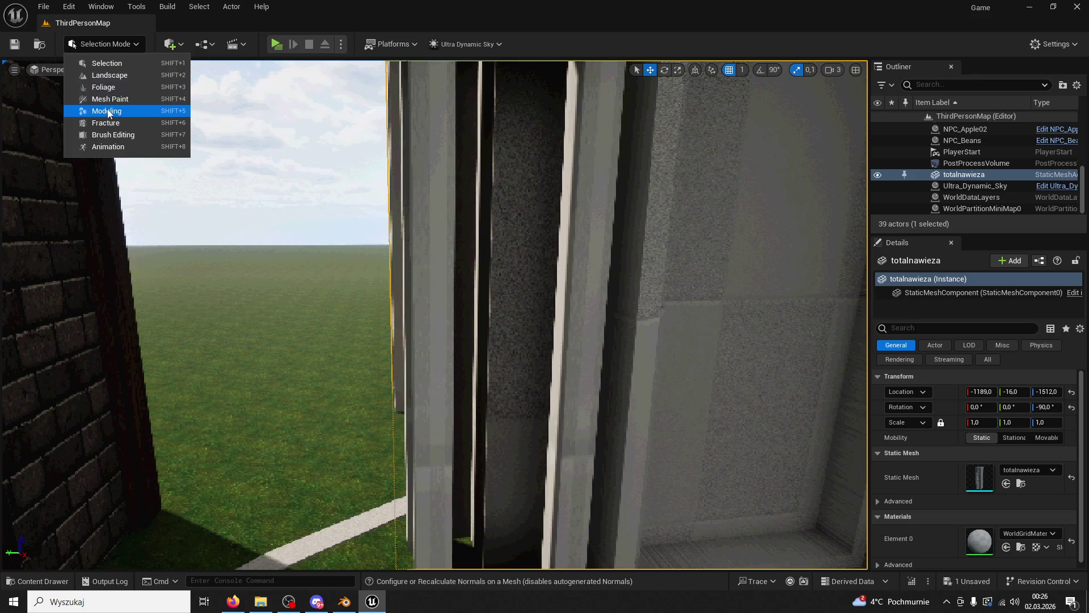
left_click(108, 113)
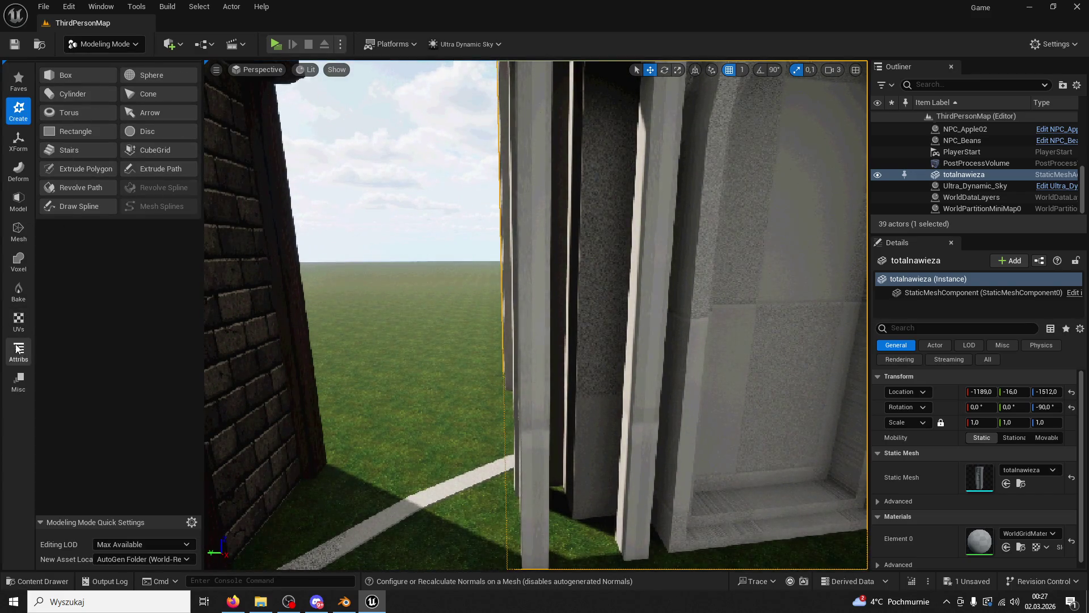
left_click(18, 349)
left_click(74, 98)
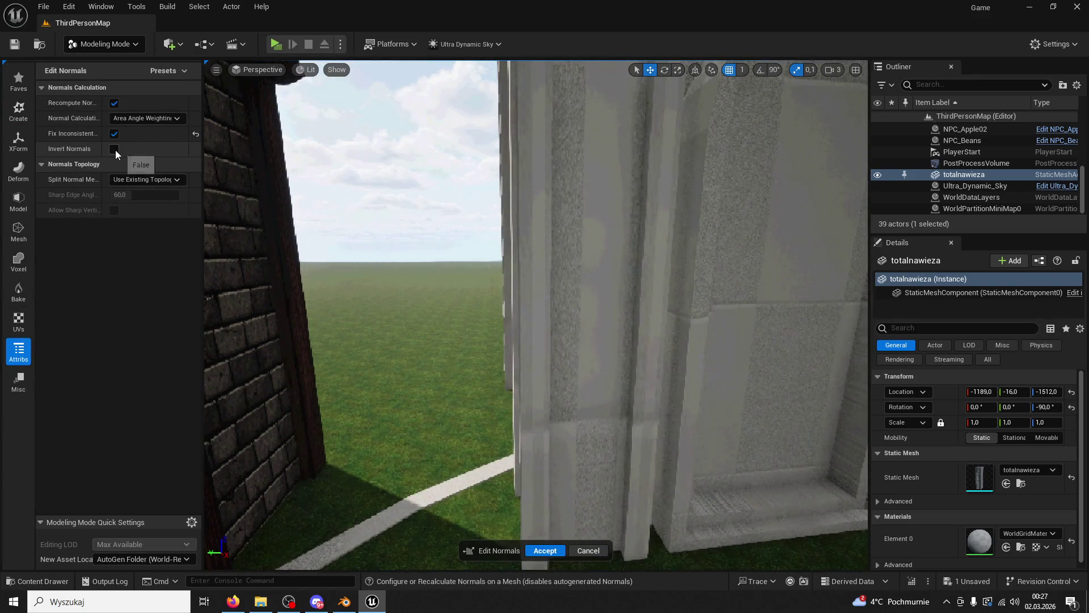
left_click_drag(511, 312, 556, 312)
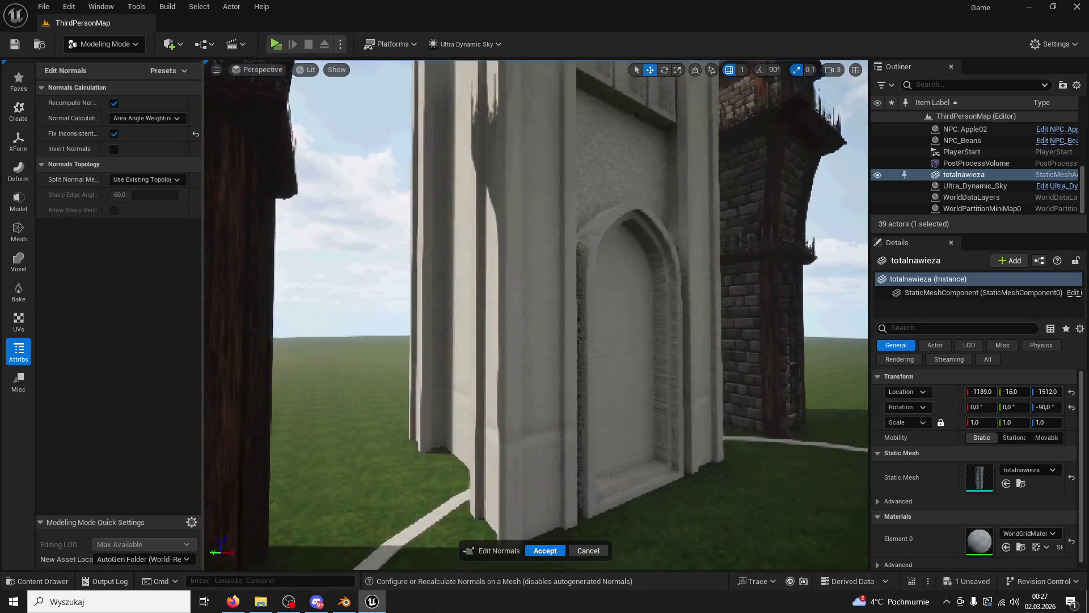
left_click_drag(508, 356, 508, 355)
left_click(549, 551)
left_click_drag(550, 550, 584, 550)
left_click_drag(506, 452, 484, 452)
Step: Back in Selection Mode, play-test running the character to the tower's base
left_click(105, 43)
left_click(110, 69)
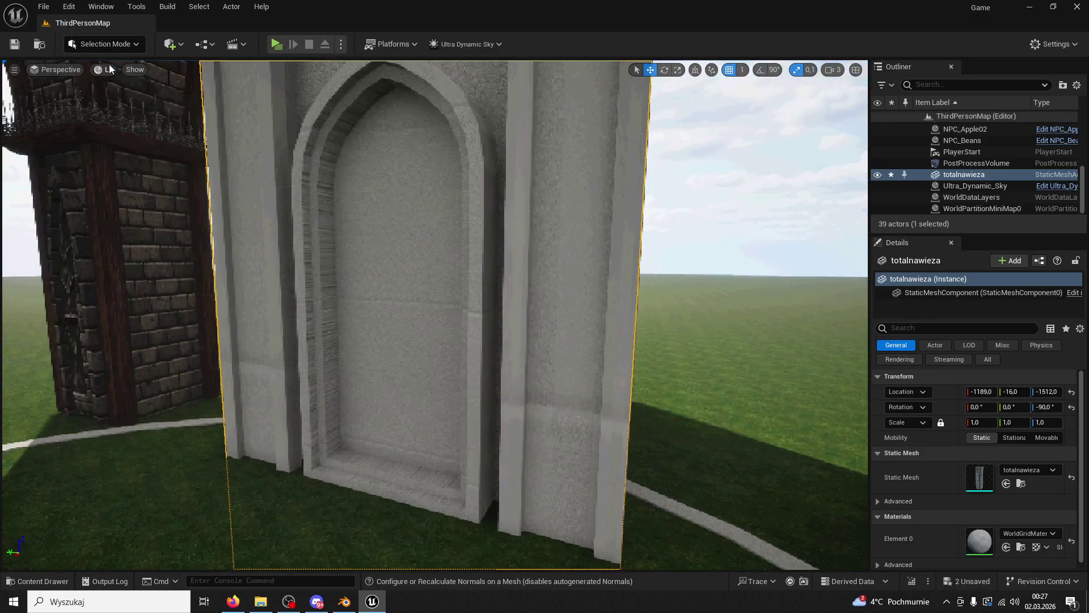
left_click(270, 47)
key("w")
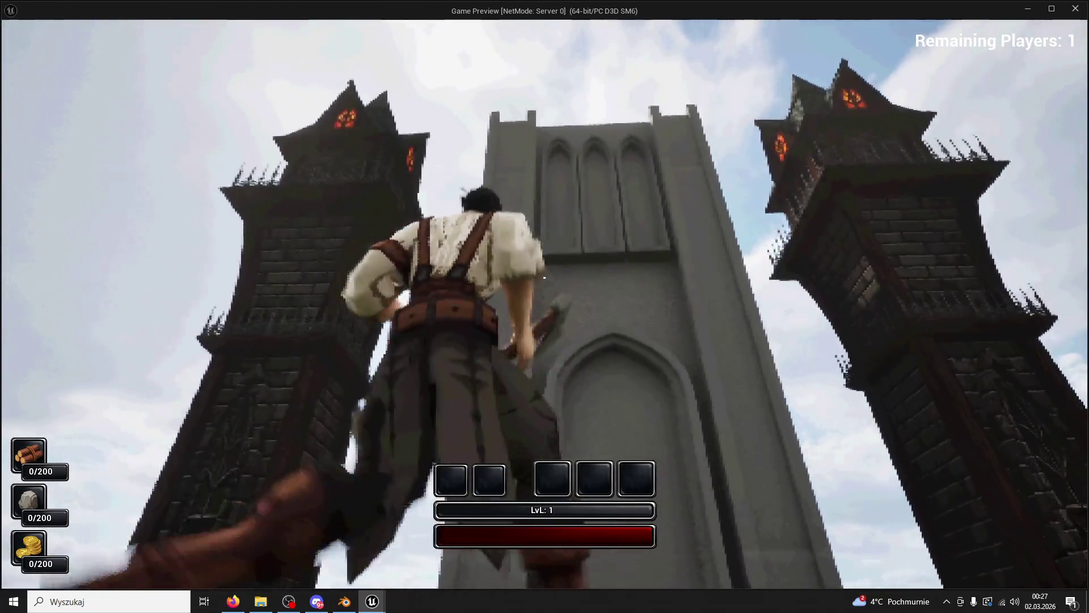
key("Escape")
left_click(345, 601)
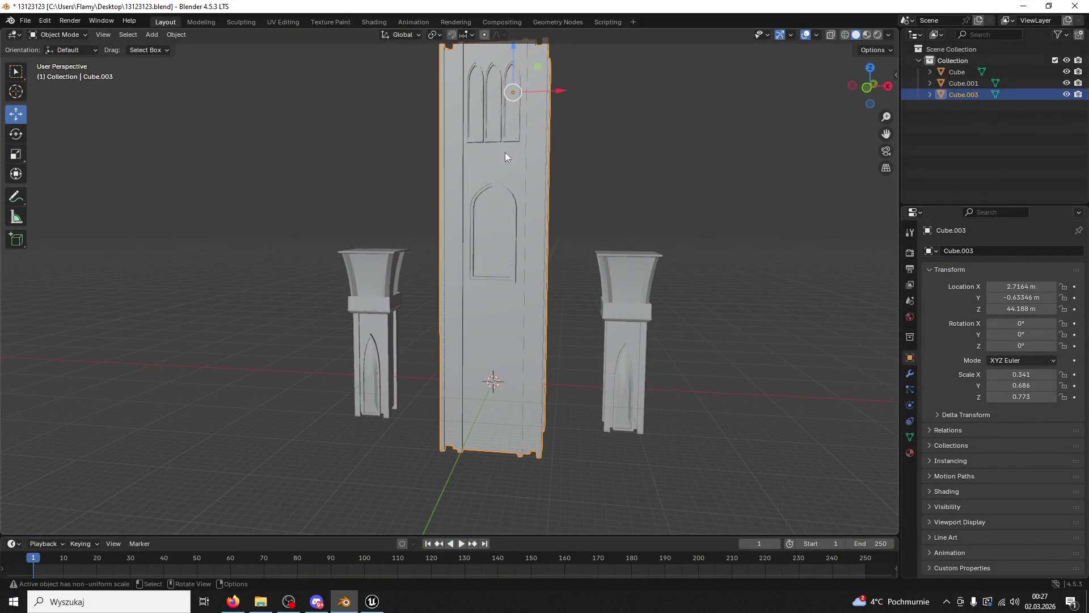
Step: Move Cube.003 to Z 22.334 in Blender and save the modified totalnawieza asset in Unreal
left_click_drag(515, 63, 658, 132)
left_click(872, 88)
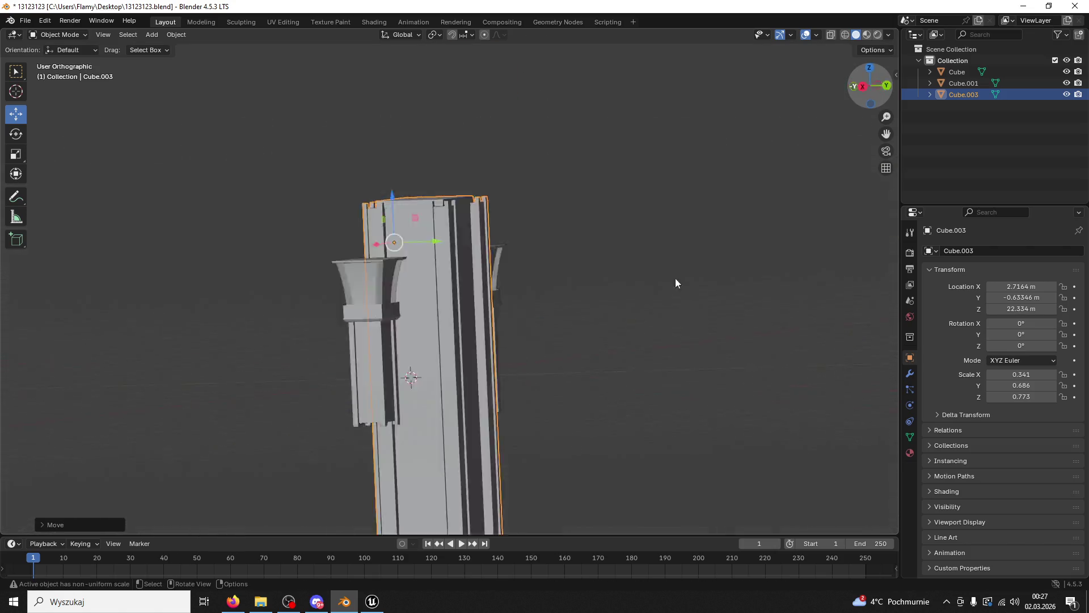
left_click(851, 86)
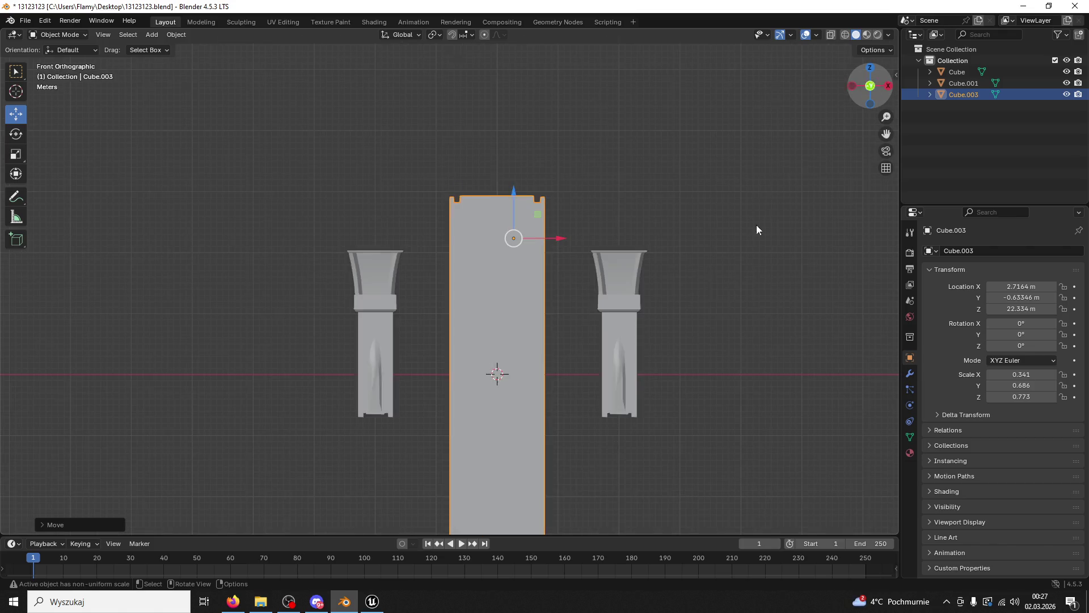
key("alt+Tab")
key("ctrl+shift+s")
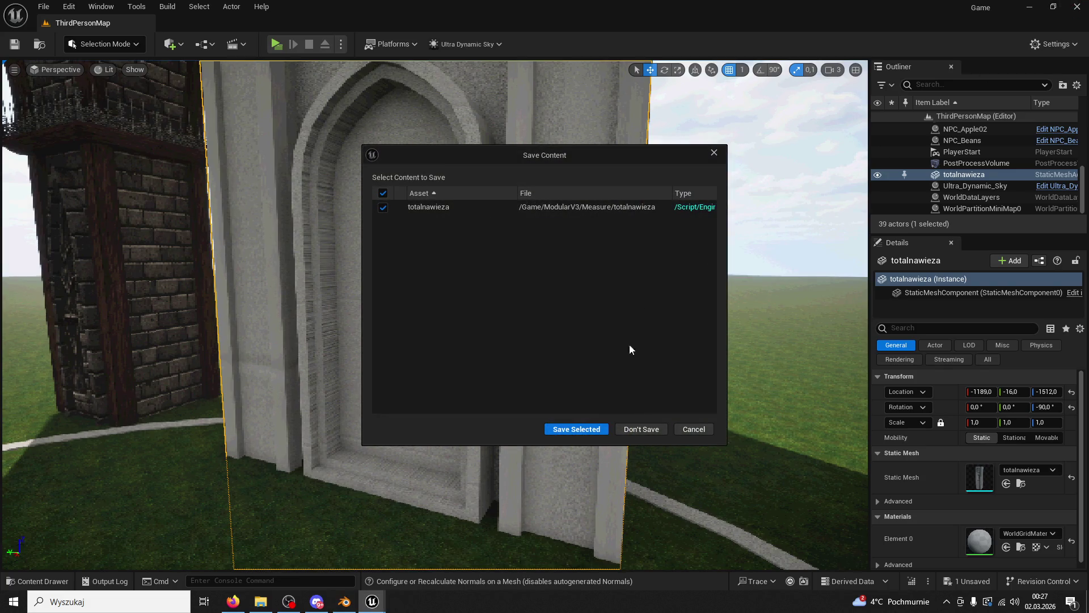
left_click(588, 430)
Step: Check the model from left, back, right and front views in Material Preview shading
key("alt+Tab")
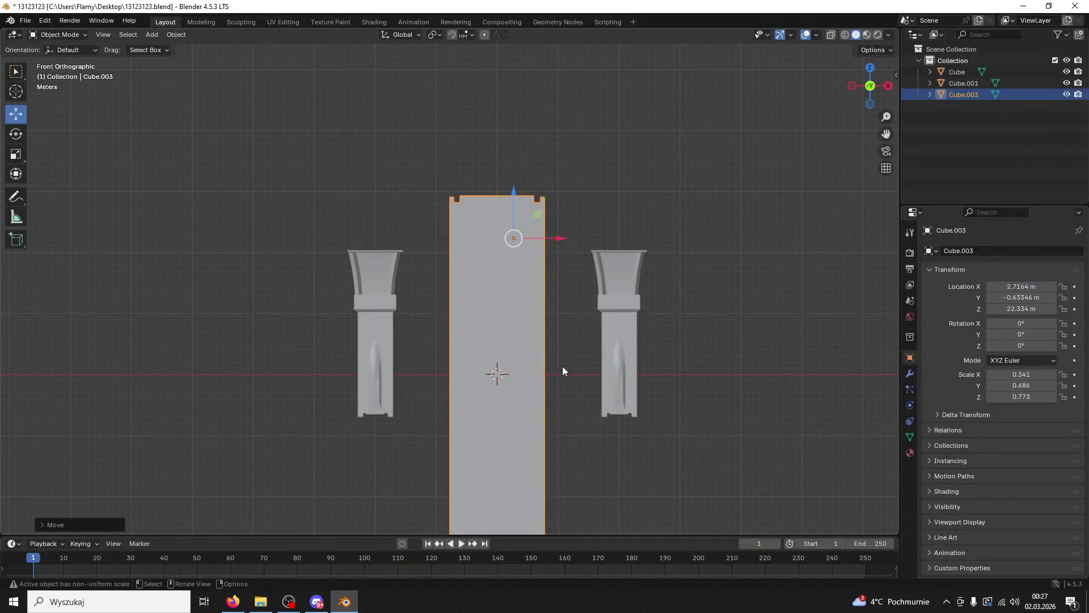
left_click(852, 87)
left_click(853, 85)
left_click(854, 85)
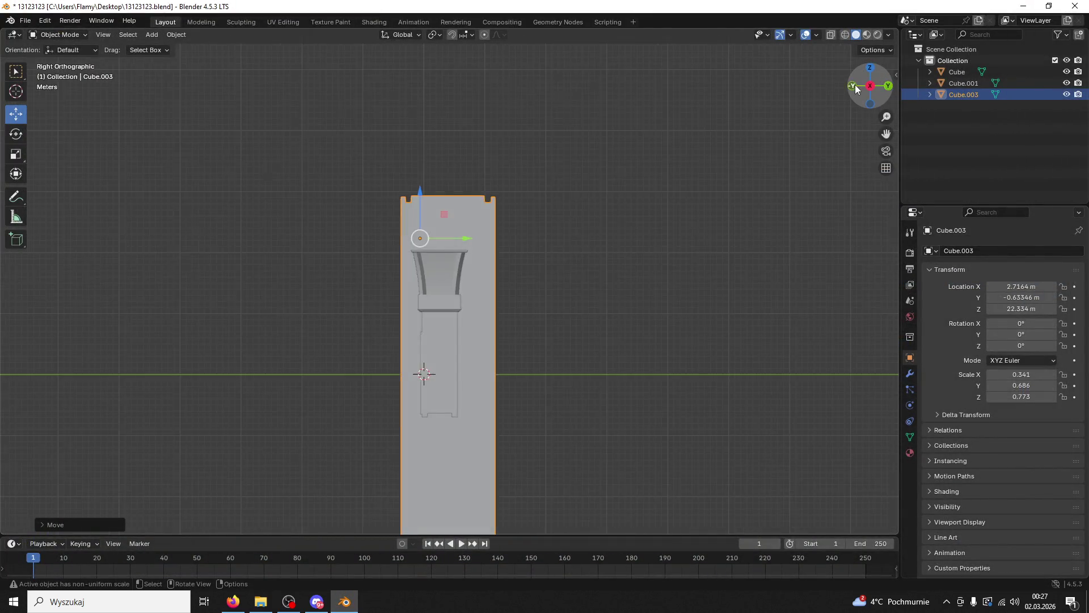
left_click(856, 84)
left_click_drag(797, 188, 625, 273)
left_click(874, 90)
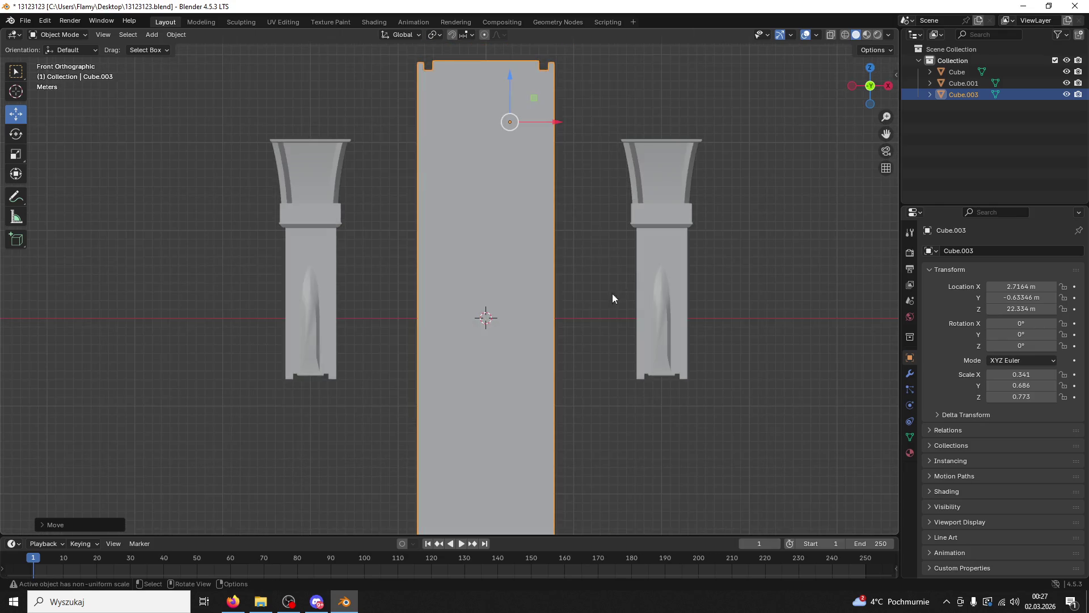
left_click(866, 35)
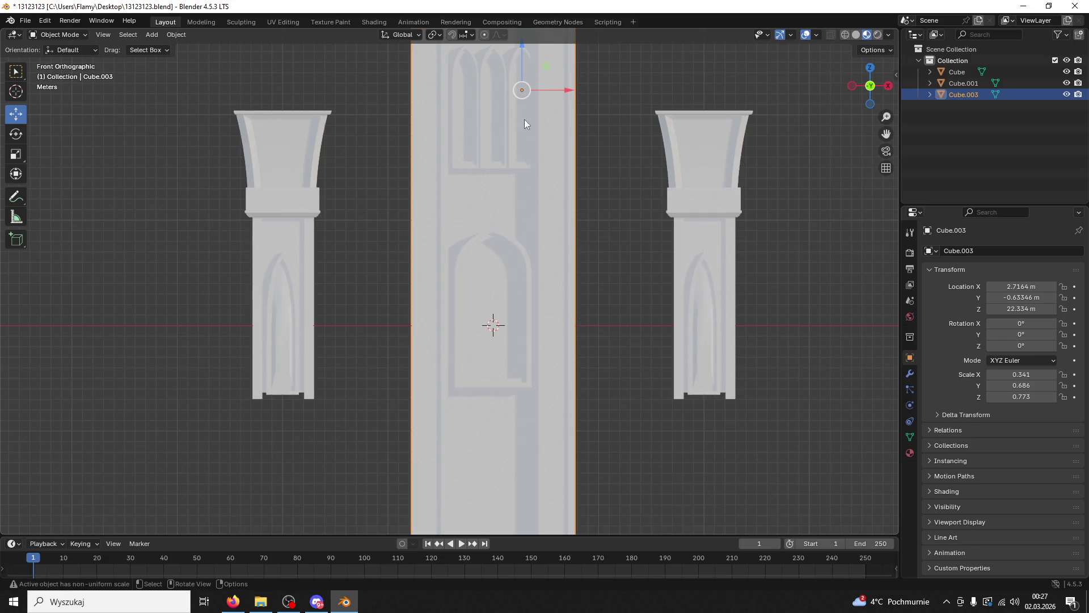
Step: Lower the tower body Cube.003 along Z to 21.258 m
left_click_drag(523, 59, 517, 67)
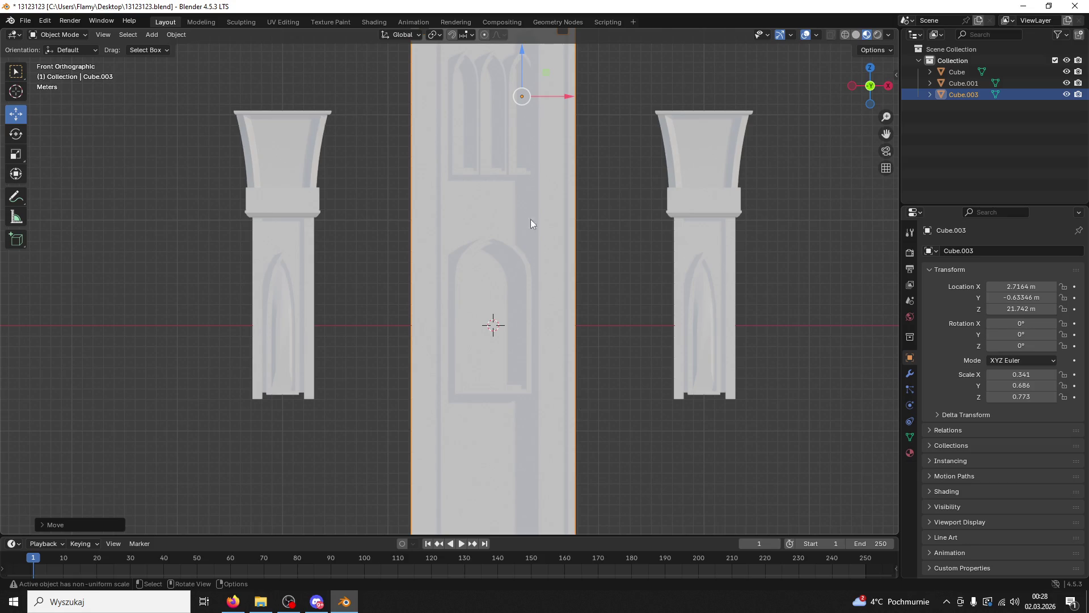
left_click_drag(519, 56, 519, 71)
left_click(597, 221)
left_click_drag(602, 232, 624, 238)
left_click_drag(794, 114, 462, 246)
Step: In Edit Mode, raise the tower's bottom face and select the base faces
left_click(61, 34)
left_click(57, 60)
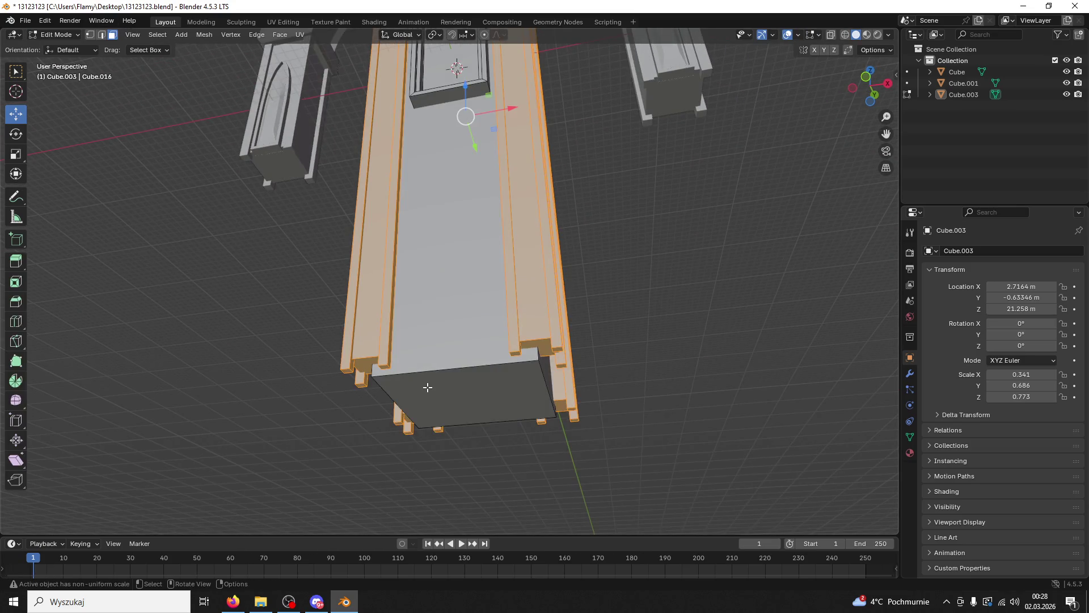
left_click(428, 387)
left_click_drag(470, 357, 456, 100)
left_click(541, 346)
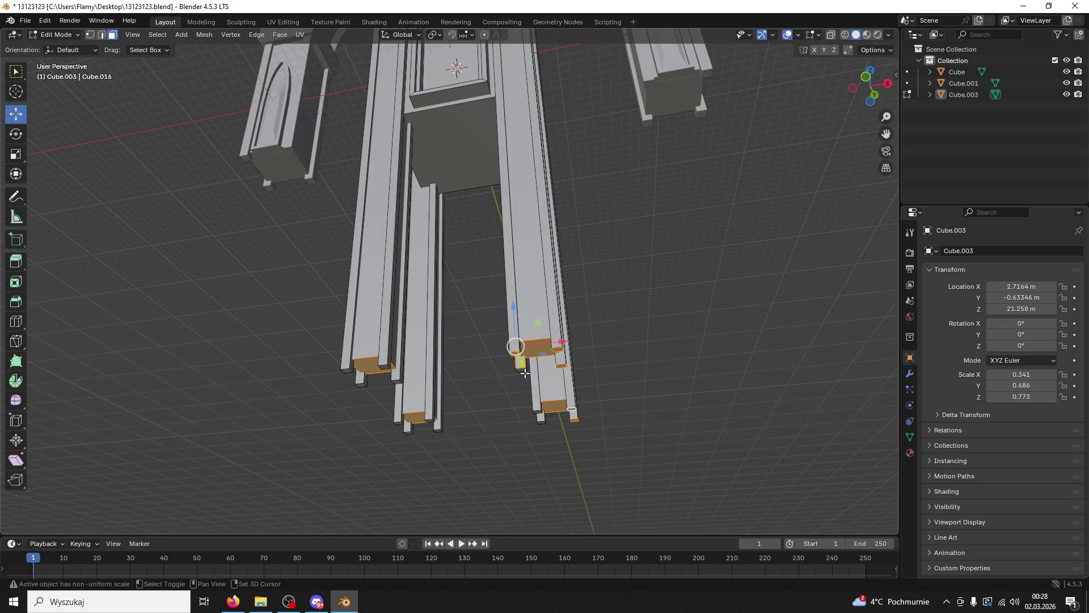
left_click_drag(539, 389, 542, 386)
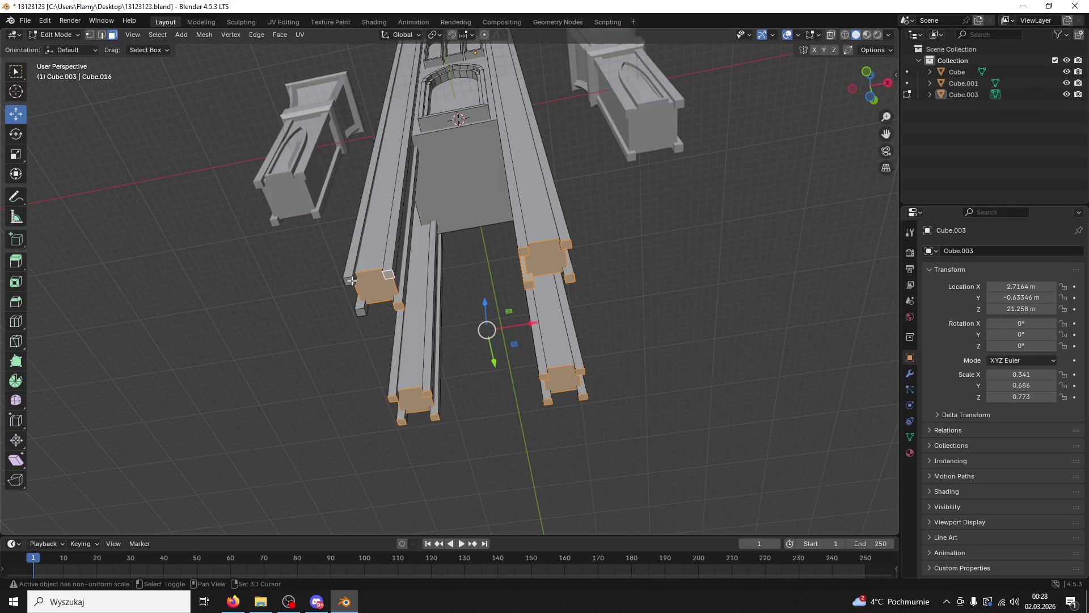
left_click(489, 198)
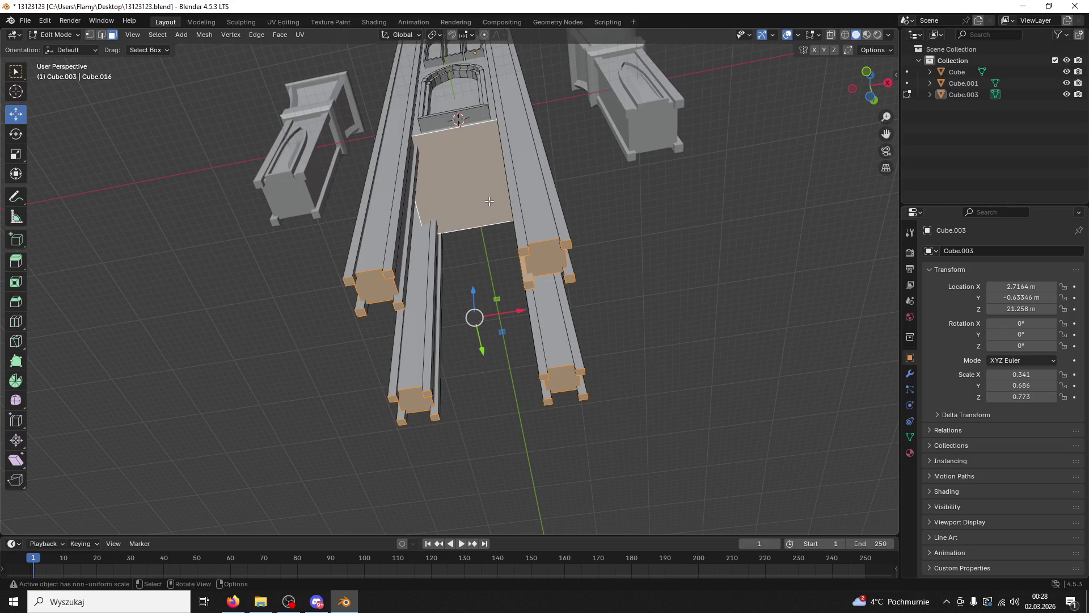
key("z")
left_click(490, 204)
Step: Scale the selected bottom faces larger and move them up to end at the doorway
key("s")
key("z")
left_click(493, 203)
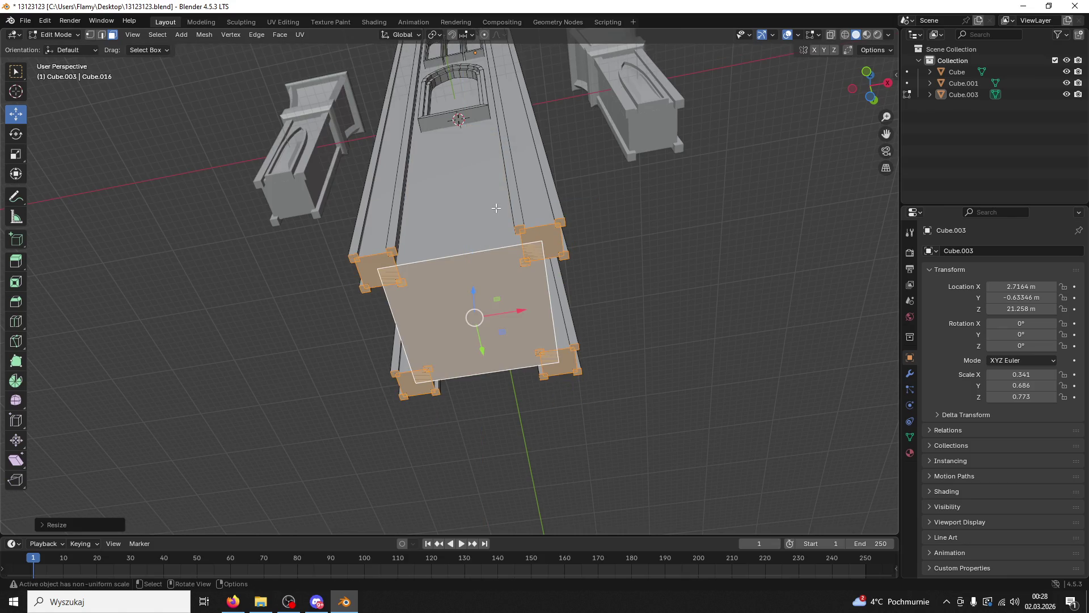
left_click_drag(492, 203, 521, 356)
left_click_drag(482, 361, 449, 97)
left_click_drag(449, 97, 340, 171)
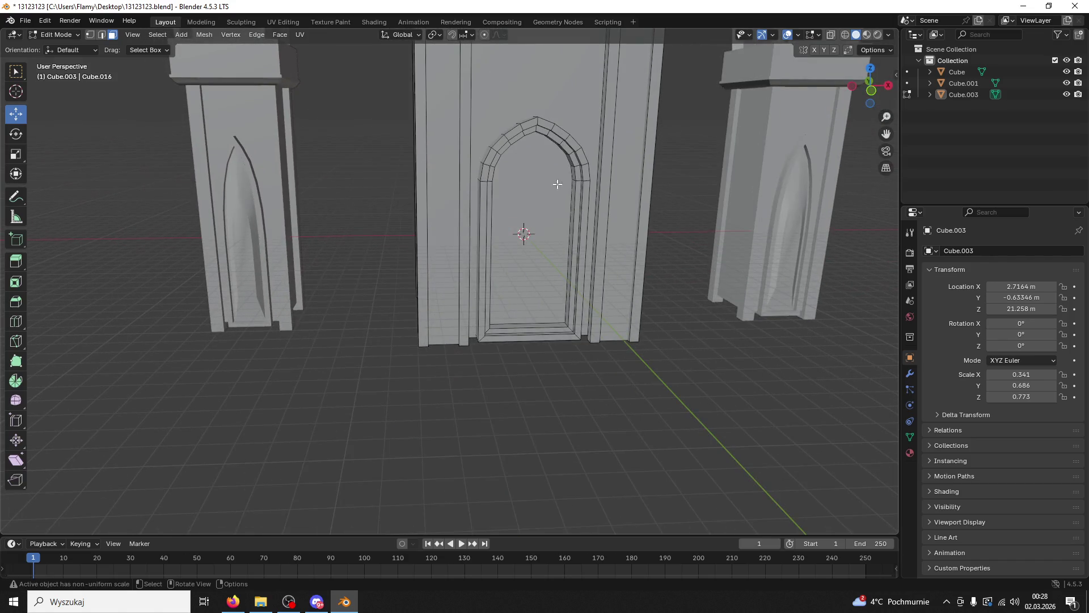
Step: Select the whole connected tower mesh and separate it by loose parts
left_click(61, 31)
left_click(444, 89)
key("ctrl+l")
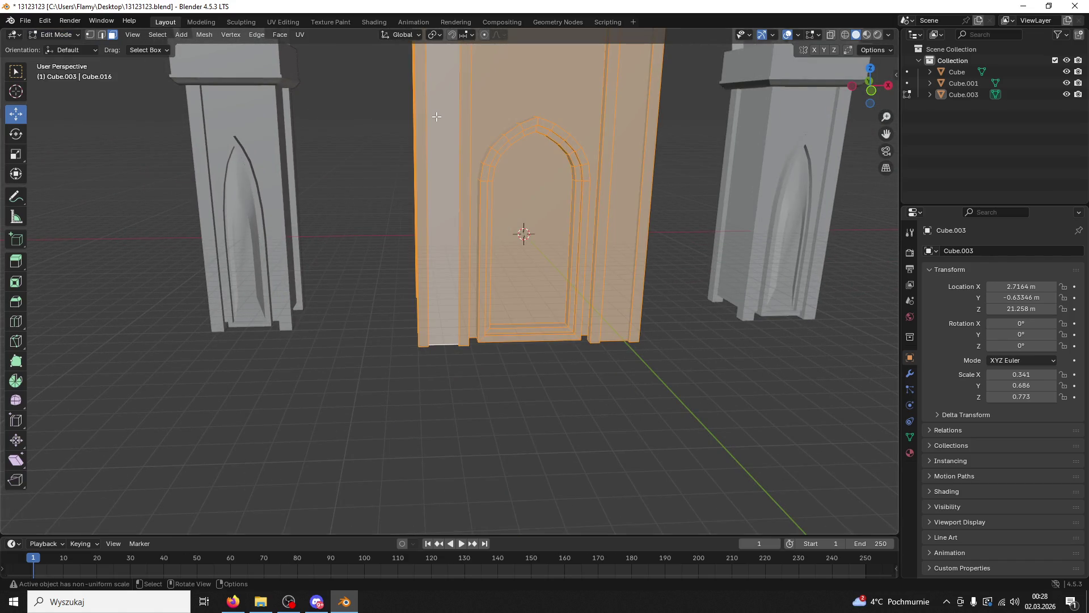
key("p")
left_click(405, 130)
key("ctrl+z")
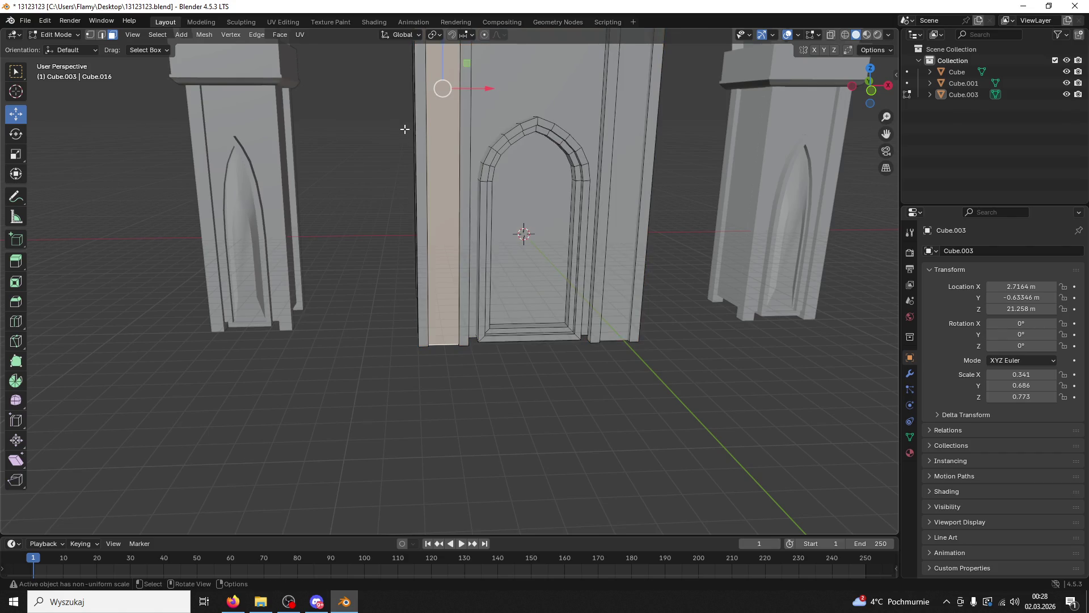
key("ctrl+l")
key("p")
left_click(382, 141)
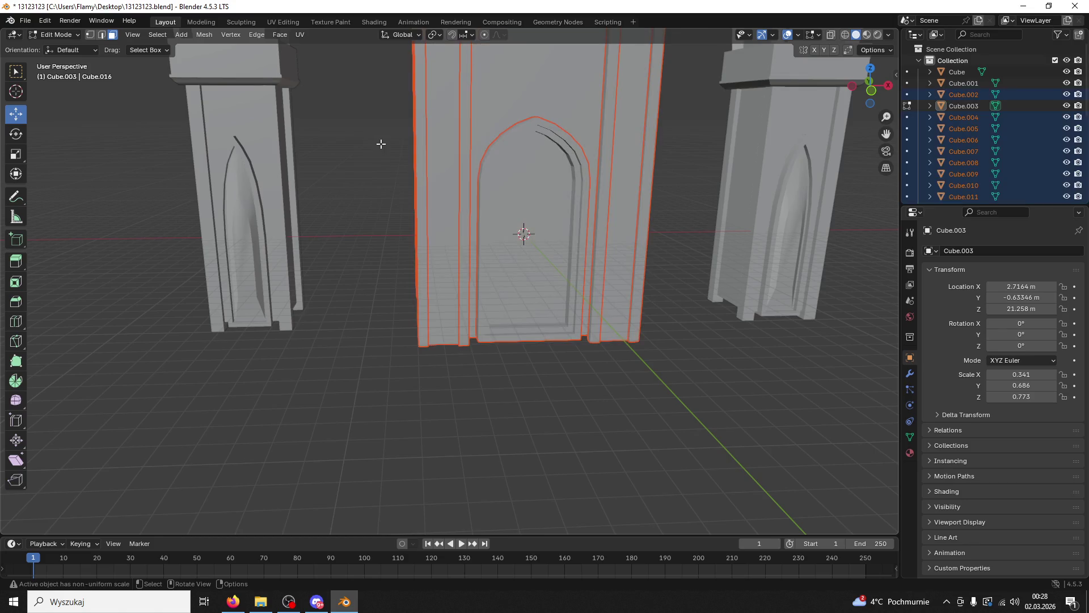
Step: Select the door arch and scale all its geometry to about 79% in Edit Mode
left_click(56, 35)
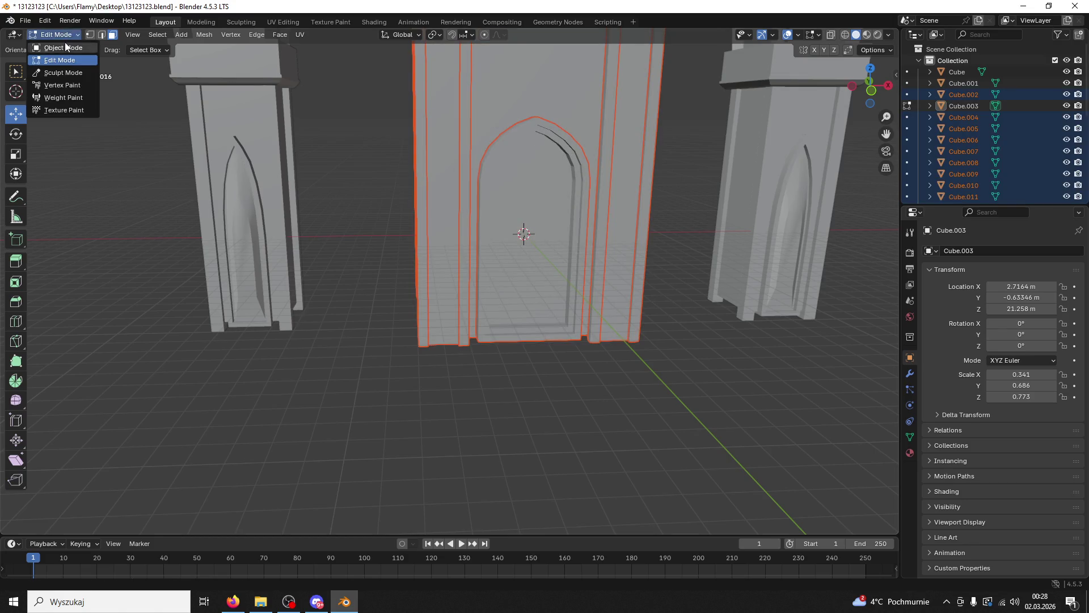
left_click(54, 47)
left_click(540, 144)
left_click_drag(541, 224, 71, 156)
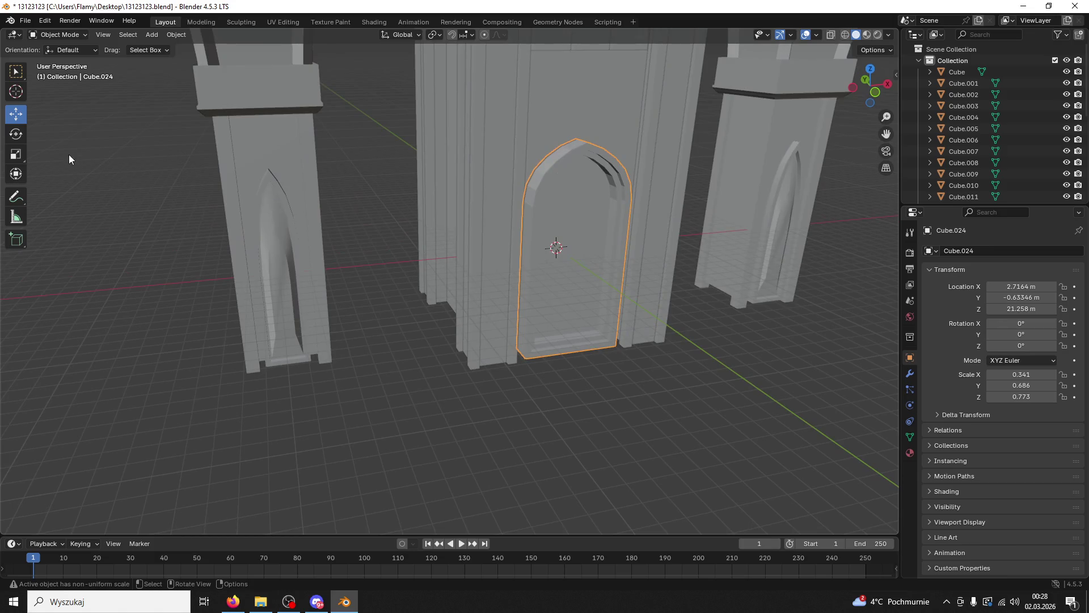
left_click(60, 37)
left_click(57, 58)
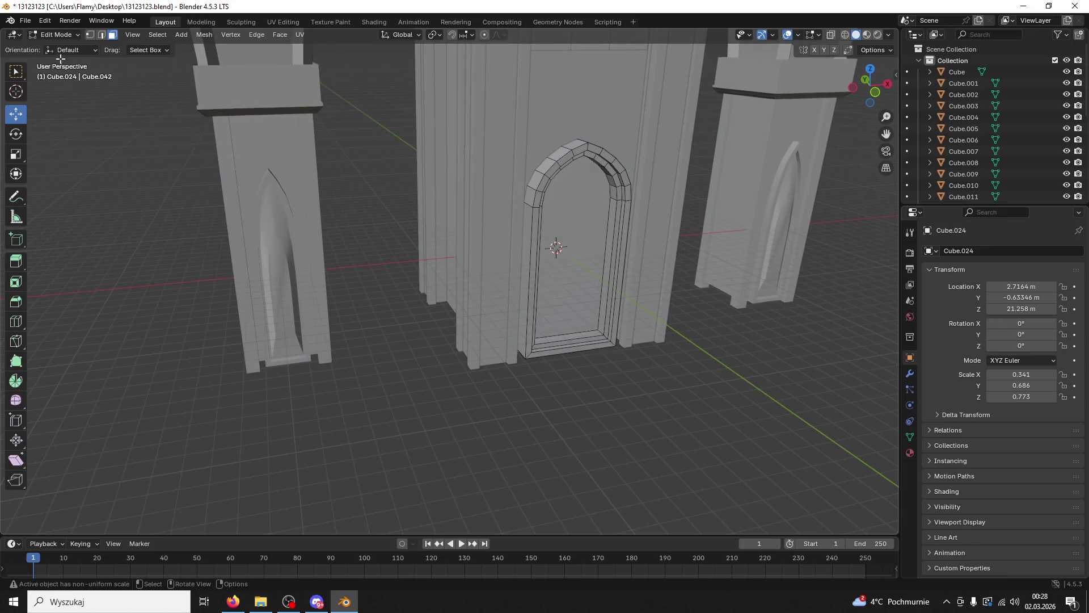
key("a")
scroll("down", 3)
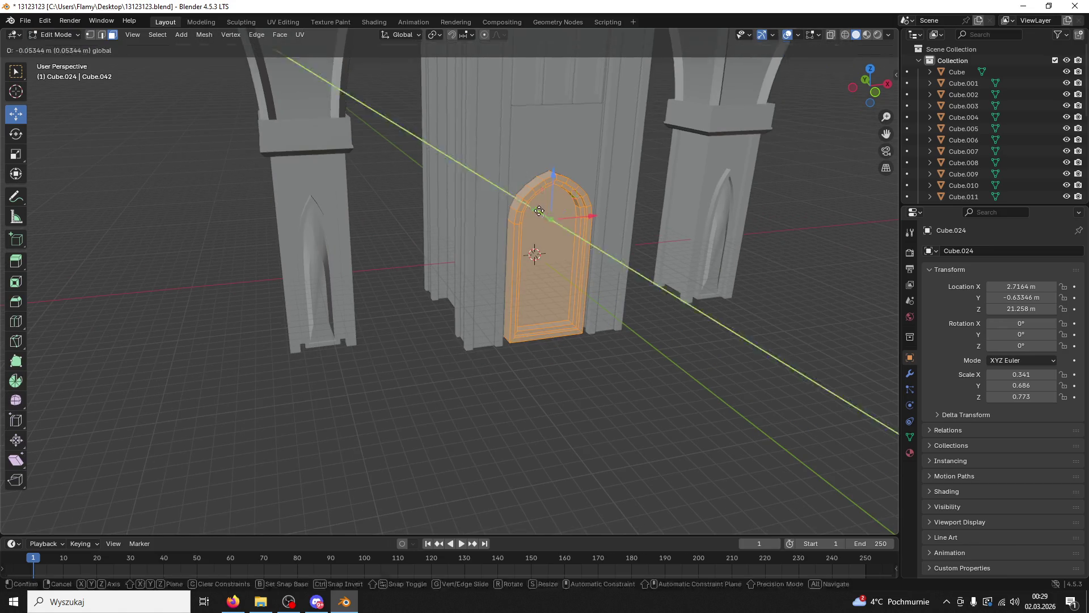
key("s")
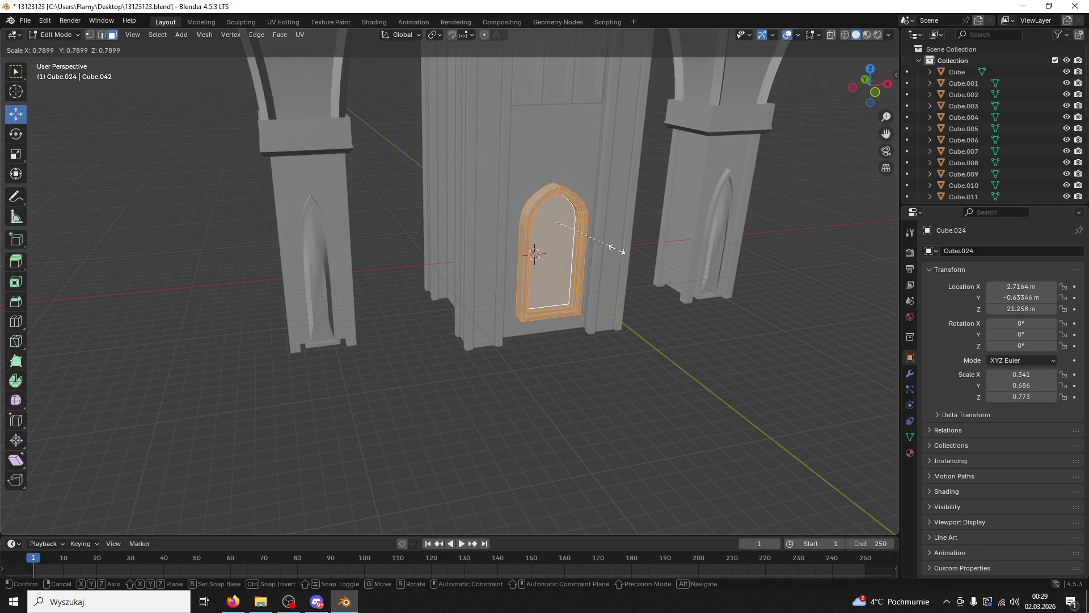
left_click(618, 250)
Step: Move the door arch down along Z toward the ground
left_click_drag(615, 250, 510, 177)
key("g")
key("z")
left_click(492, 189)
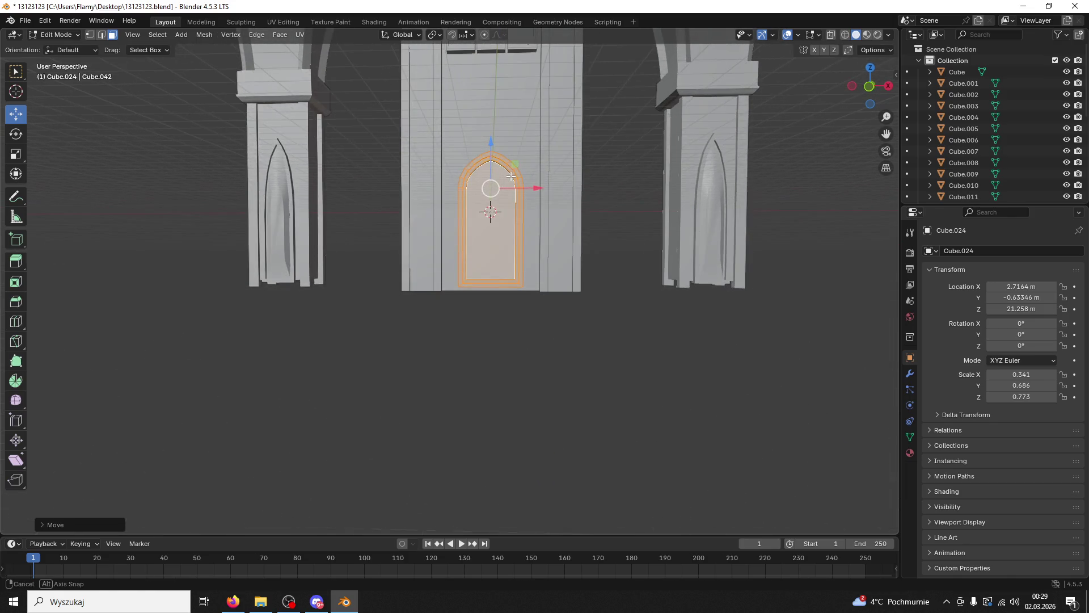
left_click_drag(492, 151, 492, 177)
left_click_drag(511, 193, 627, 193)
Step: Back in Object Mode, hide both side pillars, Cube and Cube.001
key("a")
left_click(57, 34)
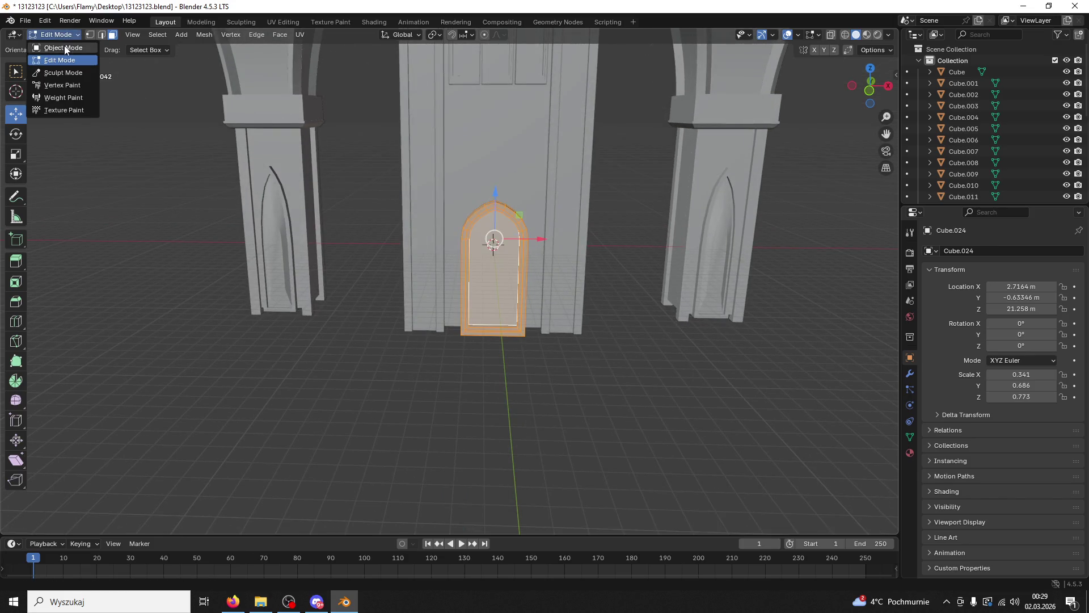
left_click(57, 46)
key("a")
left_click(462, 154)
left_click(556, 171)
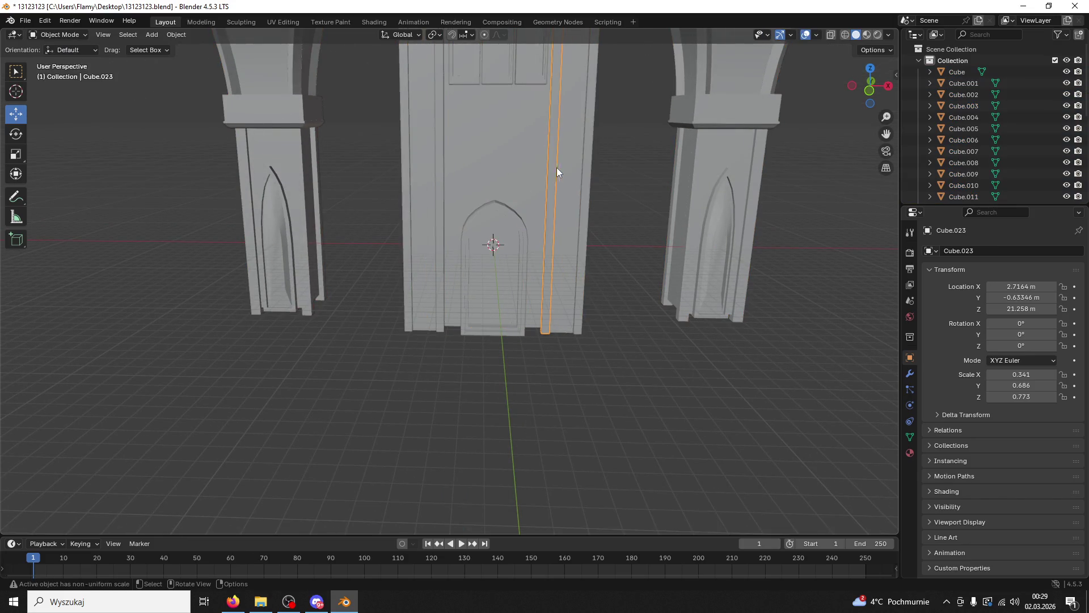
key("a")
left_click(763, 172)
left_click(757, 169)
left_click(280, 166)
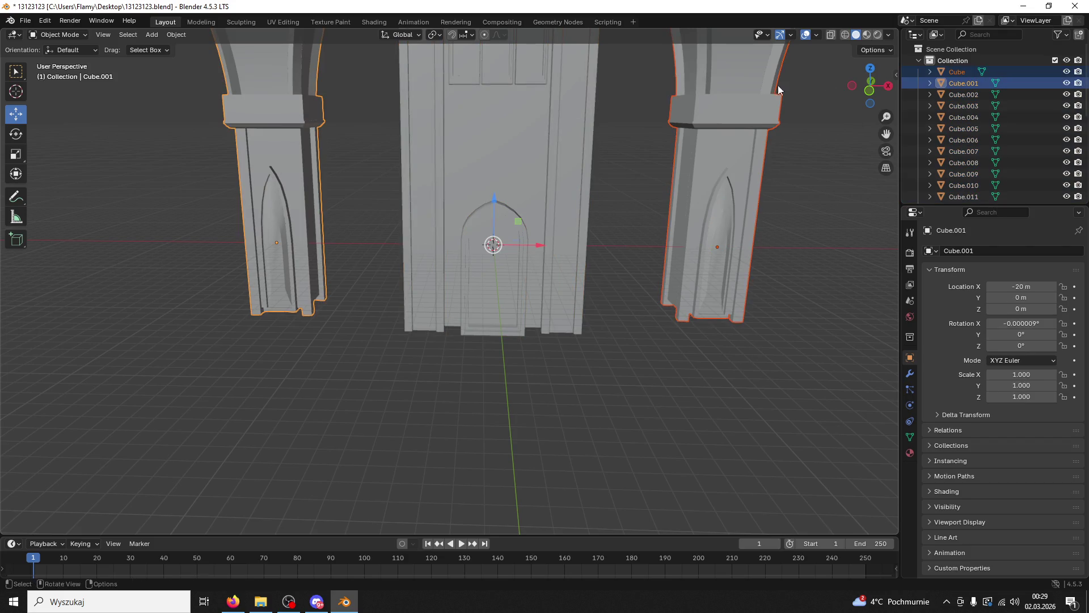
left_click(1066, 83)
left_click(1066, 71)
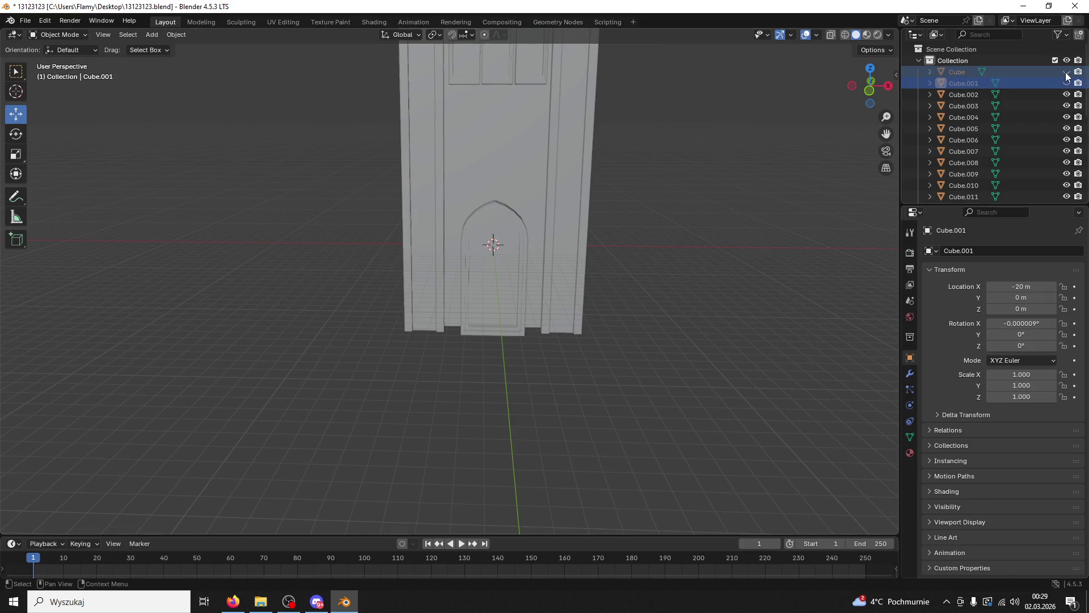
Step: Join the visible tower pieces into Cube.019, then undo the join and select the door arch
key("a")
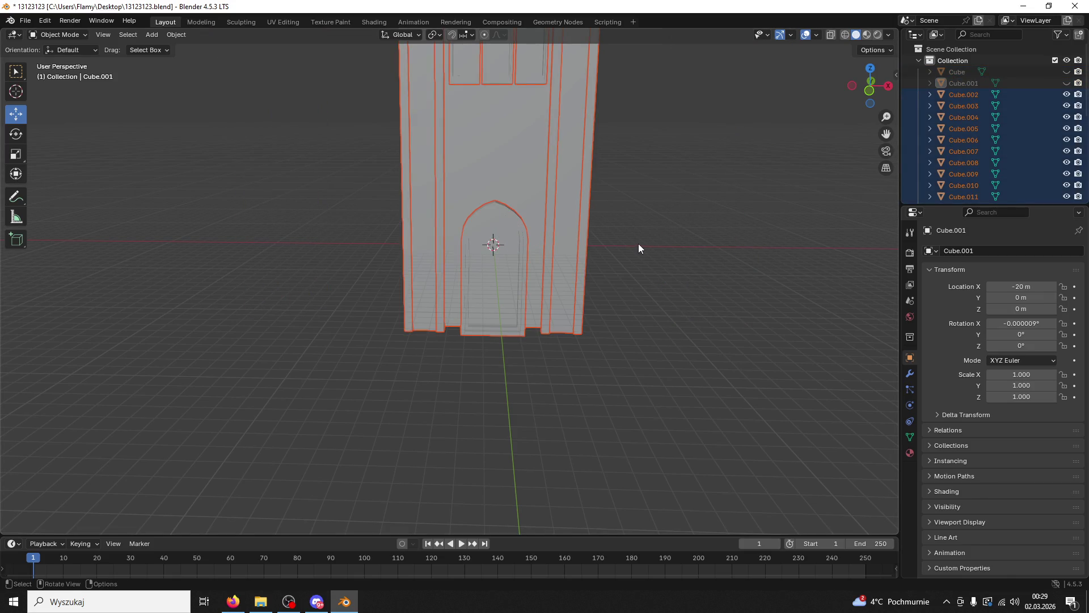
left_click_drag(571, 200, 597, 199)
left_click(597, 198)
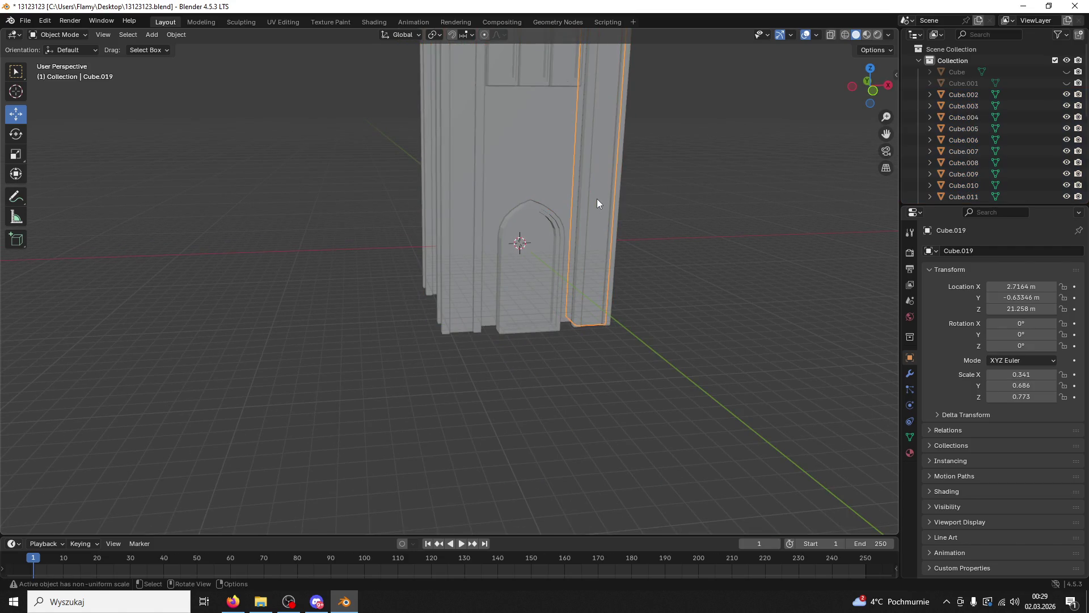
key("a")
key("ctrl+j")
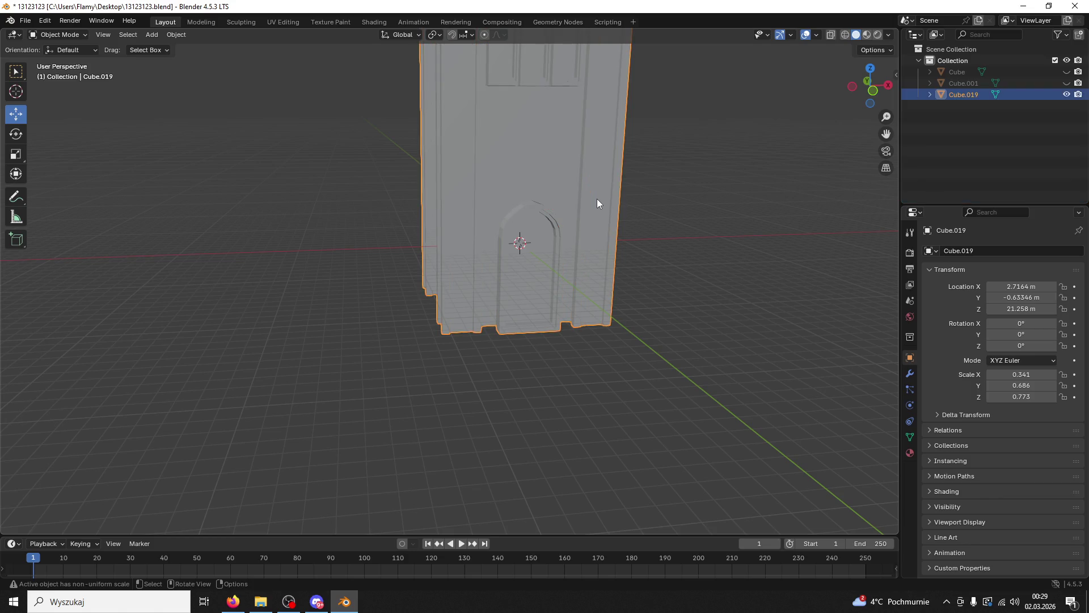
left_click(686, 205)
left_click_drag(686, 206, 664, 270)
scroll("down", 3)
key("ctrl+z")
key("ctrl+z")
left_click(618, 336)
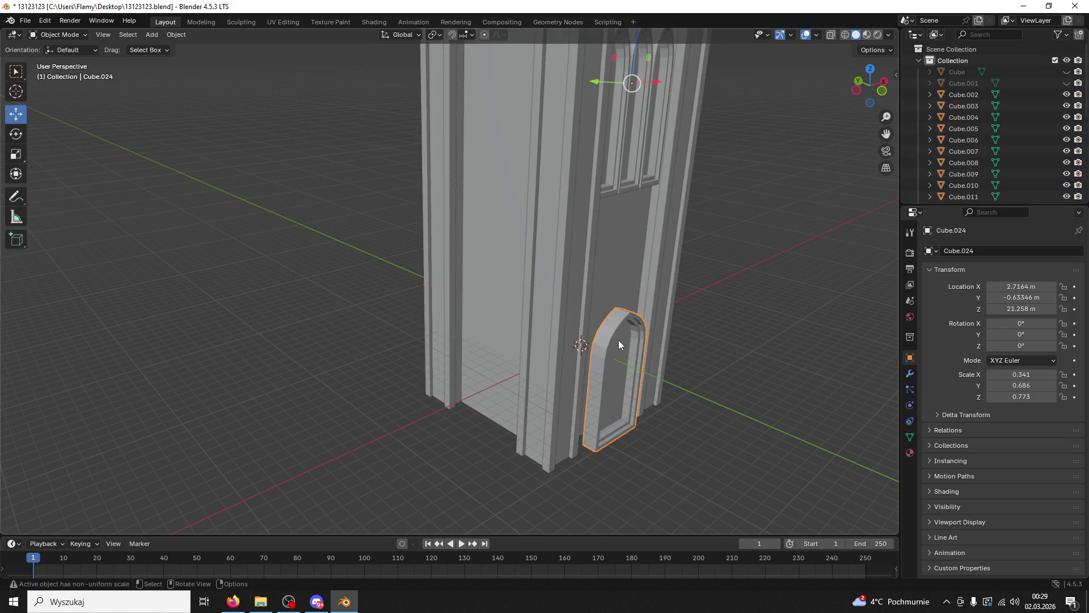
Step: Set the door arch's origin to its geometry and slide it along the Y axis
left_click(175, 34)
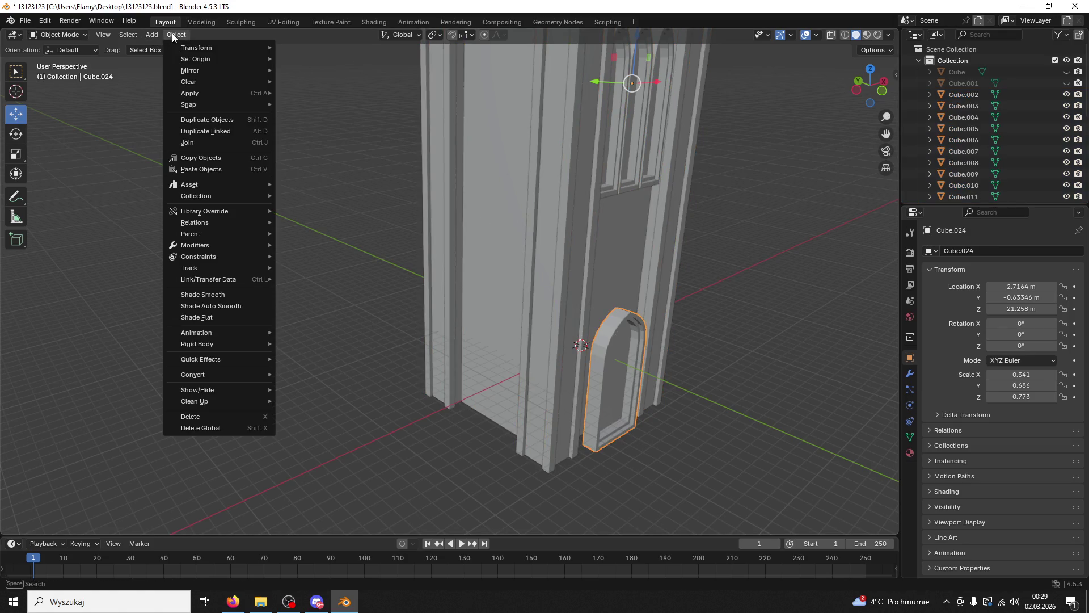
mouse_move(193, 51)
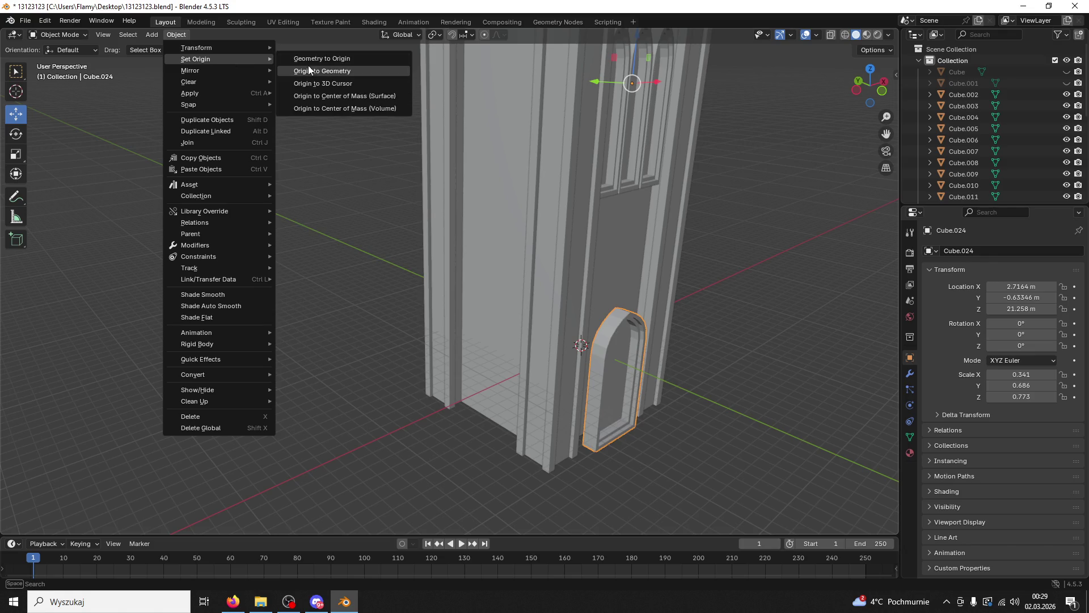
left_click(316, 73)
left_click_drag(605, 333, 579, 331)
left_click(595, 331)
Step: Select all tower parts and join them into one object, Cube.002
left_click_drag(662, 332, 633, 338)
left_click(633, 338)
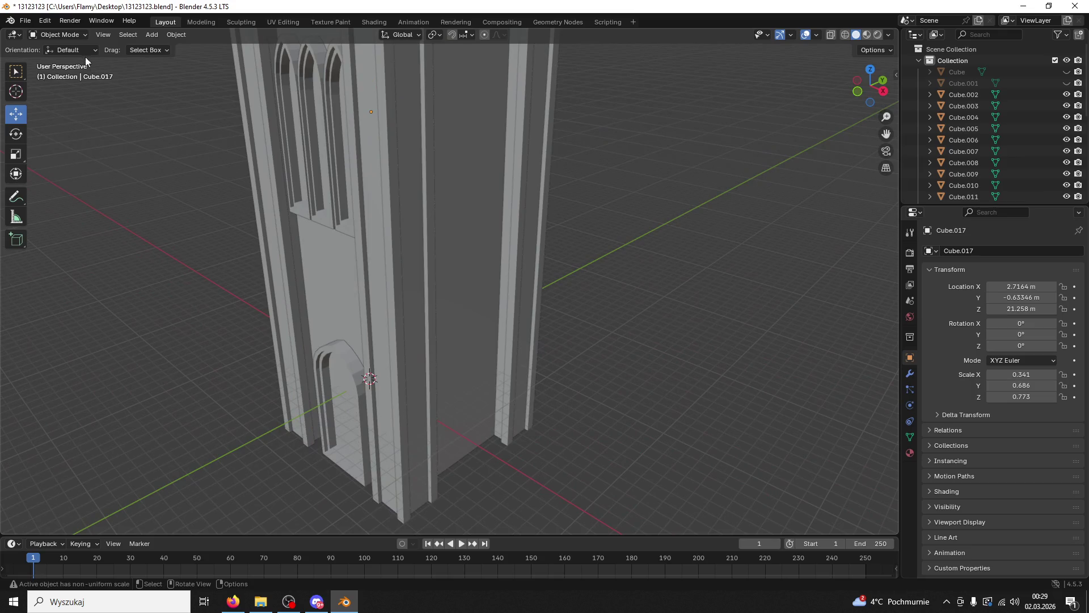
left_click(57, 35)
key("a")
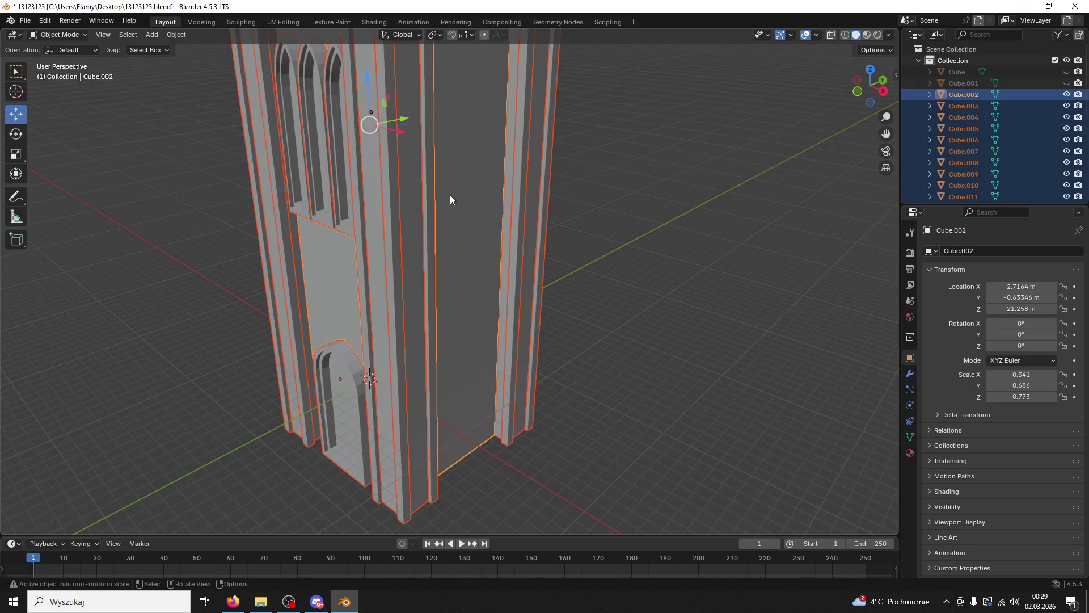
key("ctrl+j")
left_click_drag(551, 204, 25, 66)
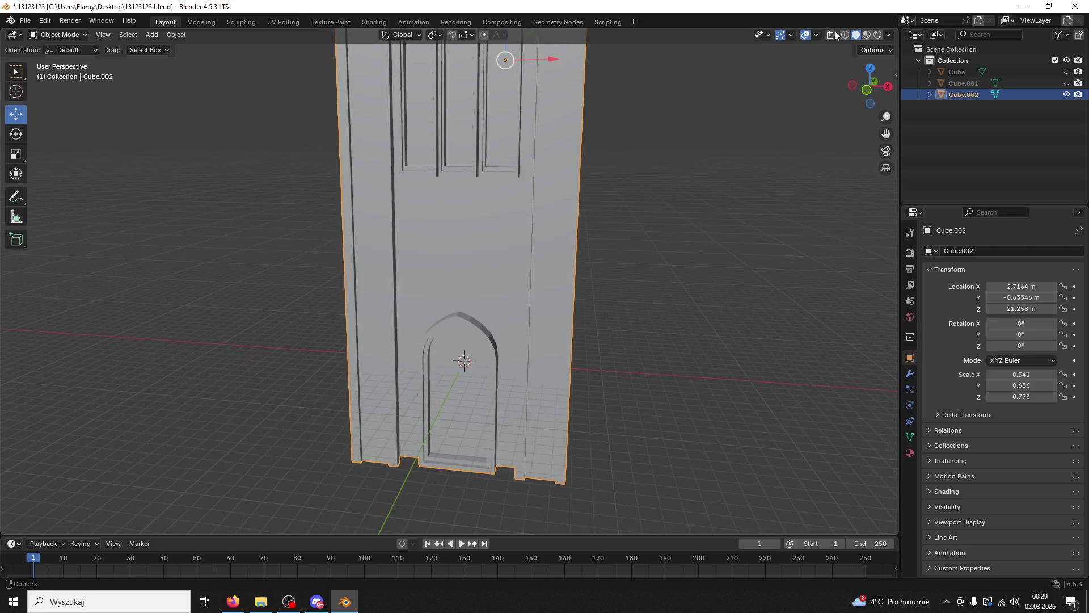
Step: Turn on the Face Orientation overlay to reveal the flipped faces
left_click(817, 34)
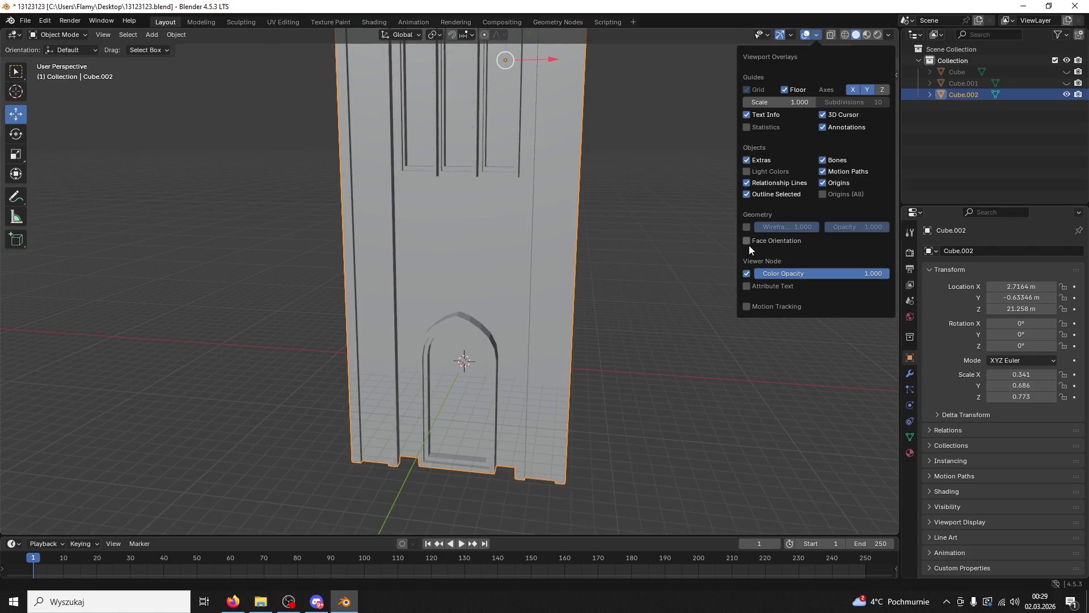
left_click(749, 244)
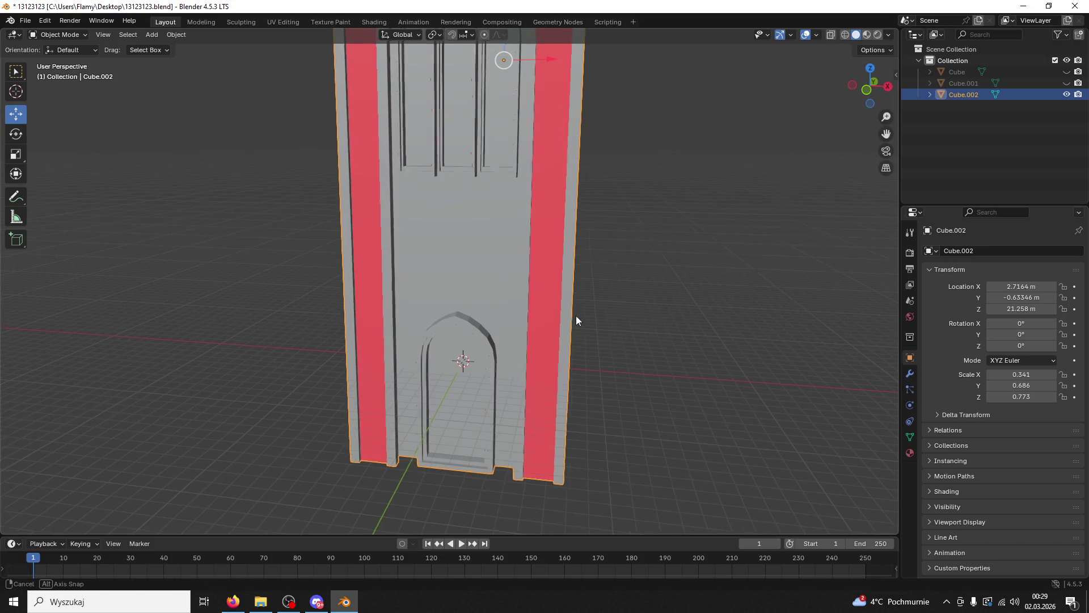
left_click_drag(580, 317, 539, 297)
left_click_drag(467, 287, 502, 297)
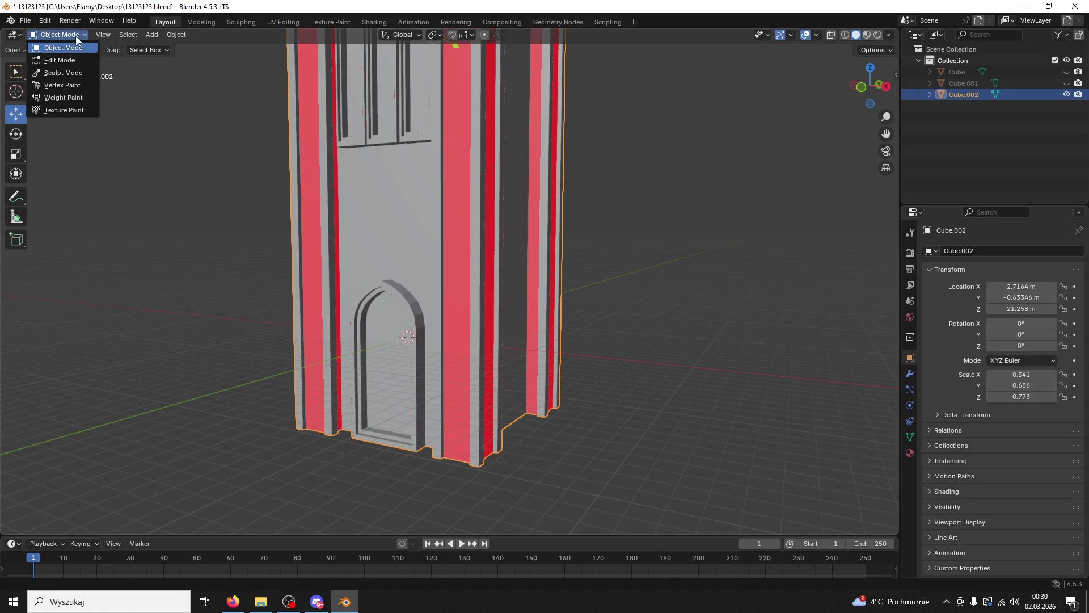
Step: Recalculate the tower's normals to point outside in Edit Mode, then return to Object Mode
left_click(57, 35)
left_click(57, 60)
left_click(197, 36)
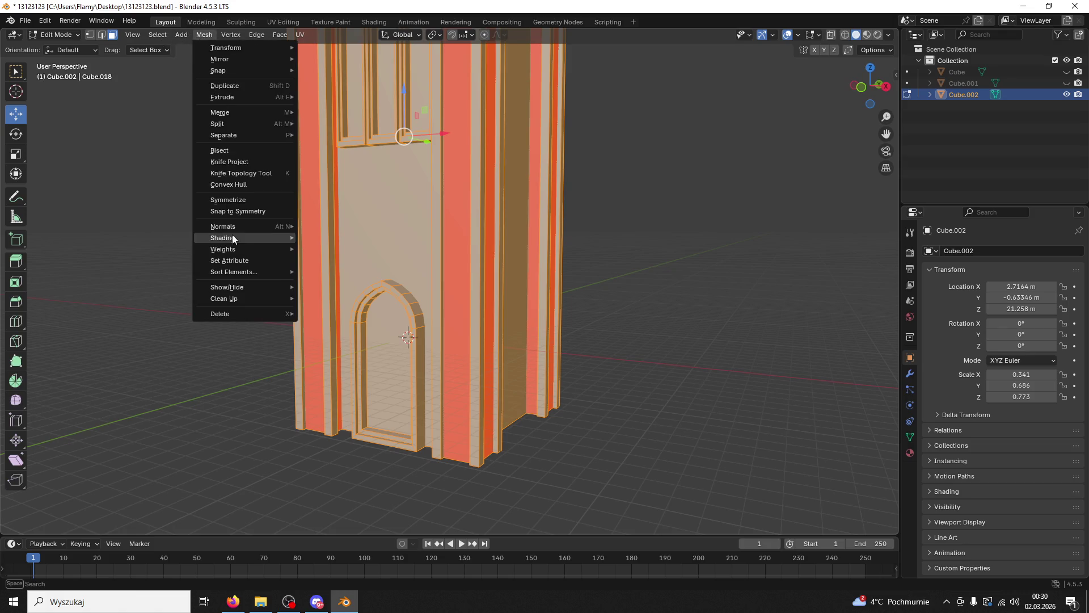
mouse_move(250, 226)
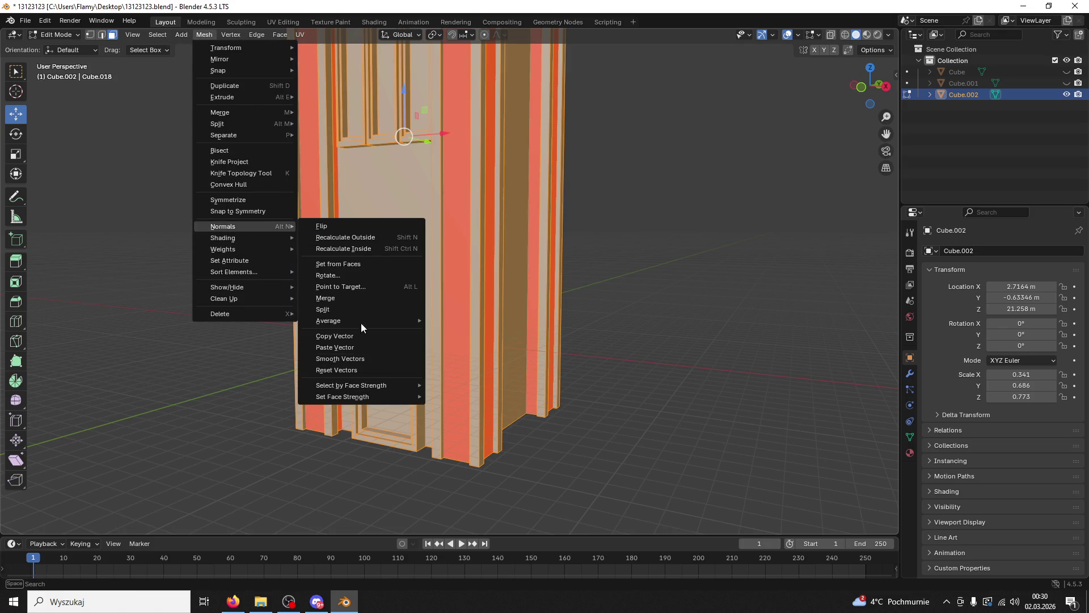
left_click(366, 239)
left_click(265, 270)
left_click_drag(265, 270, 344, 269)
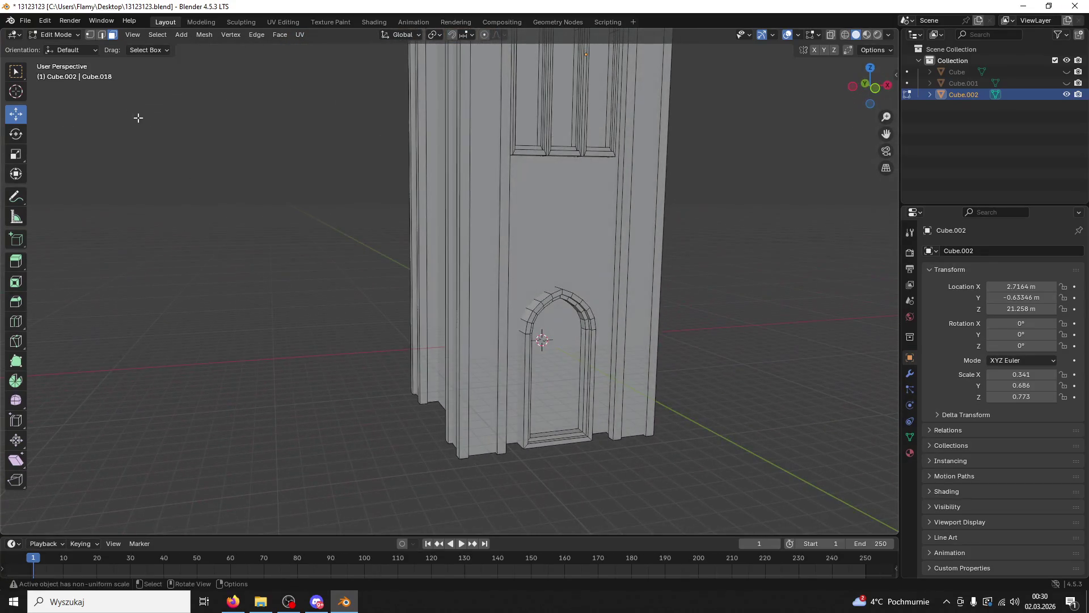
left_click(70, 34)
left_click(70, 51)
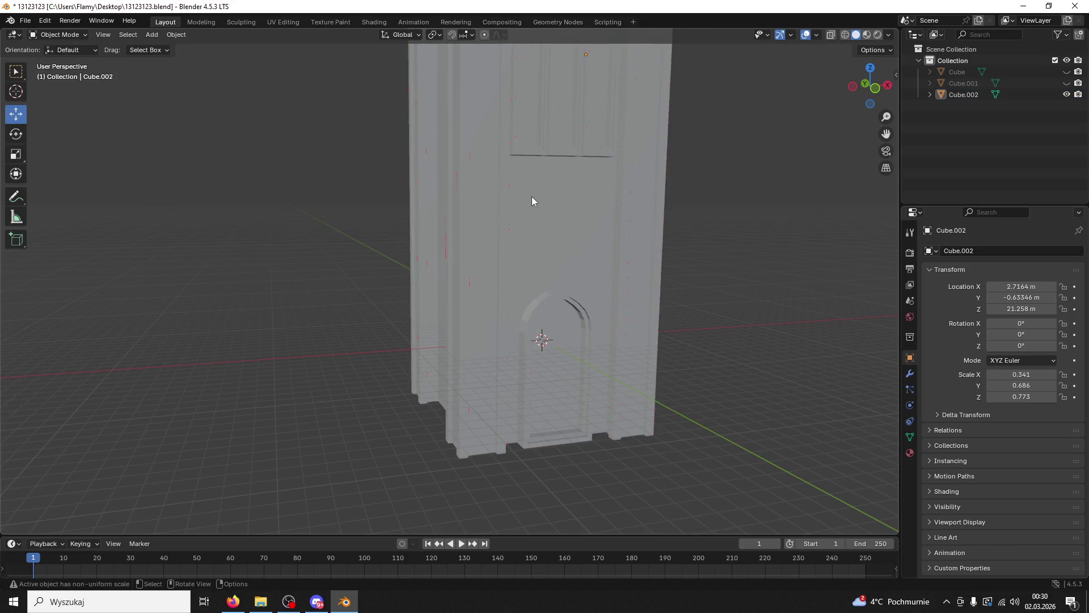
Step: Save the blend file and switch the viewport to Material Preview shading
scroll("down", 3)
left_click_drag(525, 195, 543, 181)
scroll("up", 3)
scroll("down", 3)
key("ctrl+s")
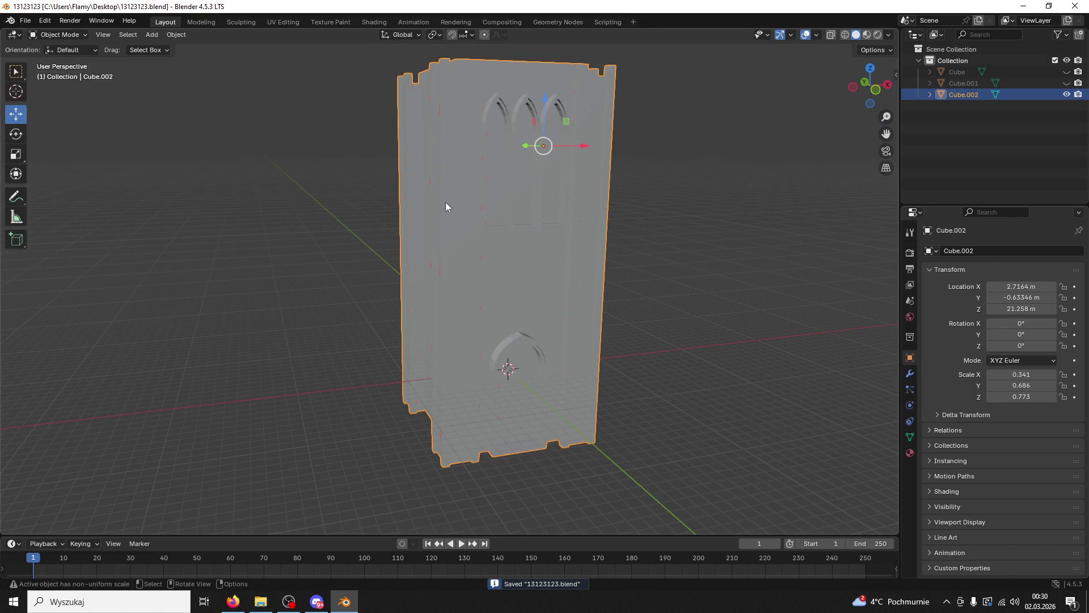
left_click(845, 35)
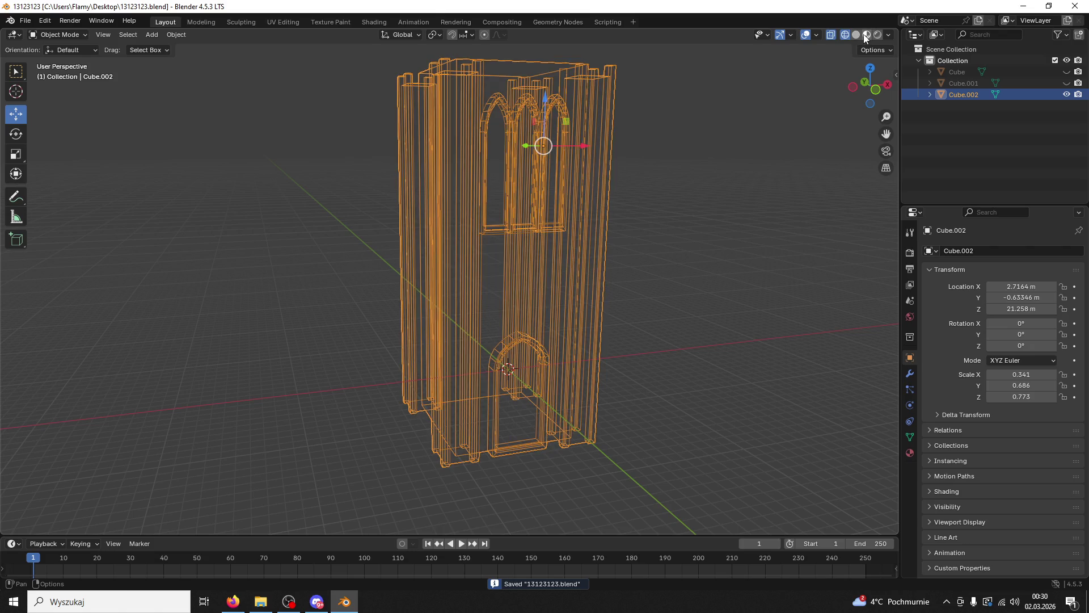
left_click(865, 36)
left_click(57, 35)
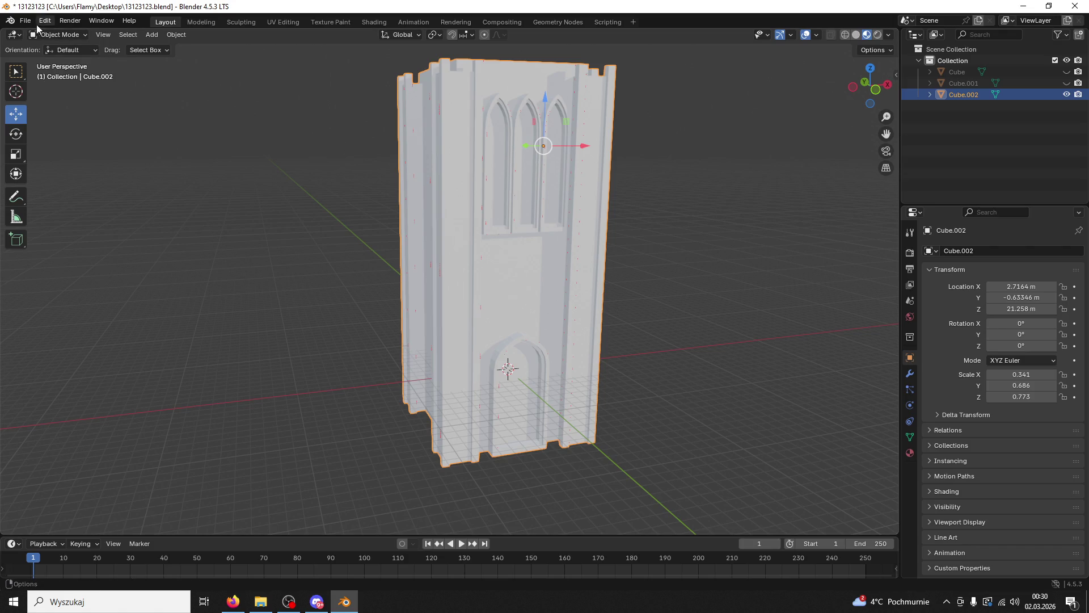
Step: Export the tower as totalnawieza.fbx to the Desktop and minimise Blender
left_click(28, 22)
mouse_move(77, 195)
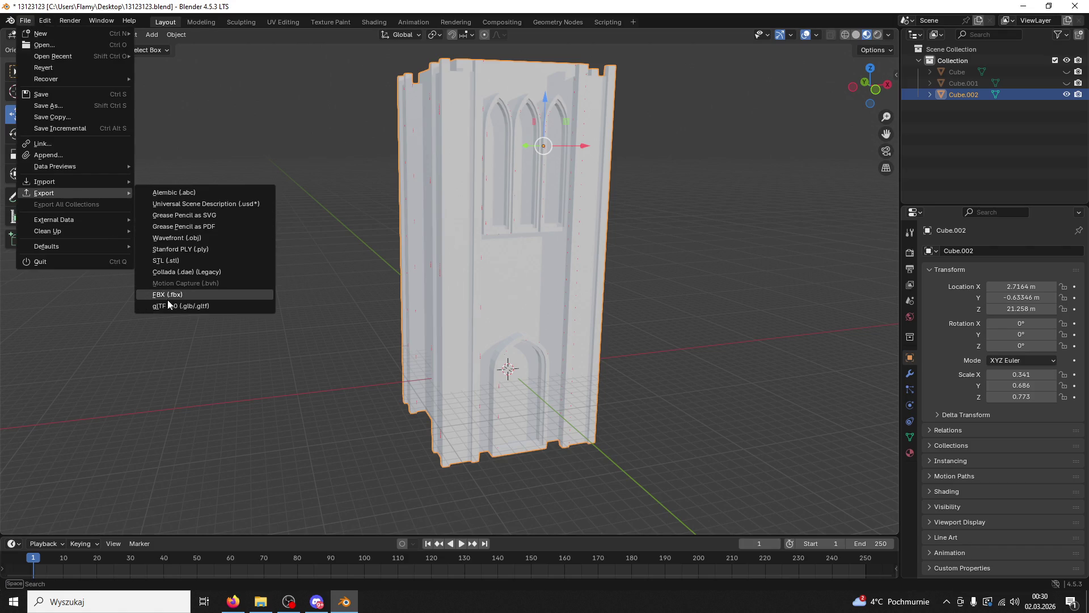
left_click(168, 296)
scroll("down", 3)
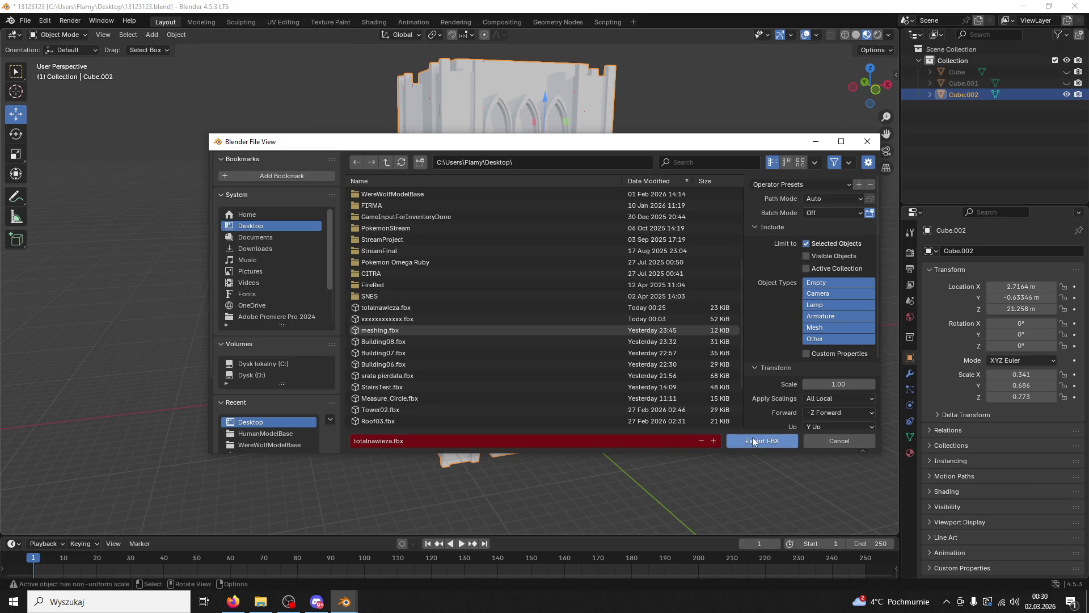
left_click(751, 441)
left_click(344, 601)
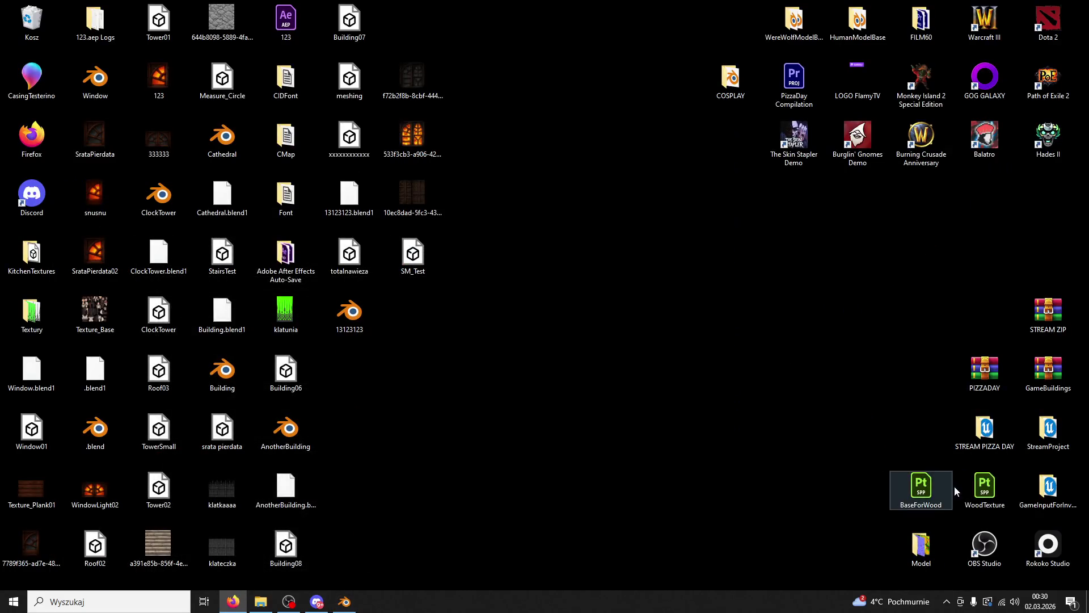
Step: Open the Unreal project and reimport the totalnawieza mesh from the updated FBX
double_click(1045, 489)
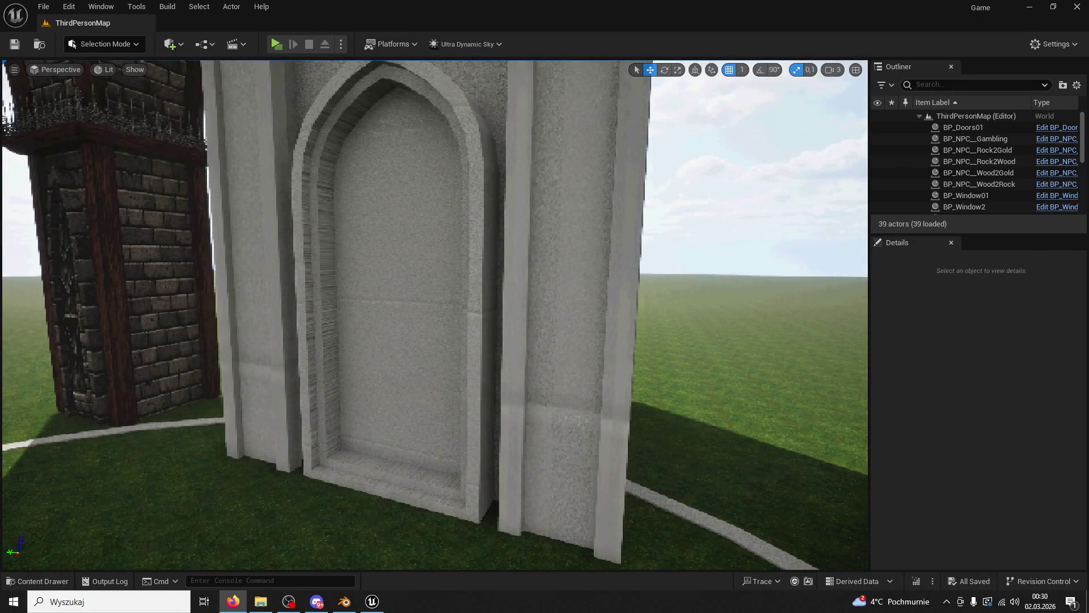
left_click(37, 581)
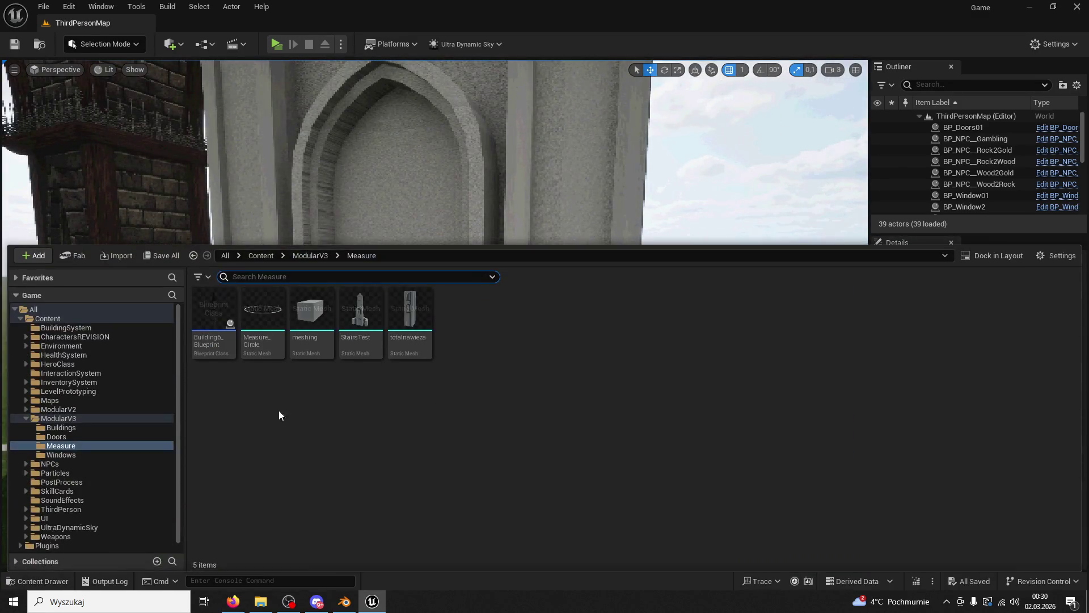
left_click(410, 323)
right_click(410, 322)
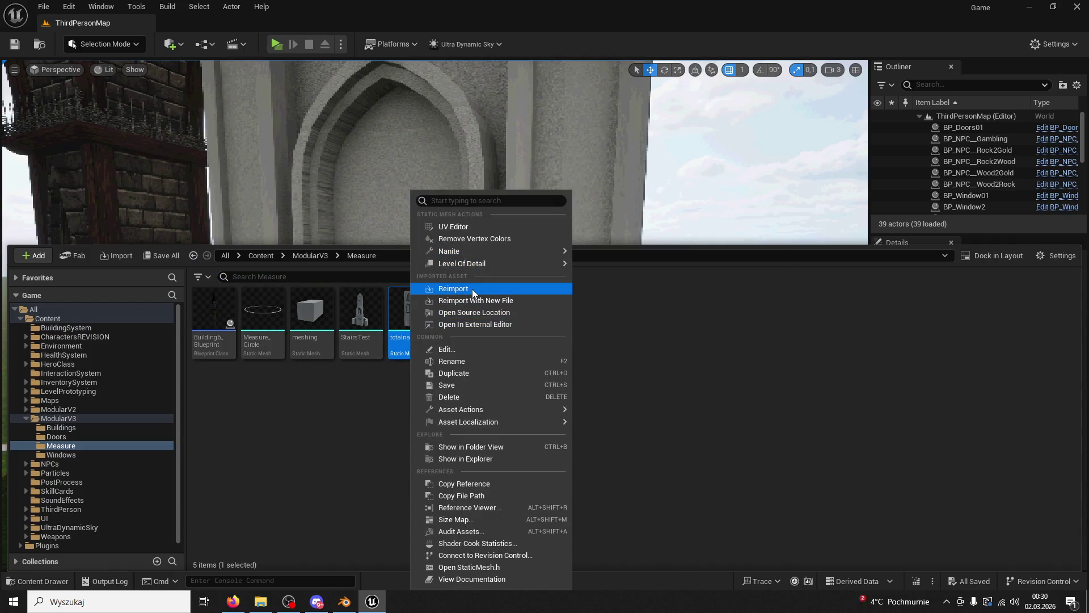
left_click(472, 288)
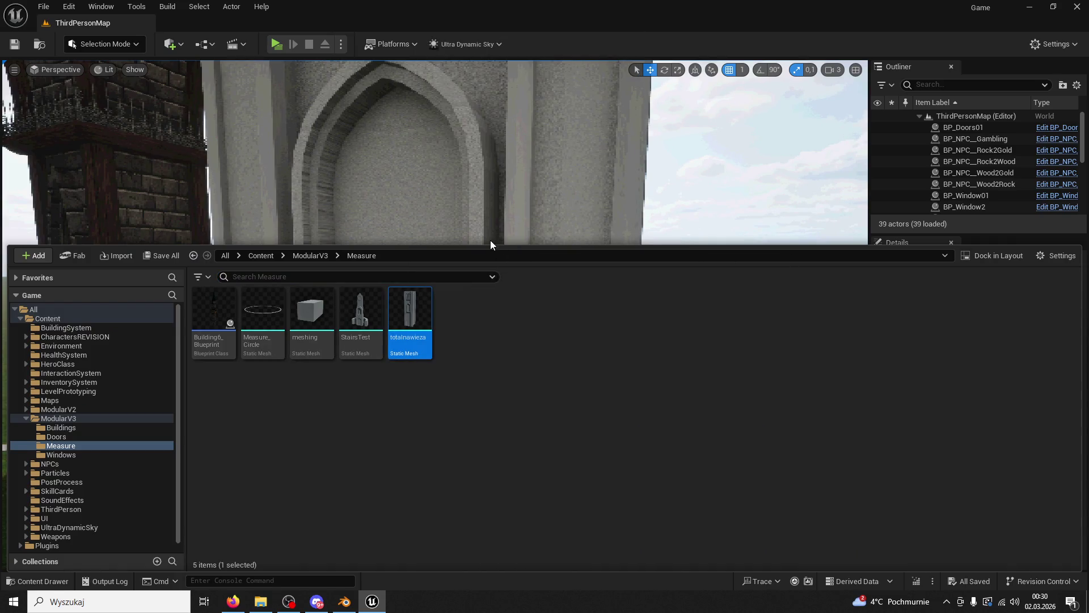
Step: Raise the tower actor along Z to a height of 800
right_click(478, 189)
left_click_drag(437, 219, 430, 382)
left_click_drag(413, 430, 400, 108)
left_click_drag(401, 113, 409, 125)
left_click_drag(445, 275, 434, 204)
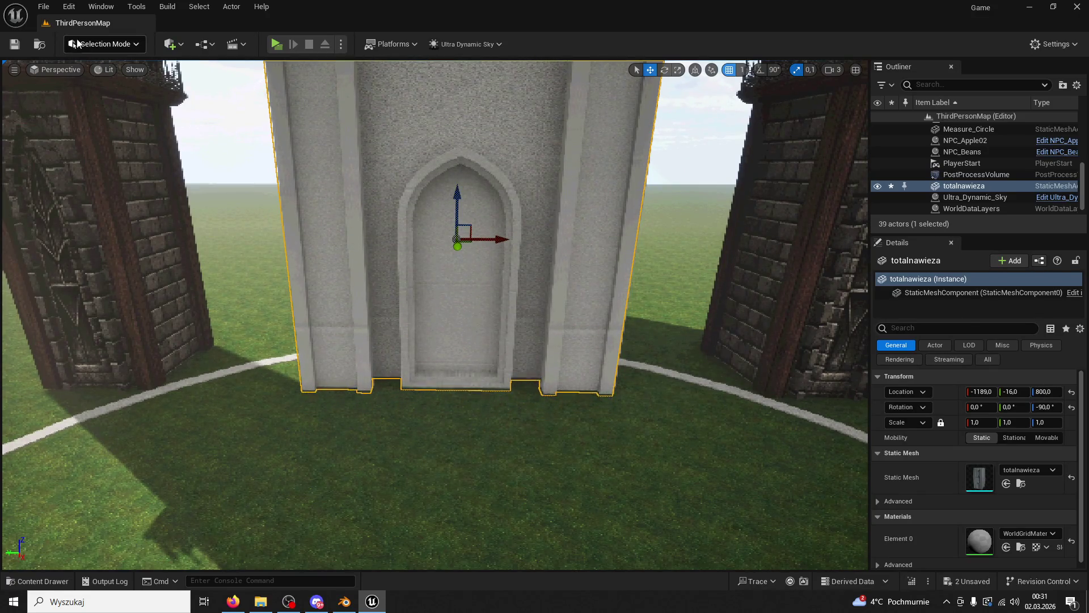
Step: Play-test the level by running the character toward the tower, then stop the session
left_click(276, 44)
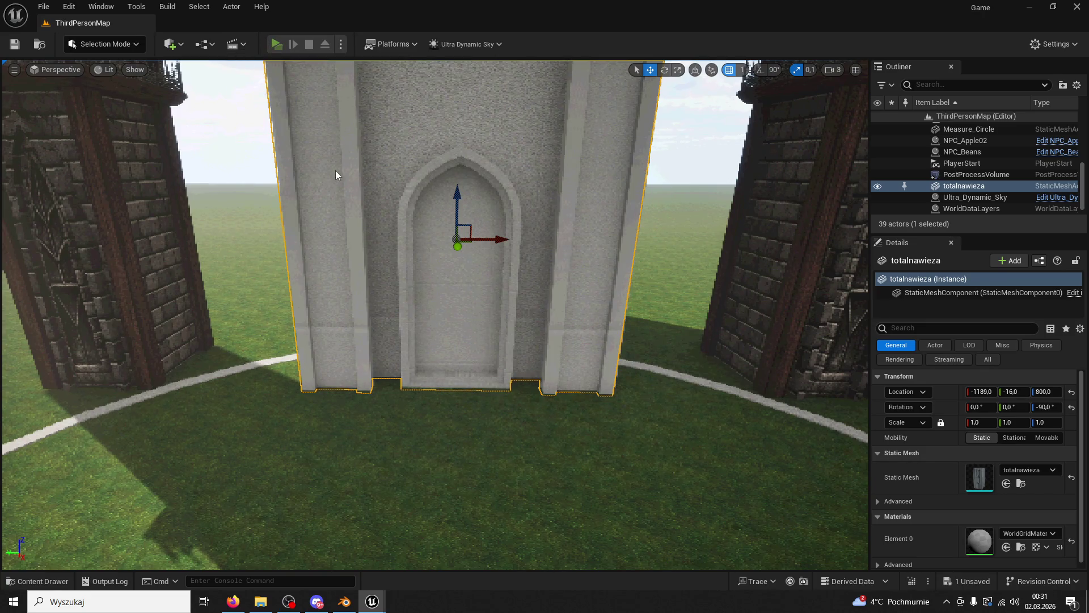
key("w")
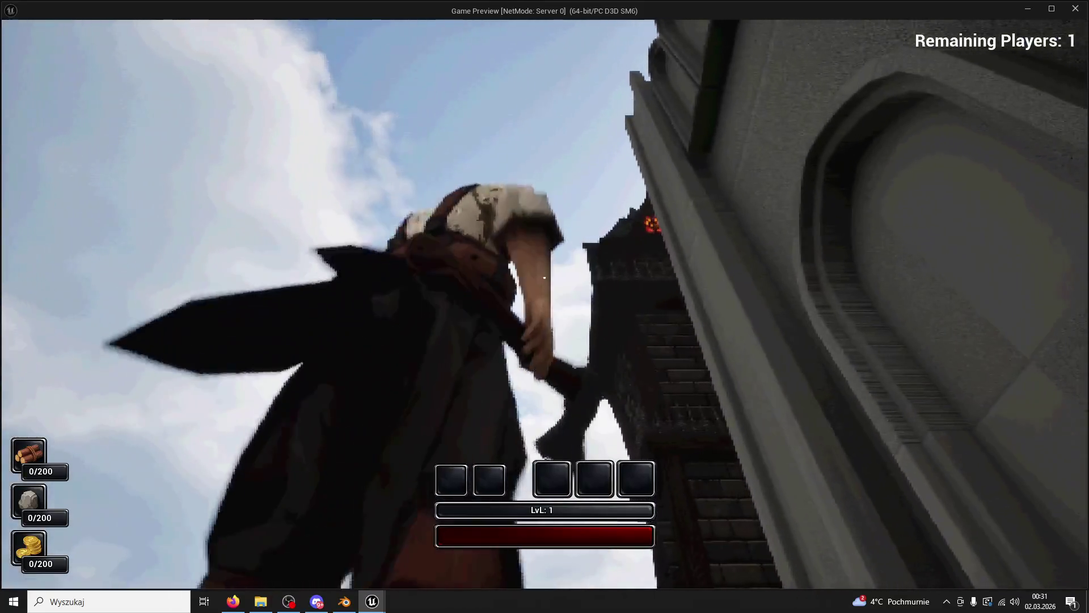
key("Escape")
left_click_drag(554, 253, 554, 253)
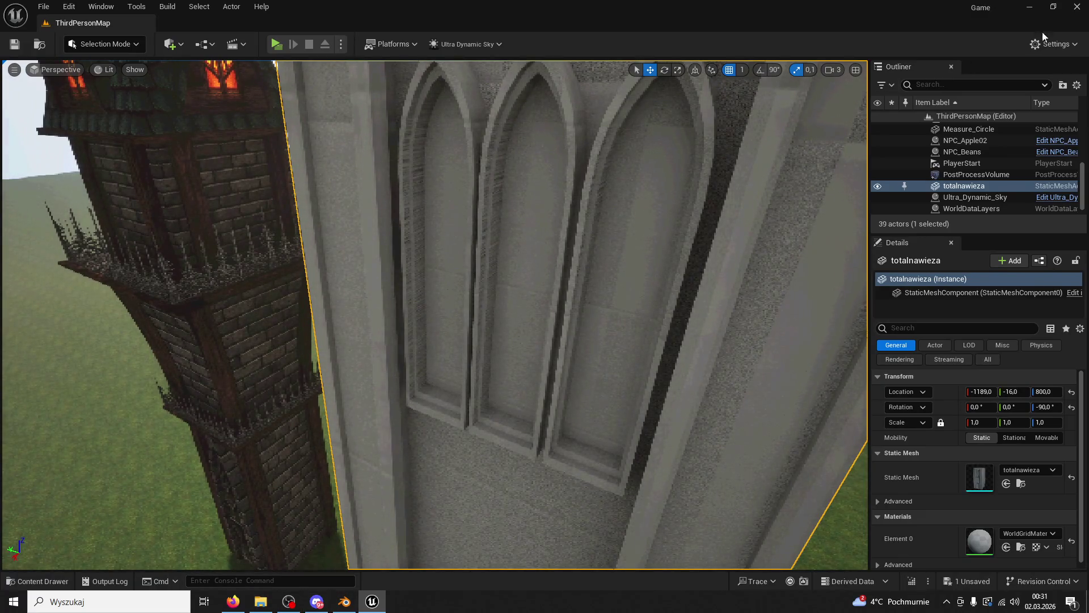
Step: Close Unreal, saving the totalnawieza asset, and return to Blender
left_click(1075, 6)
left_click(591, 432)
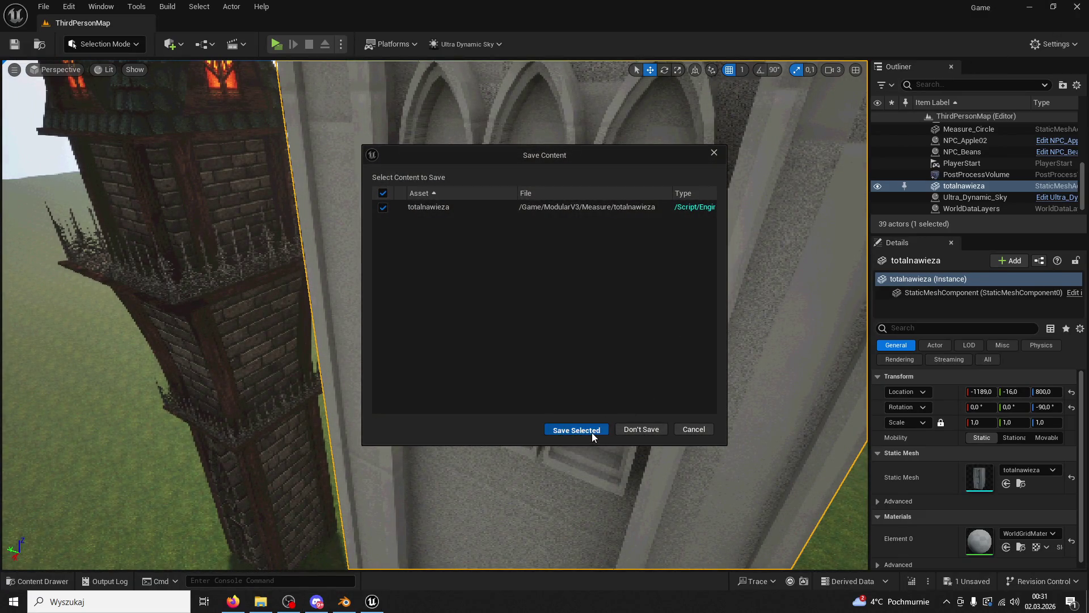
left_click(345, 602)
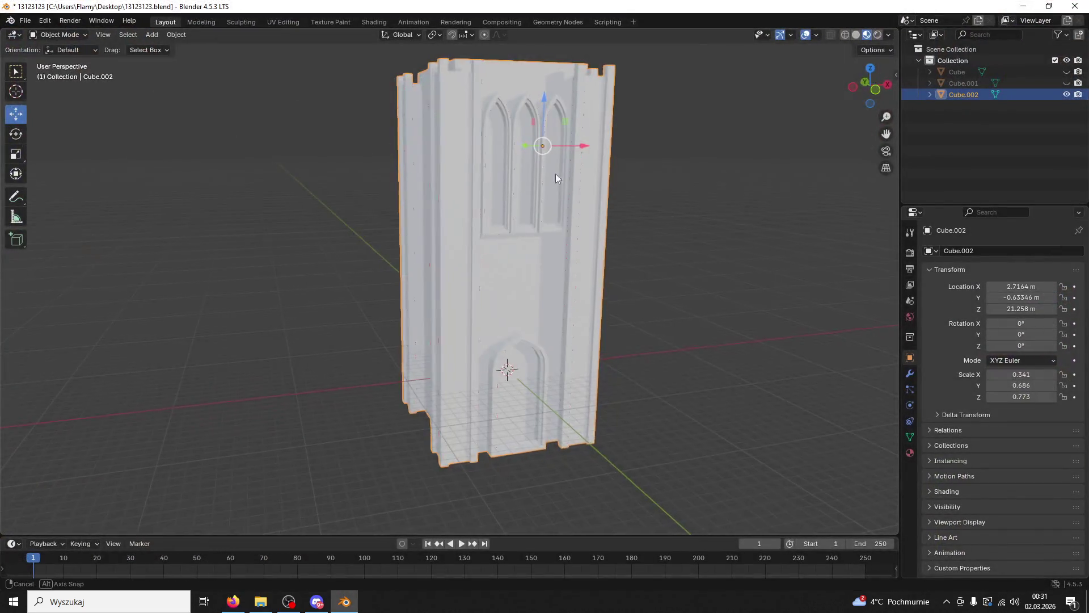
Step: Separate the tower mesh into objects by loose parts in Edit Mode
left_click_drag(559, 173, 491, 196)
left_click(45, 21)
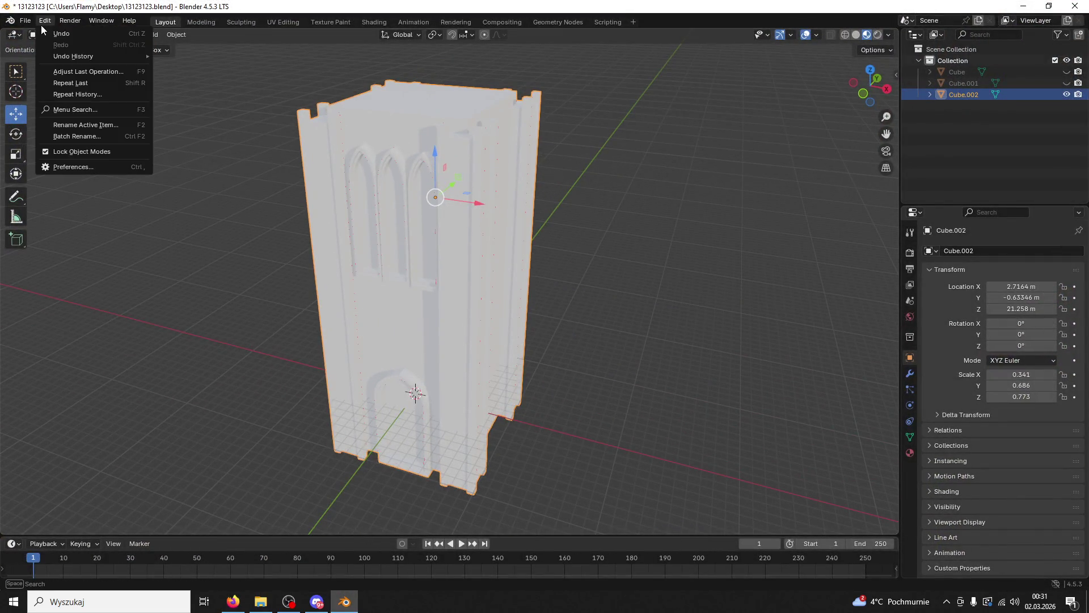
left_click(60, 35)
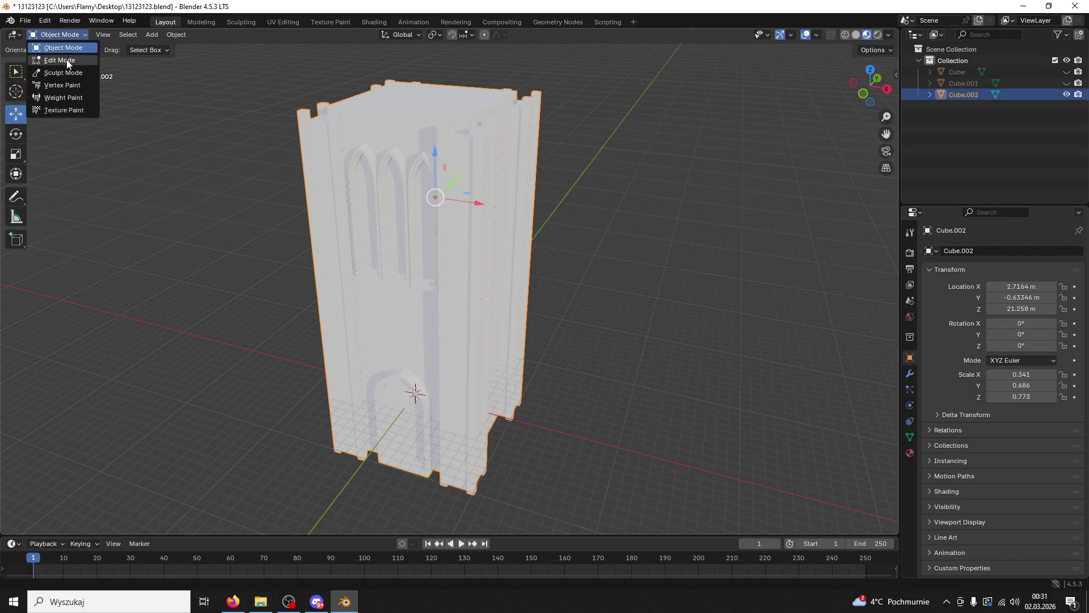
left_click(60, 60)
key("ctrl+p")
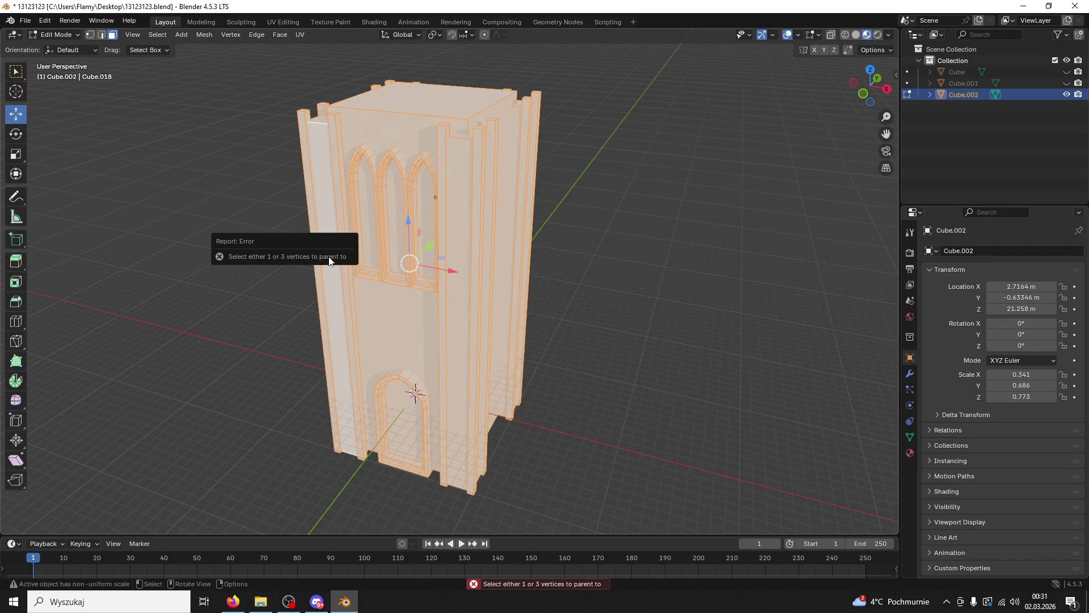
left_click(177, 198)
key("a")
key("p")
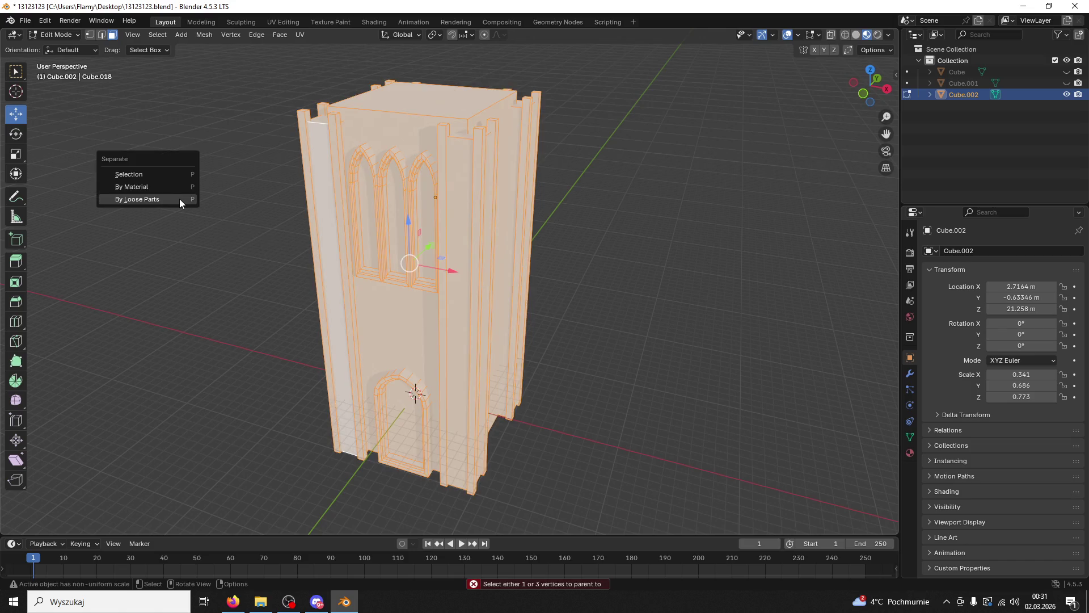
left_click(171, 198)
Step: Select a lower face of the tower, then return to Object Mode
scroll("up", 3)
left_click(363, 295)
left_click_drag(363, 295, 524, 249)
key("alt+a")
left_click(422, 260)
left_click(55, 35)
left_click(57, 45)
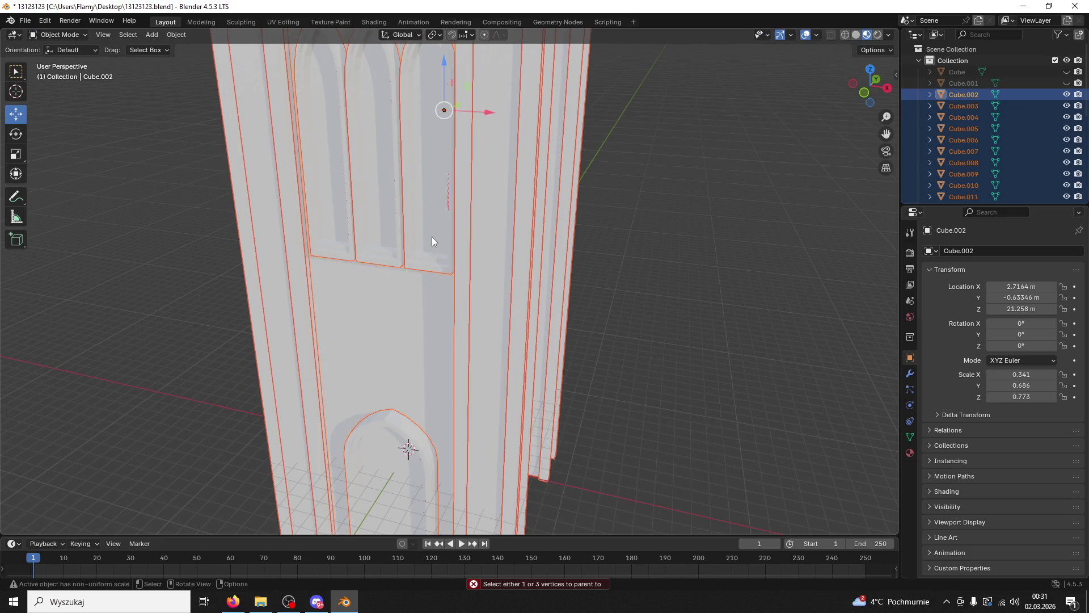
Step: Select both window pane objects and move them along the Y axis
left_click(413, 258)
left_click(356, 255)
scroll("down", 3)
left_click_drag(393, 246, 488, 306)
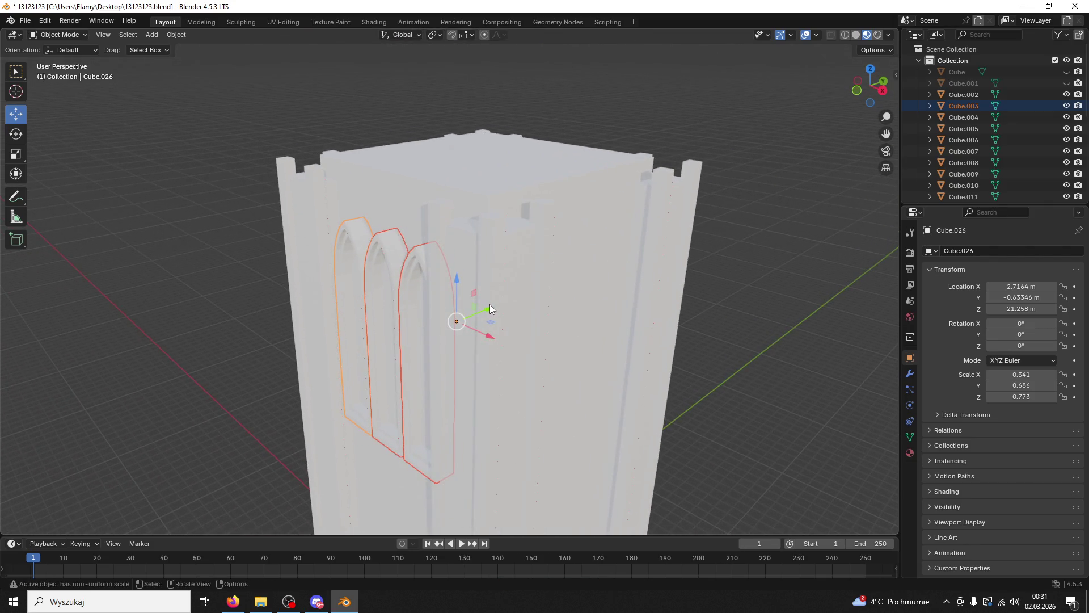
key("g")
key("y")
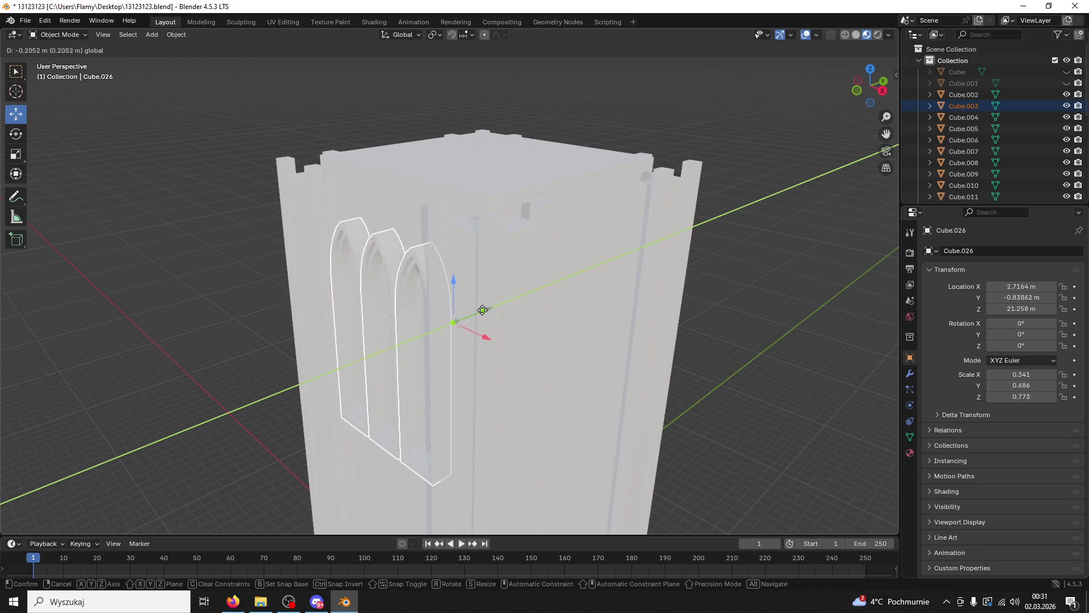
left_click(482, 308)
Step: Check the modifier and material settings, select Cube.002, and minimise Blender
left_click_drag(443, 271, 696, 311)
left_click(400, 269)
left_click(911, 375)
left_click(909, 453)
left_click_drag(783, 386, 709, 221)
left_click(614, 267)
key("super+d")
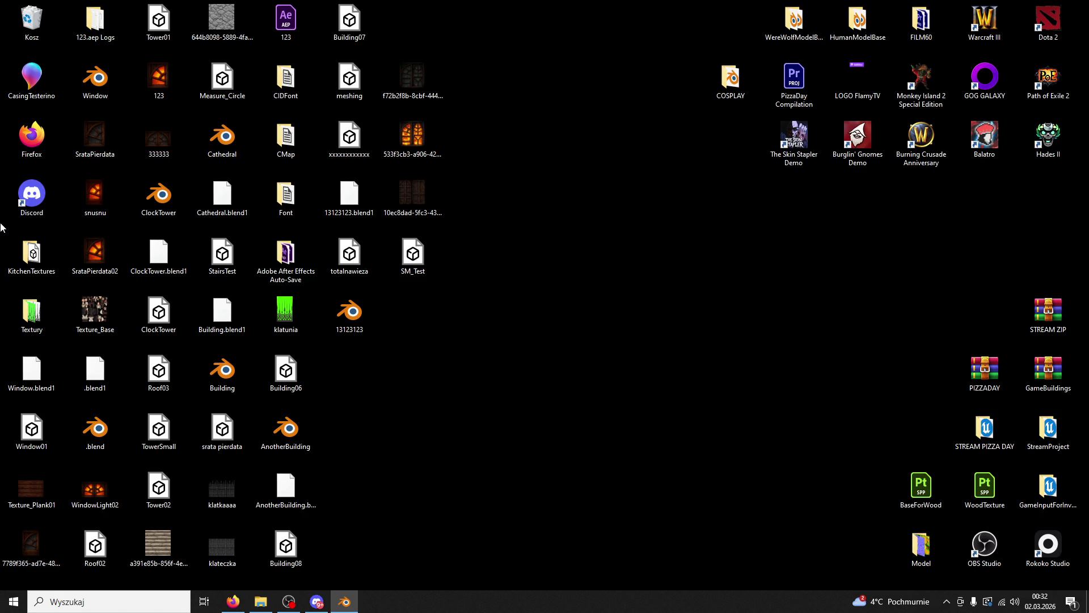
Step: Open Texture_Base from the desktop, maximise Blender again, and switch to the UV Editing workspace
double_click(95, 309)
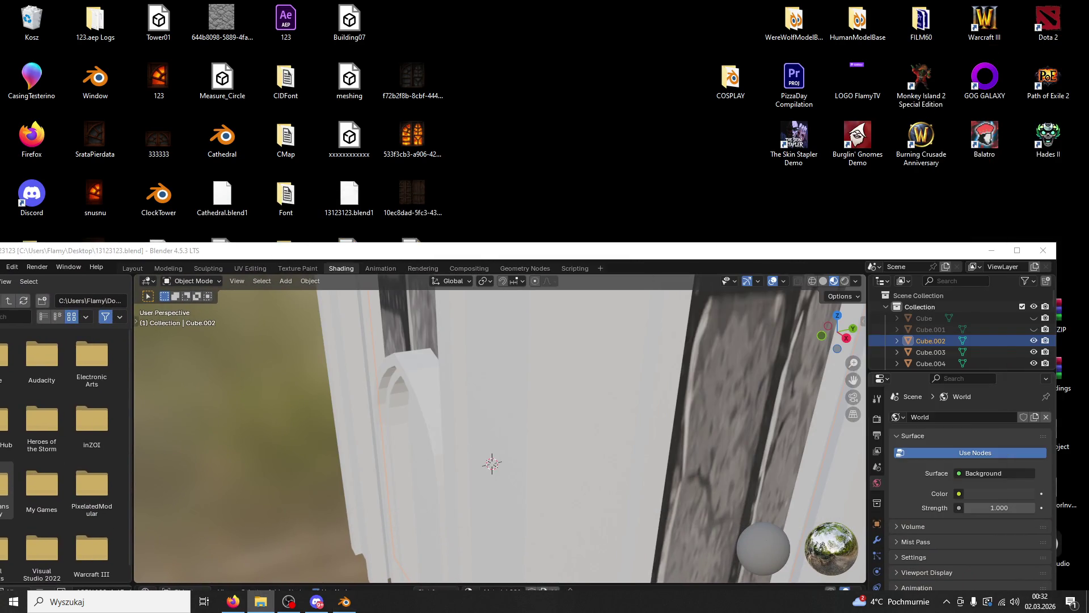
left_click(734, 250)
double_click(671, 256)
left_click_drag(678, 264, 667, 319)
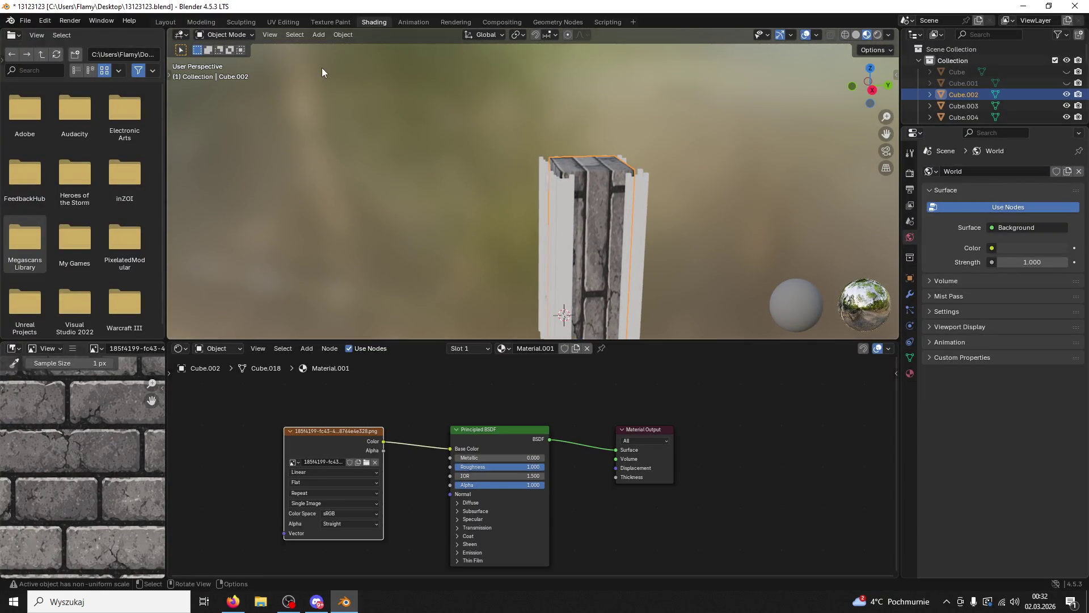
left_click(287, 22)
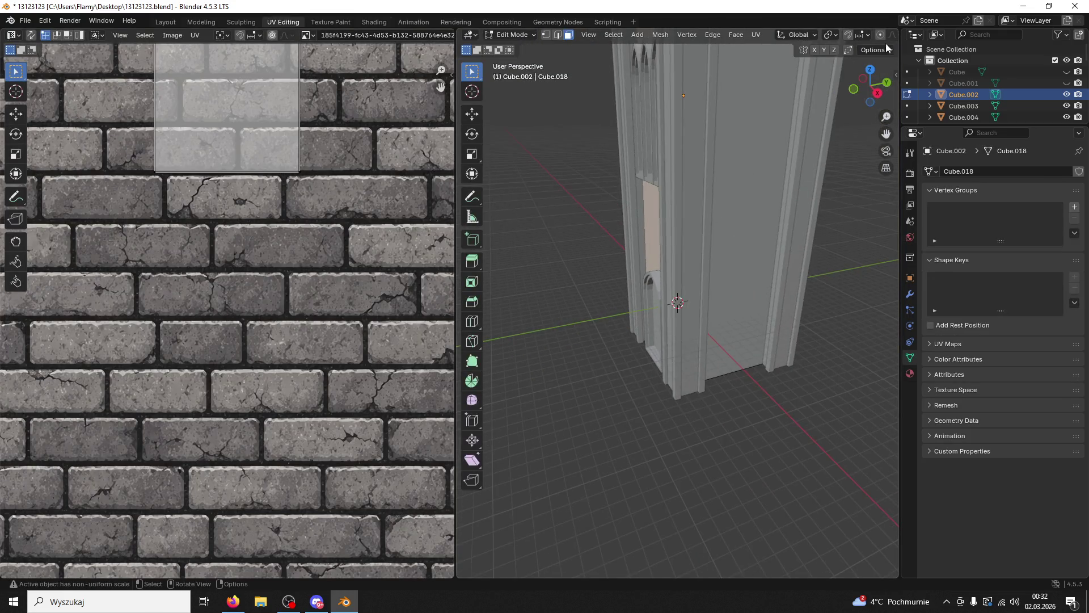
Step: Switch the viewport to Material Preview and view the tower from the front
left_click_drag(900, 68, 1059, 68)
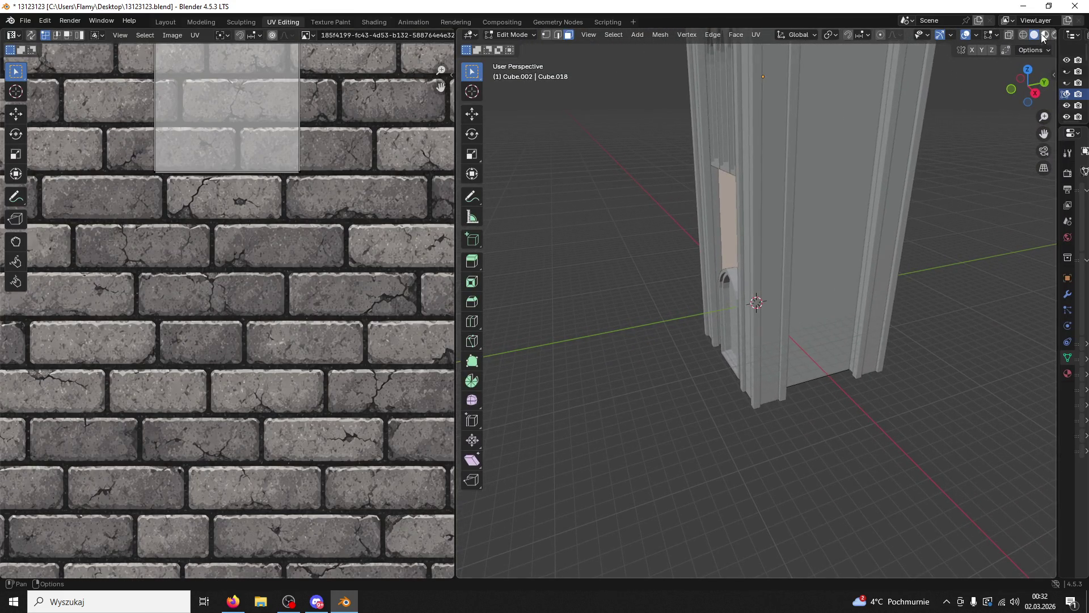
left_click(1044, 35)
left_click_drag(1057, 170, 951, 170)
left_click_drag(885, 170, 709, 318)
key("Home")
scroll("up", 3)
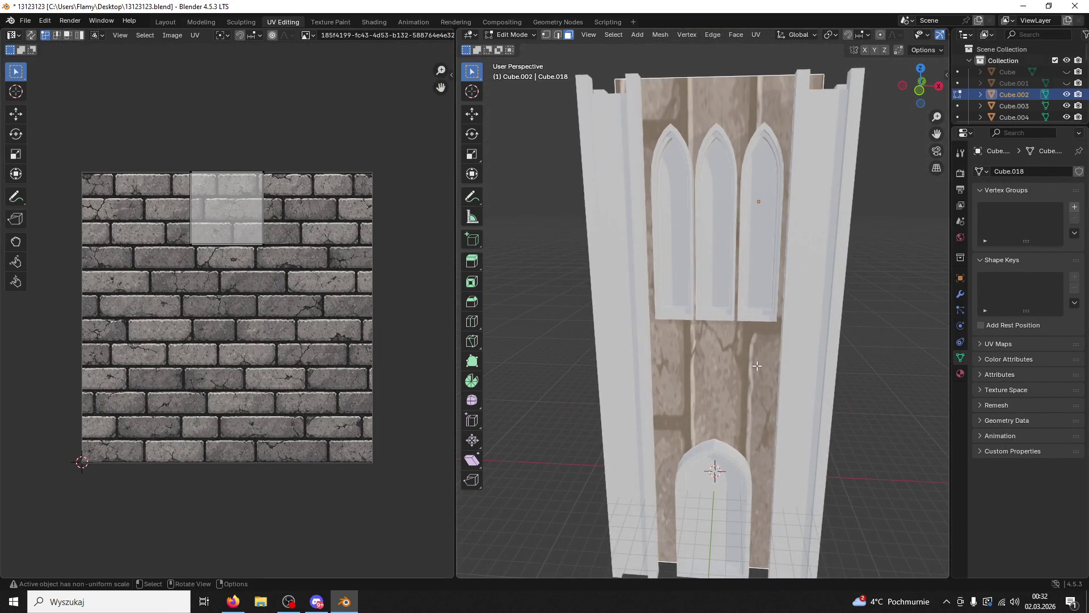
Step: Select all linked front-wall faces in Edit Mode, unwrap them, and rotate the UVs 90°
left_click(530, 34)
left_click(519, 43)
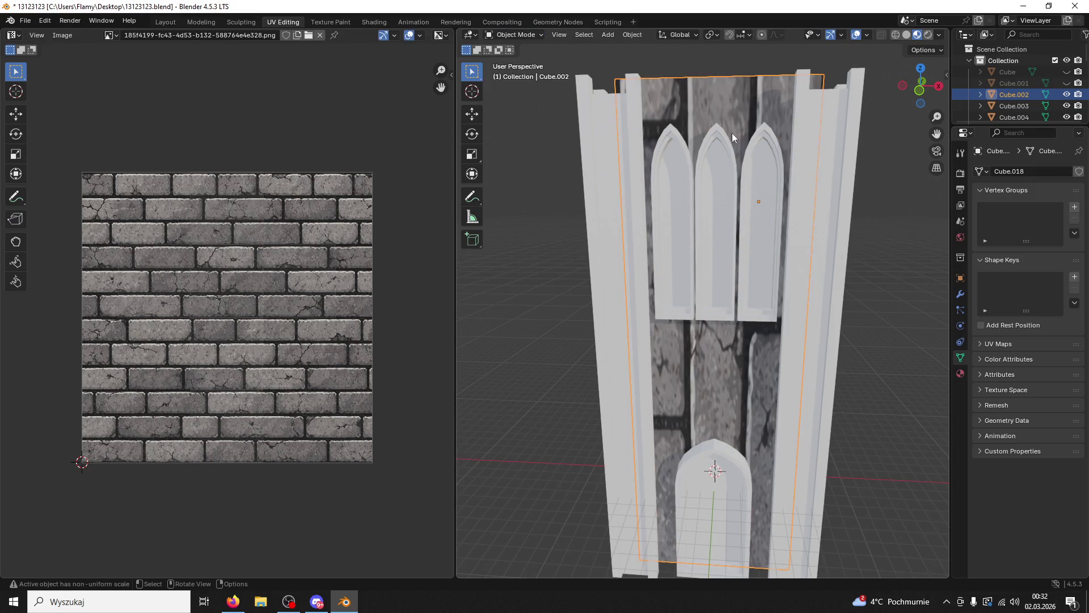
left_click(513, 34)
left_click(526, 55)
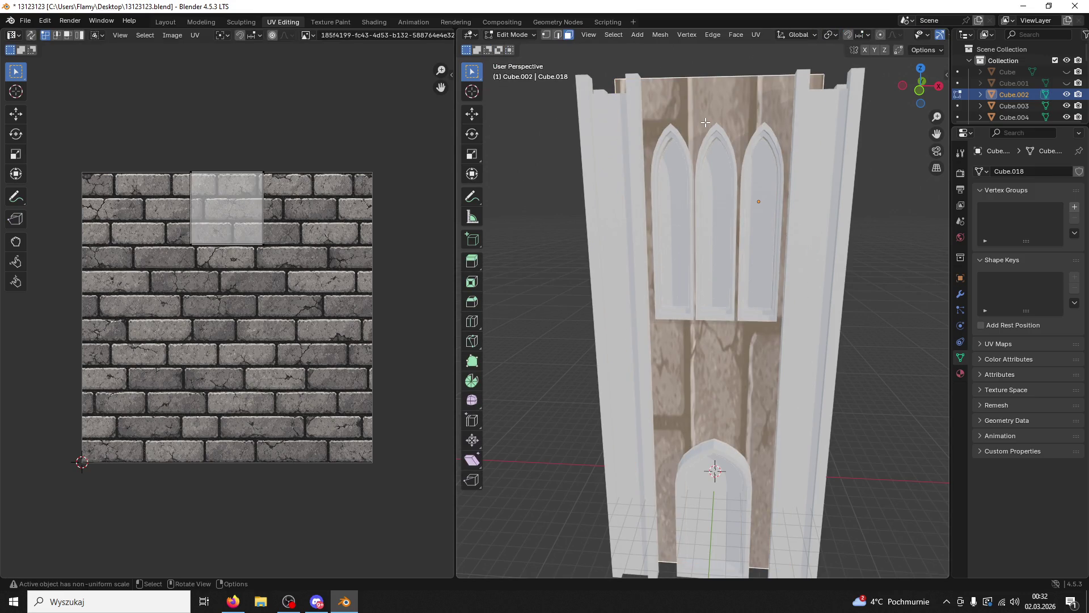
key("ctrl+l")
key("u")
left_click(591, 255)
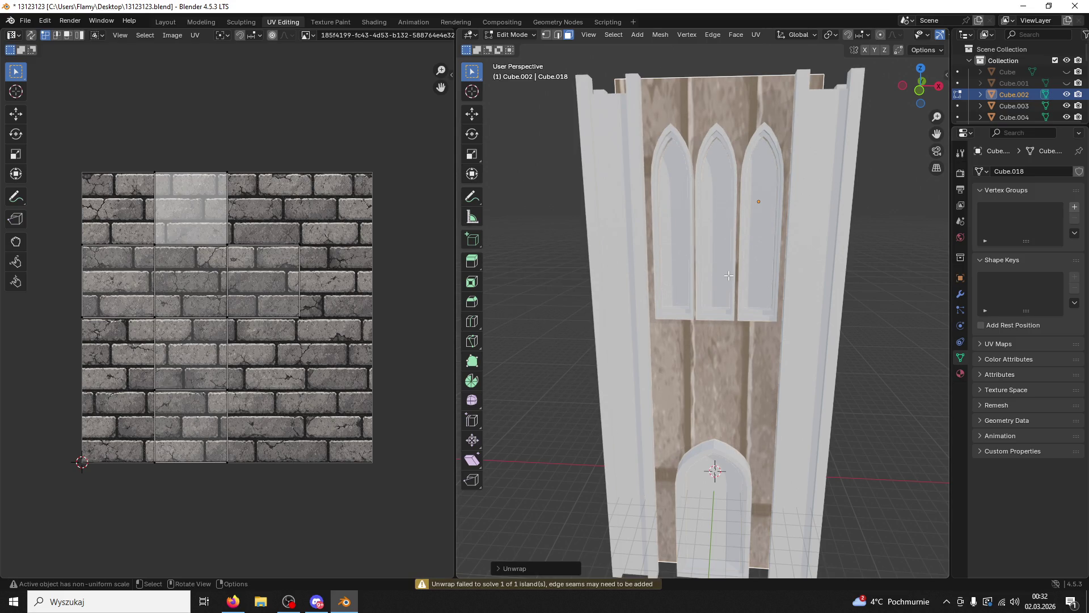
type("a")
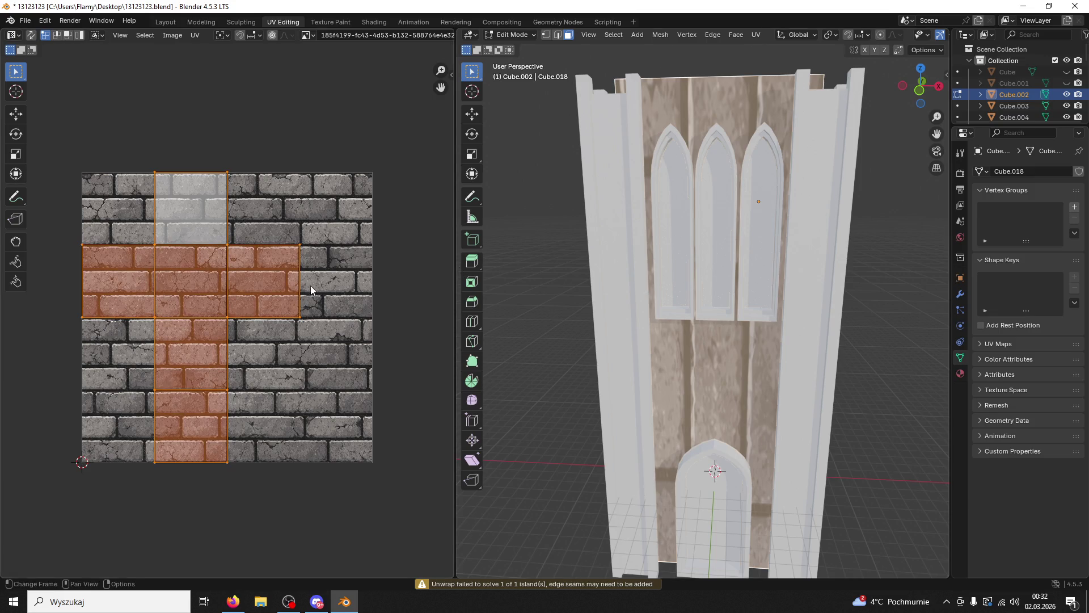
type("r90")
key("Return")
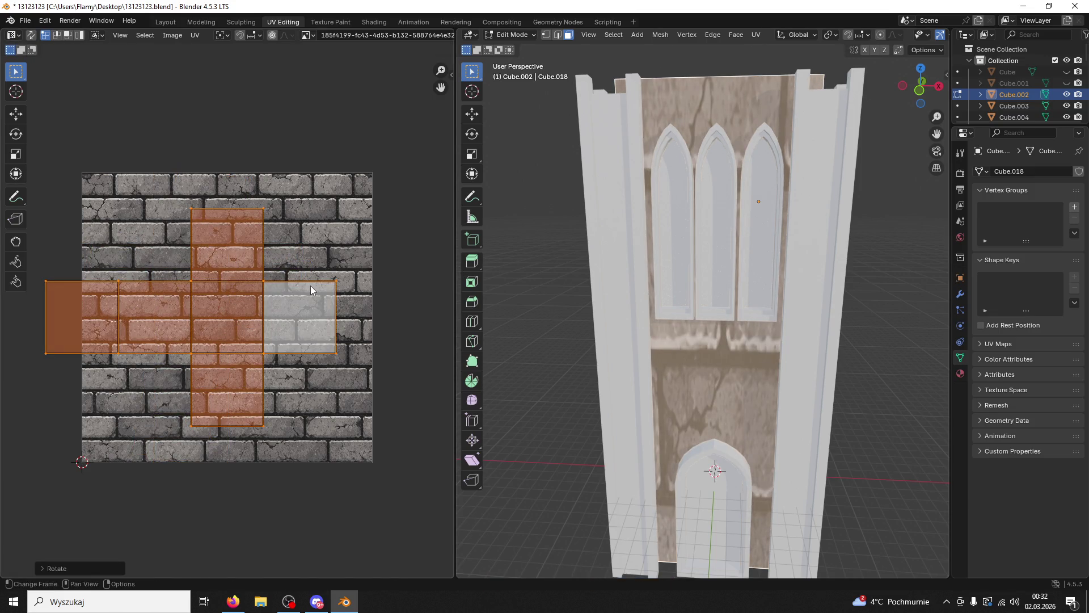
Step: Stretch the wall's UV islands vertically along Y
key("s")
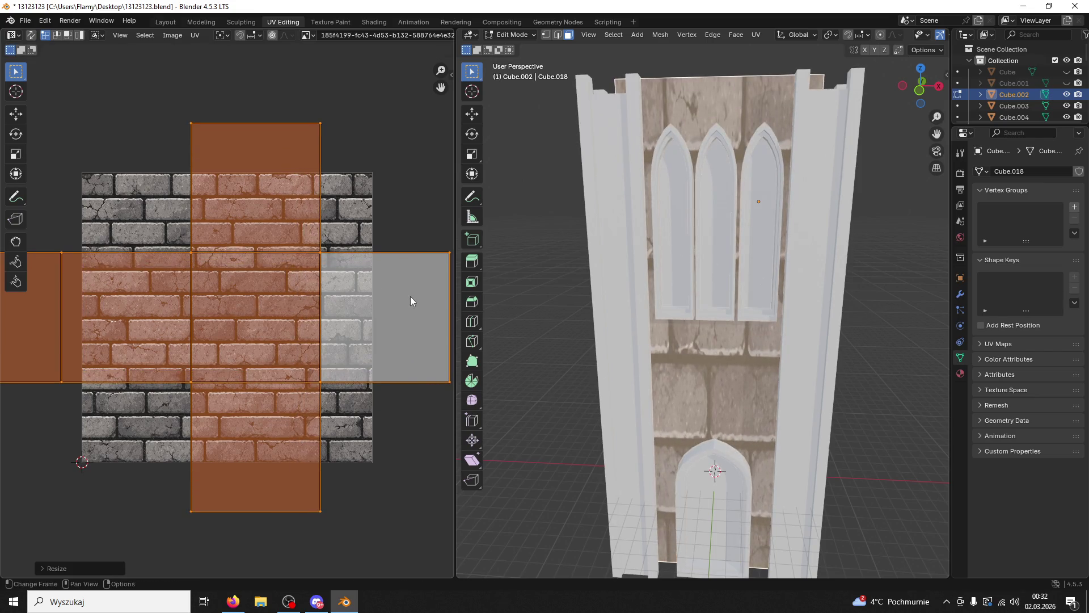
right_click(114, 311)
key("s")
key("y")
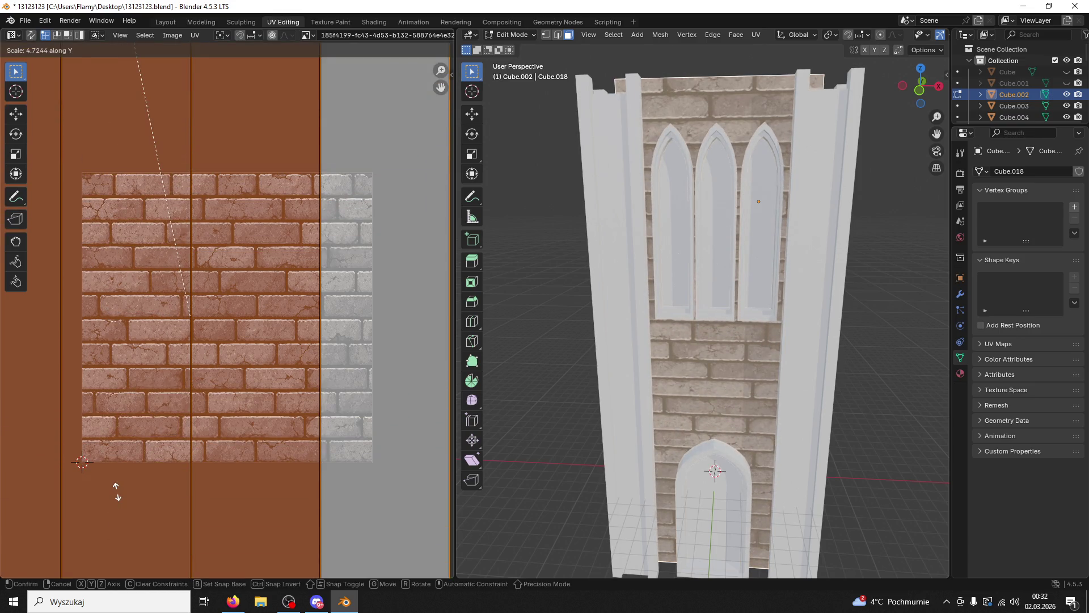
left_click(117, 492)
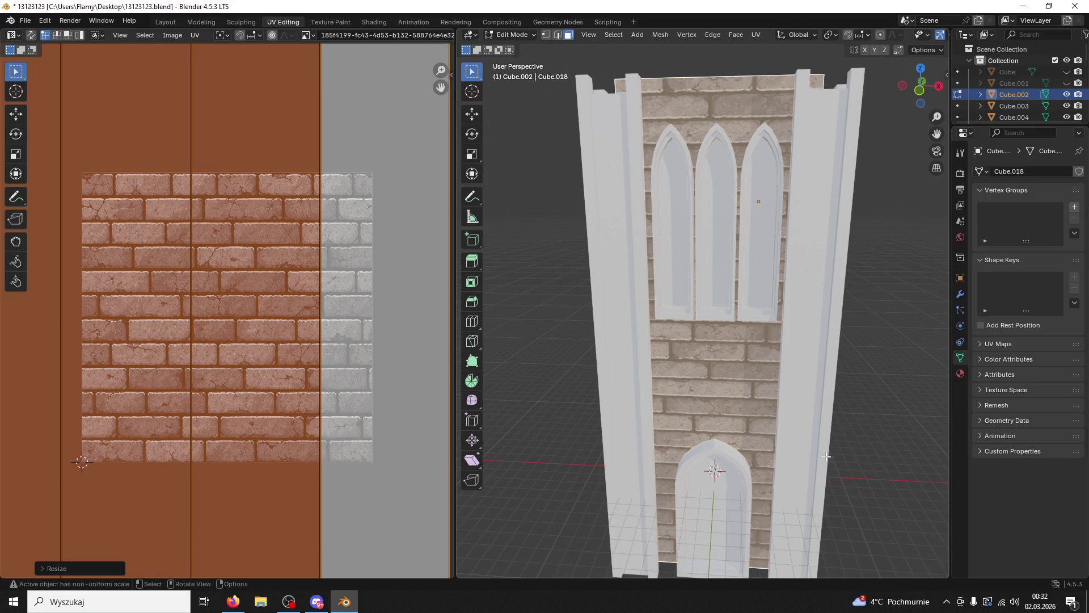
Step: Select a single wall face, enlarge its UV island, then stretch it horizontally along X
left_click(888, 444)
scroll("down", 3)
left_click(702, 365)
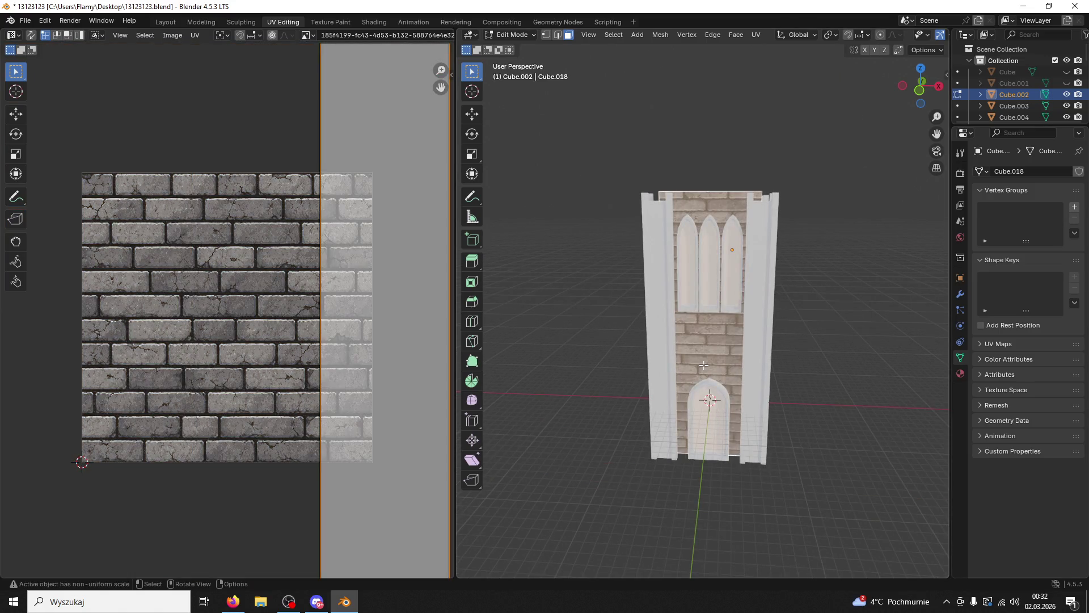
key("s")
right_click(831, 310)
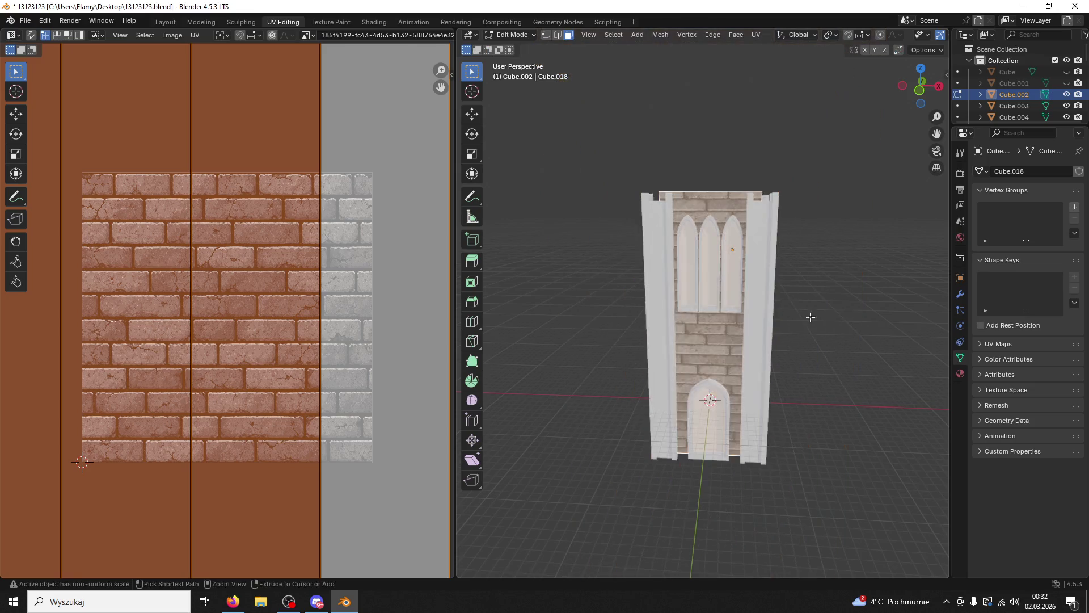
key("s")
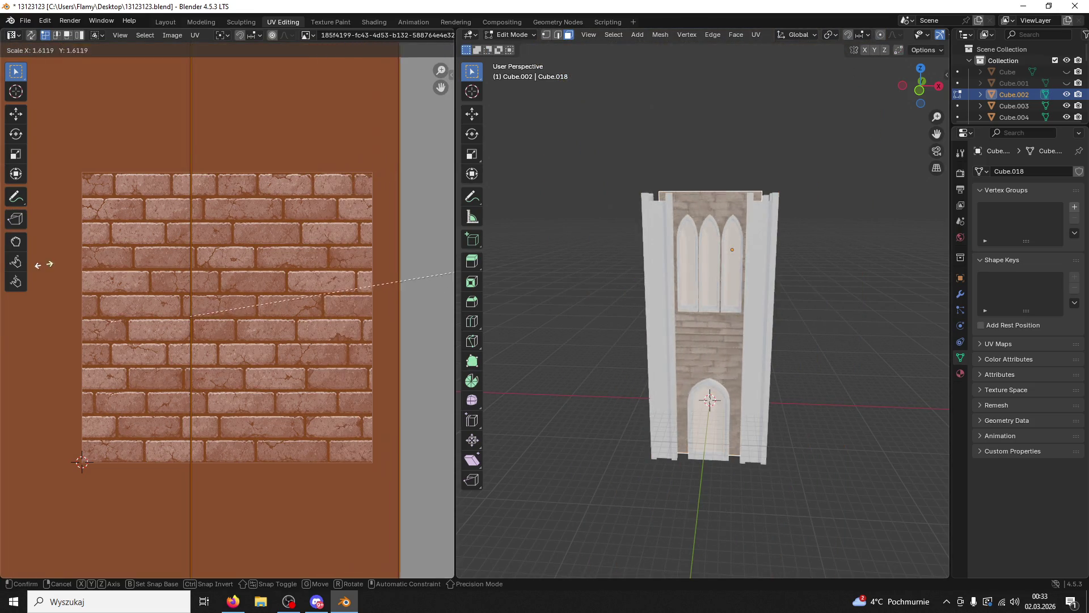
left_click(86, 242)
key("s")
key("x")
left_click(441, 257)
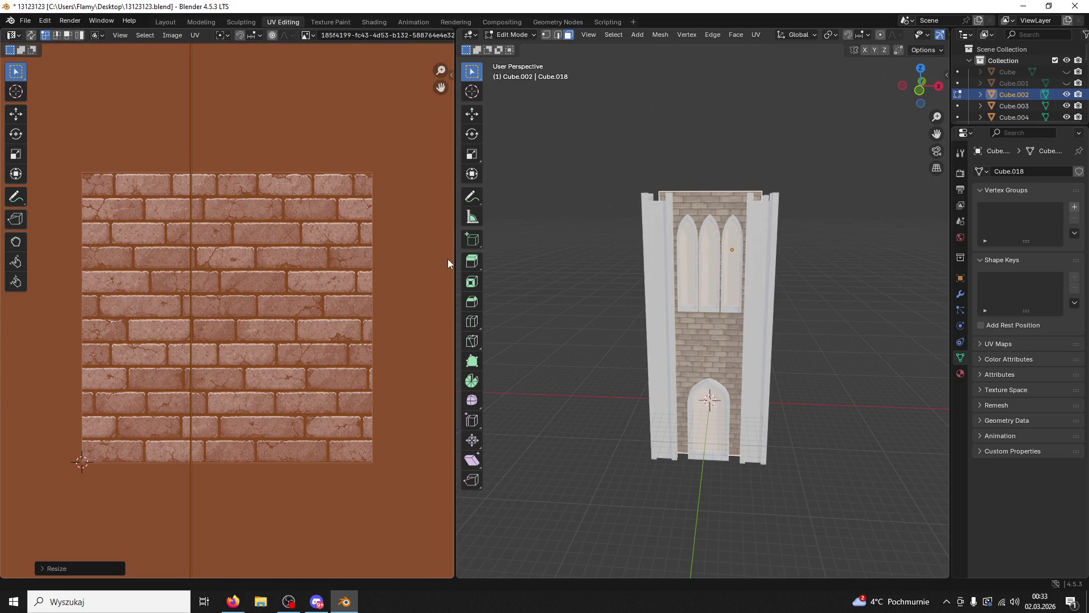
Step: Select the roof face for unwrapping, then return to Object Mode and select pillar Cube.019
left_click_drag(907, 359, 755, 270)
left_click(735, 276)
key("u")
left_click_drag(739, 228, 807, 297)
scroll("up", 3)
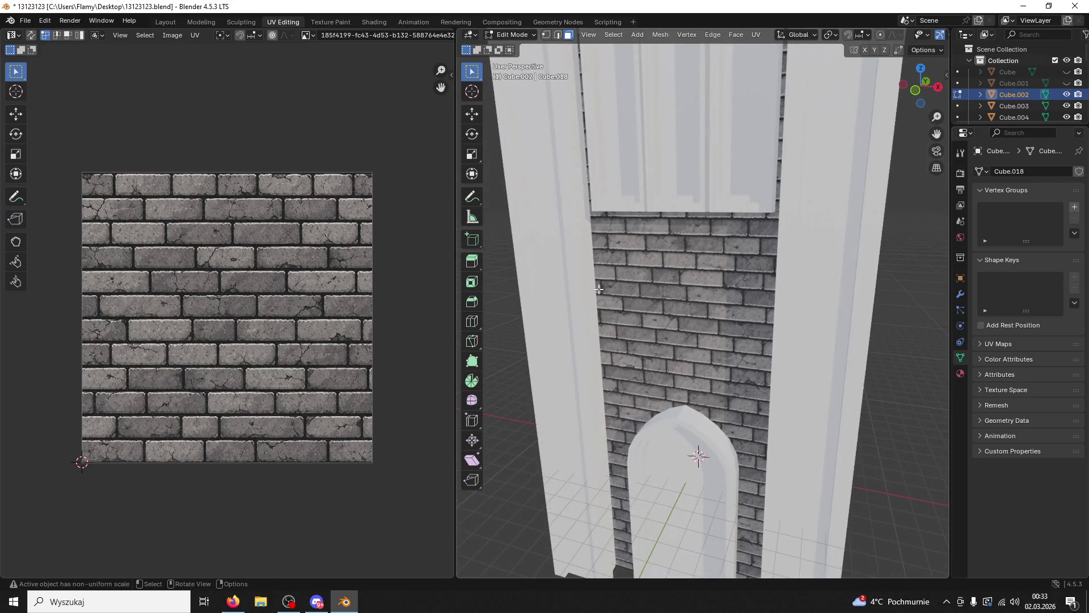
left_click_drag(813, 248, 805, 272)
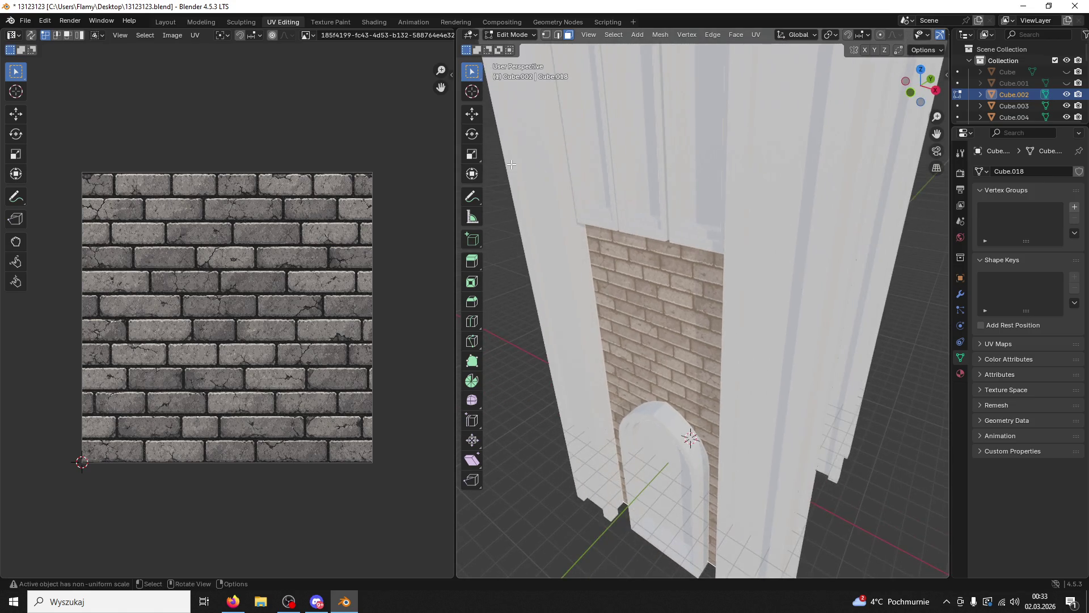
left_click(510, 34)
left_click(513, 46)
left_click(785, 210)
left_click_drag(788, 212, 697, 232)
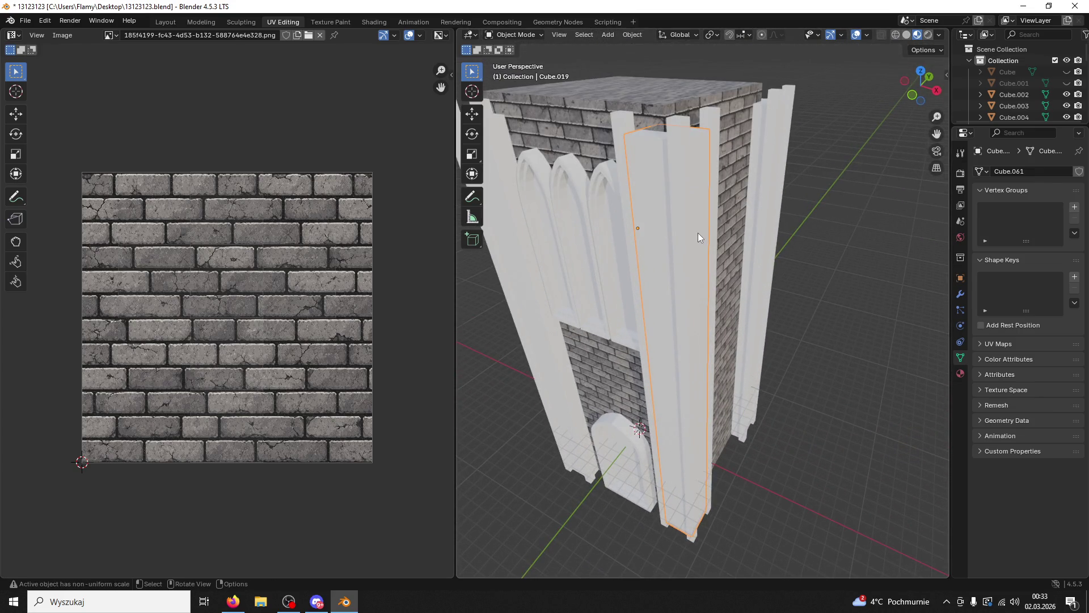
Step: Put the pillar into Edit Mode, select a front face, and show its material slots
left_click(511, 35)
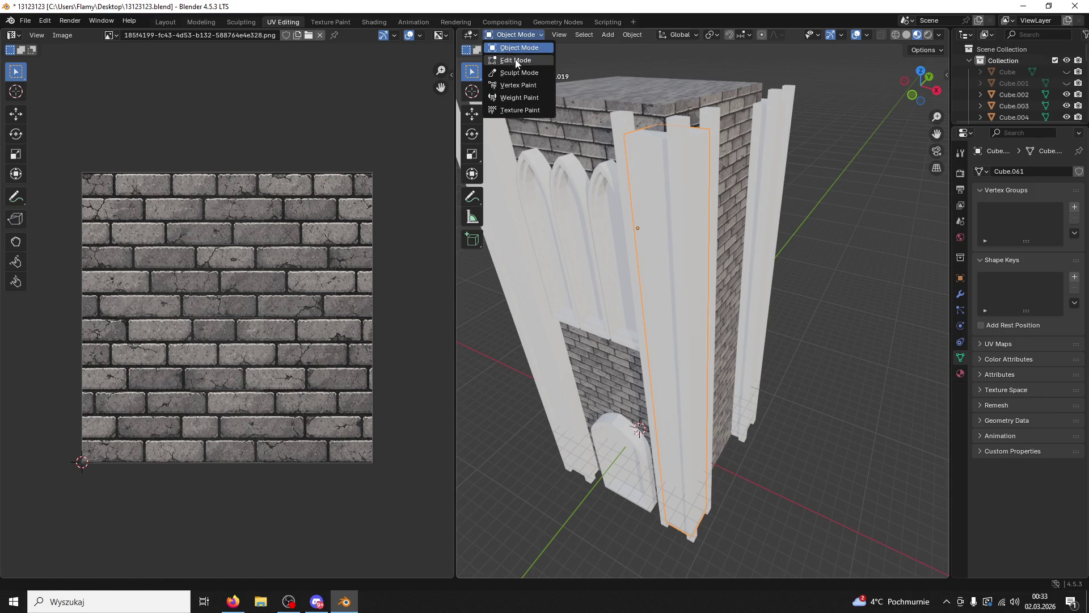
left_click(513, 58)
left_click(643, 189)
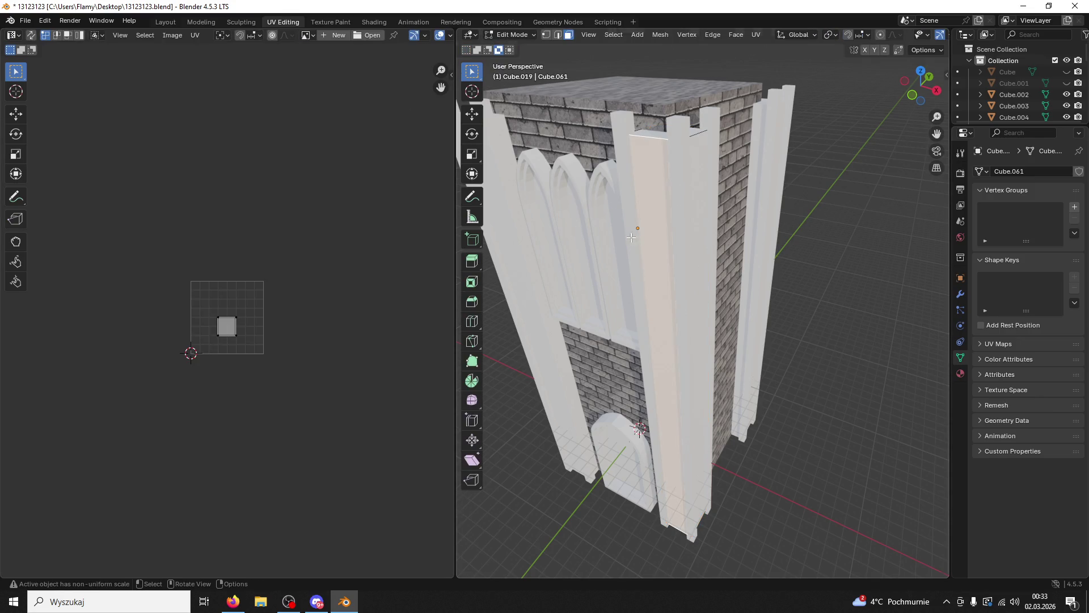
scroll("up", 3)
left_click(960, 373)
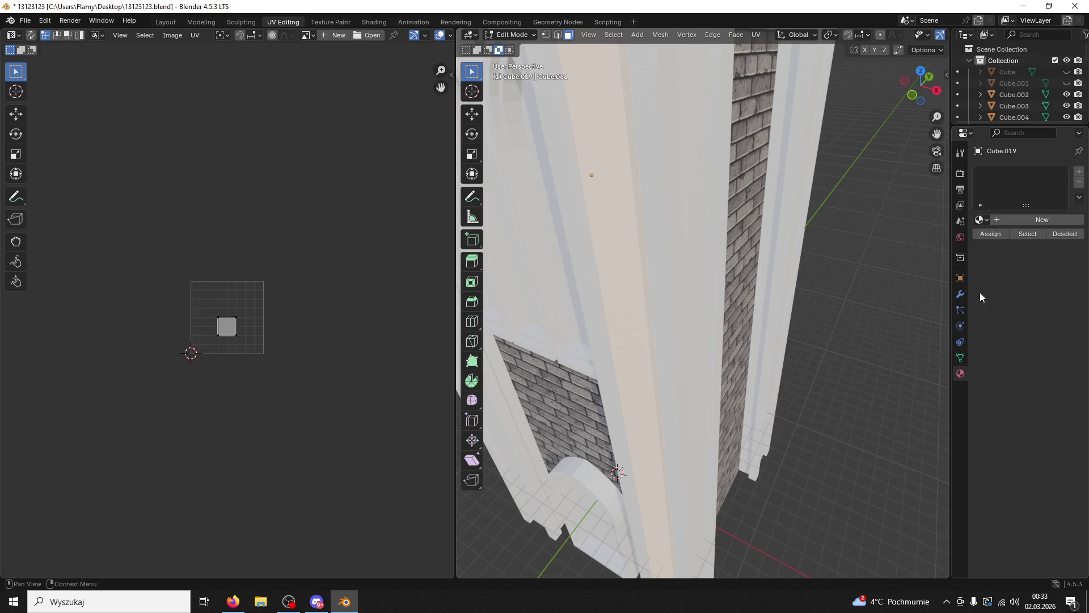
left_click_drag(949, 196, 827, 244)
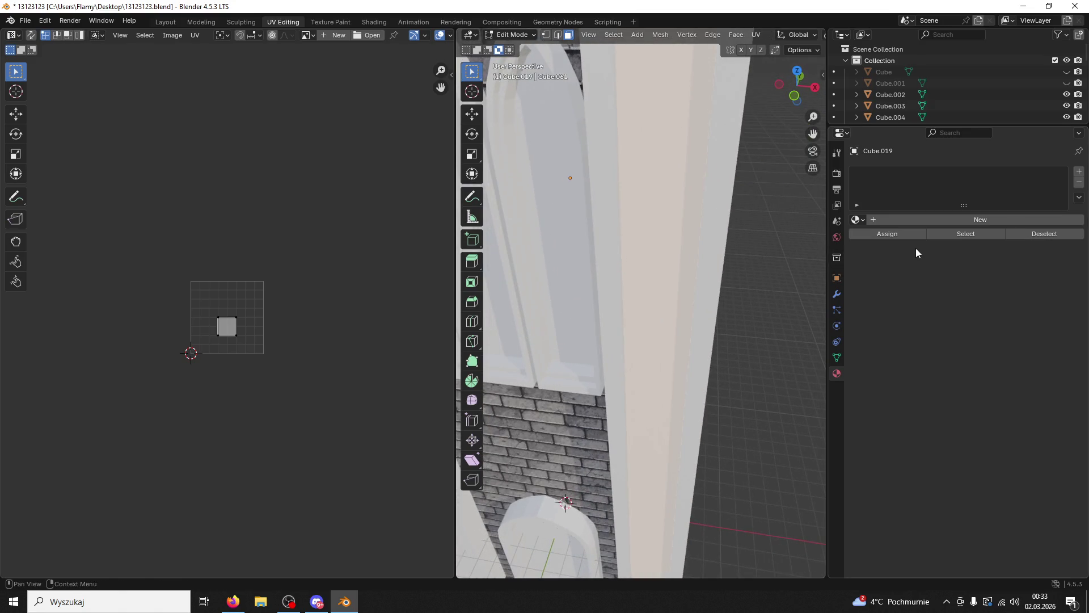
Step: Create a new material for the pillar and name it 'Material'
left_click(872, 219)
double_click(874, 219)
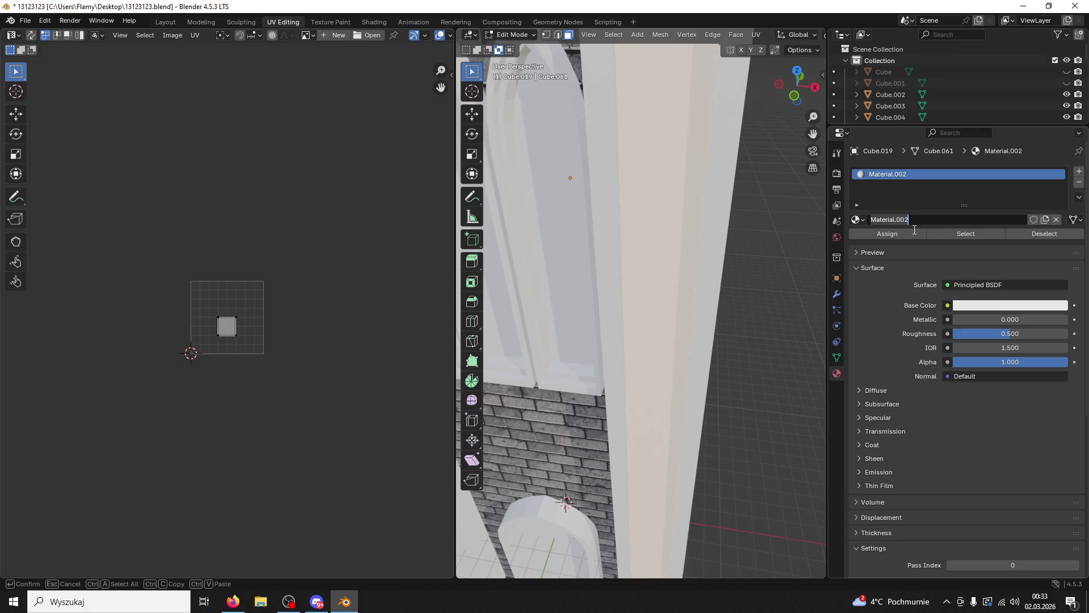
type("Material")
key("Return")
double_click(887, 176)
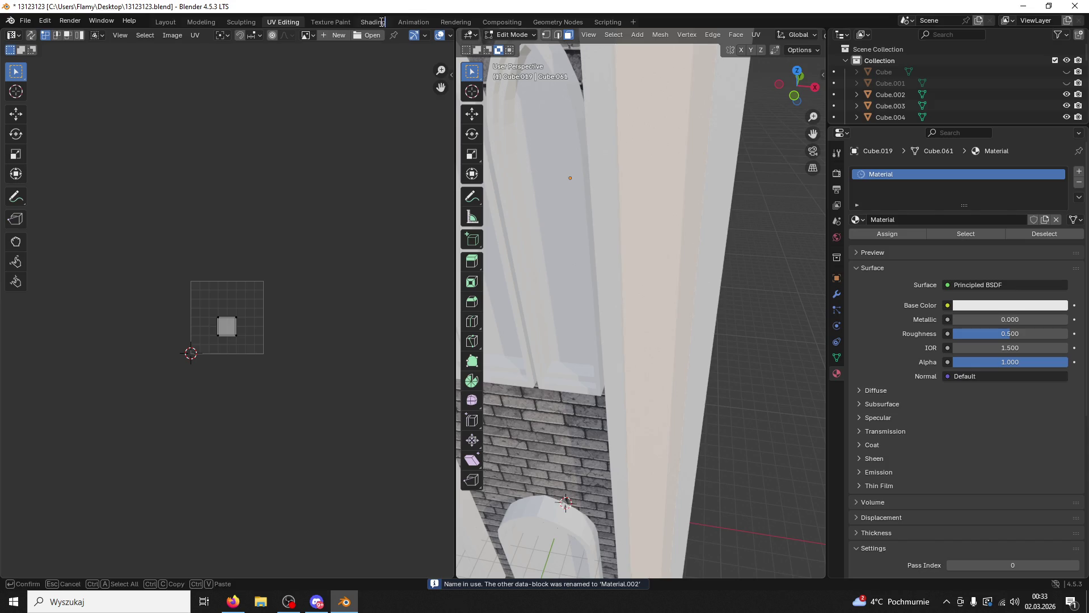
Step: Assign the brick-textured Material.001 to the pillar from the Shading workspace
left_click(374, 22)
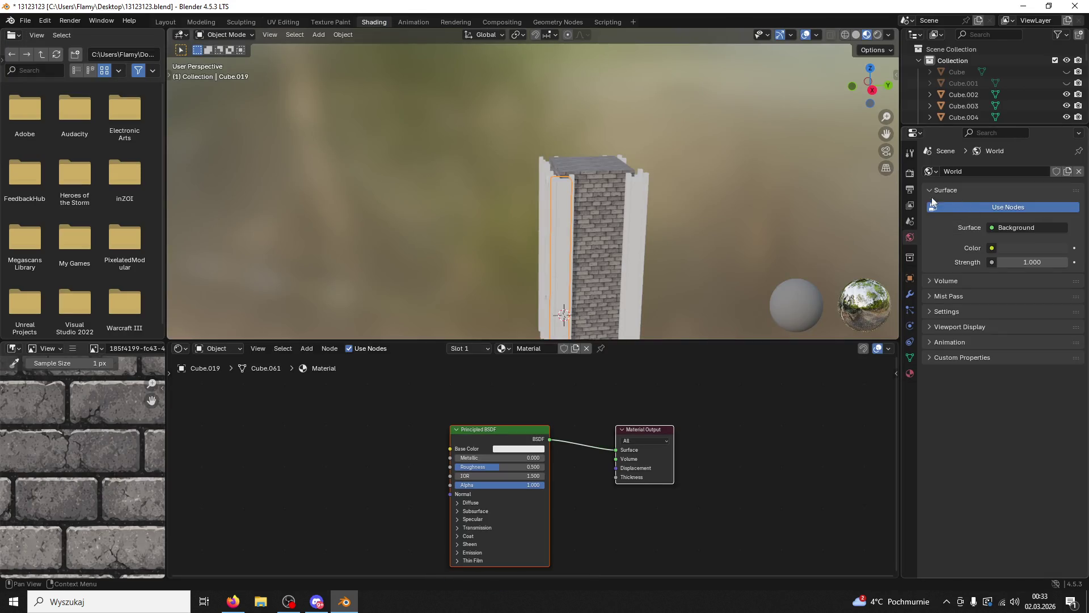
left_click(509, 348)
left_click(530, 379)
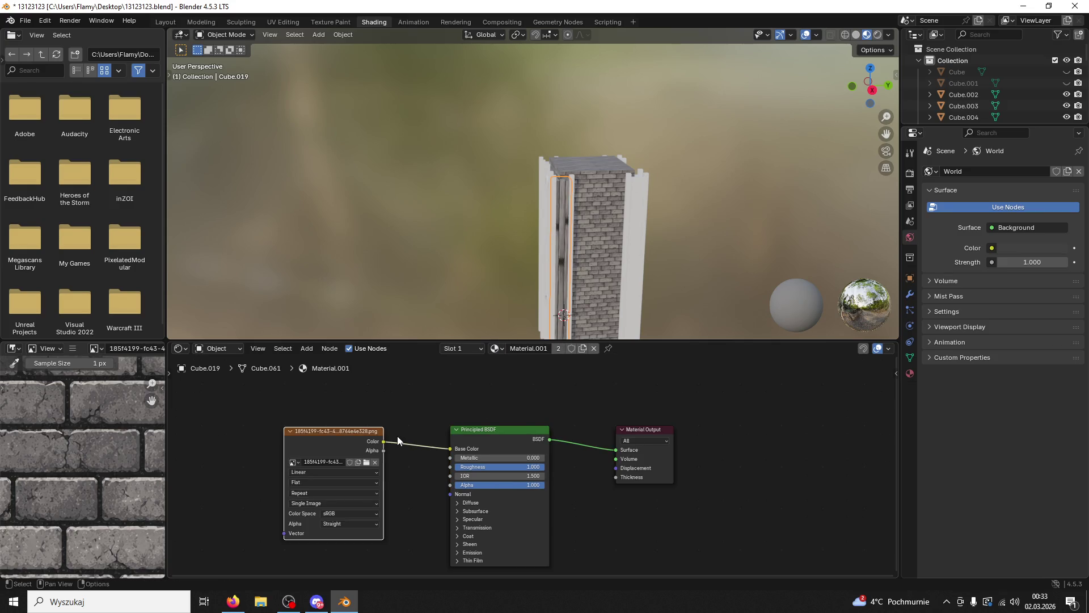
left_click(286, 22)
Step: Select the whole UV island, enlarge it, and rotate it 90 degrees
key("a")
key("s")
left_click(390, 255)
type("r90")
key("Return")
scroll("down", 3)
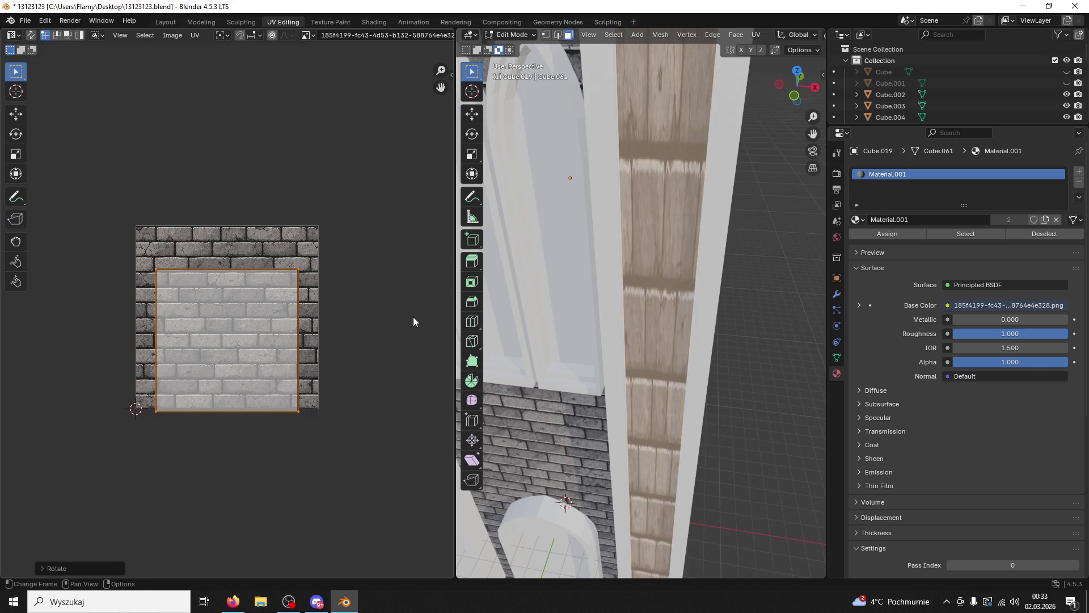
Step: Re-unwrap the selected pillar faces, cancel the UV scaling, and clear the selection
scroll("down", 3)
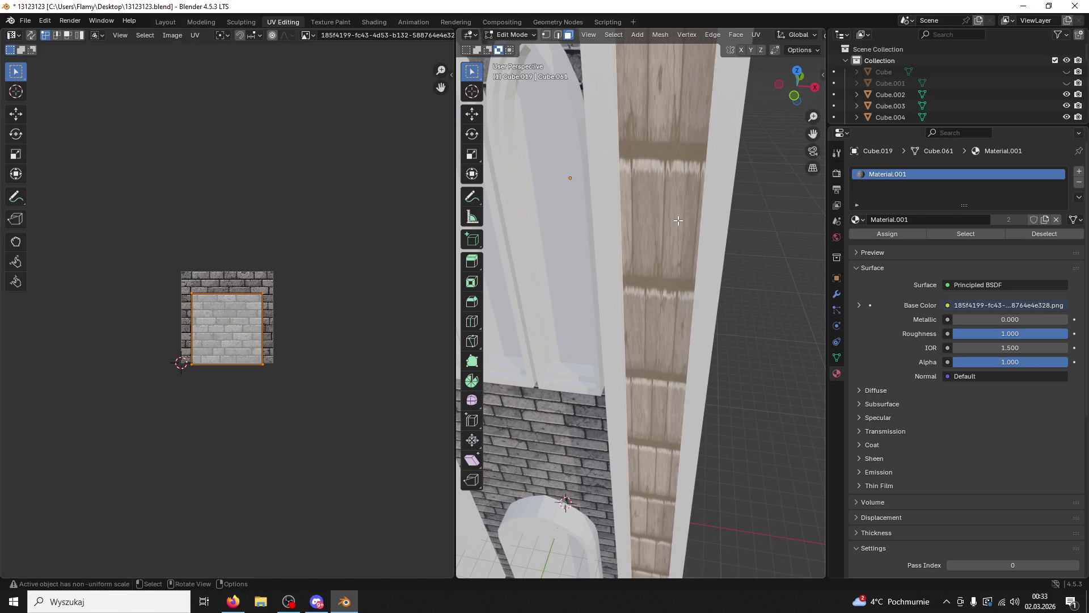
left_click(679, 220)
key("u")
left_click(614, 243)
scroll("up", 3)
scroll("up", 3)
key("a")
key("s")
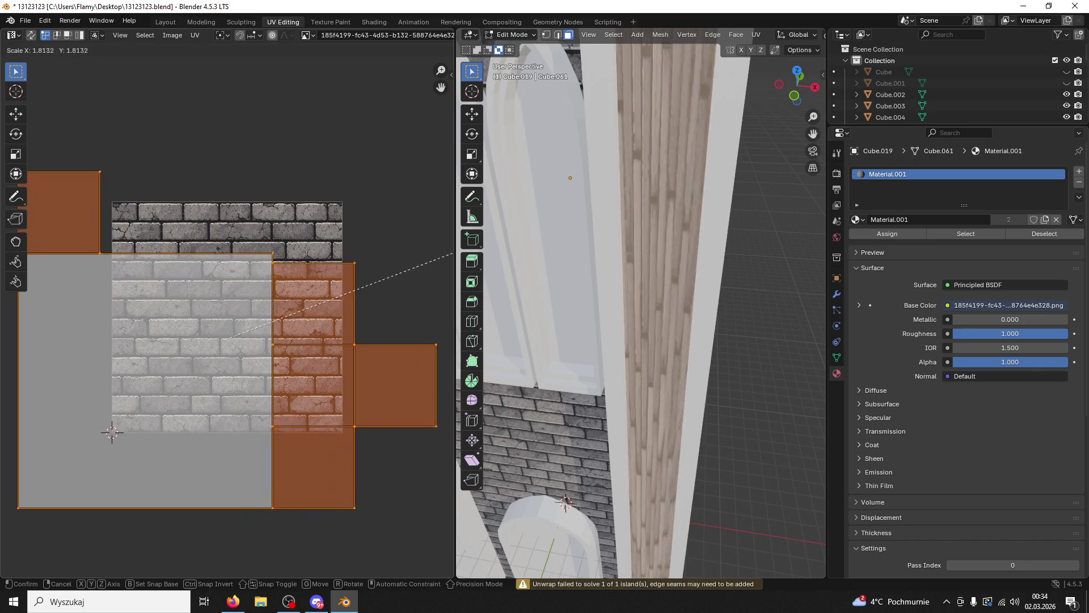
key("Escape")
key("alt+a")
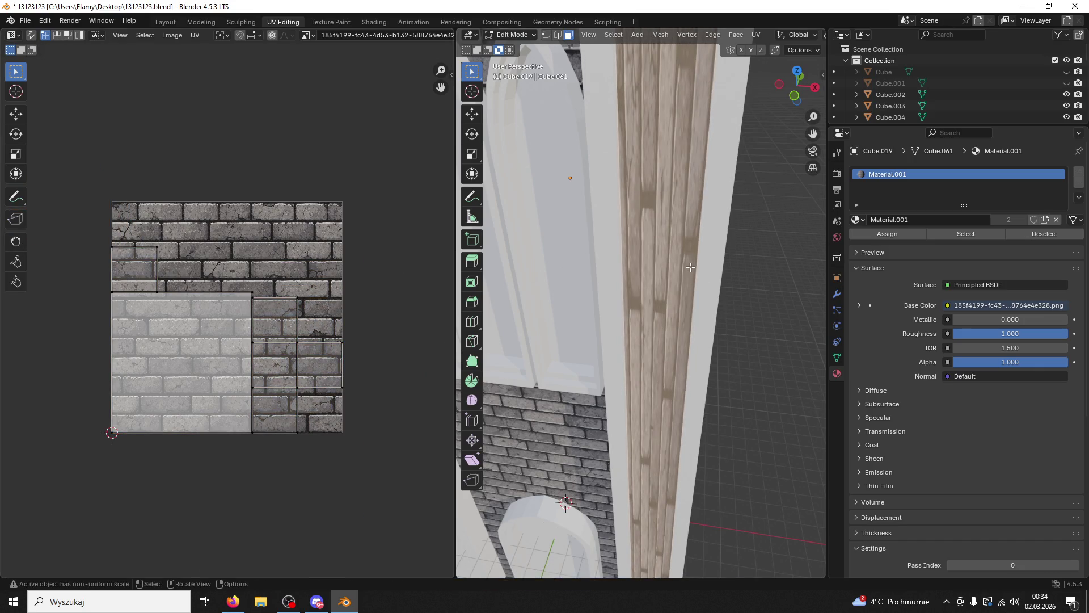
Step: Select all faces linked to the pillar and unwrap them again
left_click_drag(731, 262, 785, 266)
scroll("down", 3)
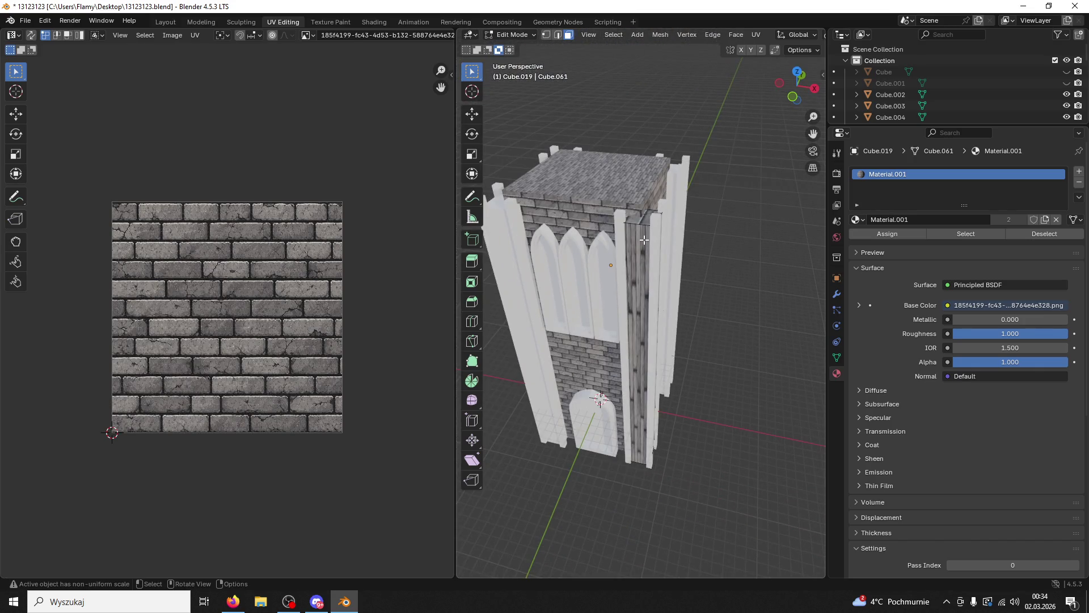
left_click(645, 239)
scroll("up", 3)
key("ctrl+l")
key("u")
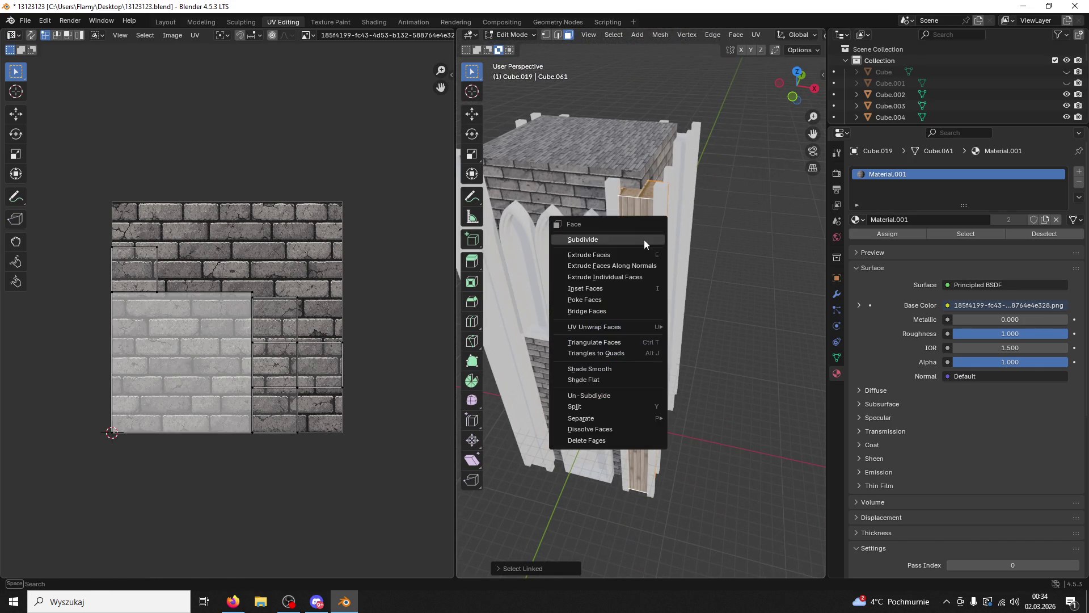
left_click(645, 240)
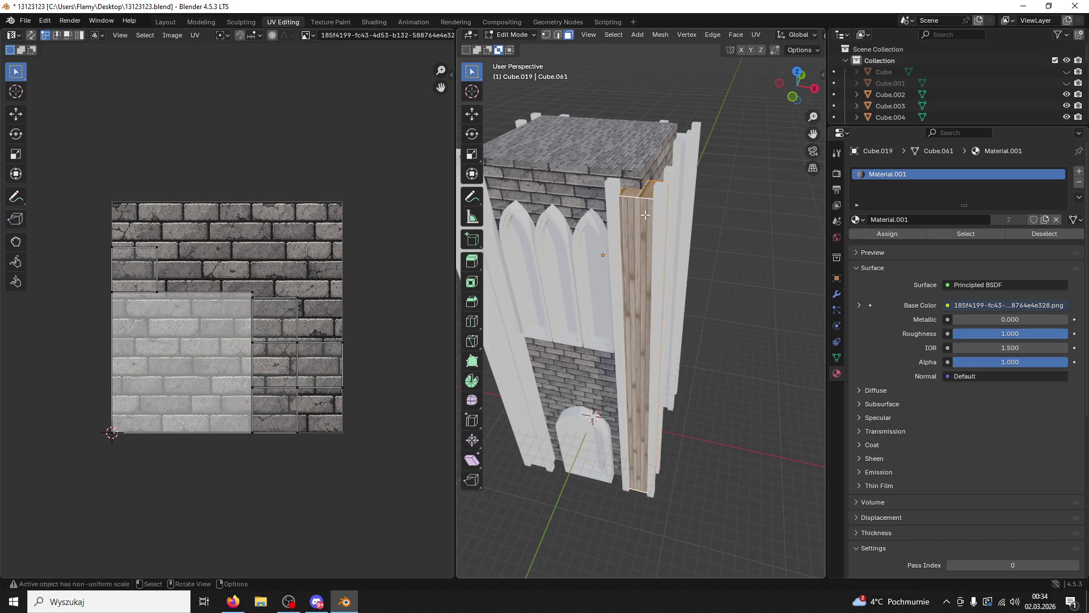
key("ctrl+l")
key("u")
left_click(645, 214)
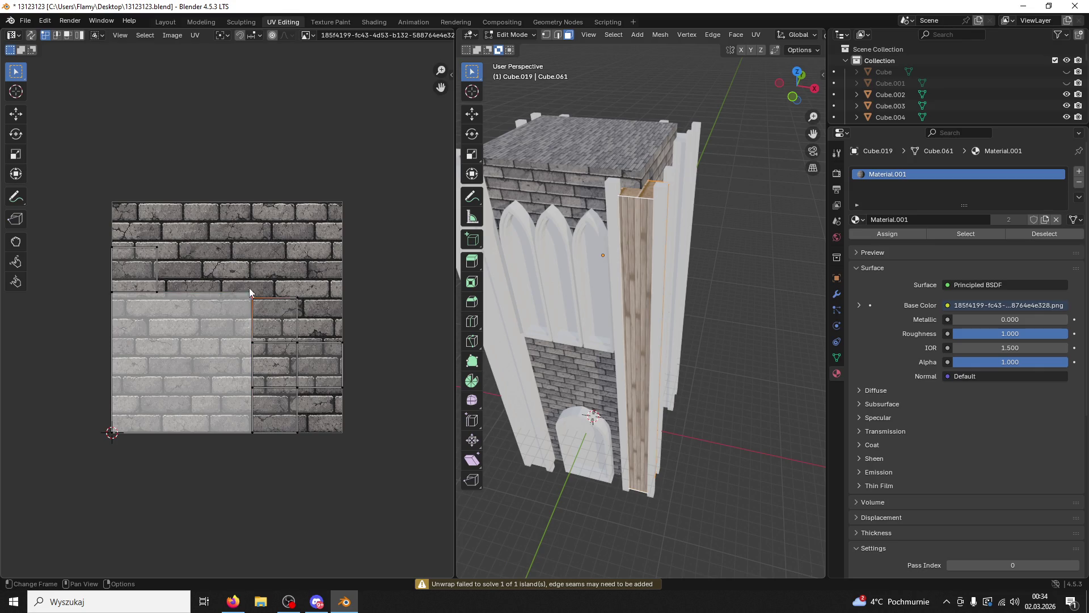
key("ctrl+z")
key("ctrl+z")
key("ctrl+z")
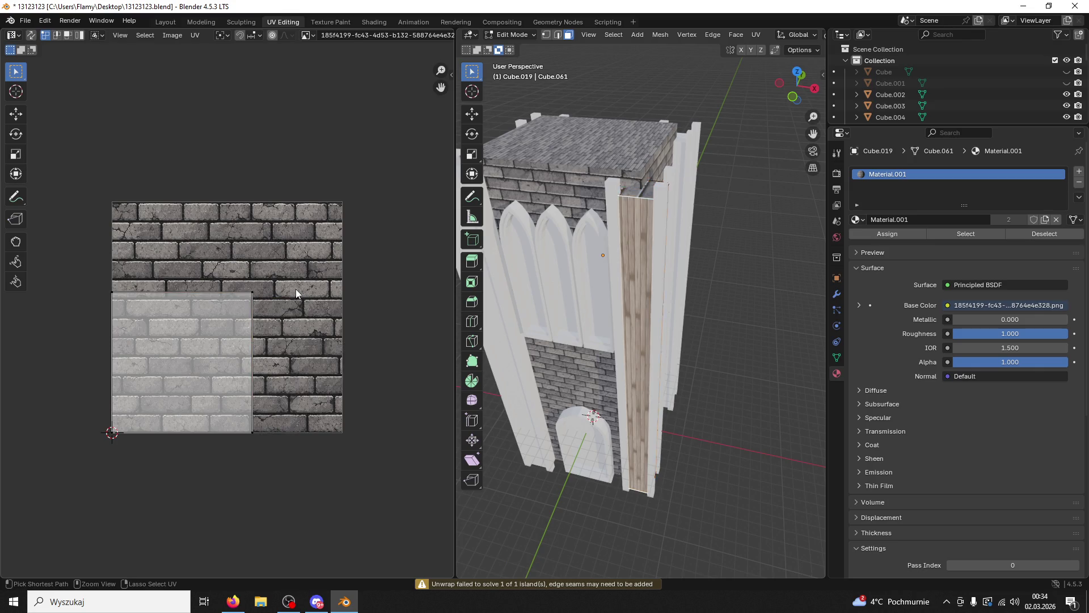
key("ctrl+z")
key("ctrl+z")
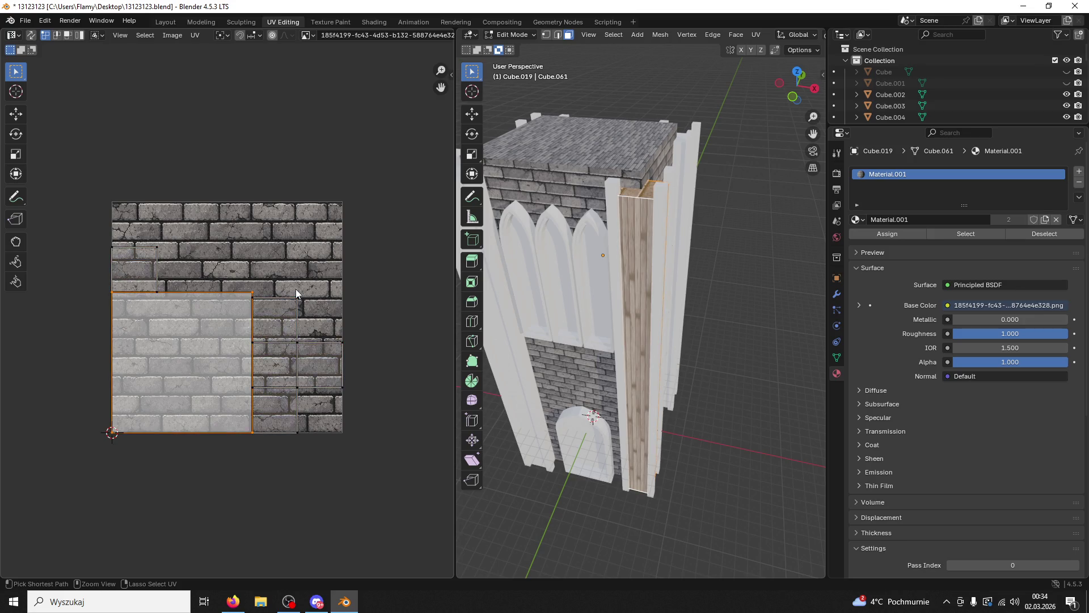
Step: Apply the pillar's scale in Object Mode, then unwrap it again in Edit Mode
left_click(512, 34)
left_click(511, 48)
key("ctrl+a")
left_click(632, 237)
left_click(512, 35)
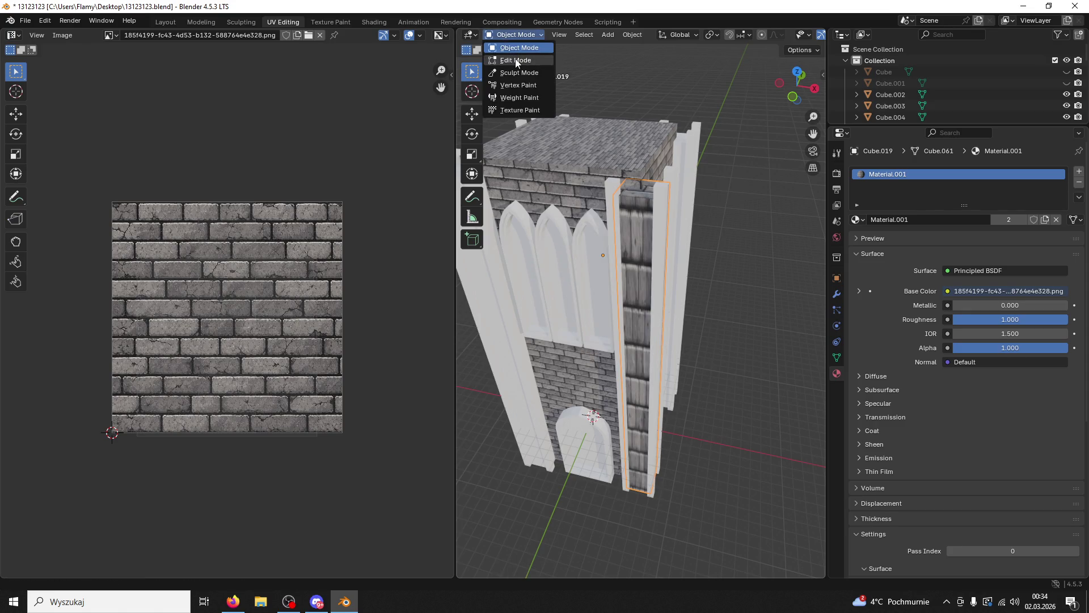
left_click(513, 60)
key("u")
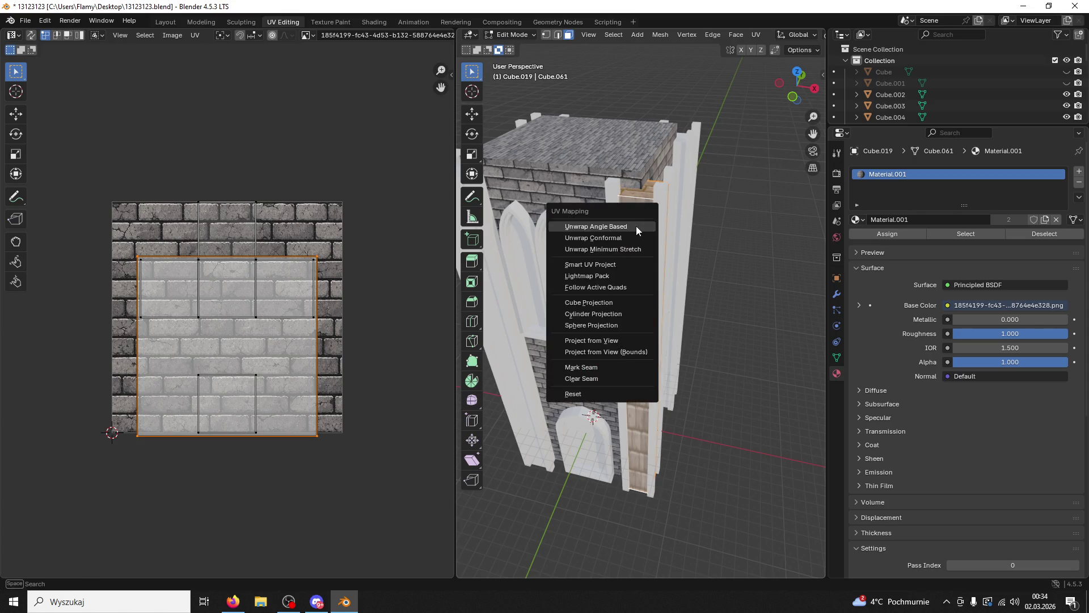
left_click(632, 224)
Step: Enlarge the pillar's UV islands about 1.9x and rotate them -90 degrees
key("s")
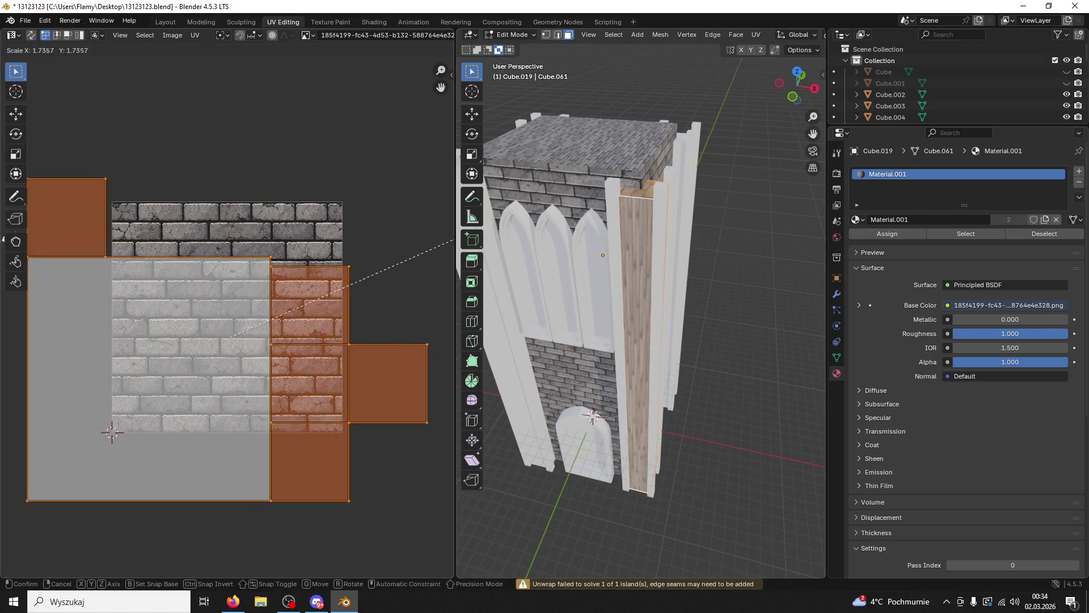
left_click(31, 223)
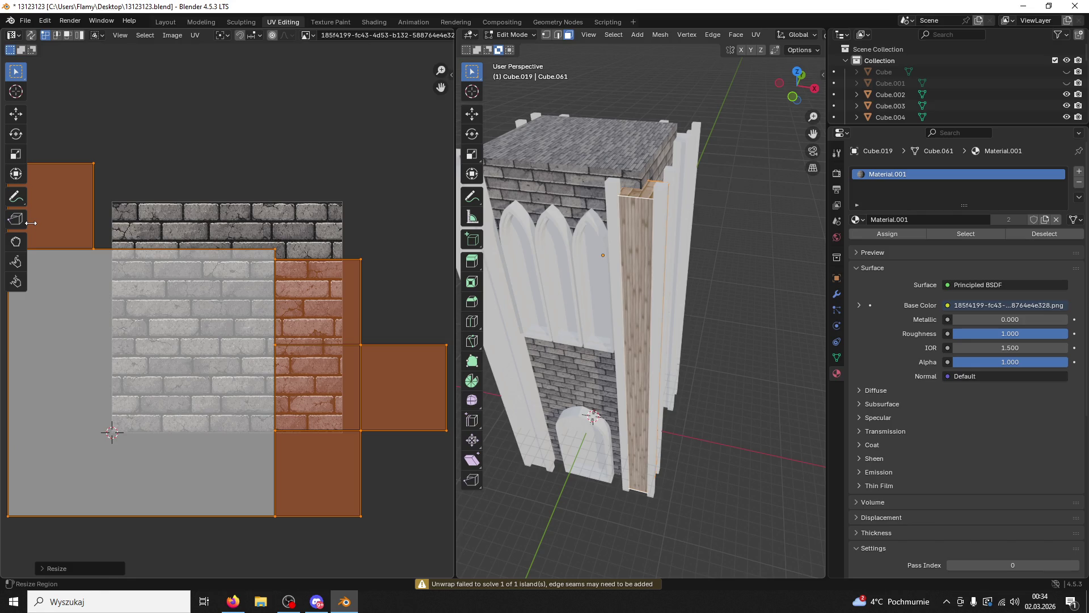
scroll("down", 3)
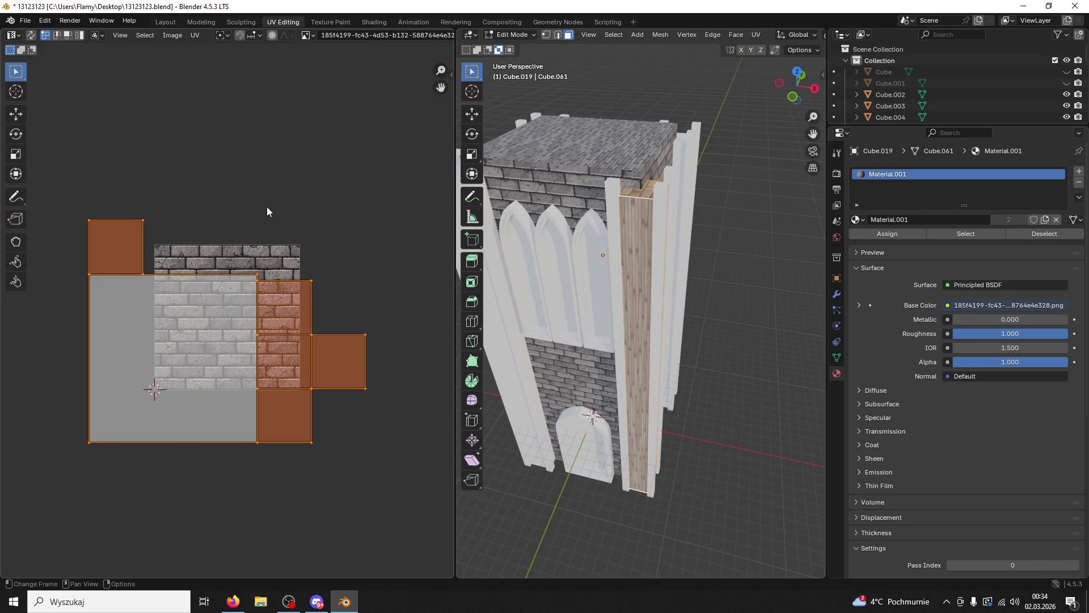
type("r")
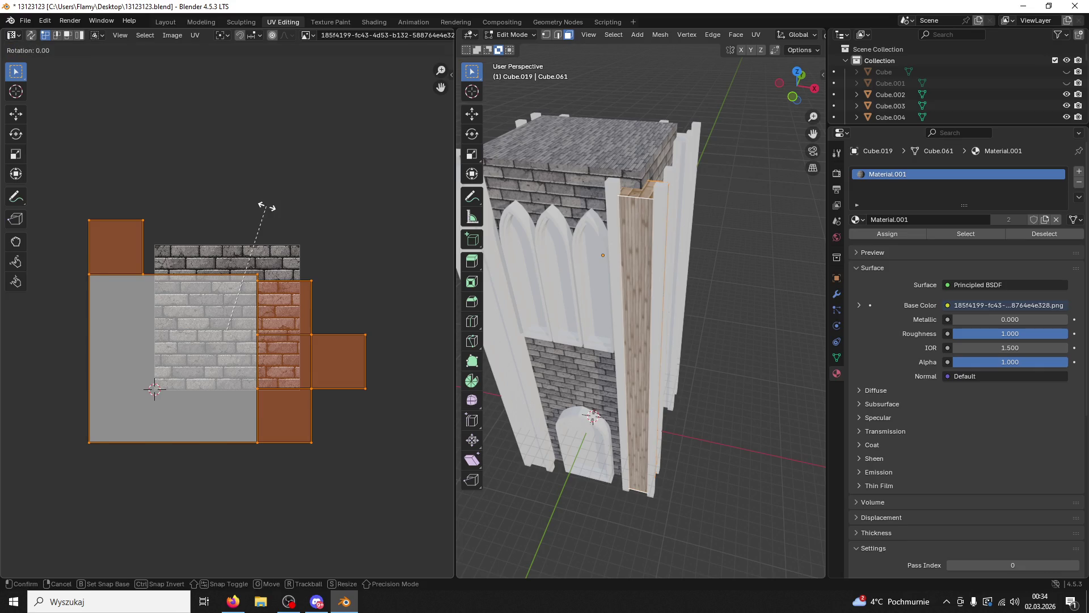
type("-90")
key("Return")
Step: Stretch the pillar's UV islands vertically along Y so smaller bricks tile upward
key("s")
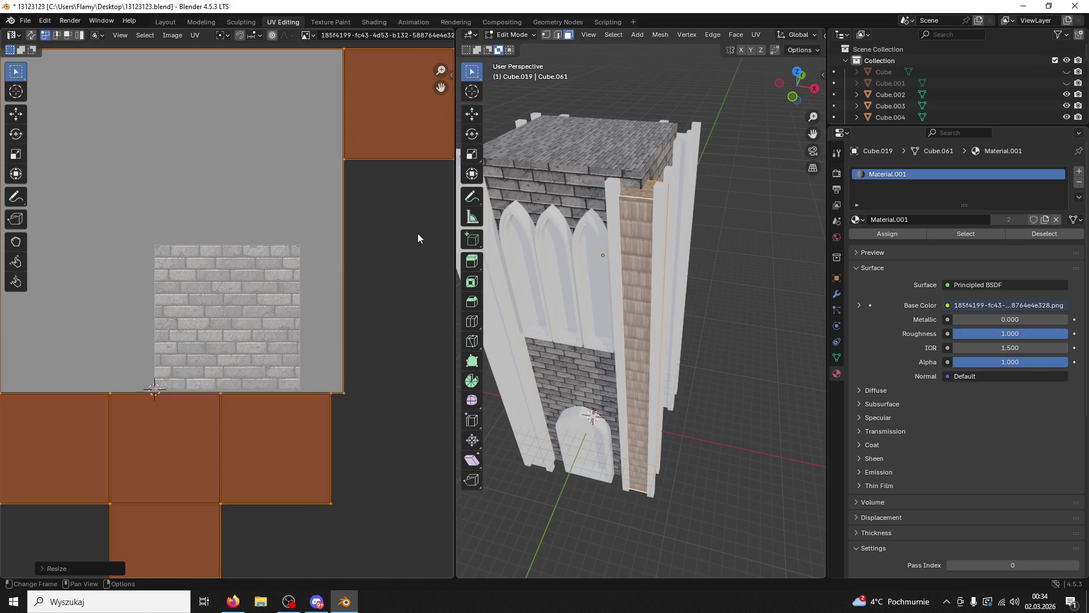
key("x")
key("c")
key("y")
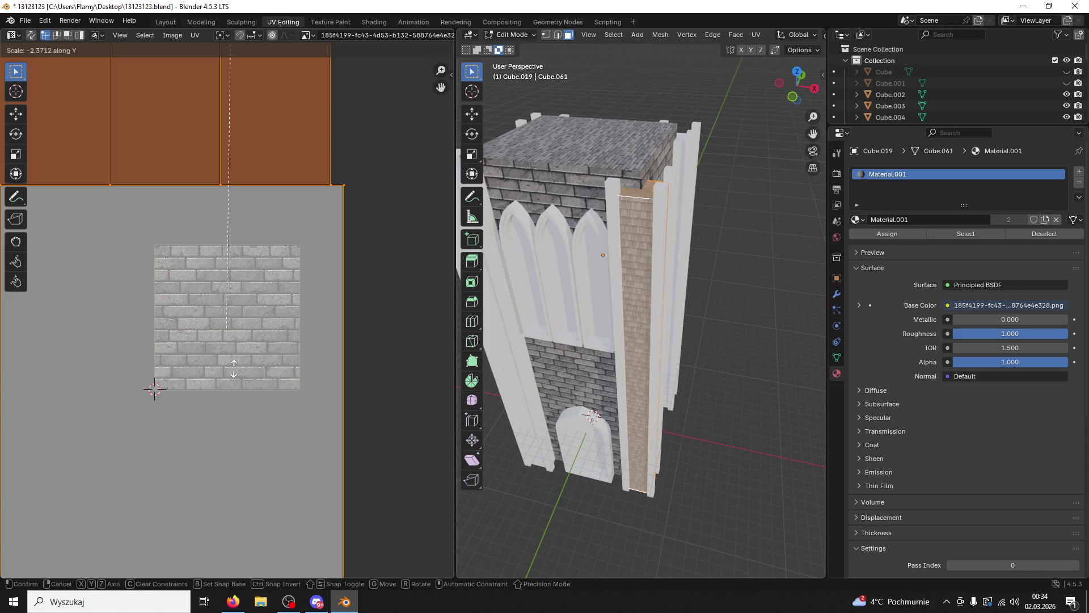
left_click(297, 421)
key("s")
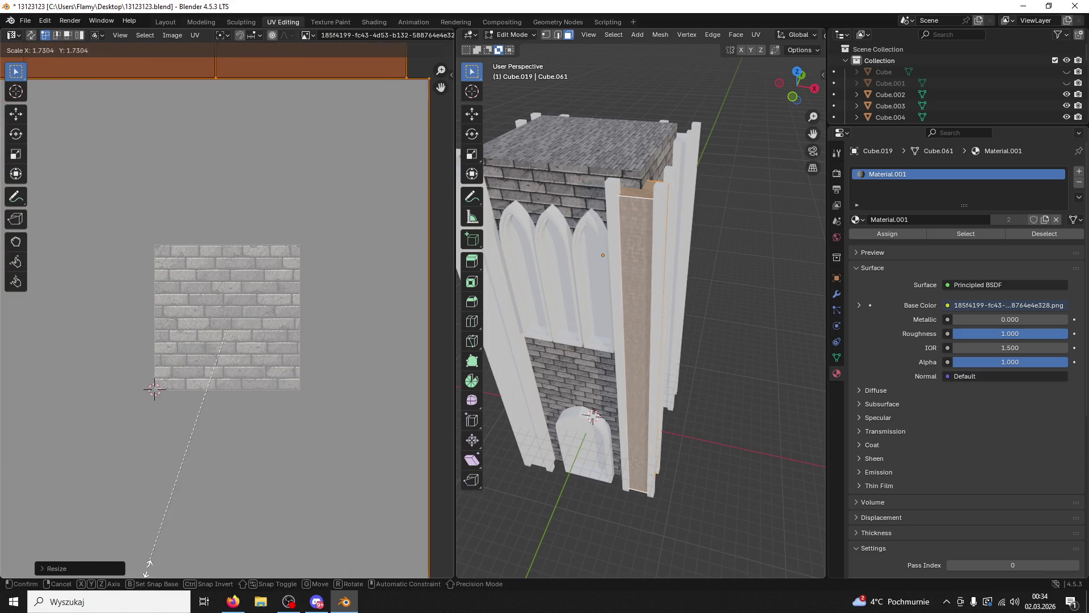
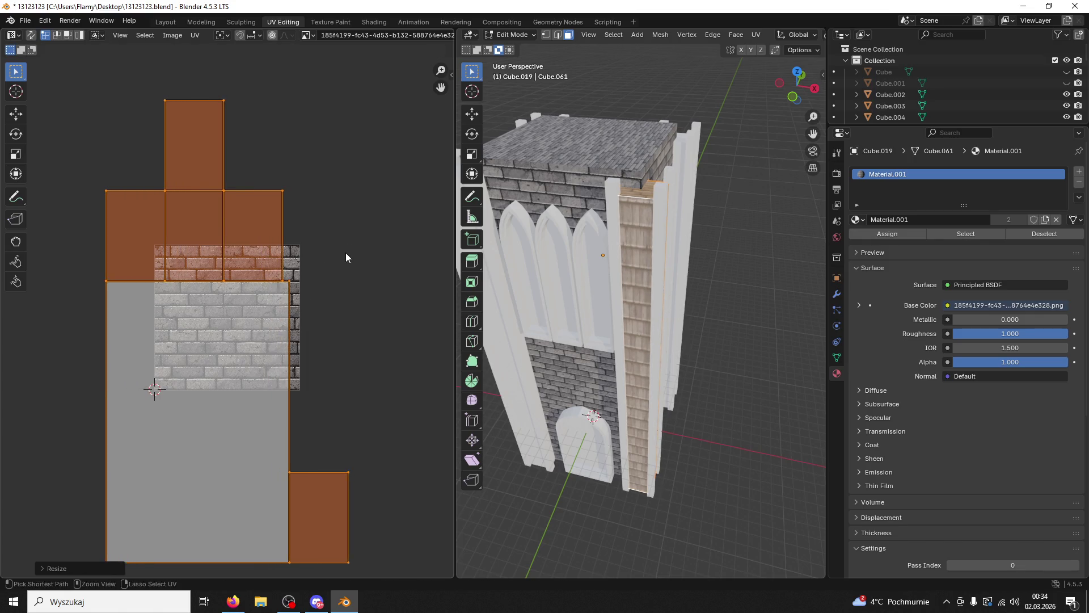
Step: Stretch the pillar's UV islands vertically, then shrink them uniformly
key("y")
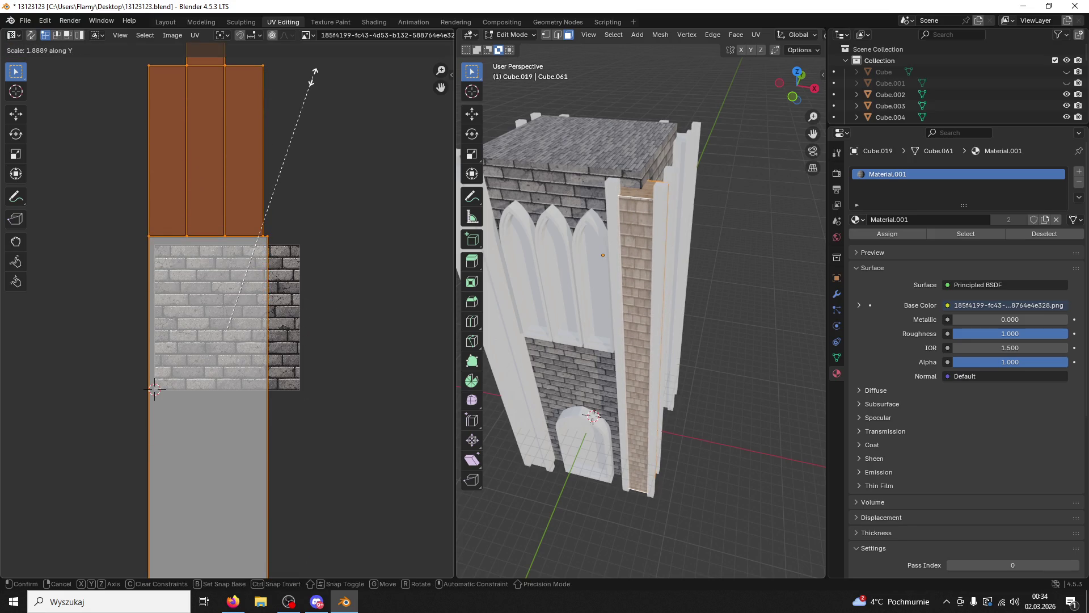
left_click(315, 72)
key("s")
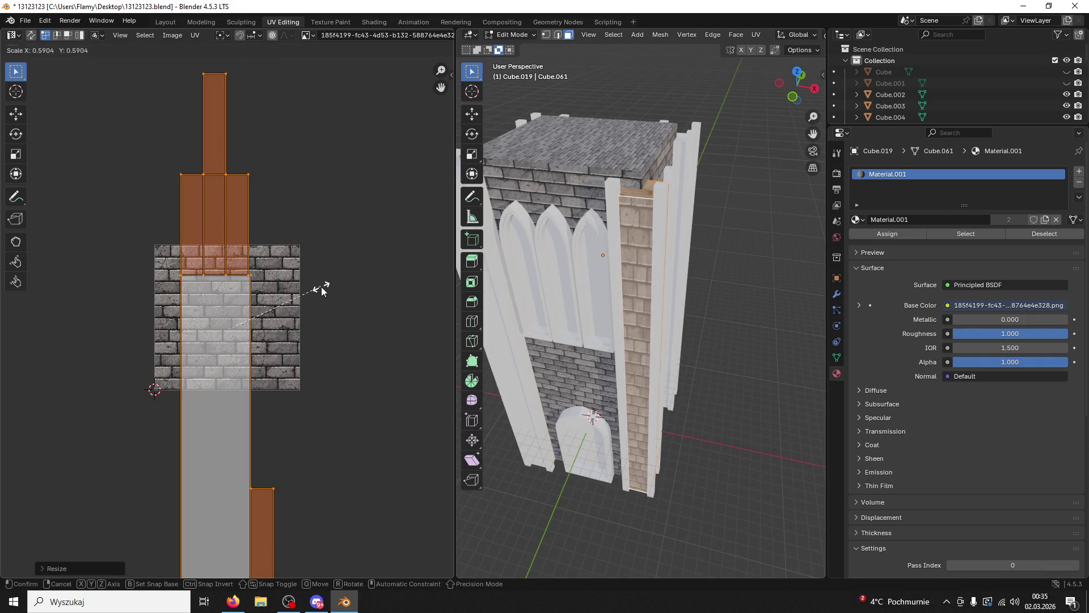
left_click(316, 287)
left_click_drag(574, 358, 567, 346)
scroll("up", 3)
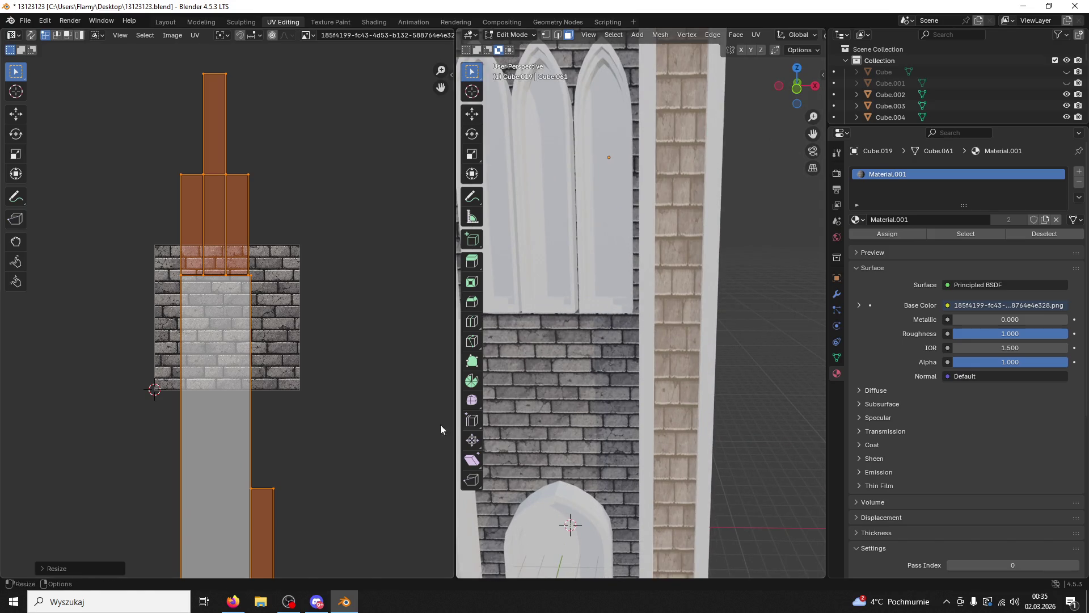
Step: Narrow the UV islands along X into a strip, then enlarge them uniformly
key("s")
key("x")
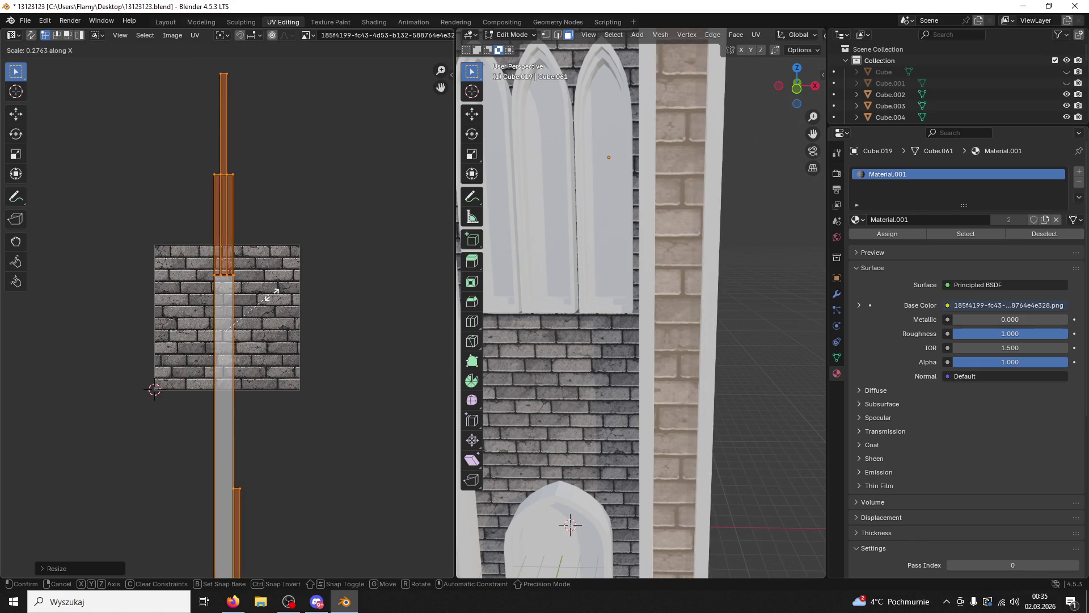
left_click(298, 301)
key("s")
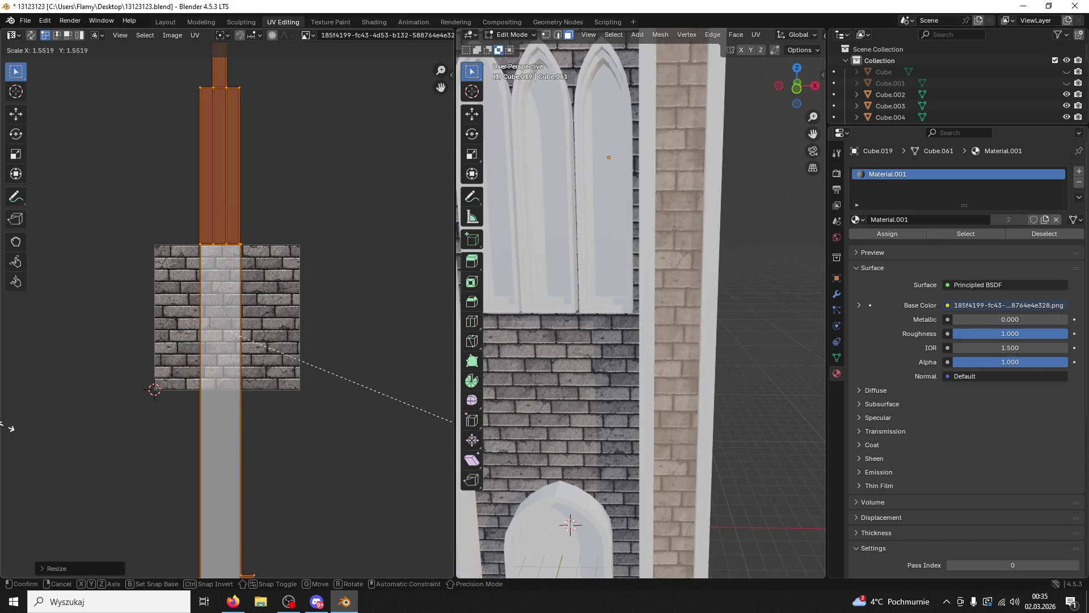
left_click(27, 447)
scroll("down", 3)
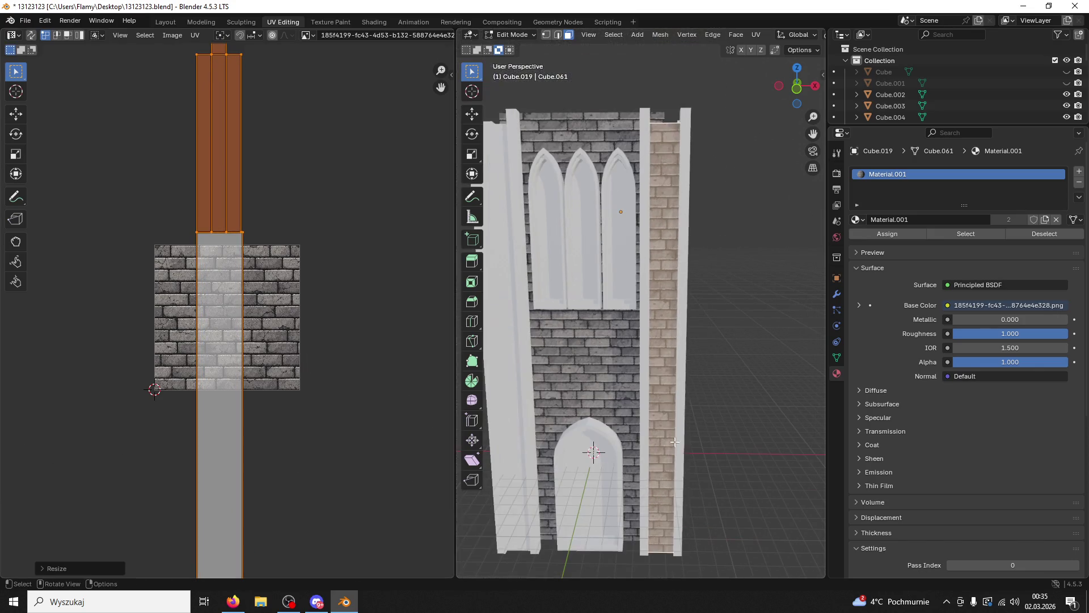
Step: Clear the selection and orbit to look down on the tower top in edge mode
left_click(755, 388)
left_click_drag(755, 388, 641, 420)
left_click_drag(569, 333, 622, 359)
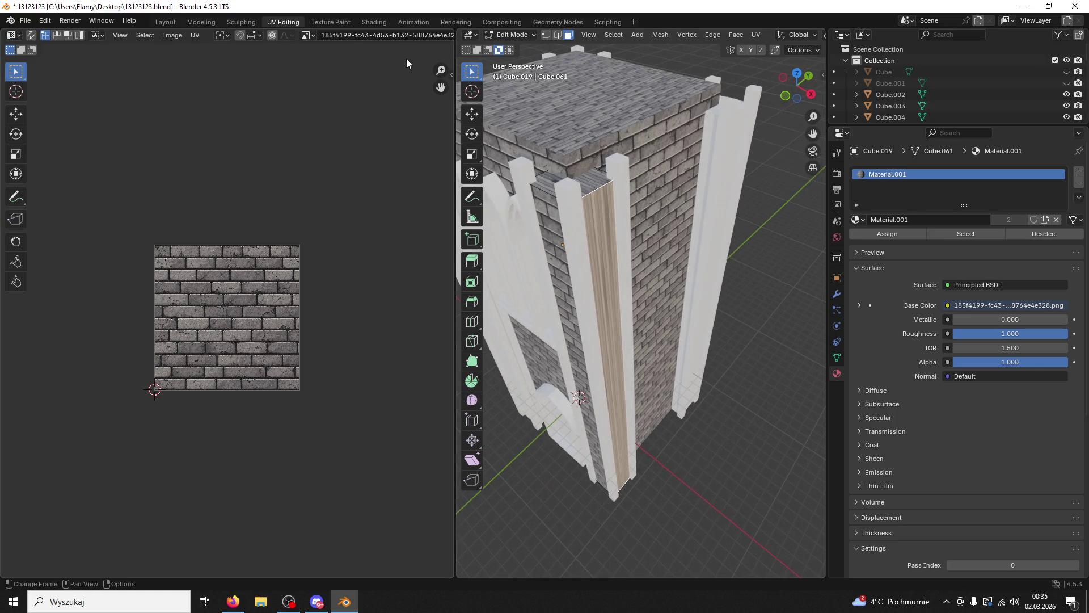
left_click(558, 35)
Step: Clear the seams on the pillar's top edges
left_click(590, 193)
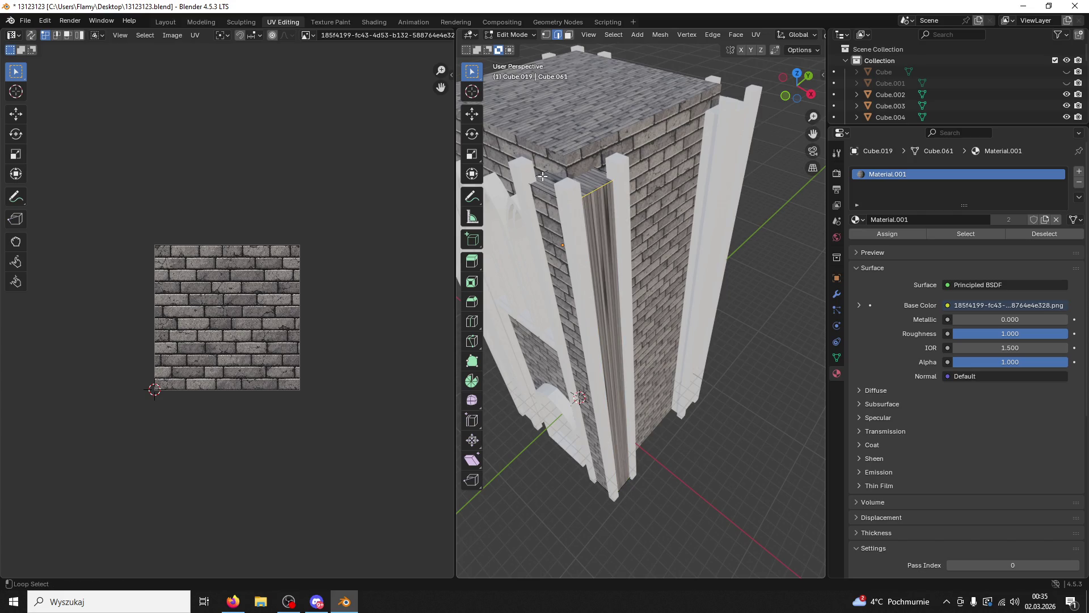
left_click(596, 172)
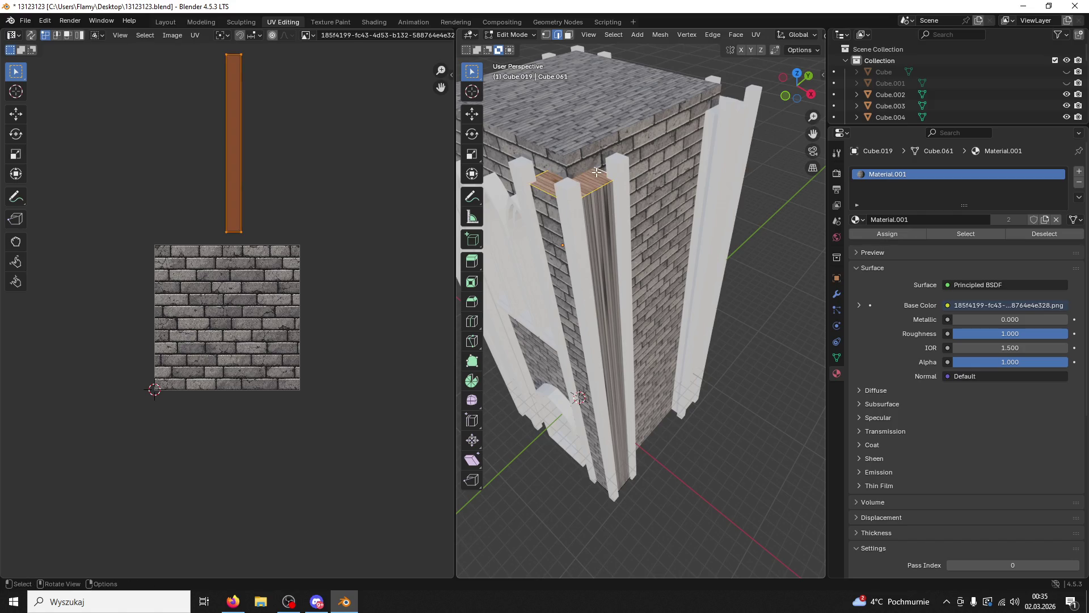
right_click(597, 188)
right_click(601, 191)
left_click(563, 396)
Step: Clear the seam on the pillar's underside edge loop
key("alt+a")
left_click_drag(618, 207, 576, 320)
left_click(554, 261)
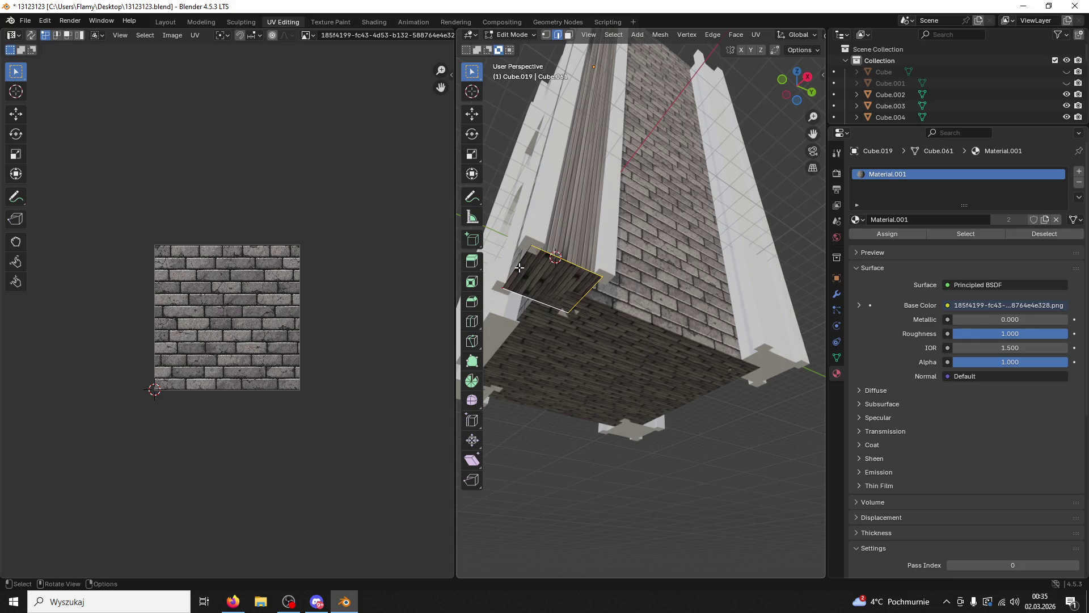
left_click(520, 267)
right_click(520, 267)
left_click(493, 271)
left_click_drag(494, 271, 652, 118)
key("alt+a")
Step: Select the whole corner pillar with L in face mode and unwrap it
left_click(568, 34)
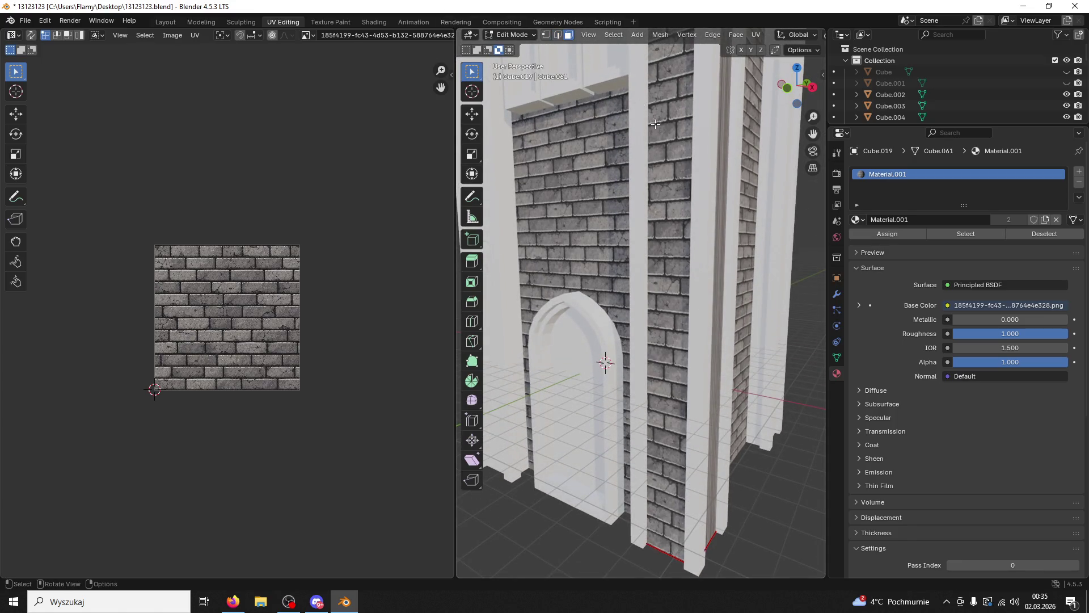
key("l")
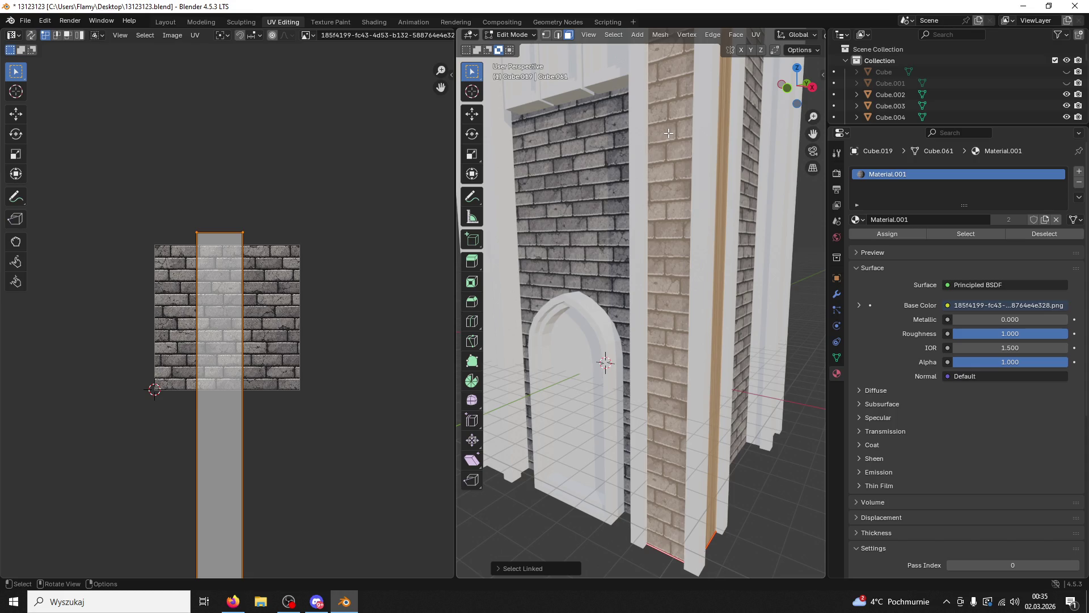
key("u")
left_click(668, 133)
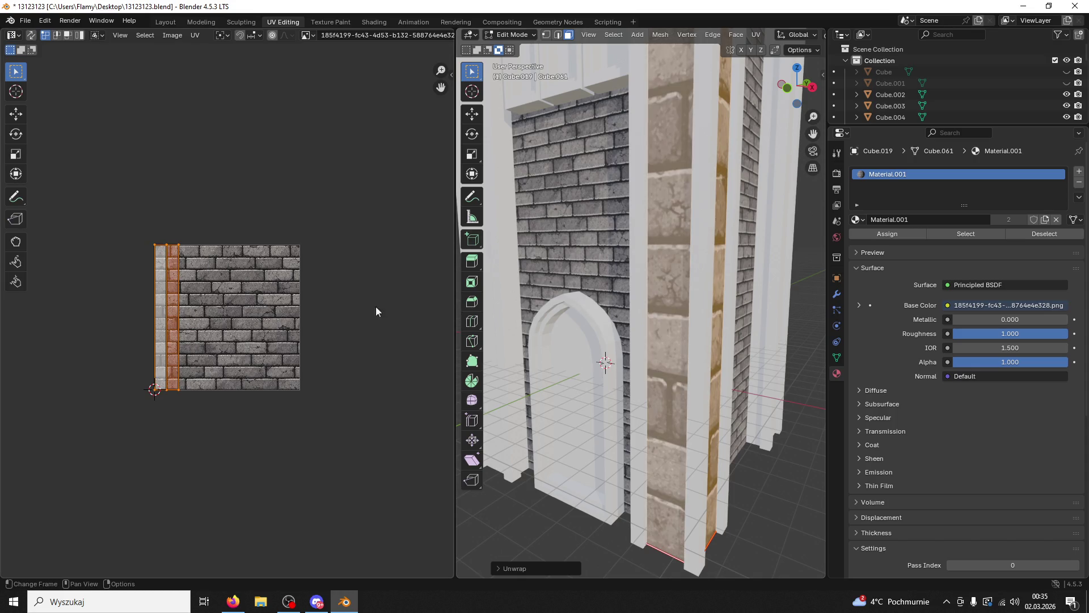
scroll("up", 3)
left_click_drag(717, 275, 764, 277)
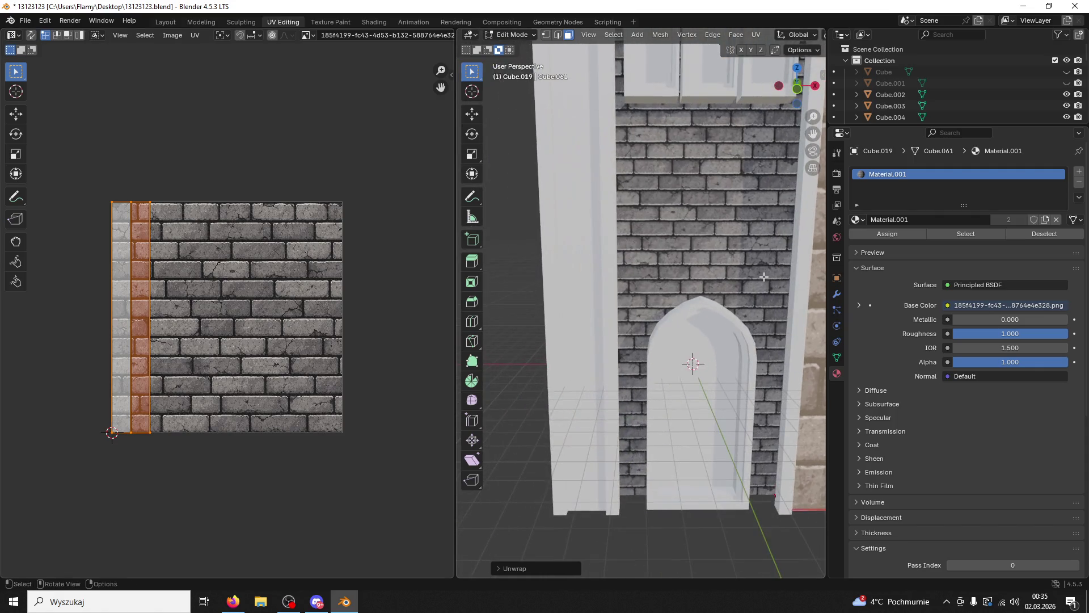
left_click_drag(762, 318, 602, 246)
Step: Add another strip and the wall-end face, unwrap them angle-based and rescale
left_click(528, 239)
left_click_drag(509, 236, 726, 317)
left_click(801, 336)
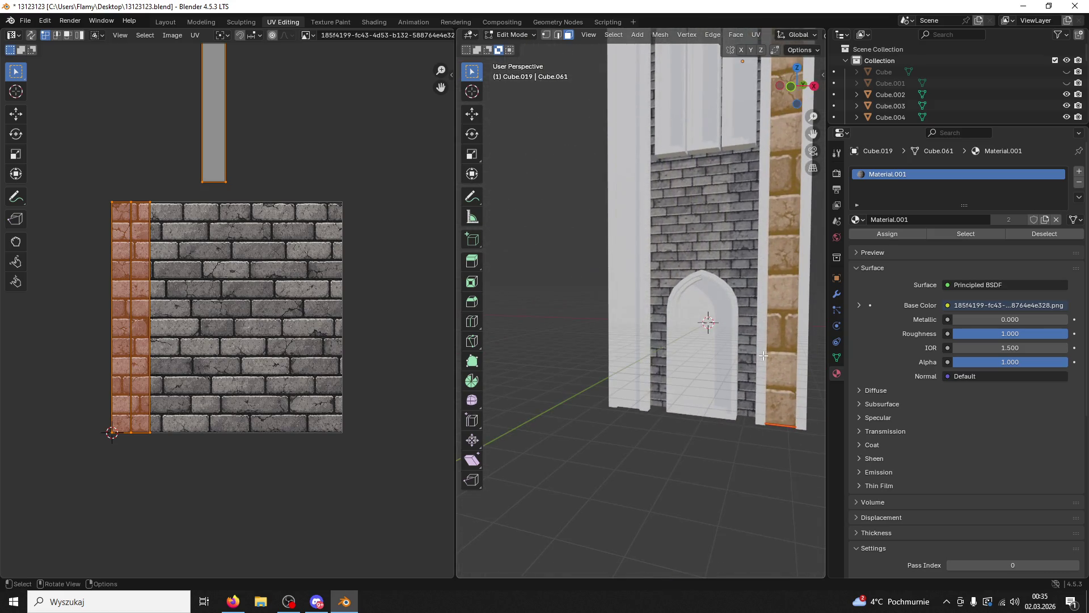
key("u")
left_click(713, 316)
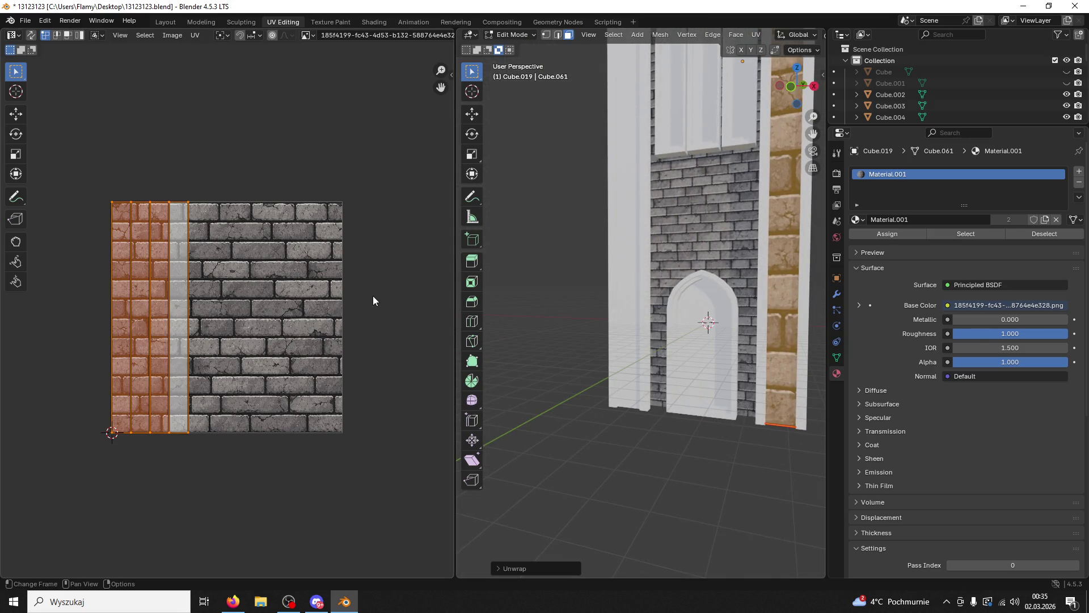
left_click_drag(664, 302, 680, 261)
key("s")
left_click(716, 242)
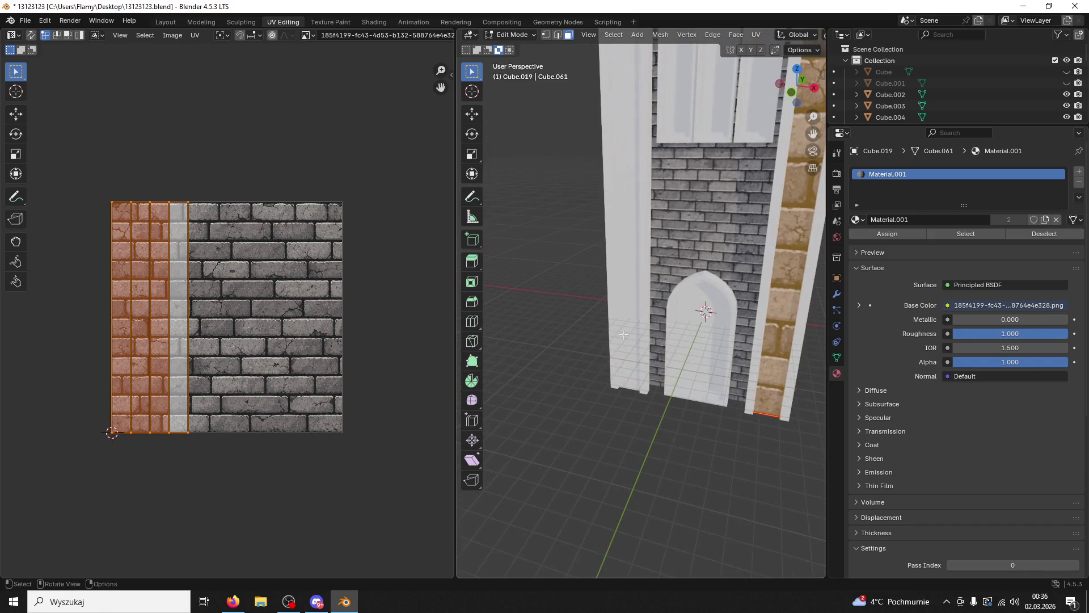
Step: Select all UV islands and scale them up so the stones look bigger
left_click_drag(367, 352, 378, 335)
key("alt+a")
key("a")
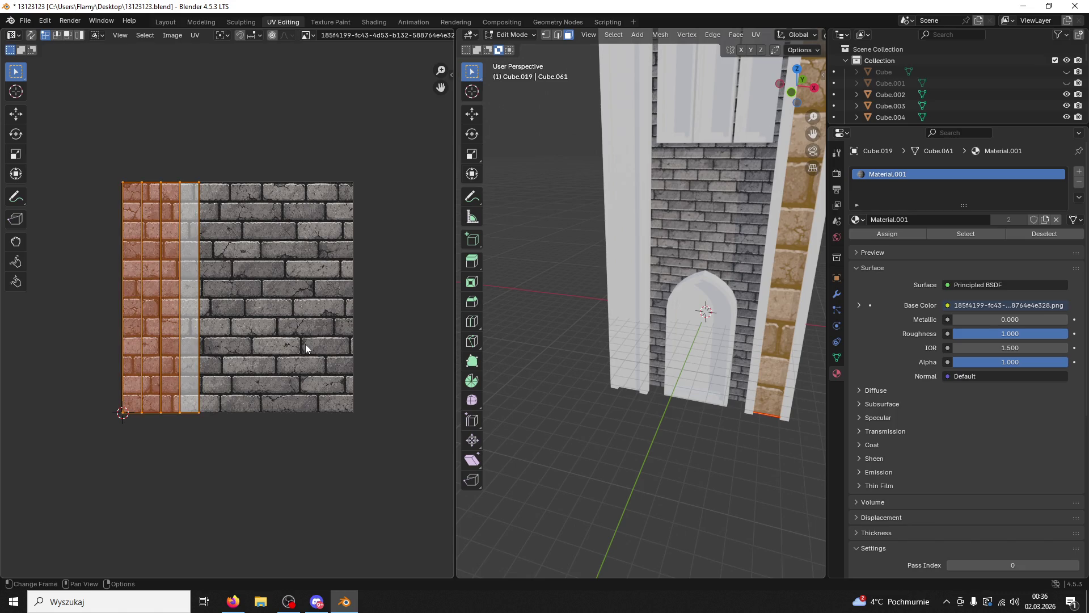
key("s")
left_click(103, 86)
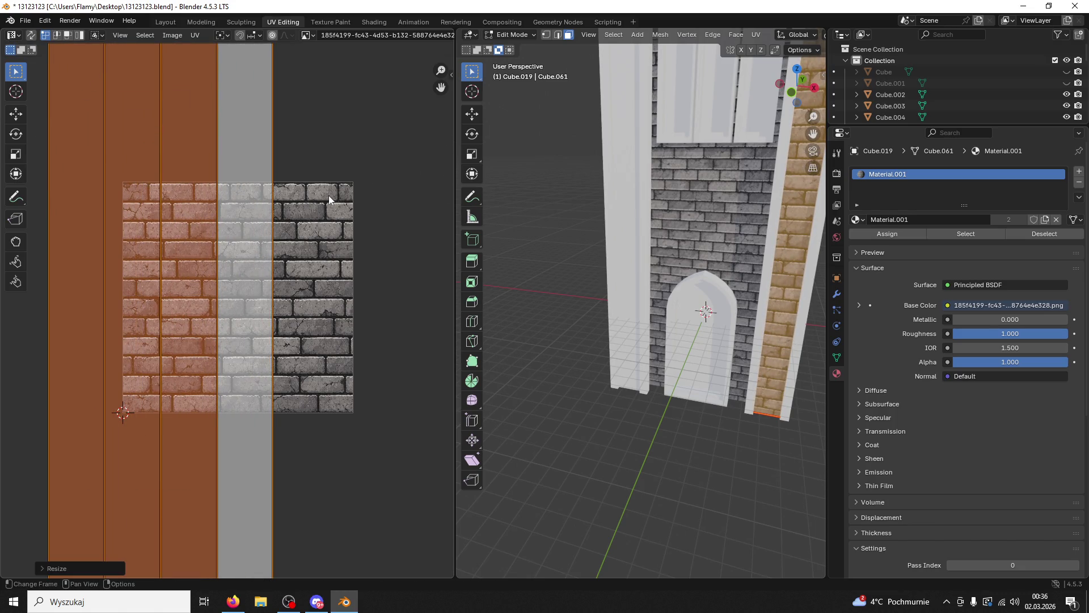
Step: Deselect the UV islands and return the tower to Object Mode
scroll("down", 3)
left_click_drag(652, 238, 713, 191)
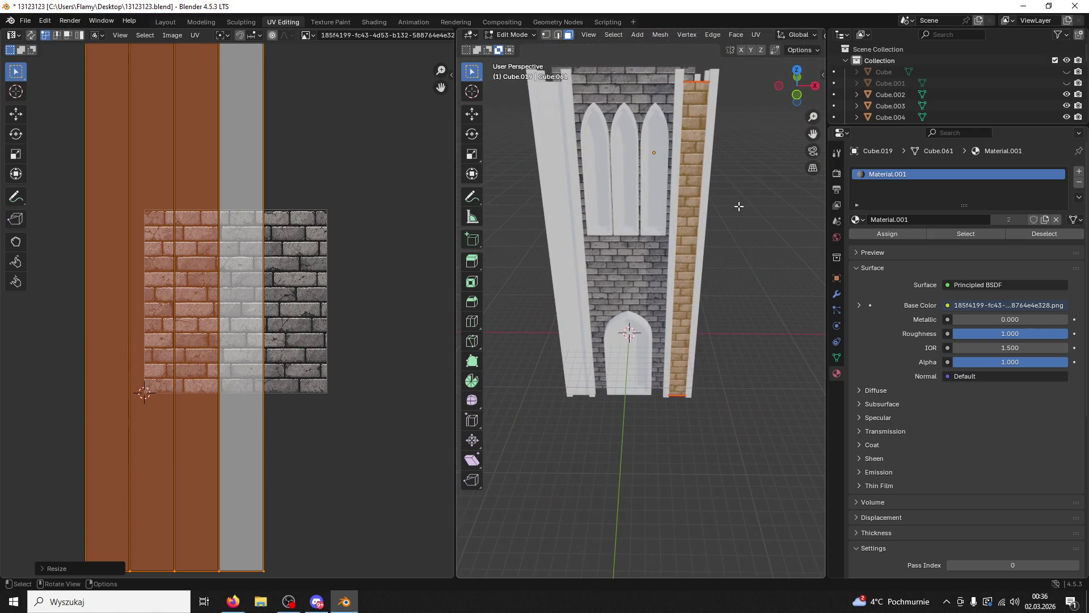
left_click(388, 313)
left_click(512, 34)
left_click(511, 46)
left_click_drag(730, 187, 653, 165)
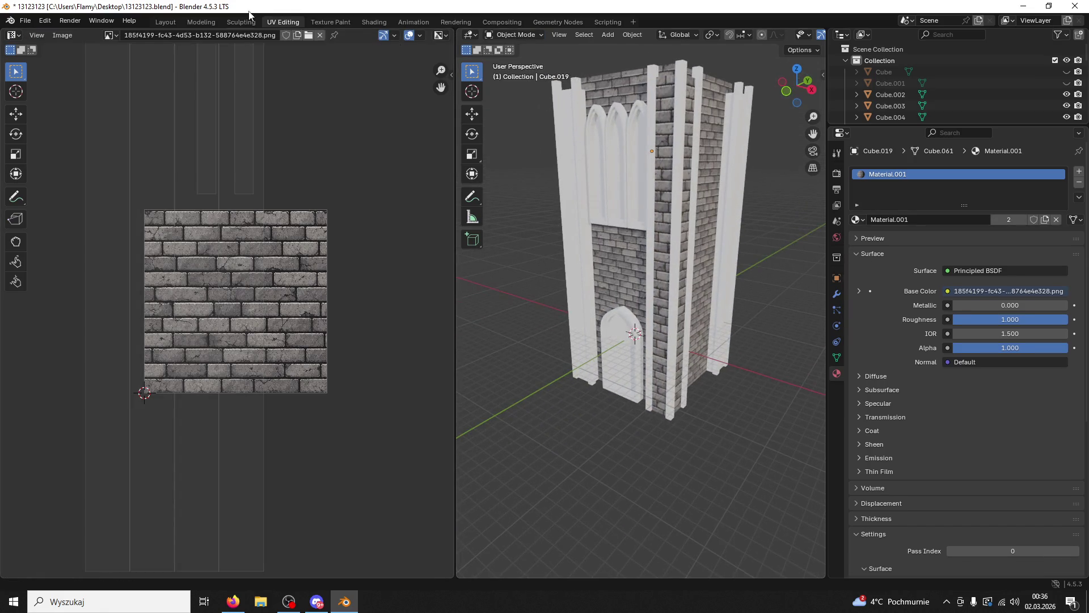
left_click(218, 22)
Step: Show textures in the viewport, select the pillar Cube.022 and enter Edit Mode
key("alt+Home")
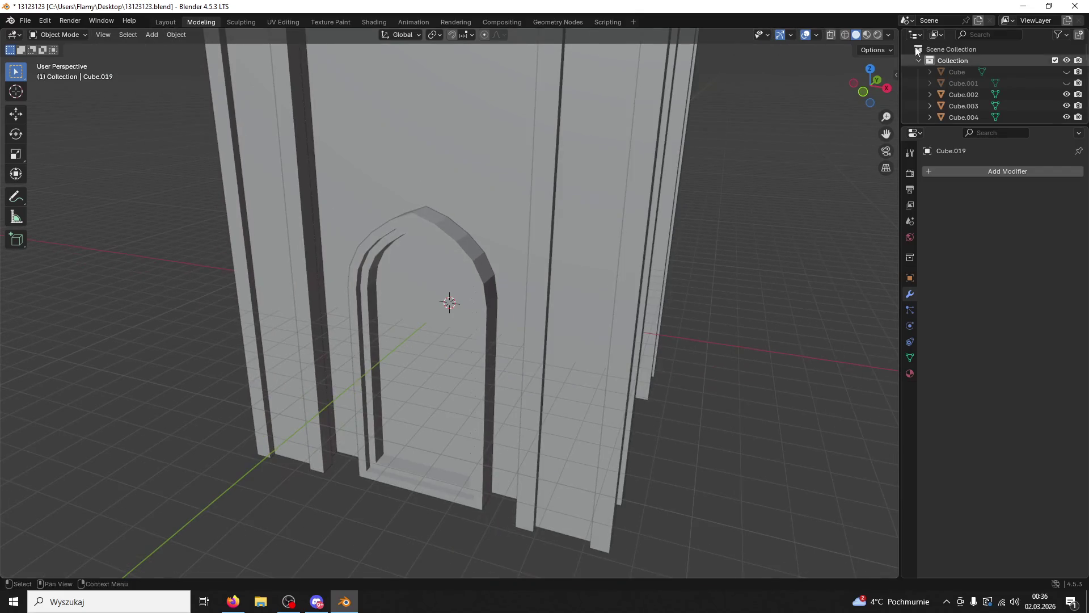
left_click(863, 35)
left_click_drag(760, 168, 514, 207)
left_click(514, 208)
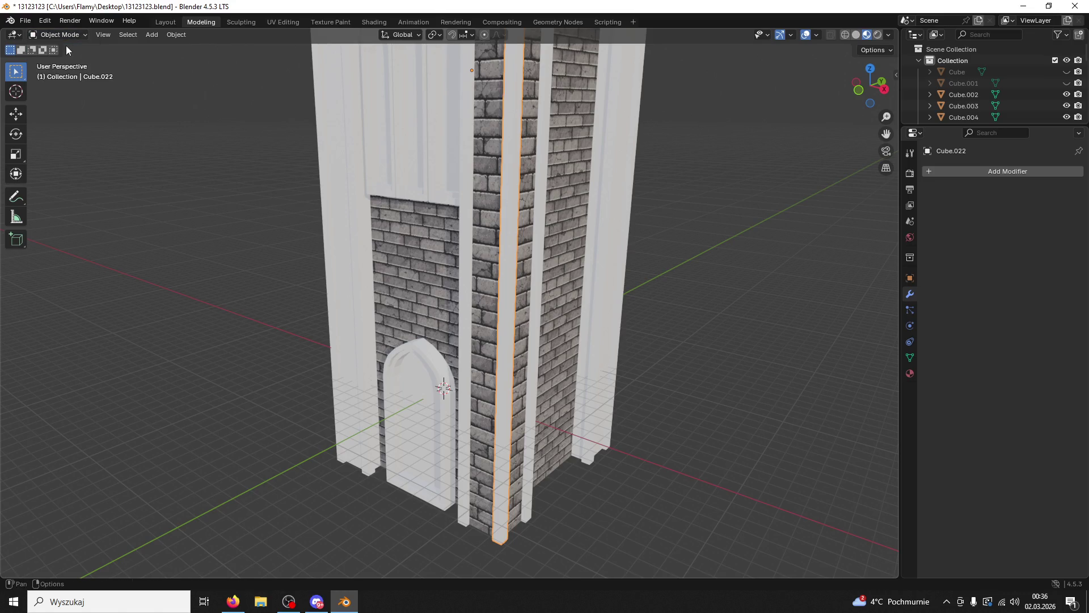
left_click(66, 40)
left_click(54, 59)
Step: Mark a seam on an edge of the pillar's small face
left_click_drag(505, 177, 630, 310)
left_click(653, 276)
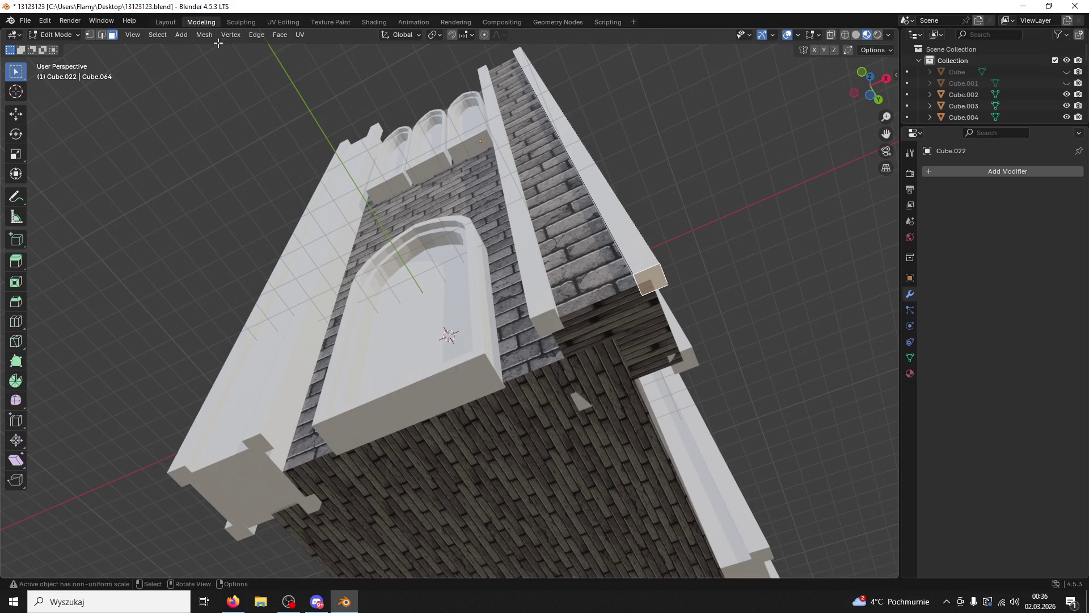
left_click(101, 35)
right_click(652, 272)
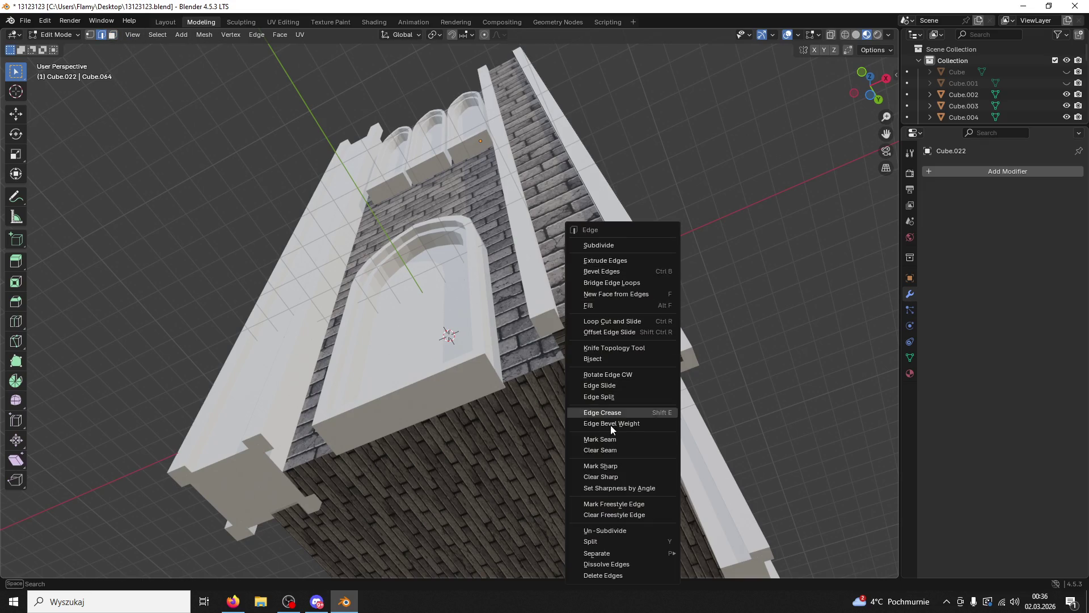
left_click(599, 439)
Step: Mark seams on two more pillar edges
left_click_drag(726, 216, 422, 342)
right_click(233, 409)
left_click(223, 406)
left_click_drag(224, 406, 747, 233)
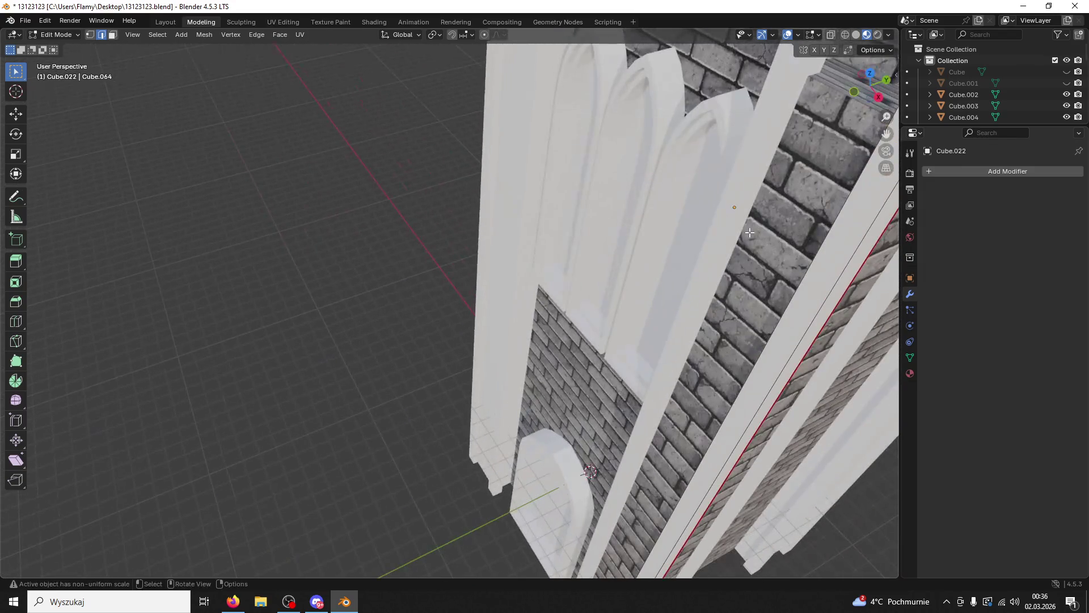
scroll("down", 3)
key("ctrl+e")
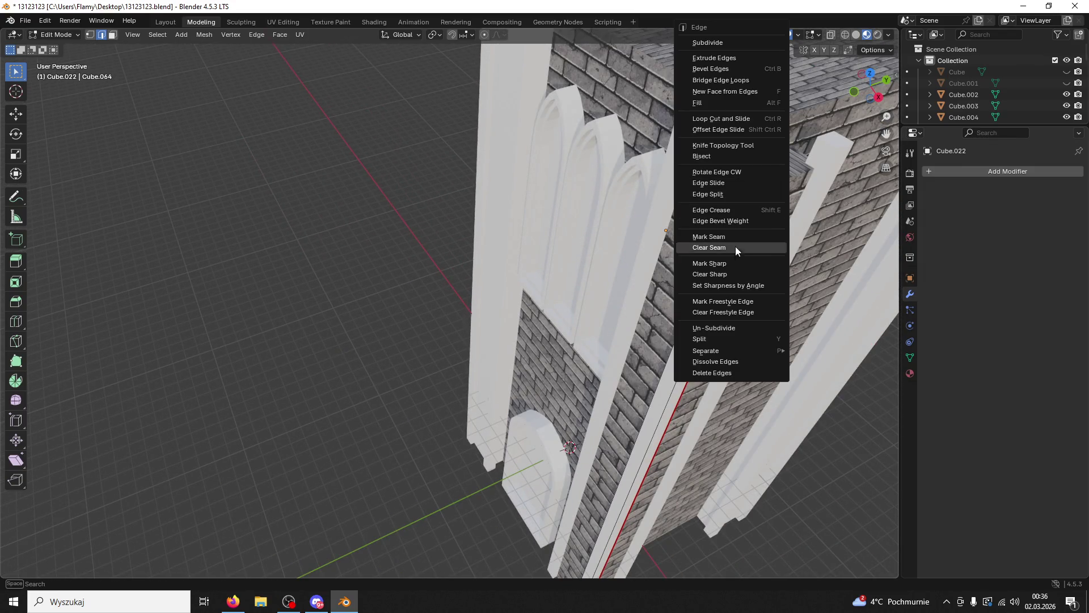
left_click(710, 237)
Step: Back in Object Mode, scale Cube.022 down along Z to shorten it
left_click_drag(457, 222, 542, 136)
left_click(34, 35)
left_click(57, 43)
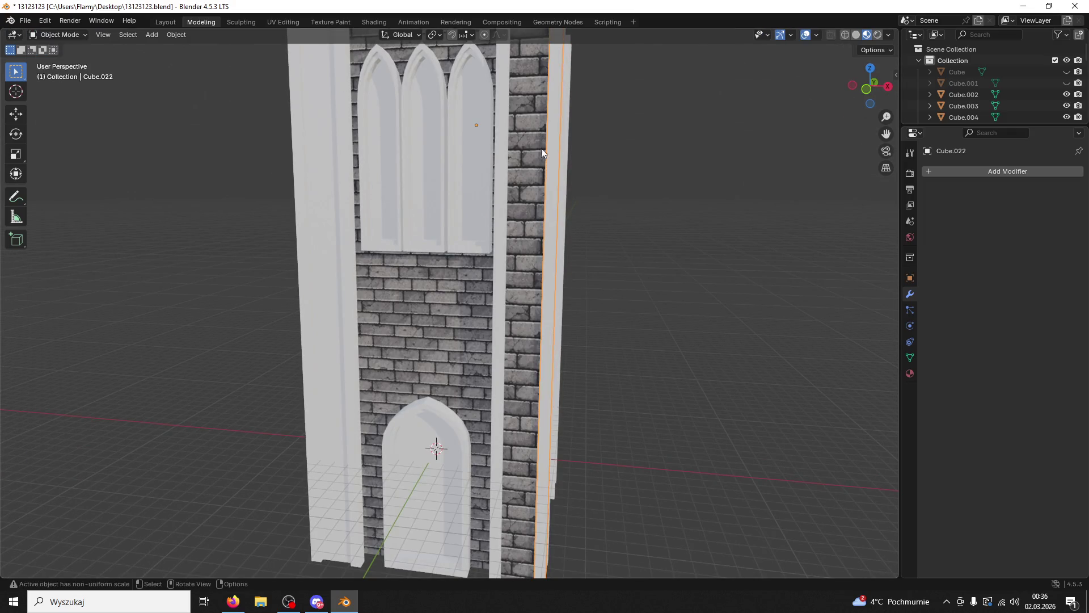
key("s")
key("z")
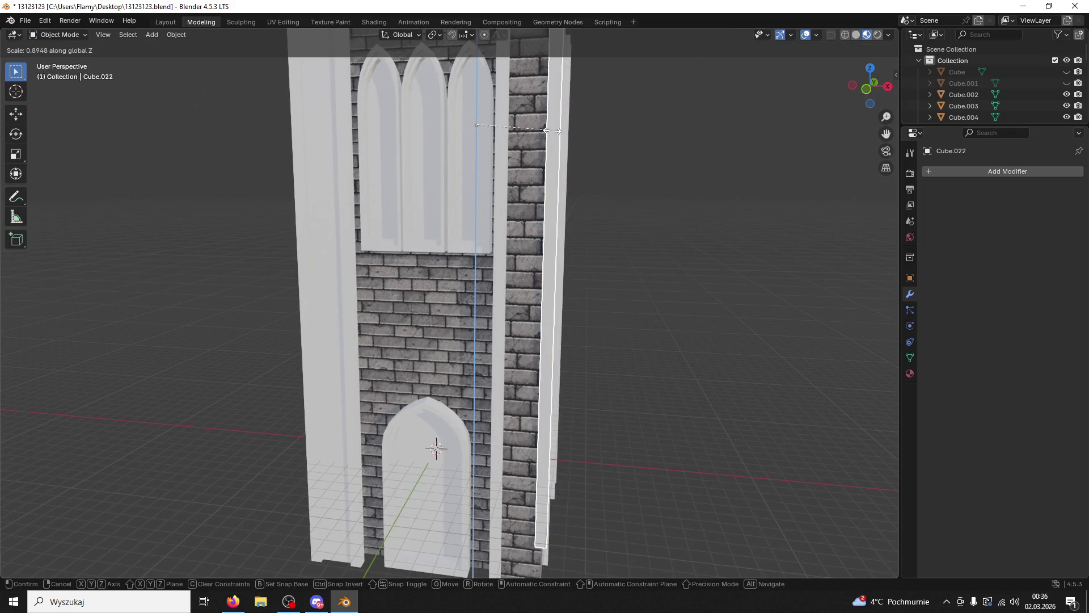
left_click(556, 169)
Step: Raise the pillar with the Move tool's Z arrow up the tower corner past the roof edge
left_click_drag(555, 169, 399, 170)
left_click(16, 114)
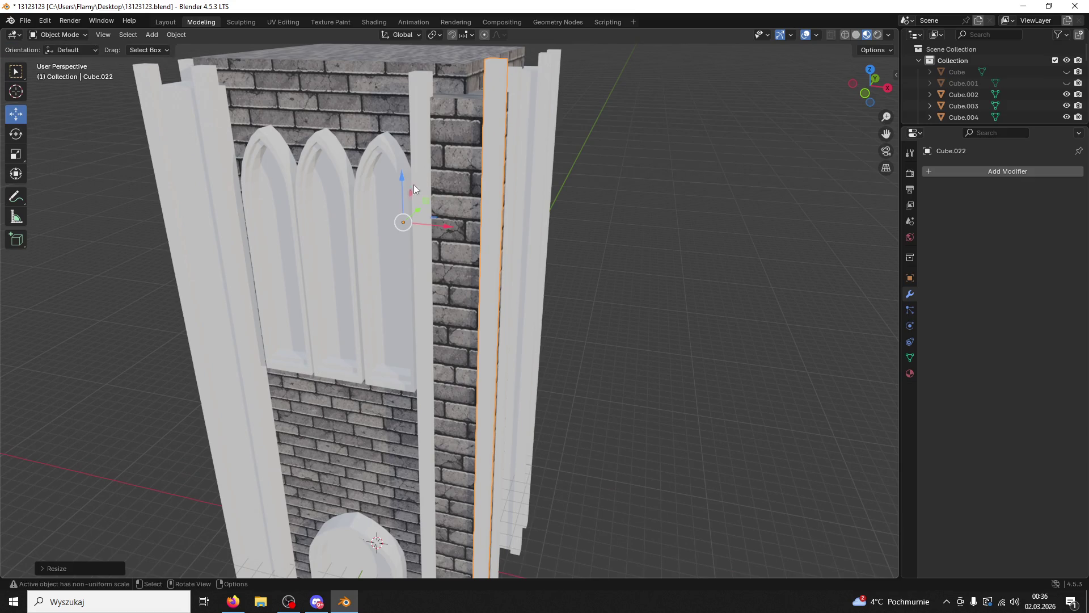
left_click_drag(401, 164, 634, 160)
left_click_drag(663, 142, 551, 156)
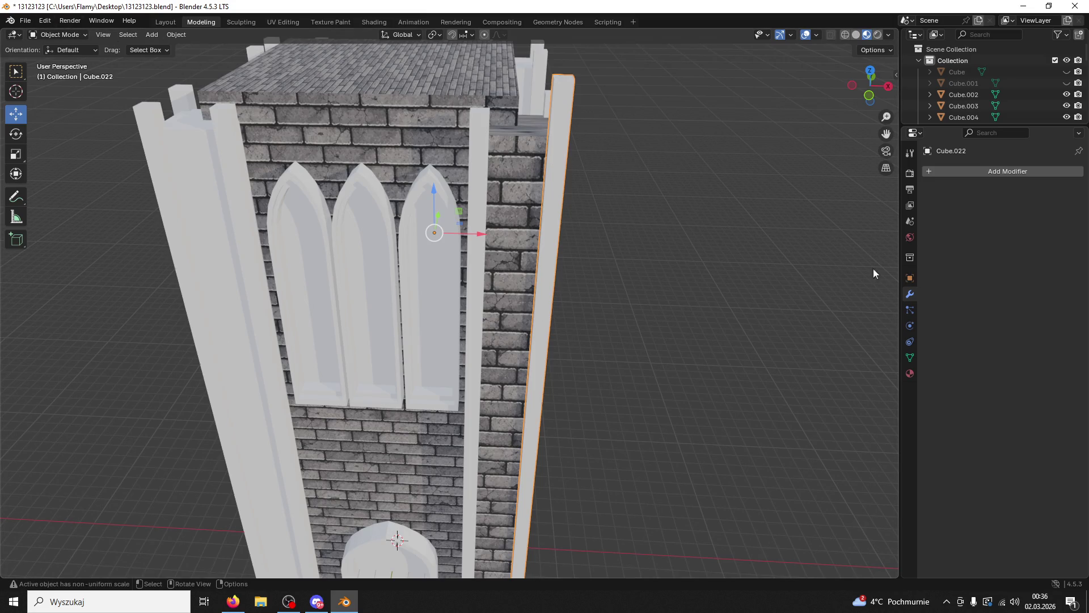
left_click(910, 375)
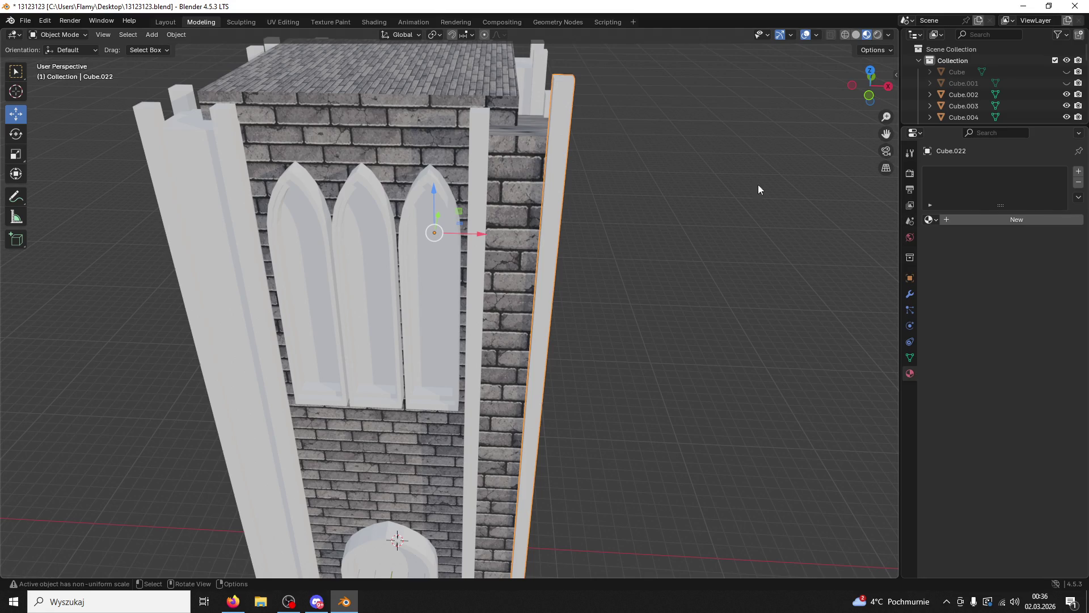
Step: Add a material slot and create new Material.003 for the pillar
left_click(533, 167)
left_click(556, 161)
left_click(1077, 173)
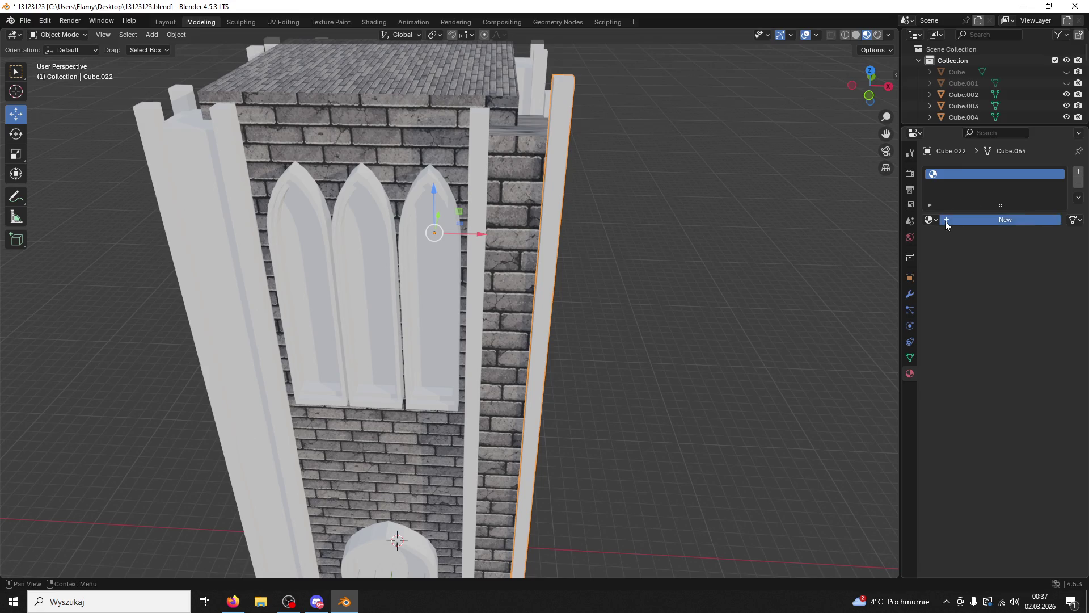
left_click(945, 220)
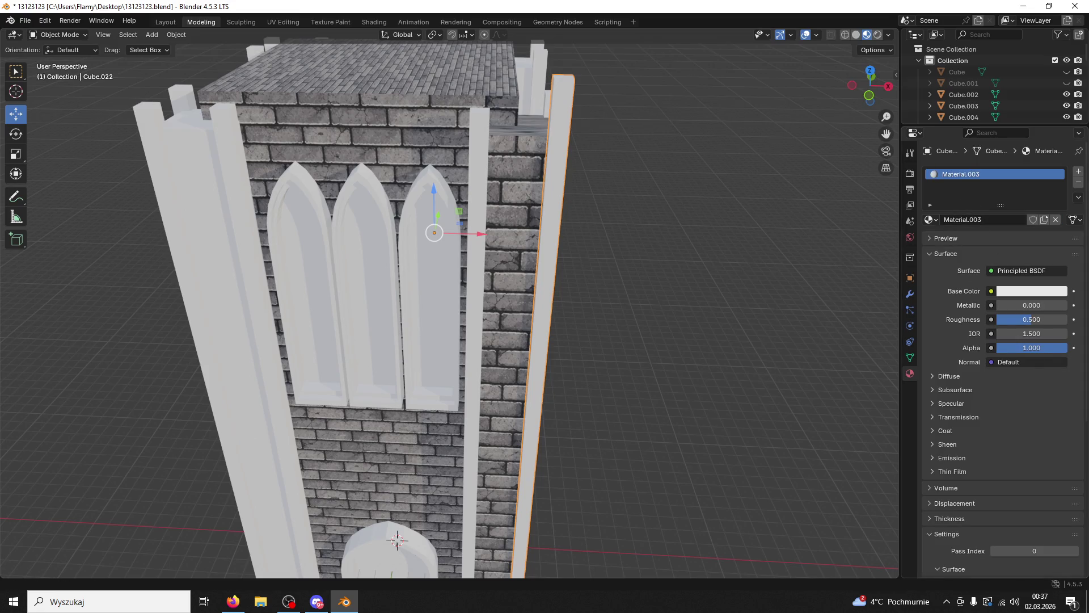
Step: In Shading, bring in the wood image texture and link its Color to Base Color
key("alt+Tab")
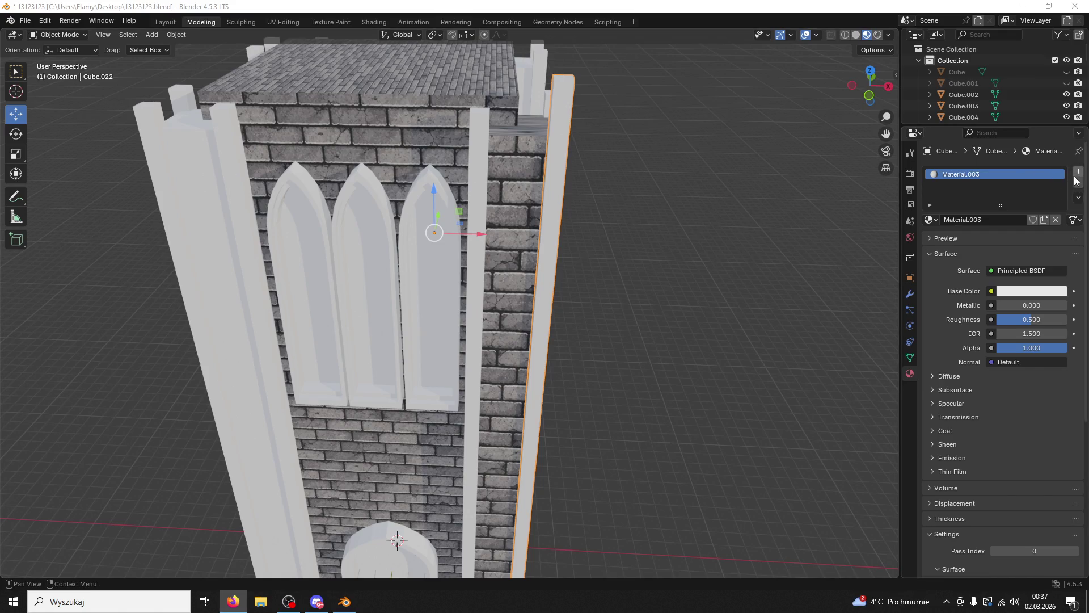
left_click(391, 22)
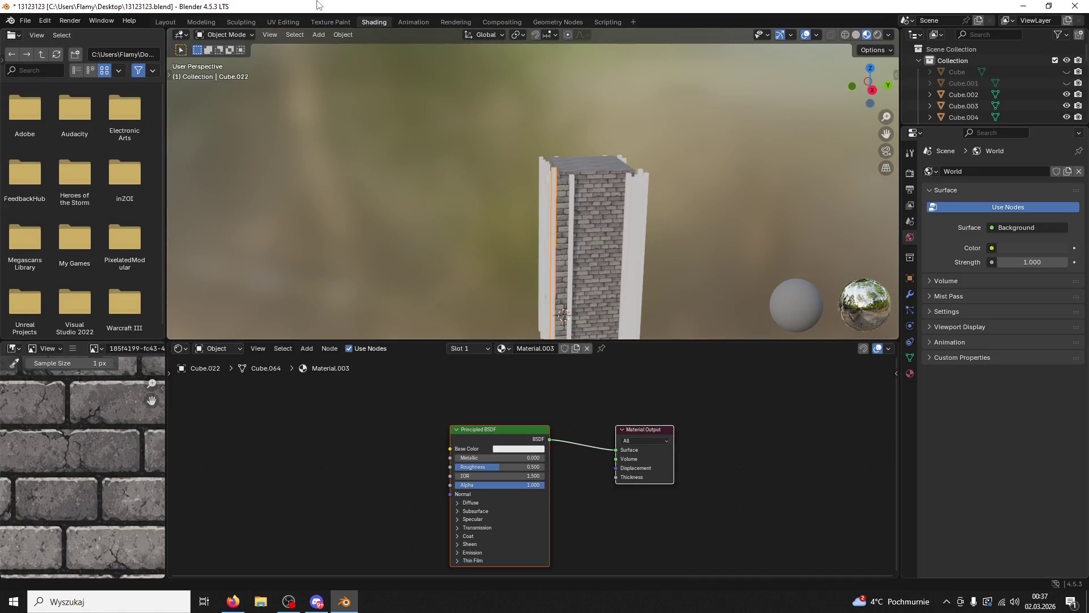
key("super+Down")
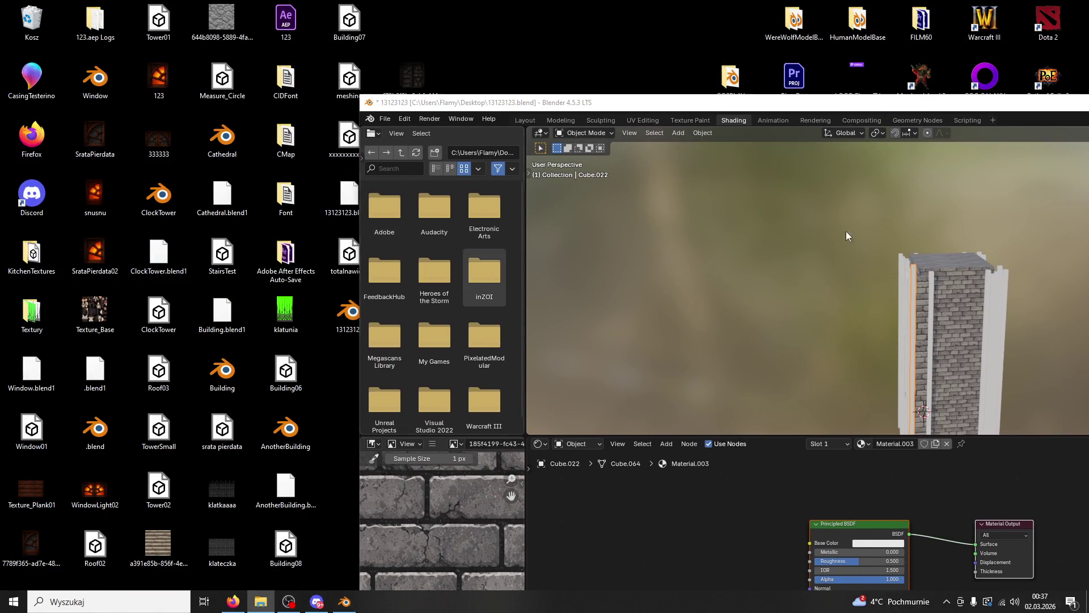
left_click_drag(655, 499, 656, 500)
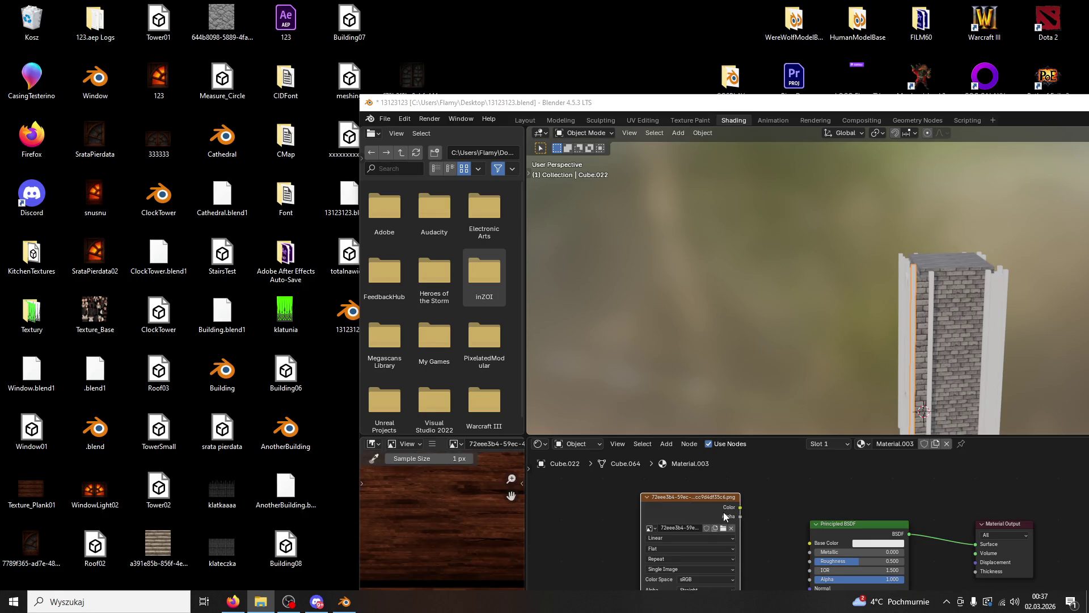
left_click_drag(745, 506, 809, 545)
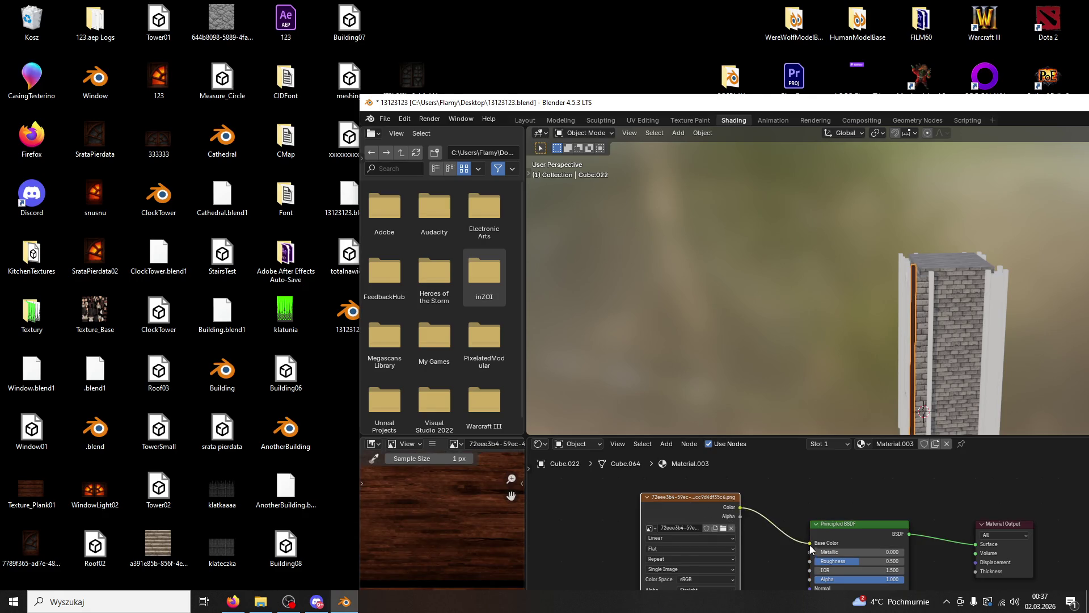
Step: Set Roughness to 1.000 and go to the UV Editing workspace
double_click(726, 108)
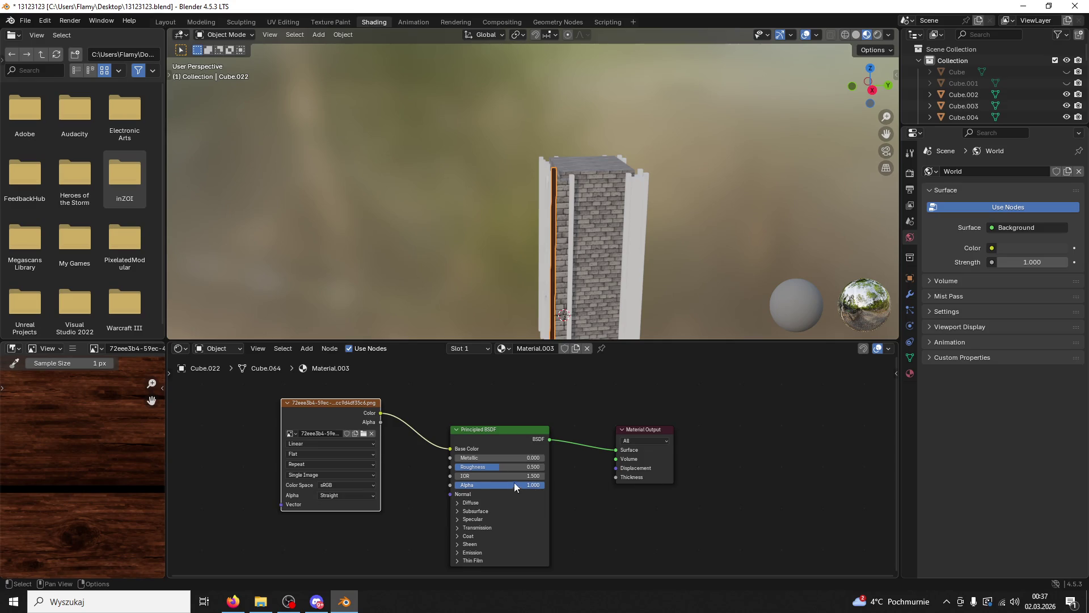
left_click_drag(501, 467, 544, 466)
left_click(499, 466)
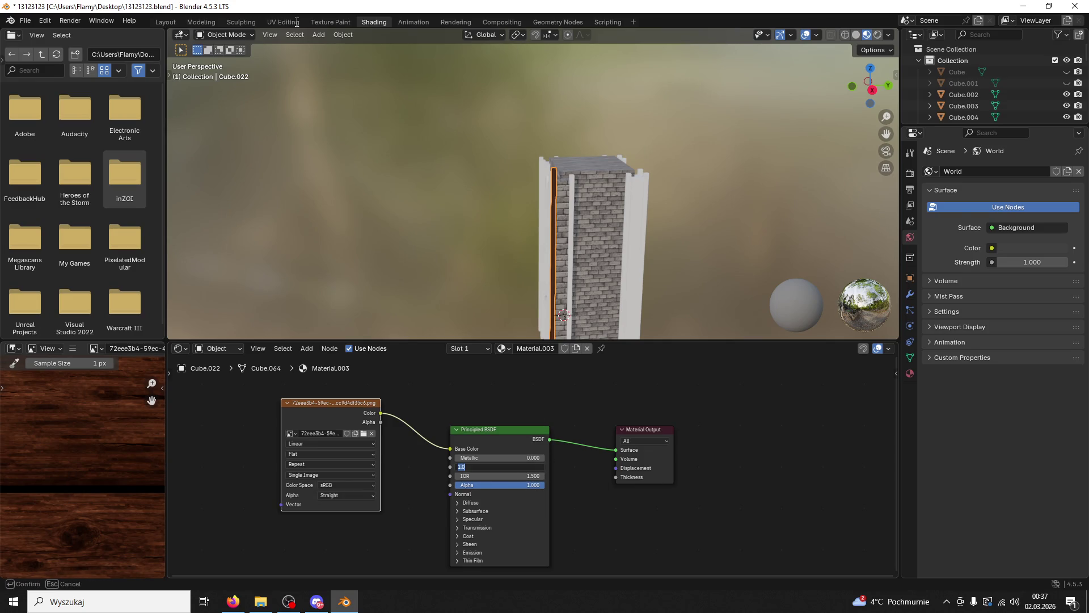
key("Return")
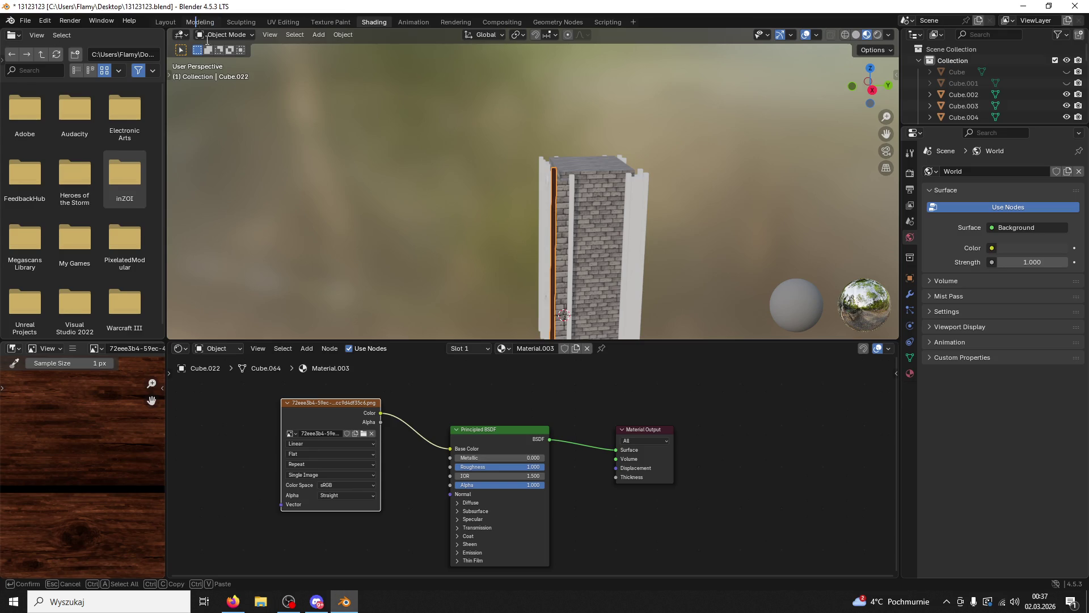
left_click(278, 24)
scroll("up", 3)
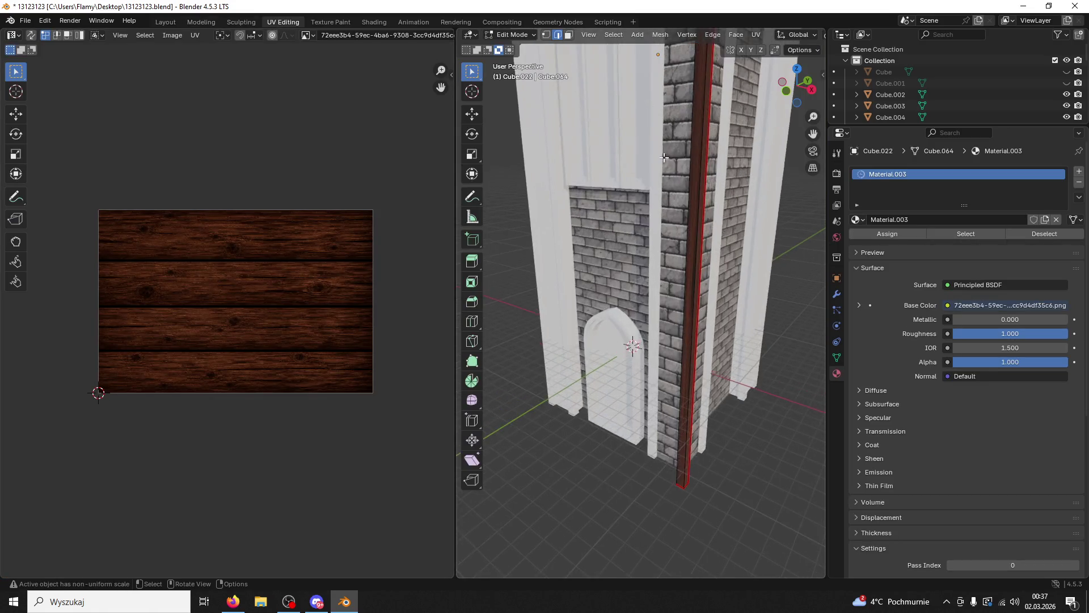
Step: Select the whole wooden strip in face mode and unwrap its UVs
left_click_drag(658, 210, 696, 203)
key("3")
left_click(667, 147)
key("ctrl+l")
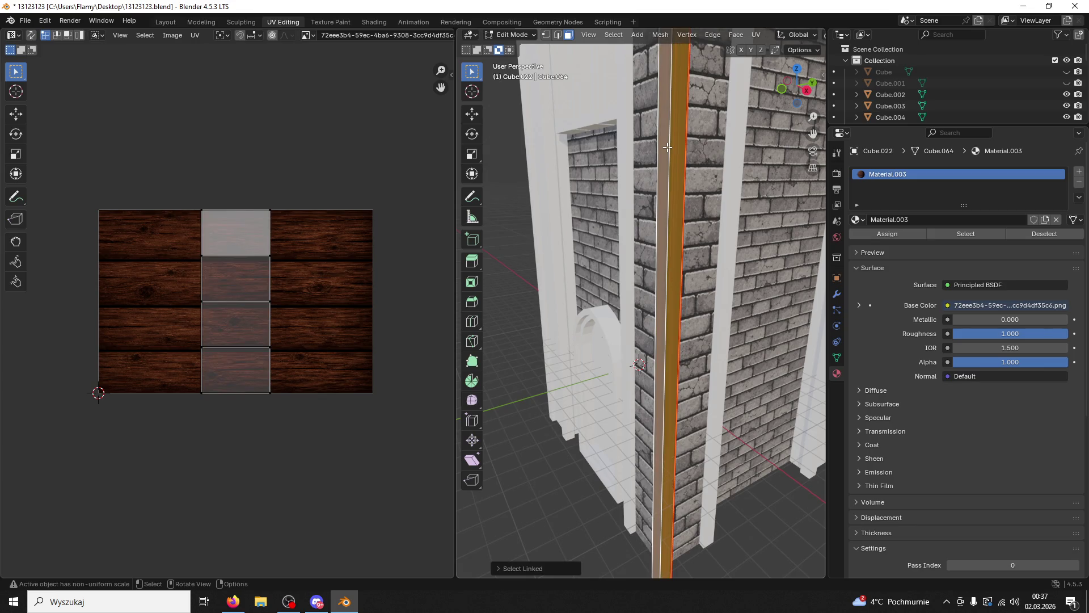
key("u")
left_click(667, 148)
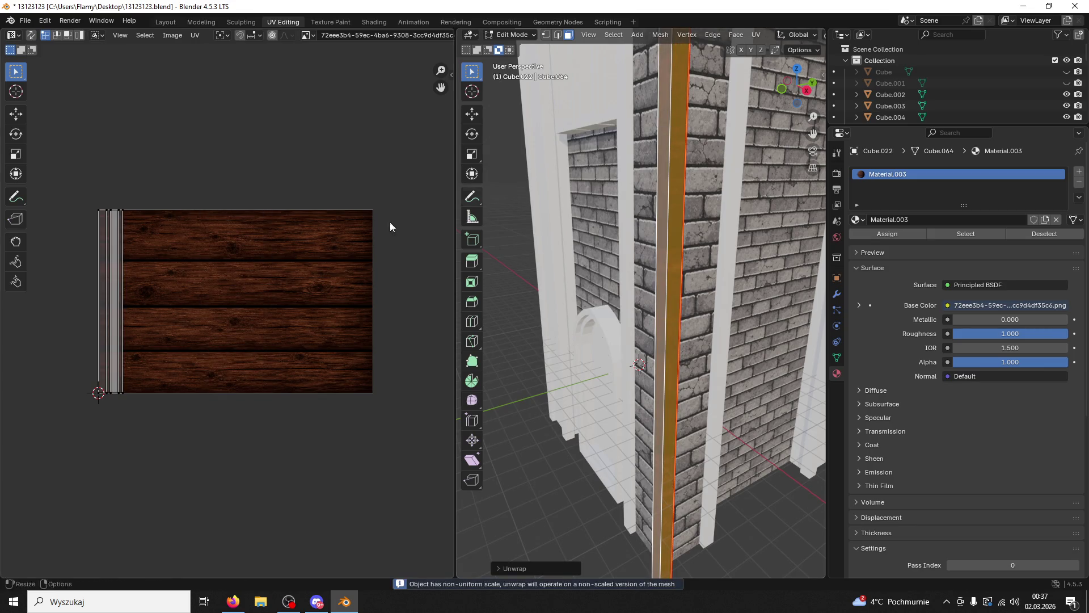
Step: Turn the UV island 90 degrees horizontal and move it onto a wood plank
key("s")
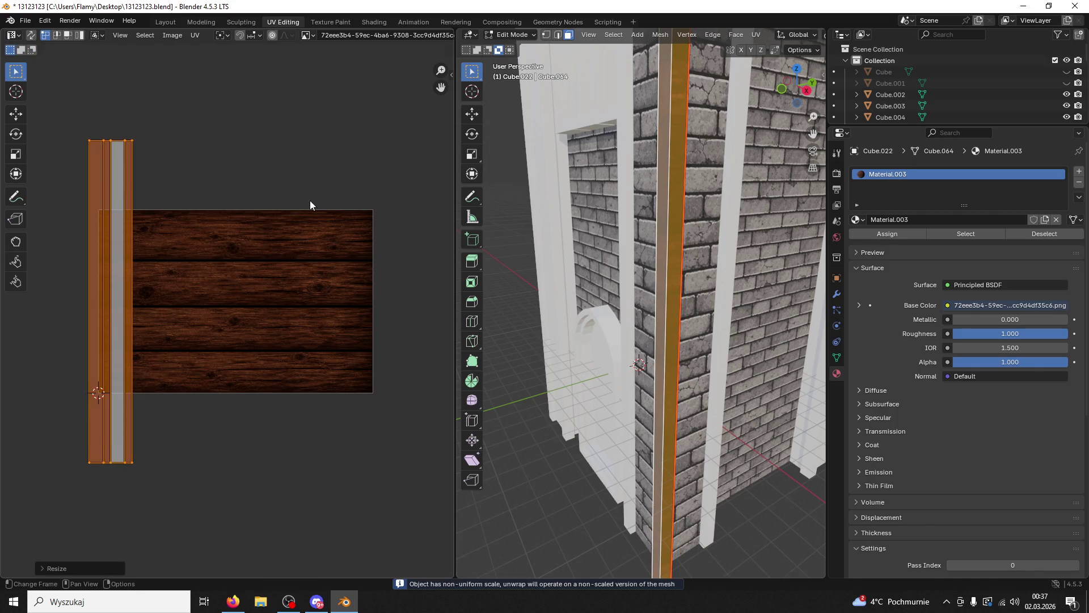
type("90")
key("Return")
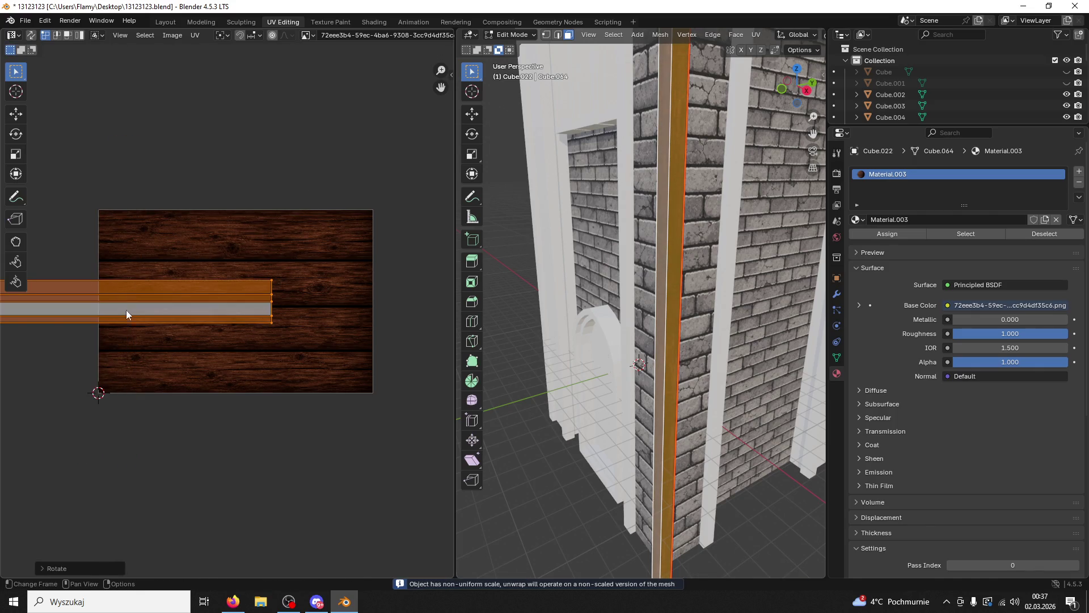
left_click(16, 114)
left_click_drag(139, 296, 261, 296)
left_click_drag(229, 261, 228, 189)
Step: Narrow the island along X to fit the plank, then deselect the strip
key("s")
key("x")
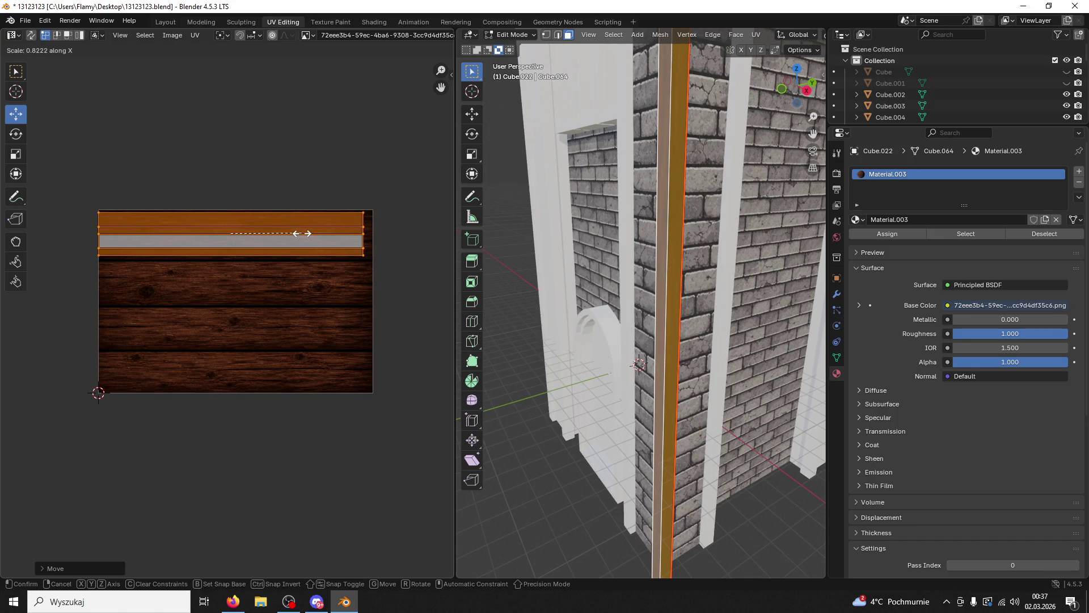
left_click(305, 234)
key("alt+a")
left_click_drag(641, 239, 627, 222)
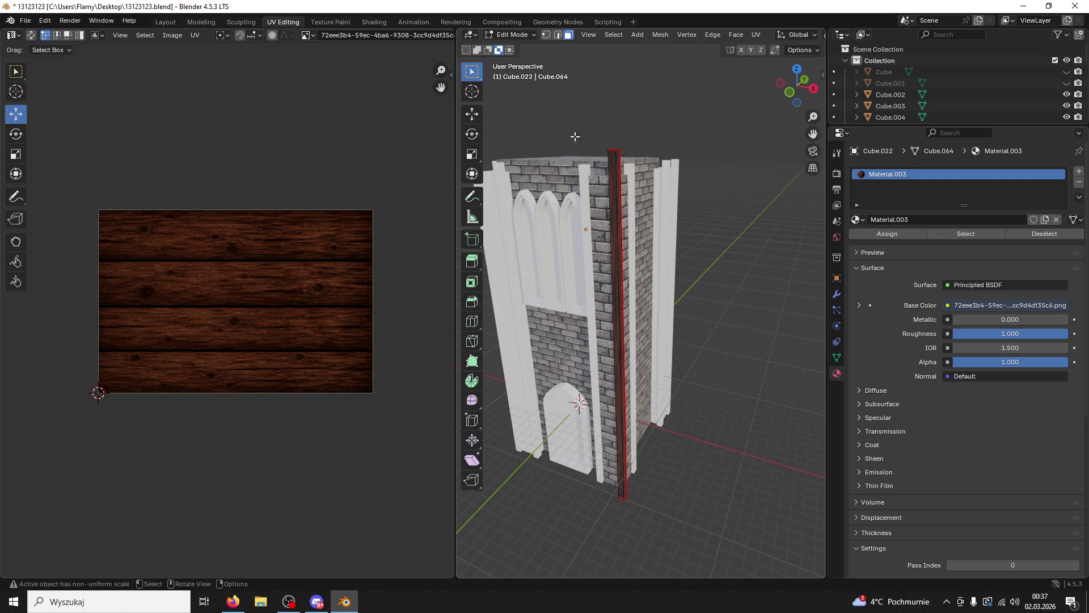
left_click(512, 35)
Step: Back in Object Mode, delete the thin strip Cube.020 and another stray object
left_click(519, 46)
left_click(634, 188)
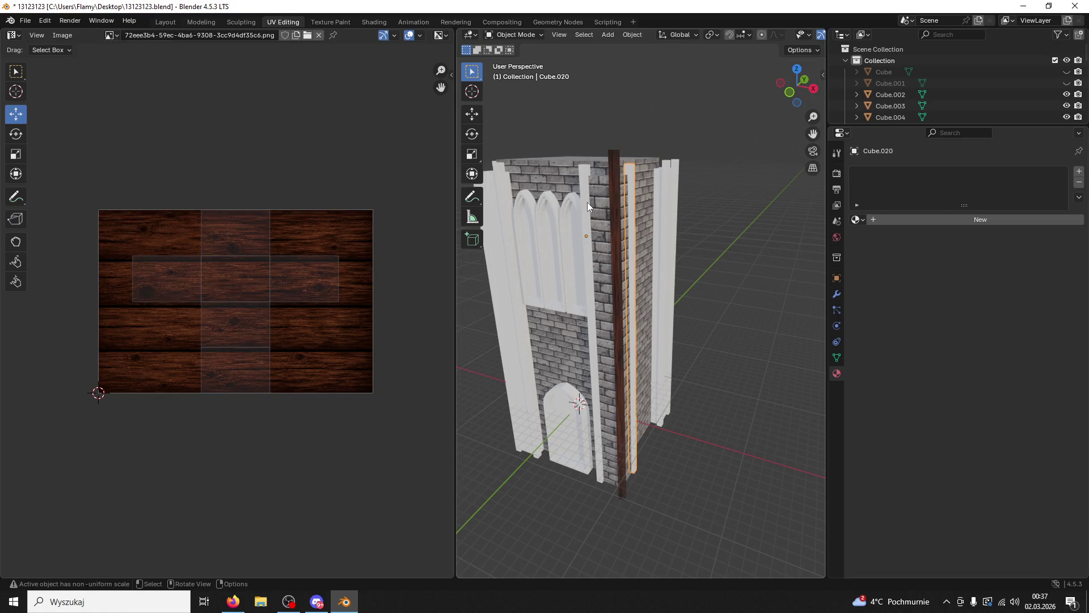
key("Delete")
left_click_drag(586, 202, 600, 240)
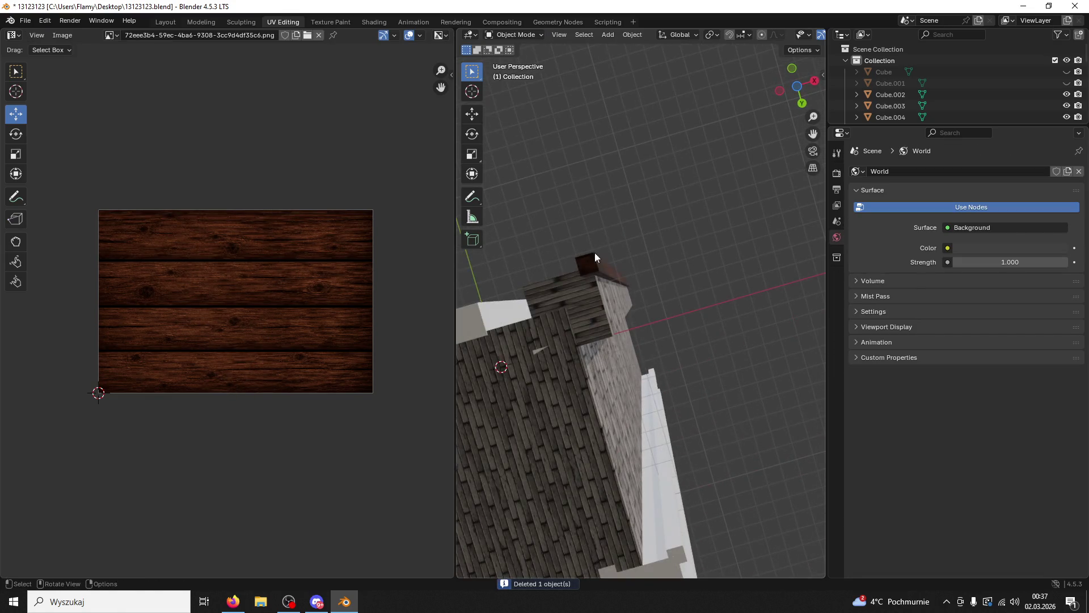
left_click(536, 348)
key("Delete")
left_click_drag(567, 320, 677, 353)
Step: In the Modeling workspace, set the wooden pillar's origin to its geometry
left_click(626, 316)
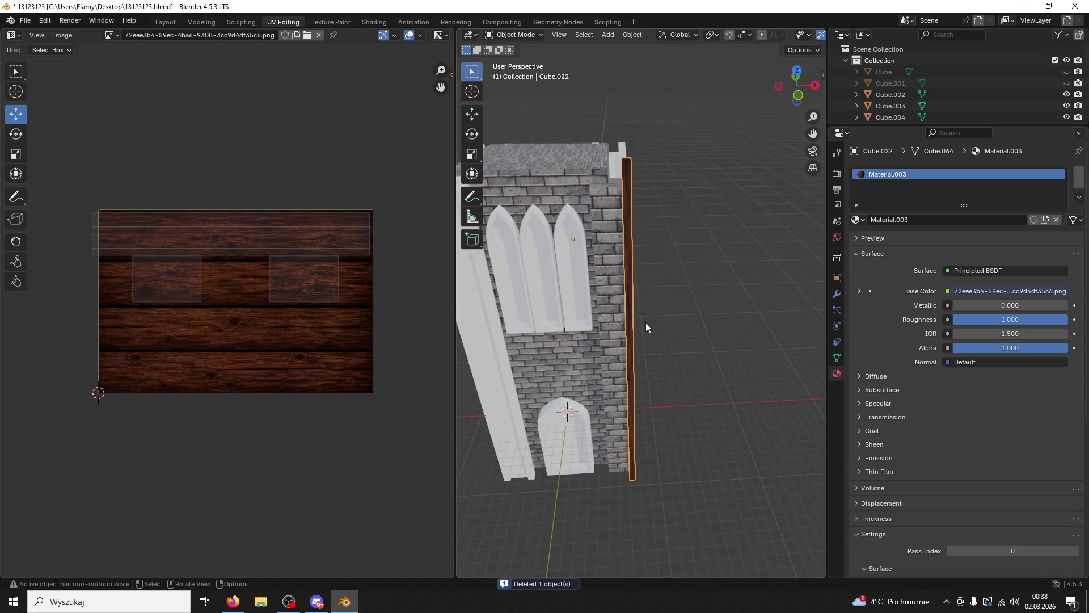
scroll("up", 3)
scroll("down", 3)
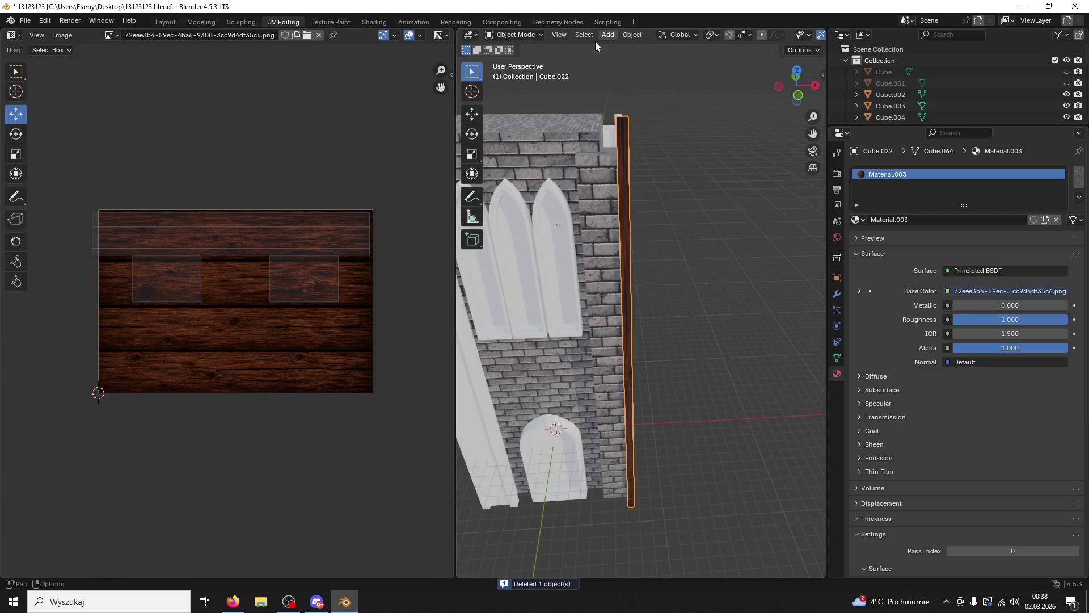
left_click(205, 21)
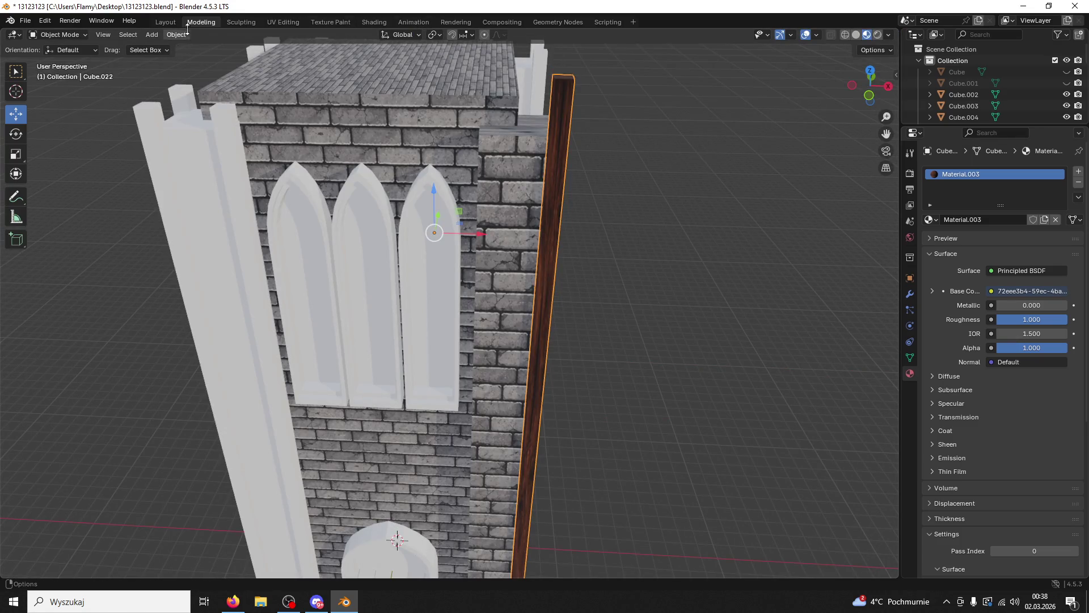
left_click(169, 37)
mouse_move(192, 49)
mouse_move(251, 60)
left_click(327, 73)
Step: Paste a copy of the wooden pillar, slide it left along X, and view from the top
key("ctrl+c")
key("ctrl+v")
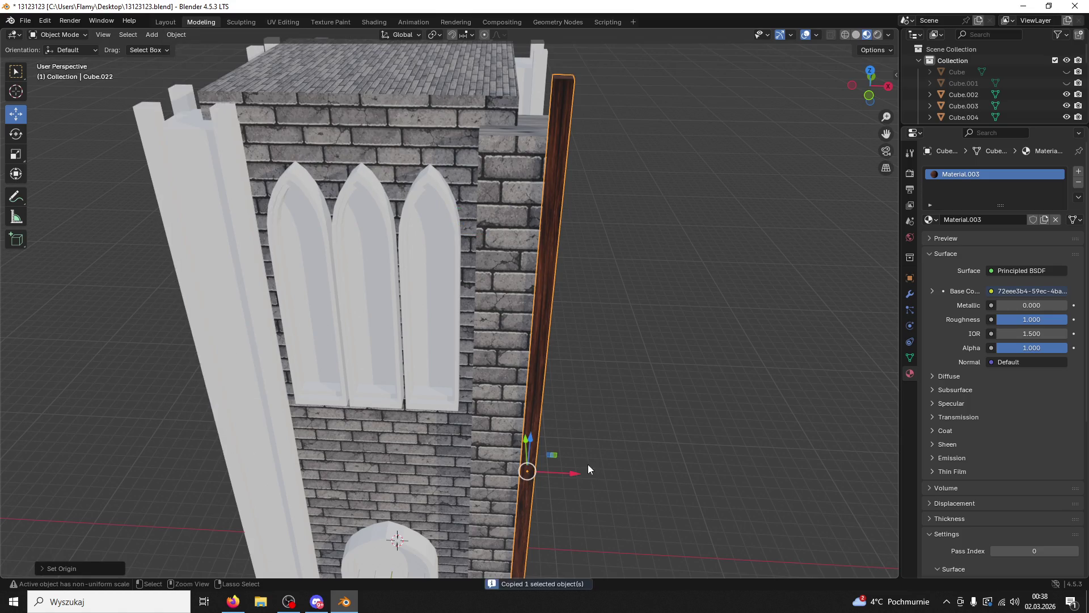
left_click_drag(574, 477, 515, 440)
left_click_drag(515, 440, 634, 299)
scroll("down", 3)
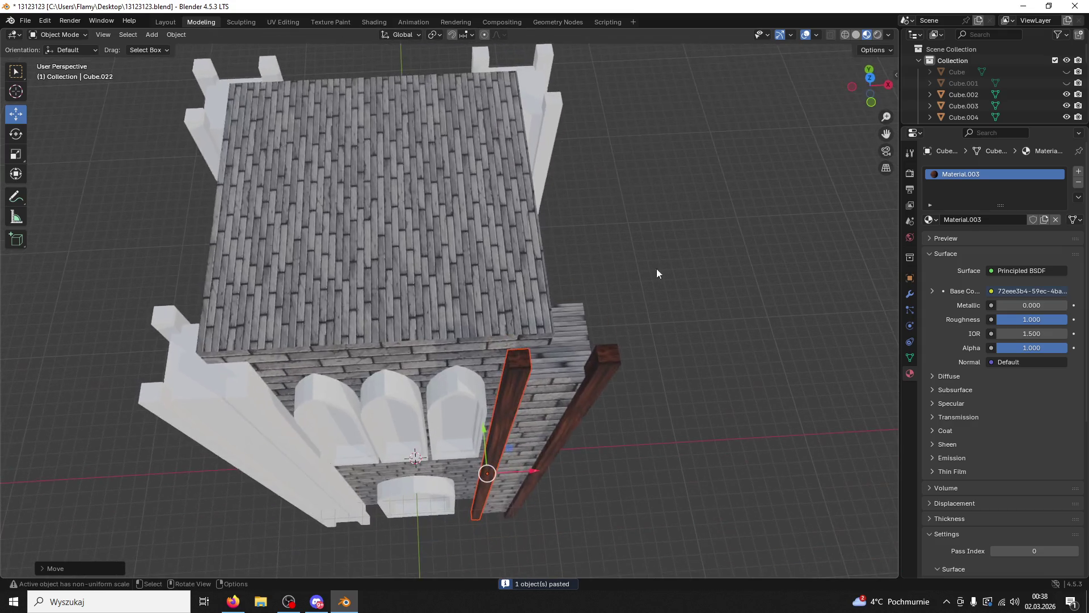
left_click(871, 81)
scroll("down", 3)
scroll("down", 3)
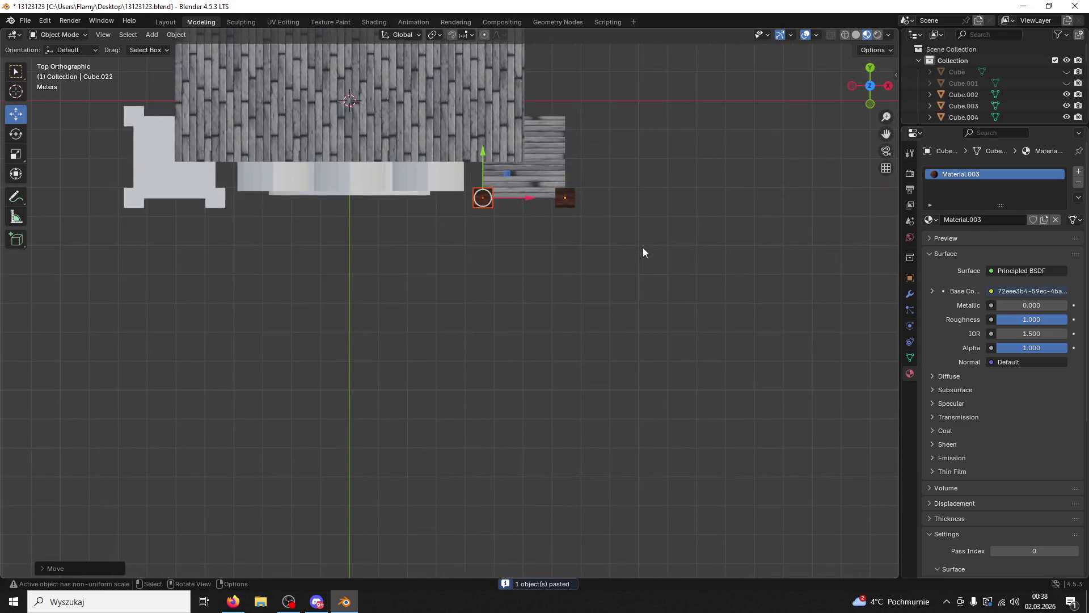
scroll("up", 3)
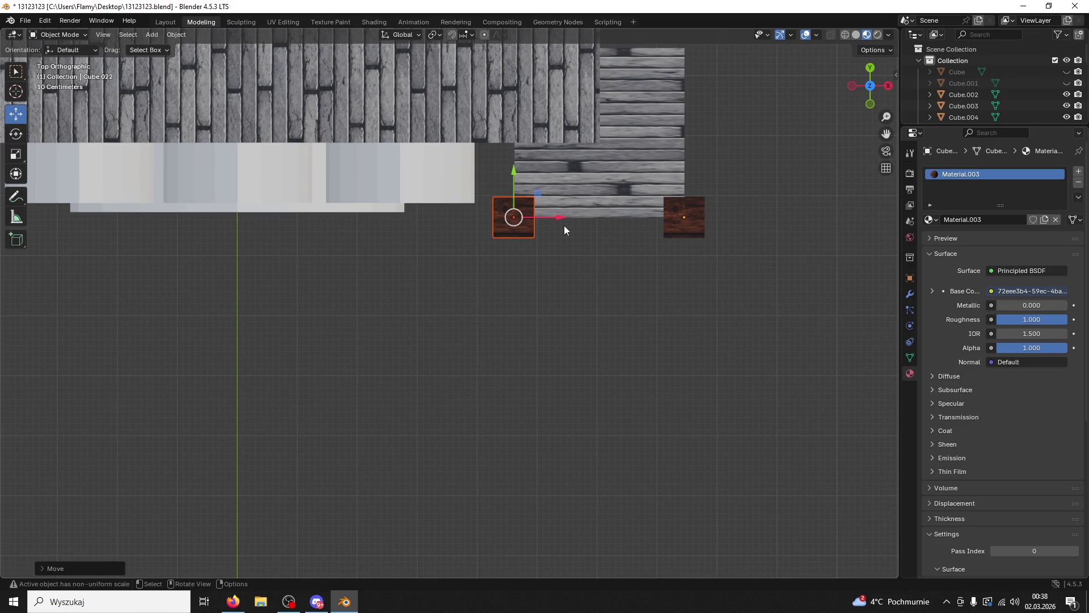
Step: Paste copies of both wooden posts and move them along Y to the far corners
left_click(685, 229)
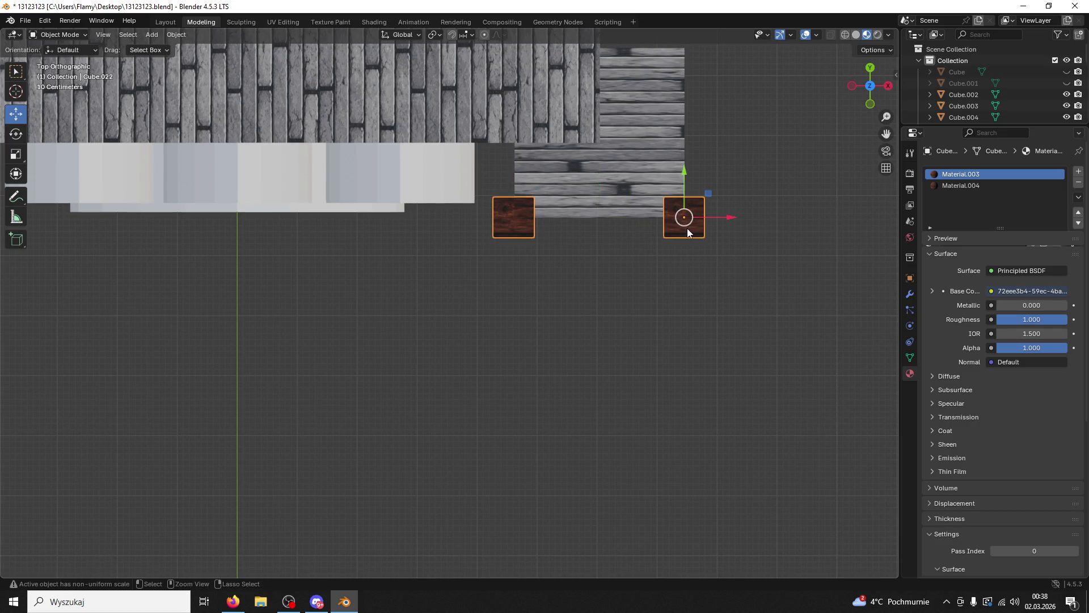
key("ctrl+v")
left_click_drag(677, 181, 677, 44)
scroll("up", 3)
left_click_drag(679, 129, 672, 100)
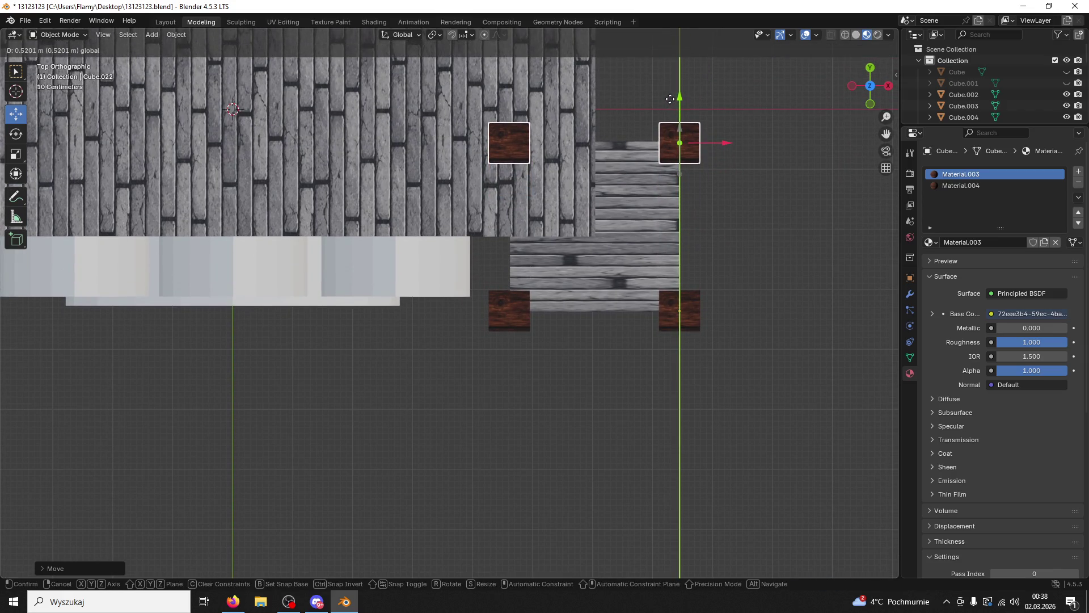
left_click_drag(670, 99, 670, 103)
Step: In a perspective view, reselect the wooden posts, clear the selection and press Ctrl+J
left_click_drag(747, 179, 508, 224)
left_click(525, 216)
left_click(479, 234)
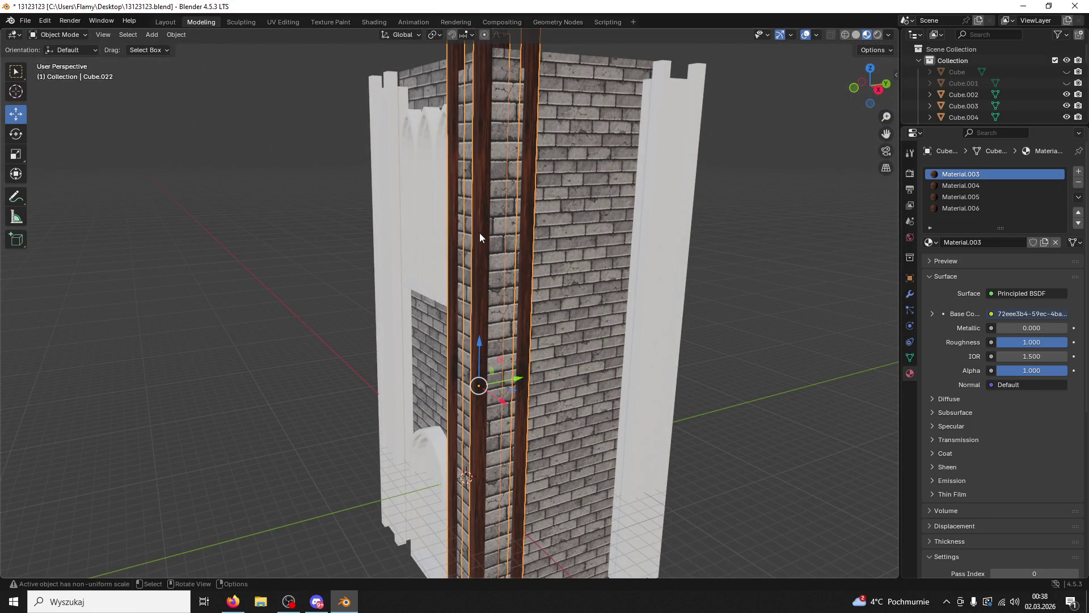
key("alt+a")
key("ctrl+j")
Step: Join the wooden posts into the brick tower object with Ctrl+J
key("ctrl+z")
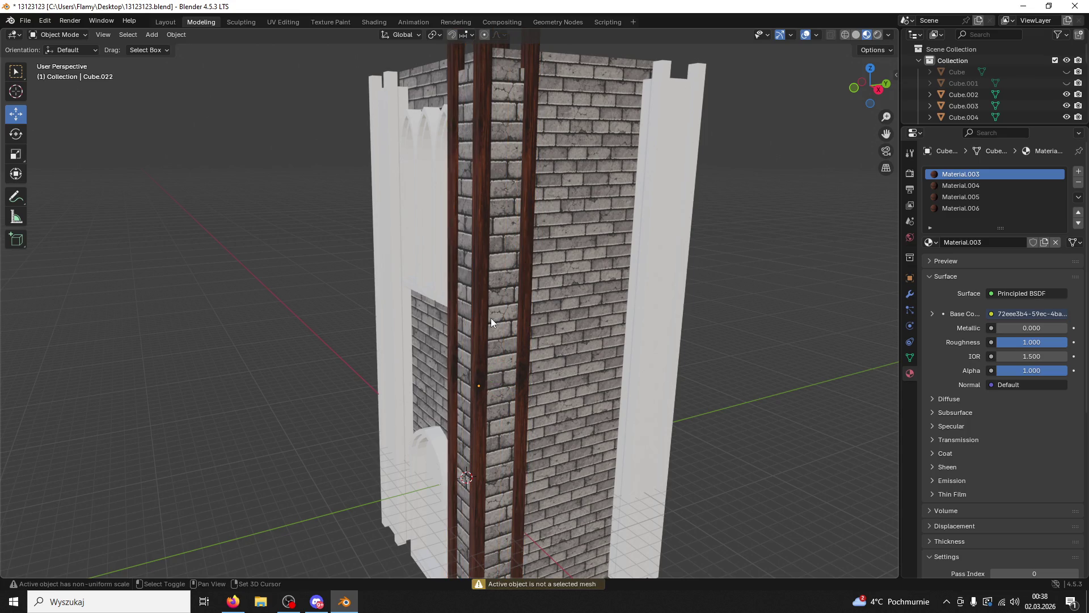
left_click(492, 318)
left_click(532, 150)
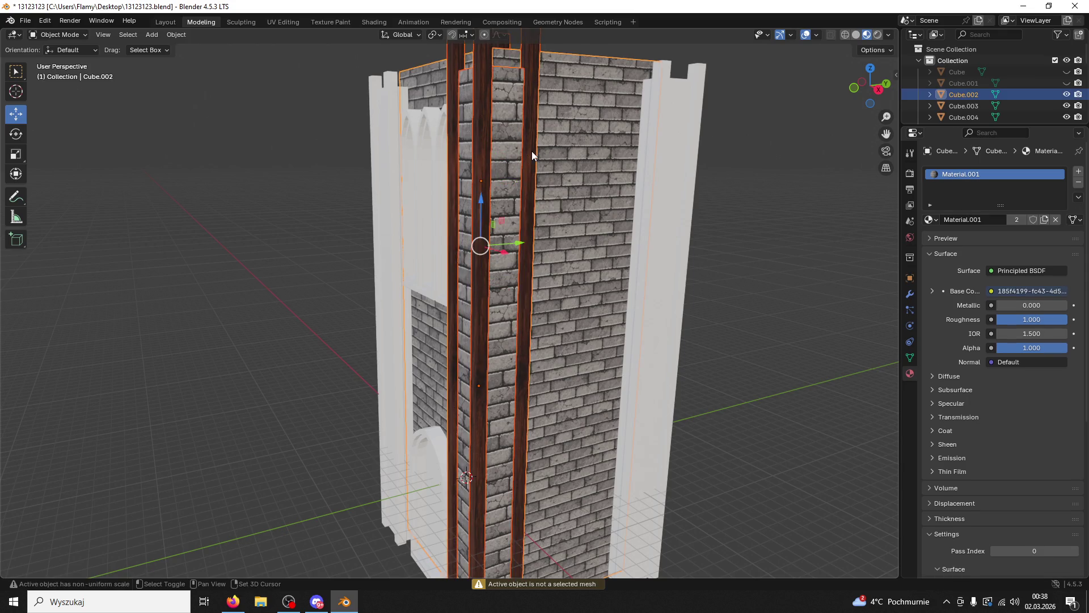
left_click_drag(532, 151, 549, 153)
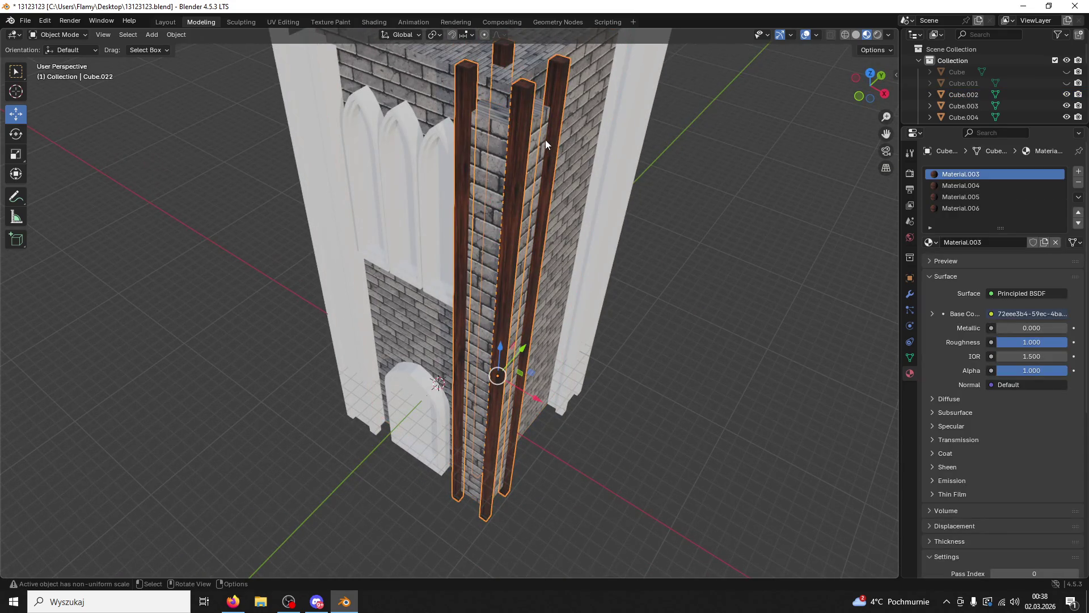
left_click(527, 270)
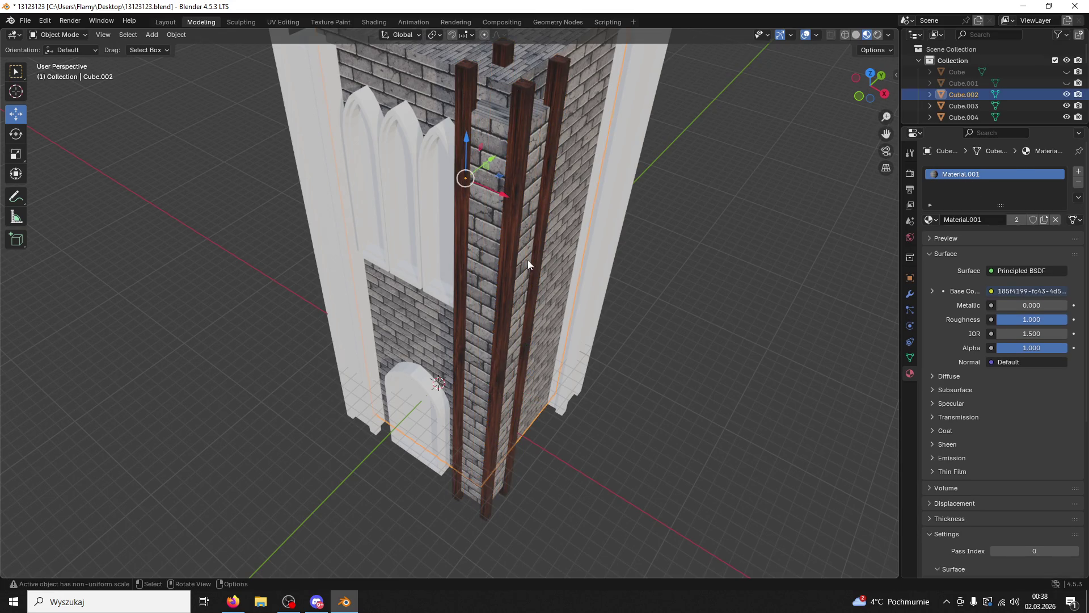
left_click(540, 118)
left_click(539, 118)
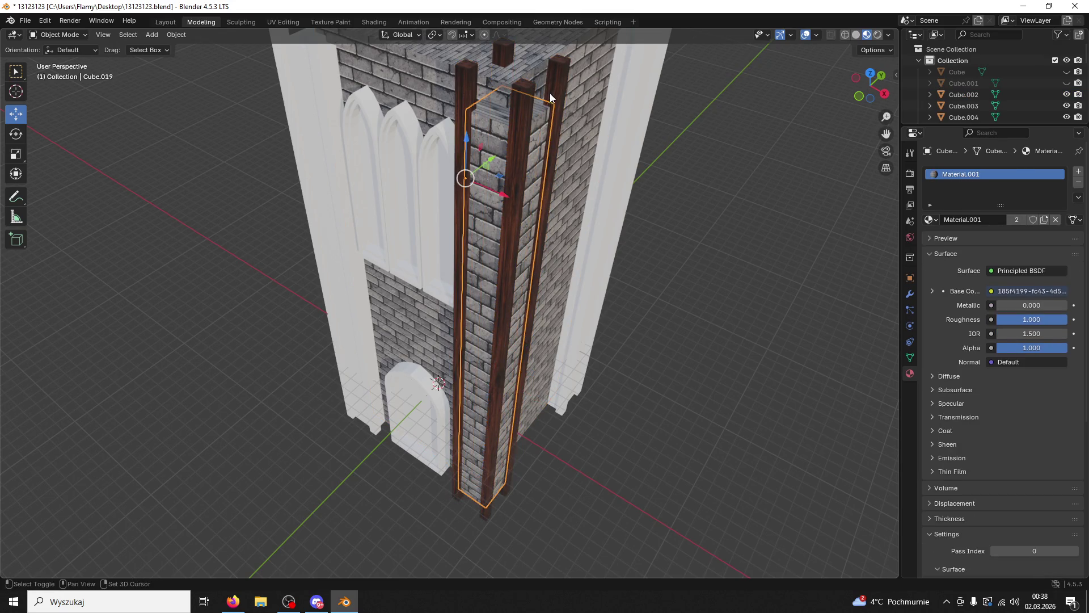
key("ctrl+j")
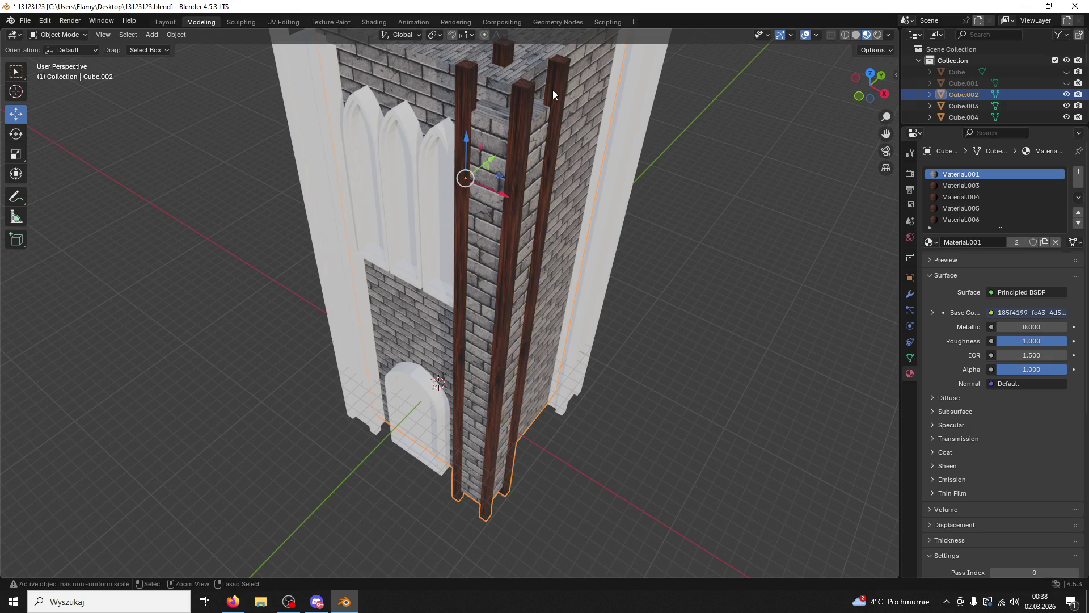
Step: Delete the right, left and wide white pillars around the tower
left_click(610, 127)
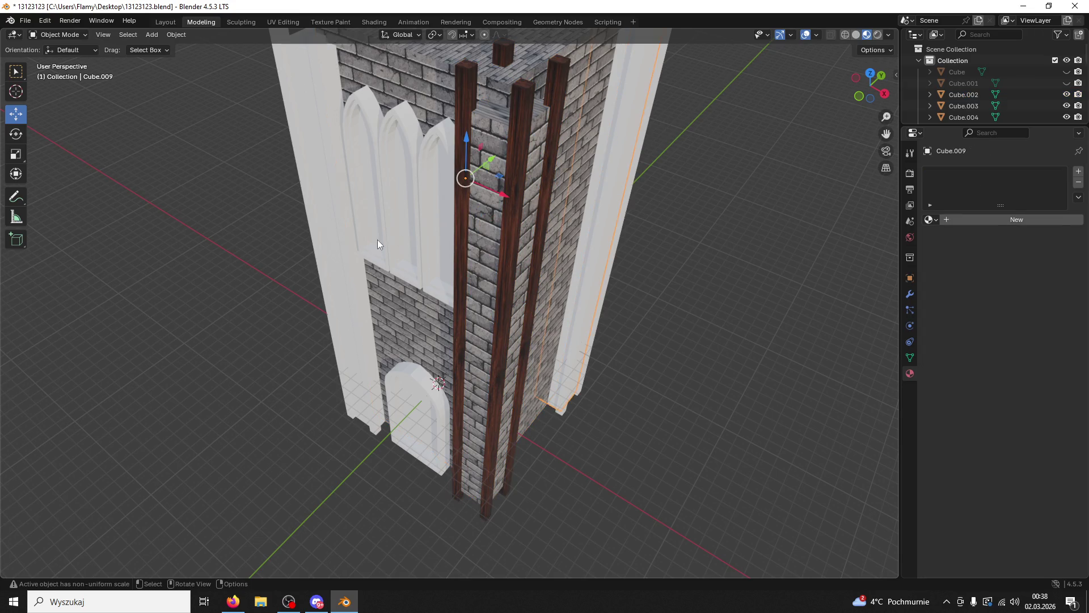
key("Delete")
left_click(325, 213)
key("Delete")
left_click_drag(329, 219, 128, 191)
left_click(115, 192)
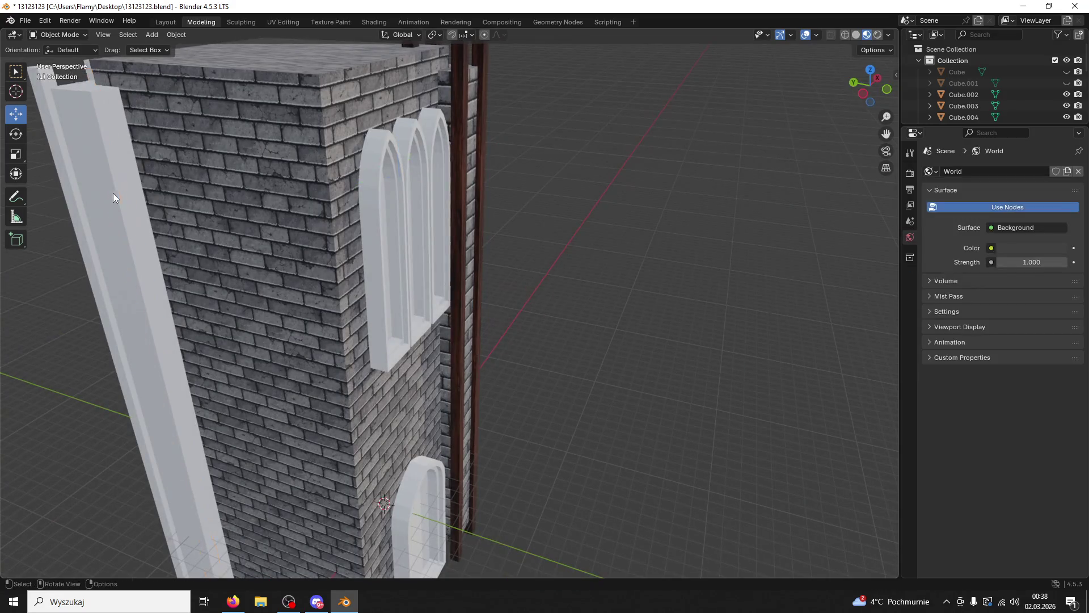
key("Delete")
Step: Delete the strip along the wall edge and the remaining white pillars
left_click(107, 193)
key("Delete")
left_click(87, 206)
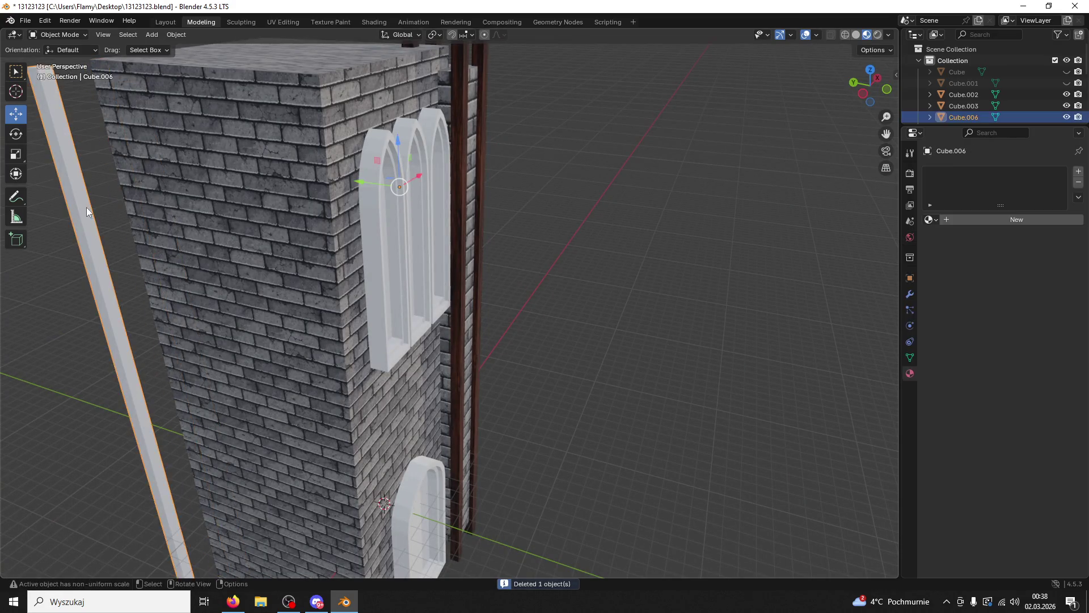
key("Delete")
left_click_drag(182, 189, 294, 363)
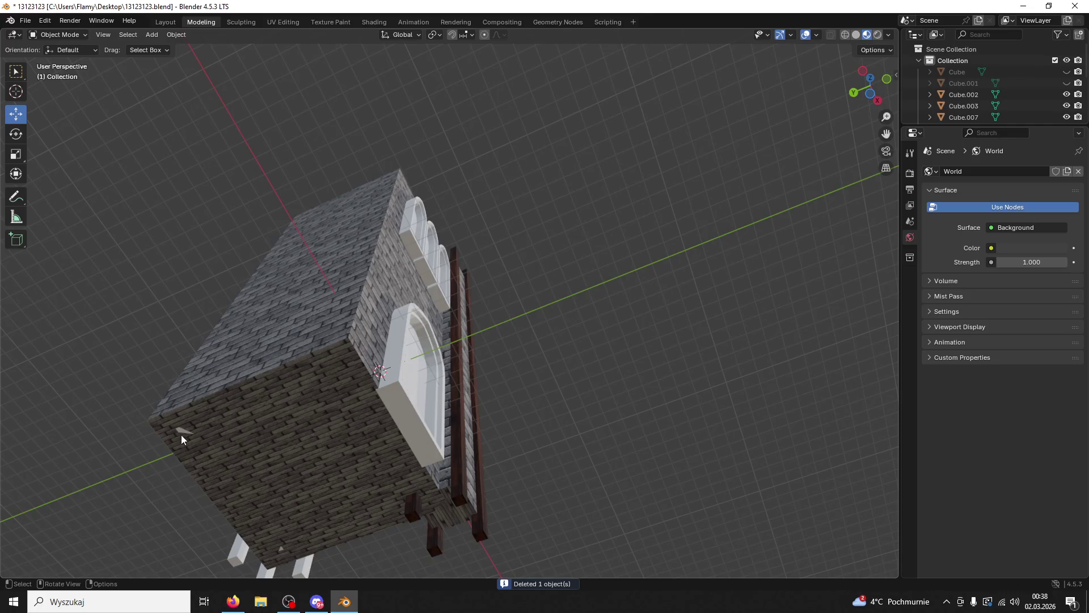
left_click(185, 432)
left_click(182, 430)
key("Delete")
Step: Remove the thin object behind the tower, undoing the accidental deletion of the brick tower
left_click(273, 546)
key("Delete")
left_click(280, 546)
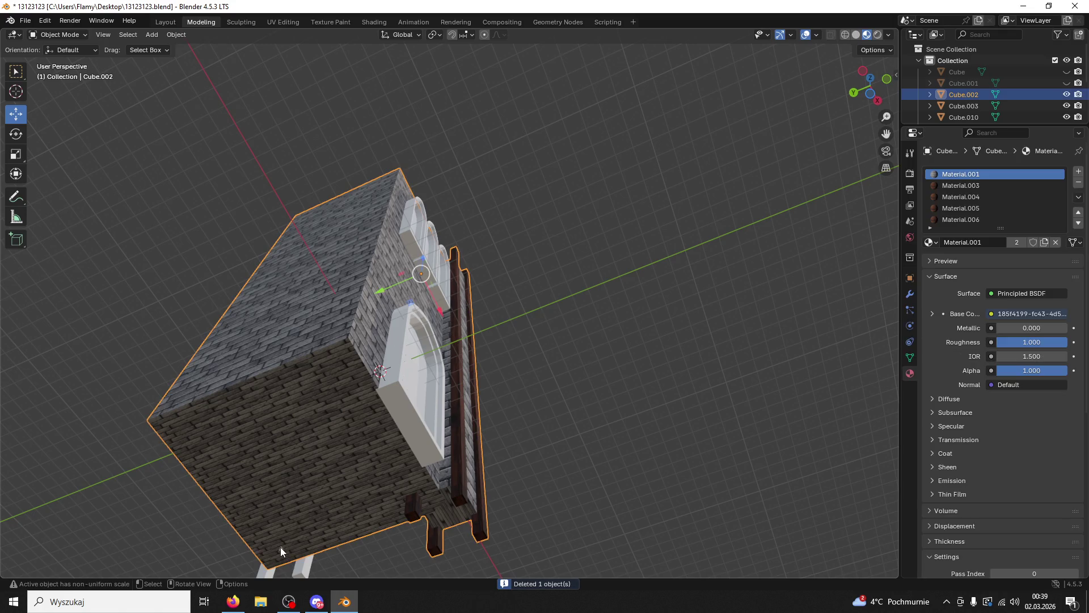
left_click(279, 550)
key("Delete")
left_click(318, 539)
key("Delete")
left_click_drag(317, 539, 349, 469)
key("ctrl+z")
Step: Delete the small white post beneath the tower and check from a steep top-down view
left_click_drag(391, 431, 440, 357)
left_click(370, 454)
key("Delete")
left_click(385, 226)
left_click(385, 227)
left_click(386, 226)
left_click_drag(385, 226, 421, 310)
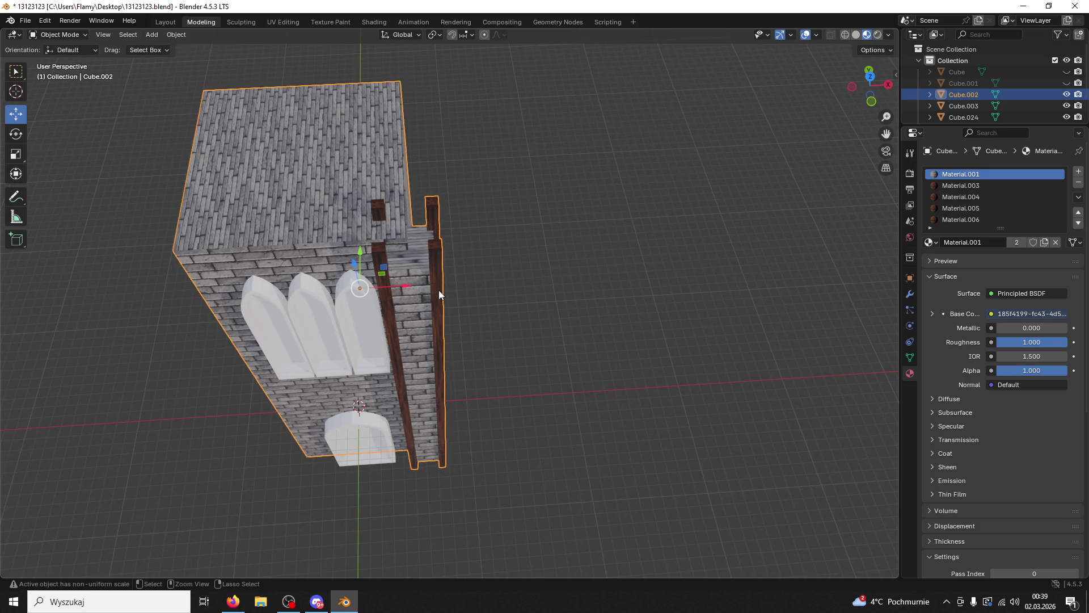
left_click_drag(407, 233, 380, 216)
Step: Separate the tower mesh by loose parts in Edit Mode, then return to Object Mode
left_click(57, 34)
left_click(51, 60)
key("p")
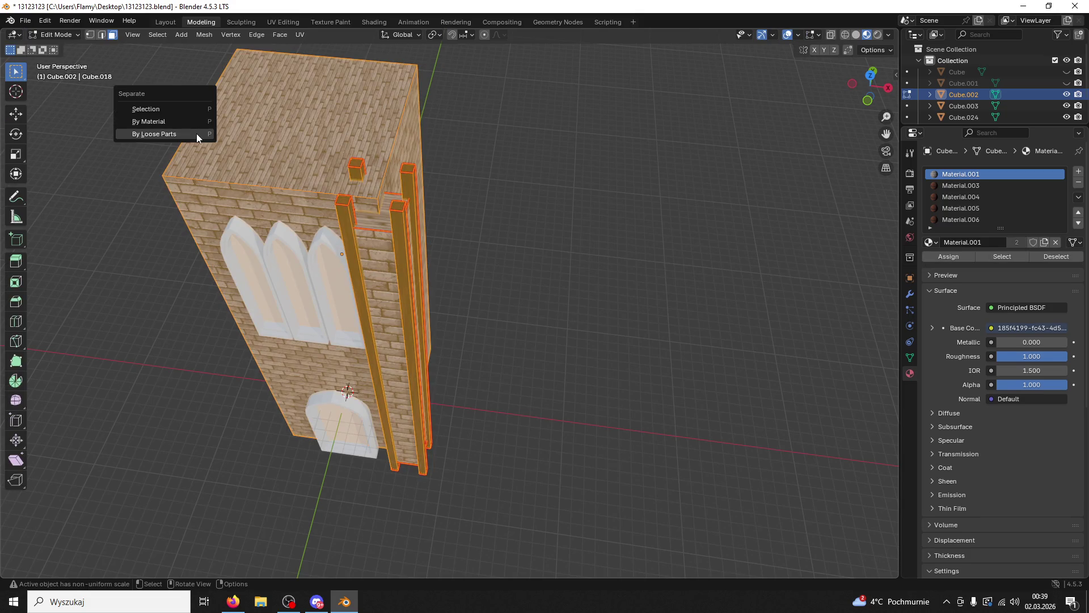
left_click(197, 133)
left_click(60, 36)
left_click(60, 45)
Step: Join the wooden posts into one group, copy it and move the copy left along X
left_click(372, 224)
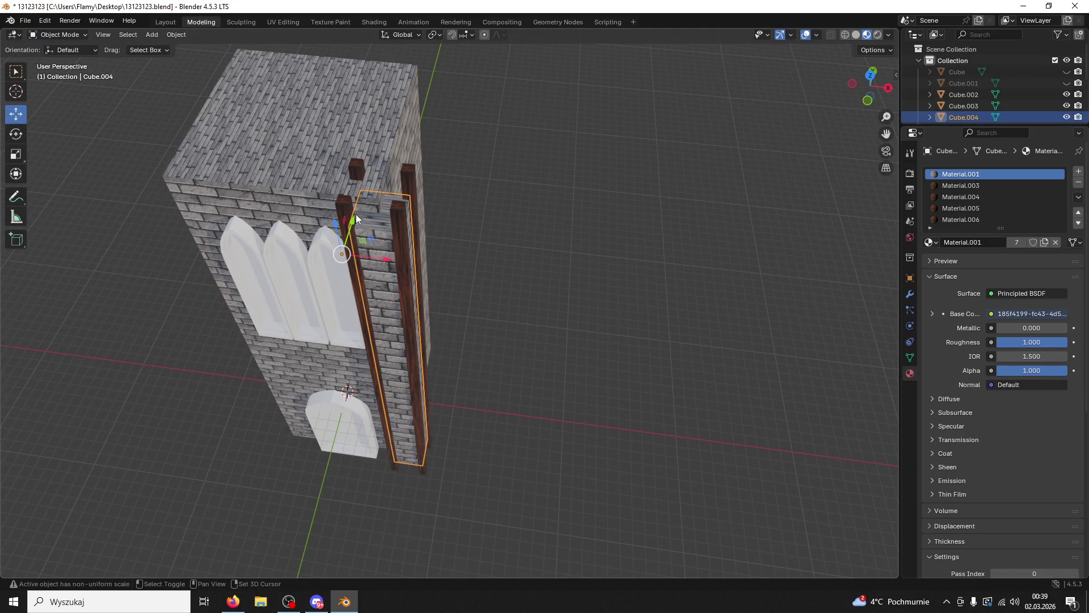
left_click(406, 172)
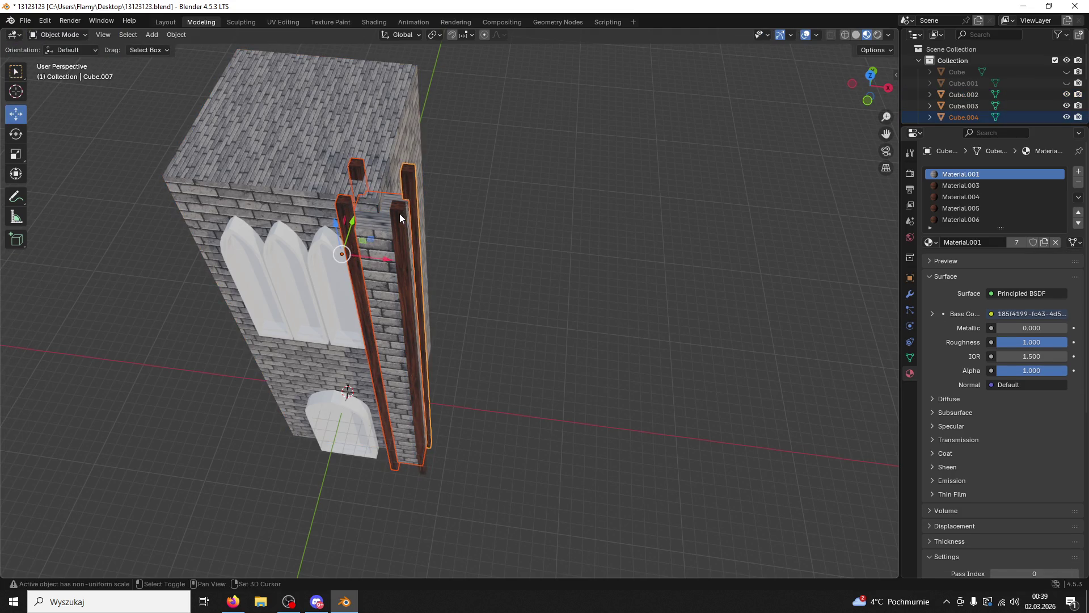
key("ctrl+j")
key("ctrl+c")
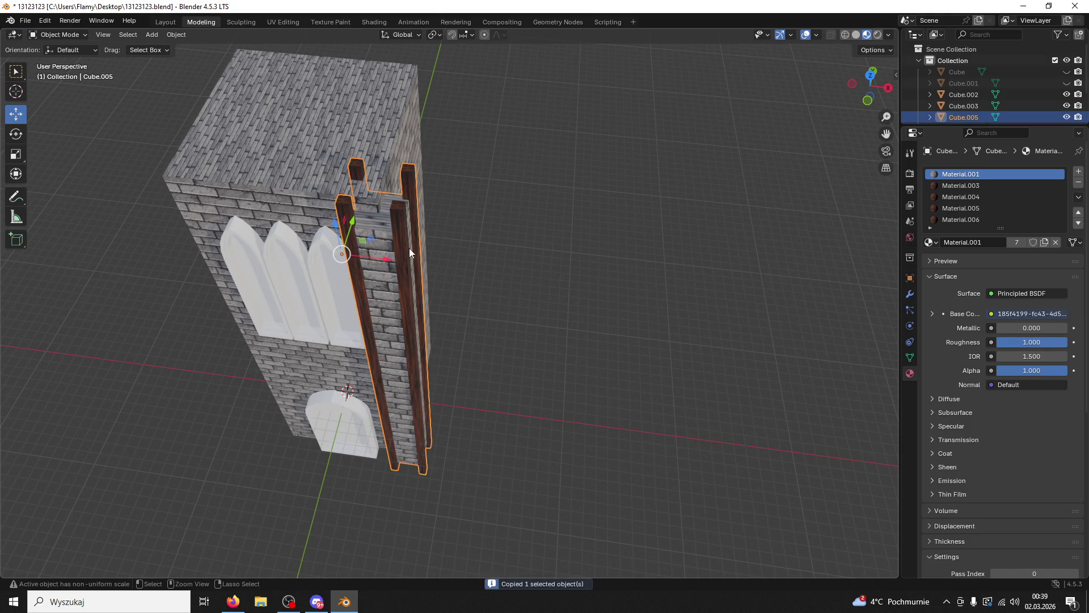
key("ctrl+v")
left_click_drag(390, 259, 282, 226)
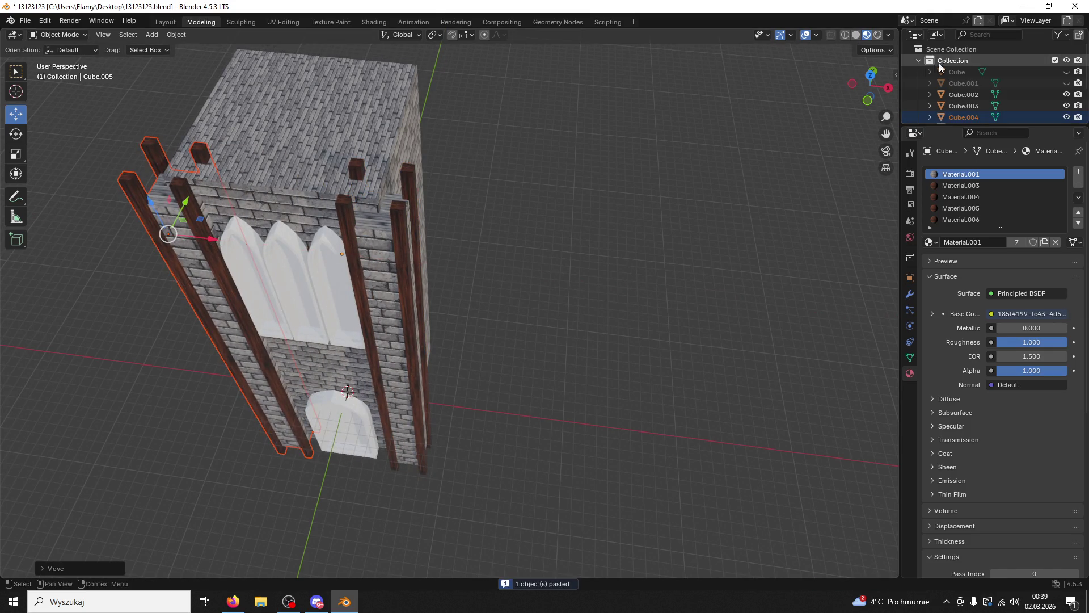
Step: From the top orthographic view, fine-tune the copied post group's position along X
left_click(870, 75)
scroll("up", 3)
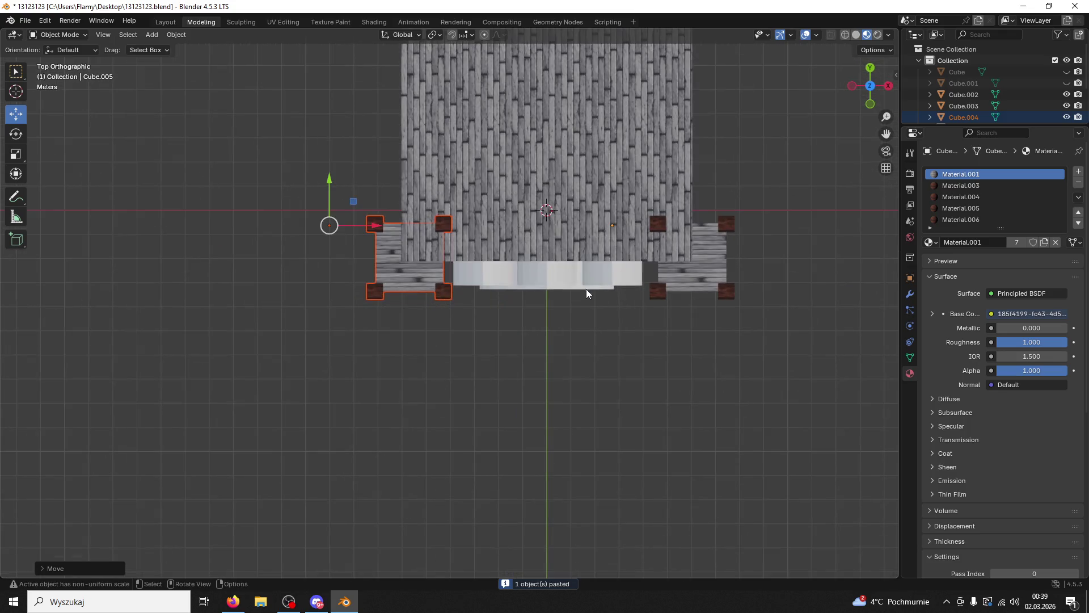
left_click_drag(391, 232, 373, 229)
left_click(373, 229)
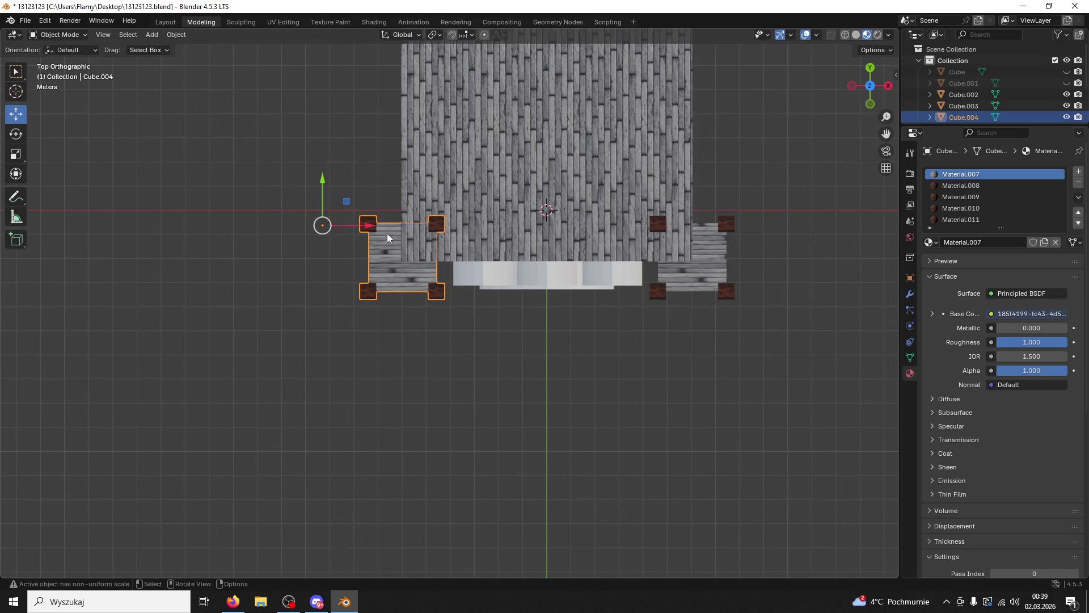
left_click_drag(369, 228, 370, 228)
Step: Set the left post group's origin to its centre
left_click(176, 34)
mouse_move(183, 59)
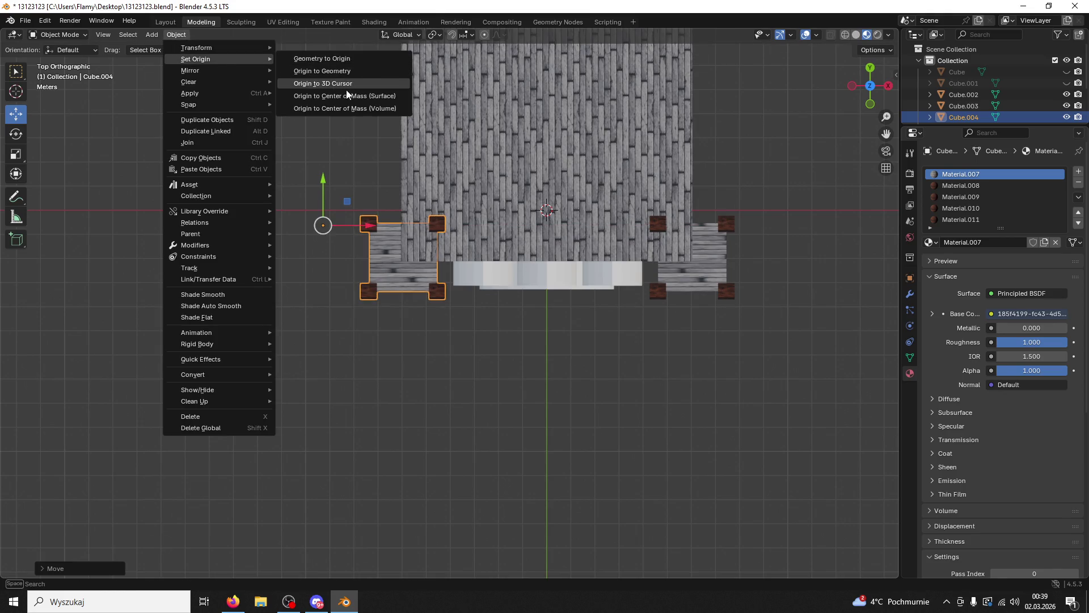
left_click(344, 96)
left_click_drag(404, 207, 394, 209)
right_click(394, 208)
Step: Set the right post group's origin to its geometry centre
left_click(718, 288)
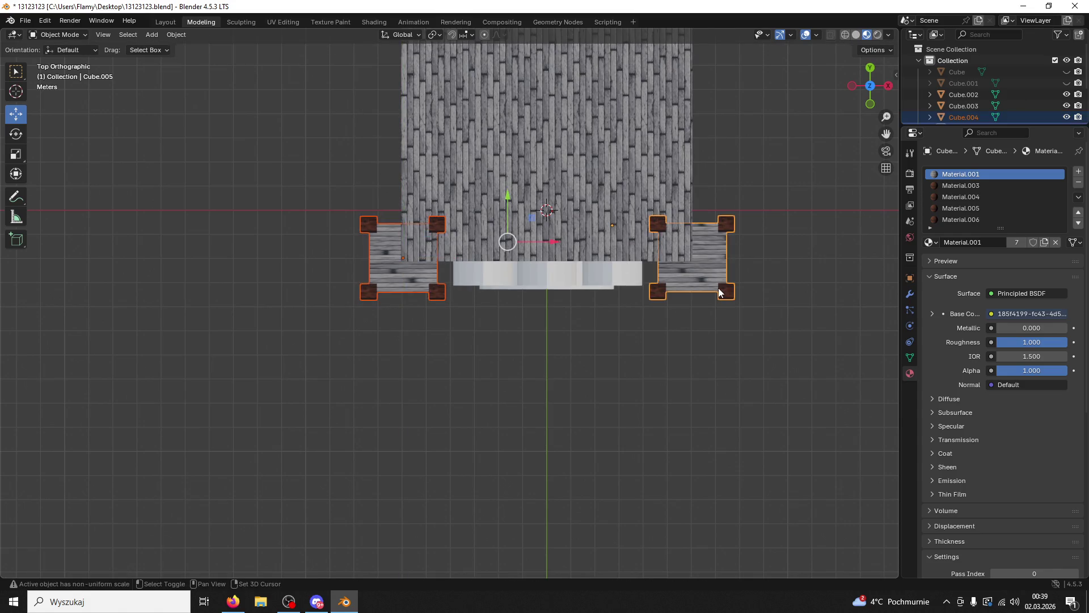
left_click_drag(669, 326, 675, 276)
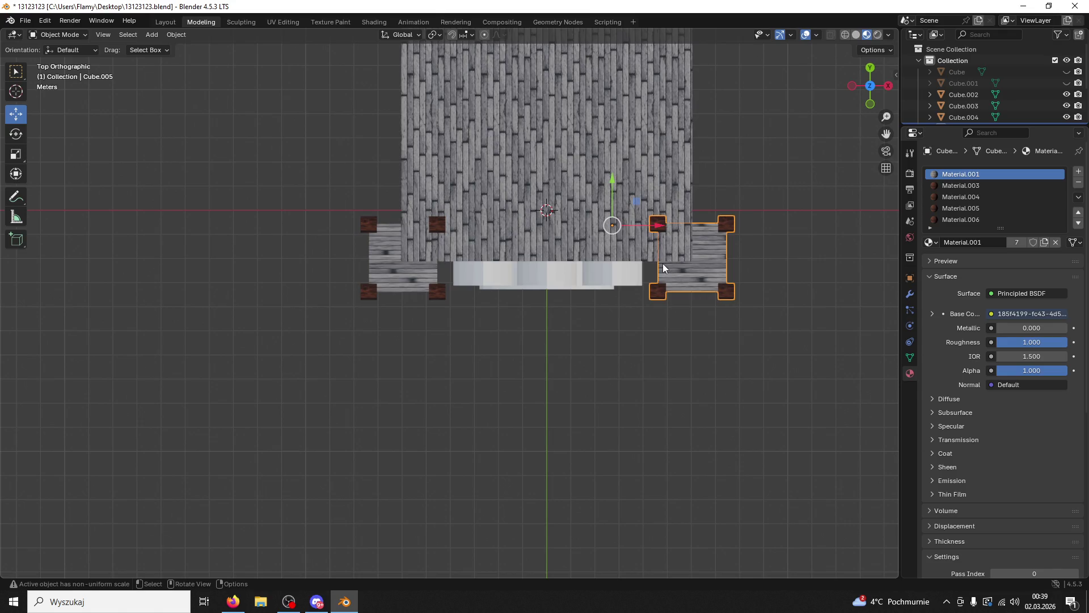
left_click(181, 35)
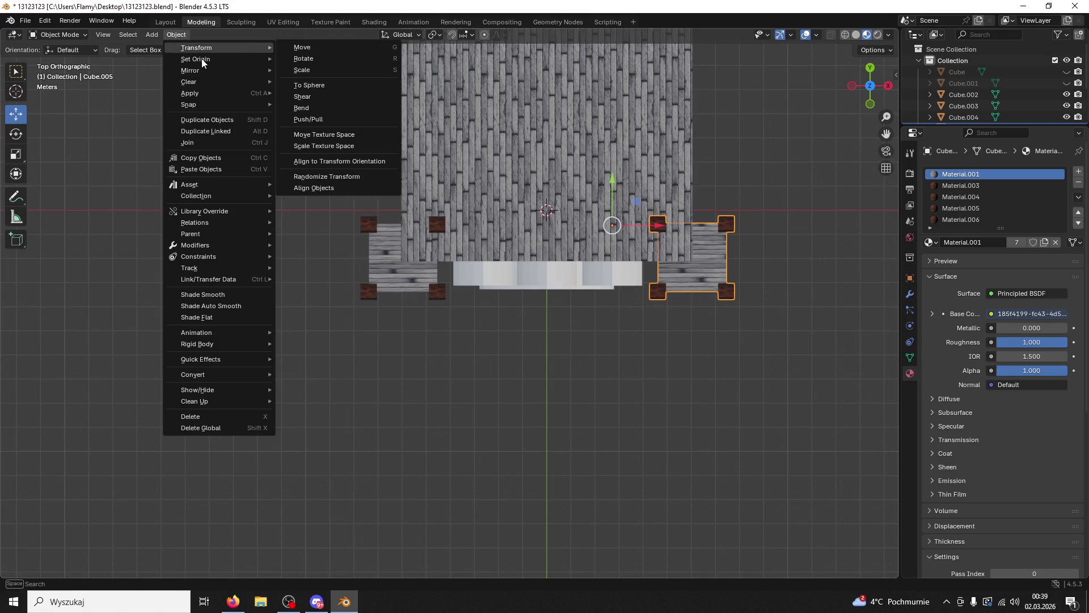
mouse_move(202, 59)
left_click(345, 95)
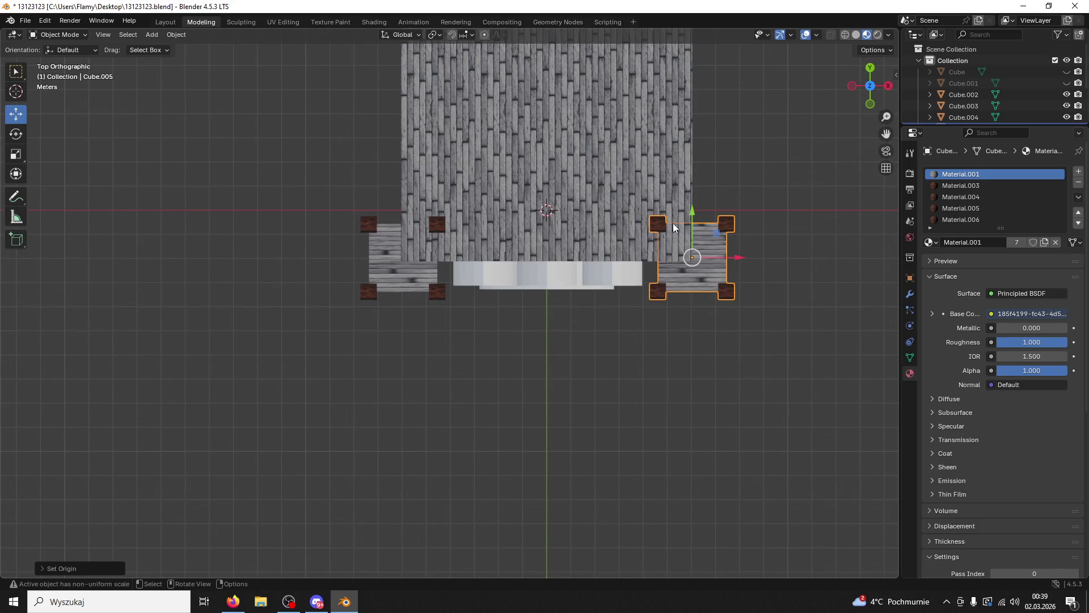